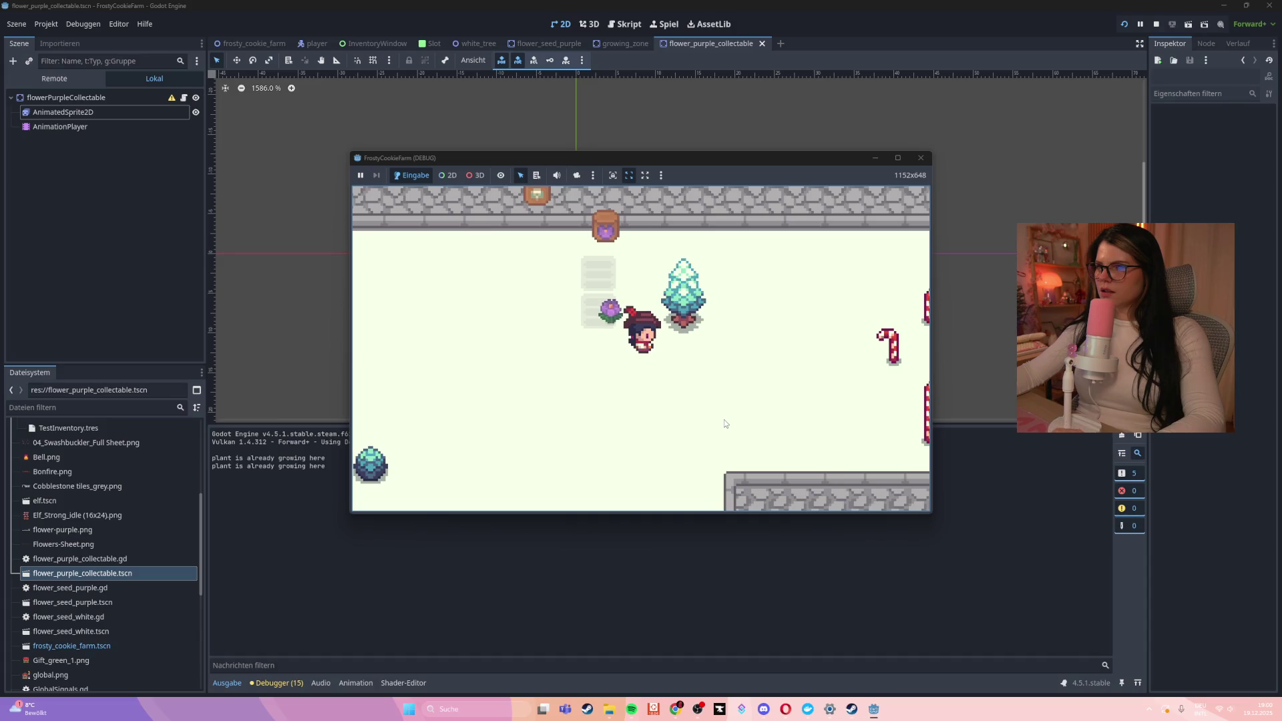
- Stop the game, select the flower's drop_item animation and inspect its position keyframe
click(921, 158)
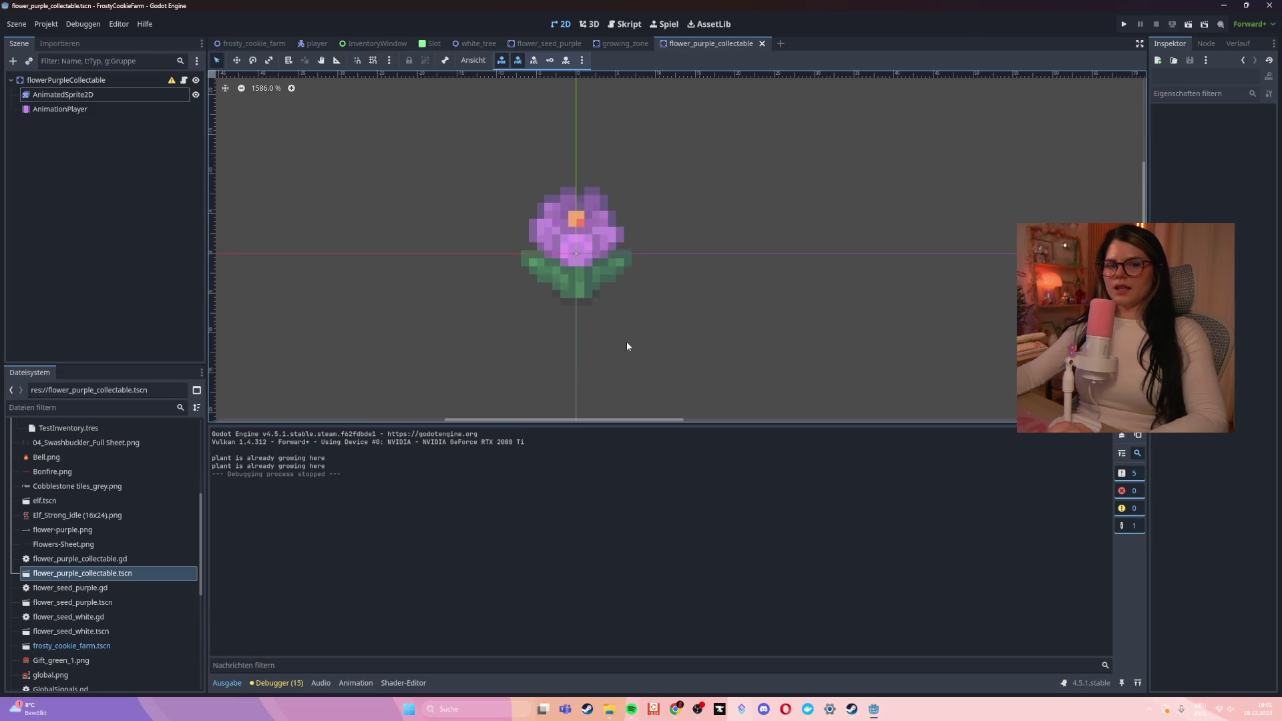
click(356, 682)
click(397, 435)
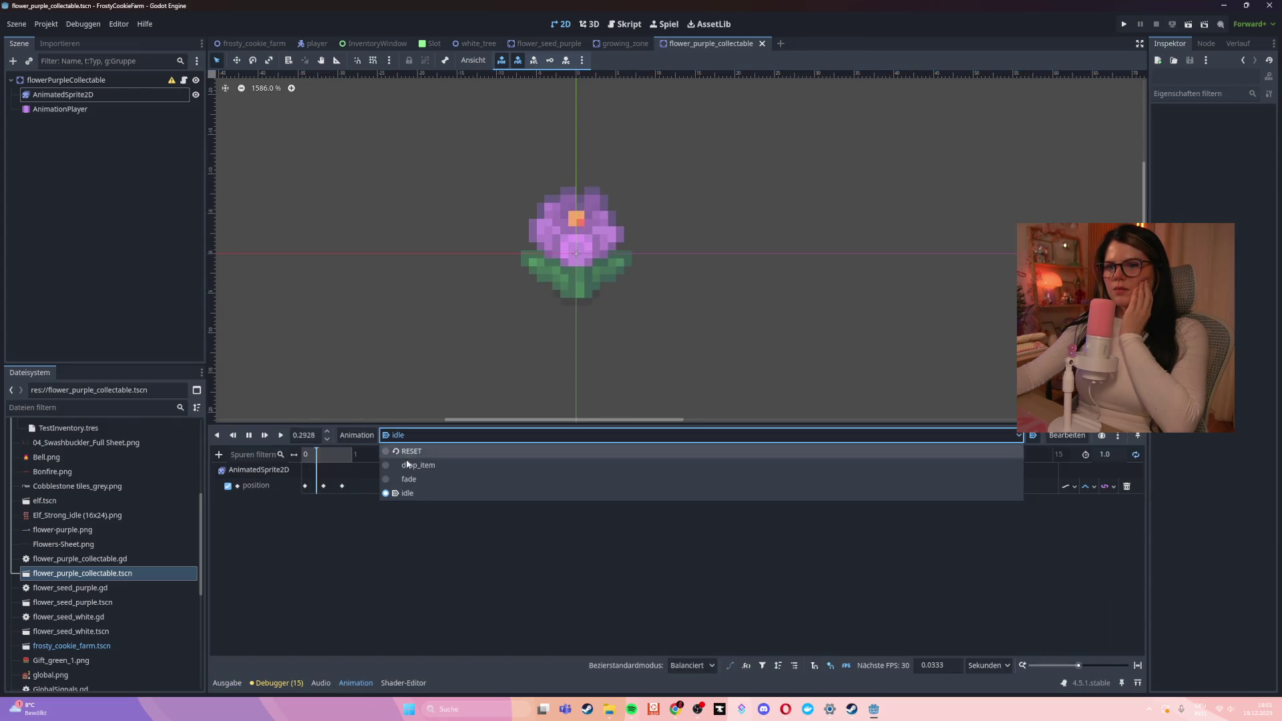
click(364, 478)
click(314, 455)
click(315, 486)
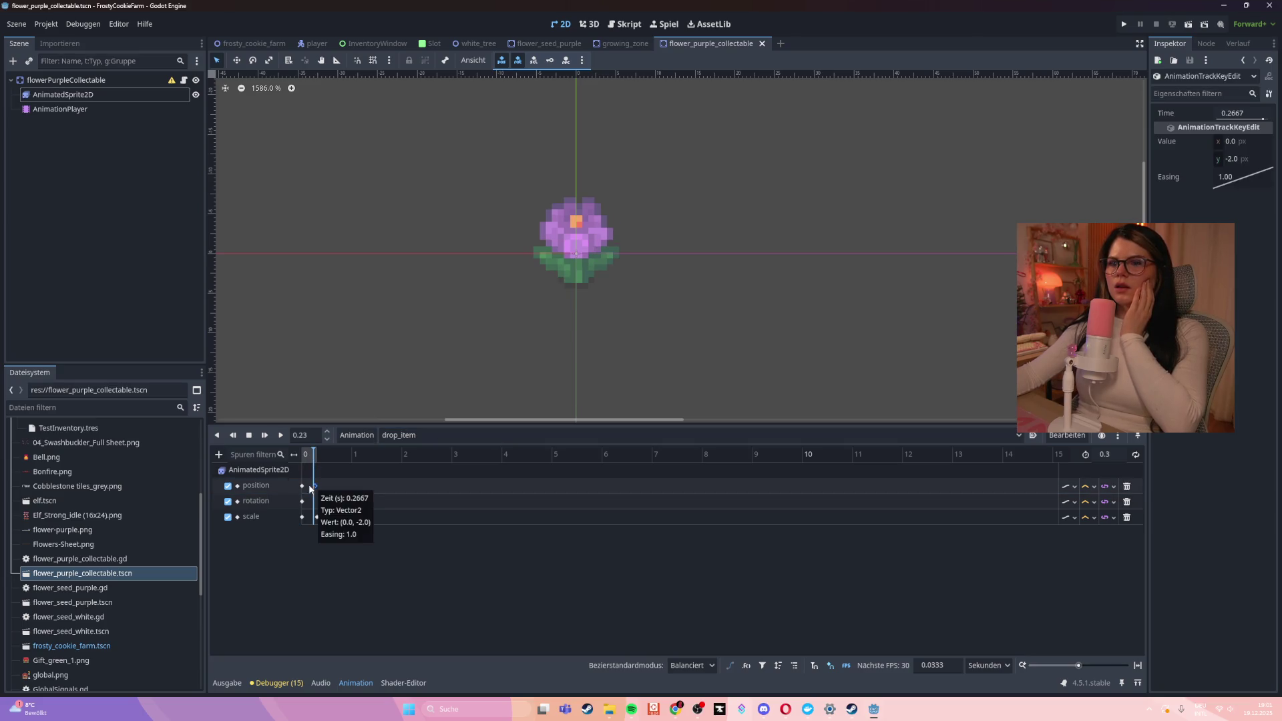
- Play drop_item several times, then switch to the growing_zone scene
click(281, 436)
click(281, 435)
click(282, 436)
click(282, 436)
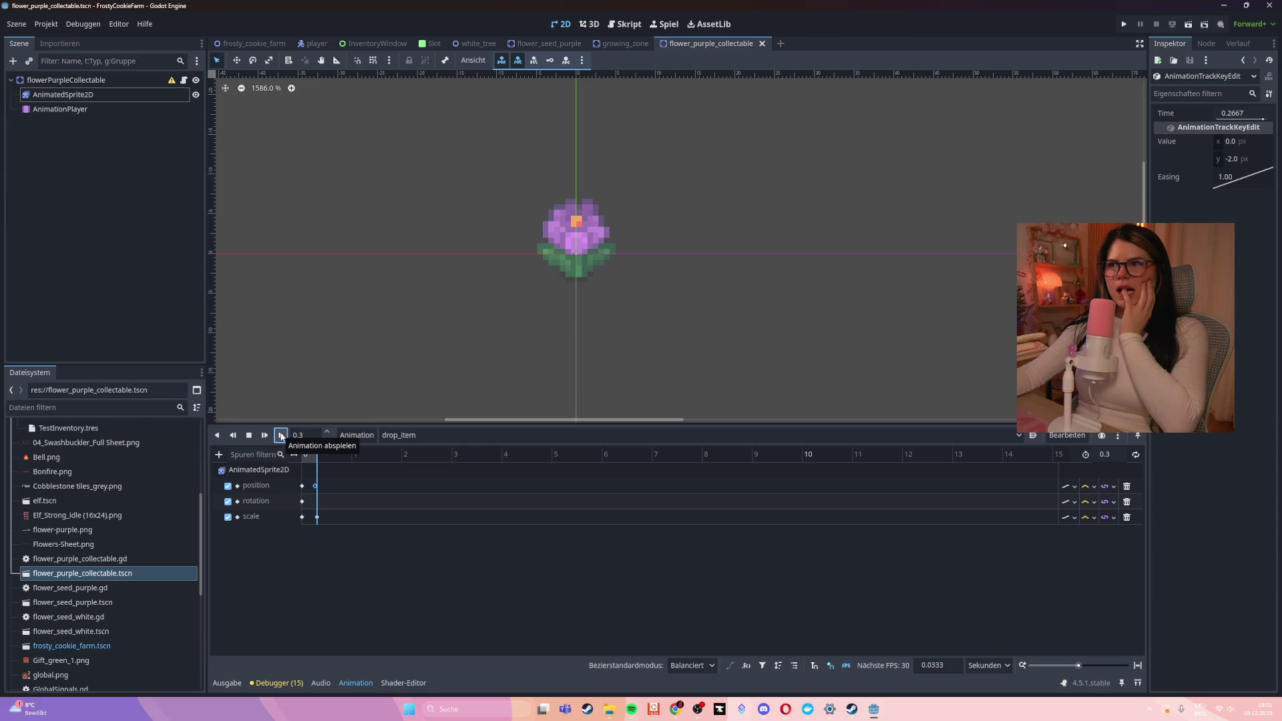
click(618, 44)
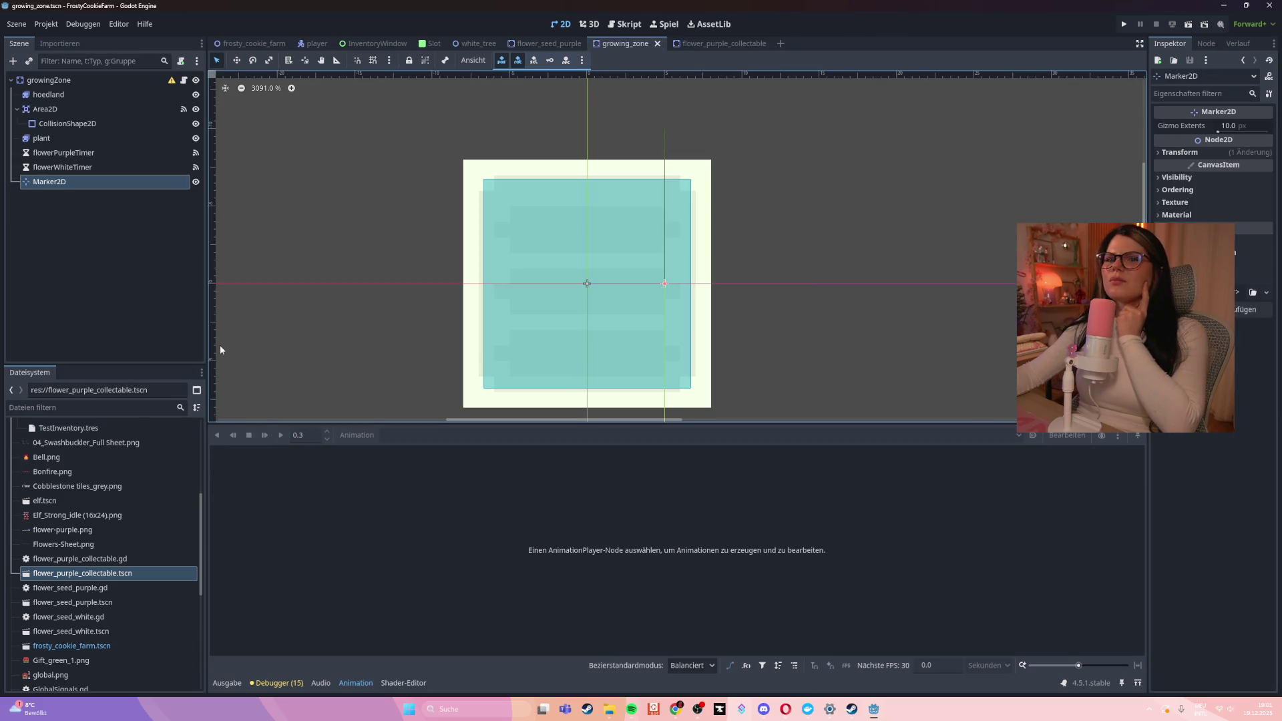
- Drag Marker2D to the zone's lower-right corner, save growing_zone, and run the game
mouse_move(664, 283)
mouse_down()
mouse_move(696, 314)
mouse_move(694, 382)
mouse_up()
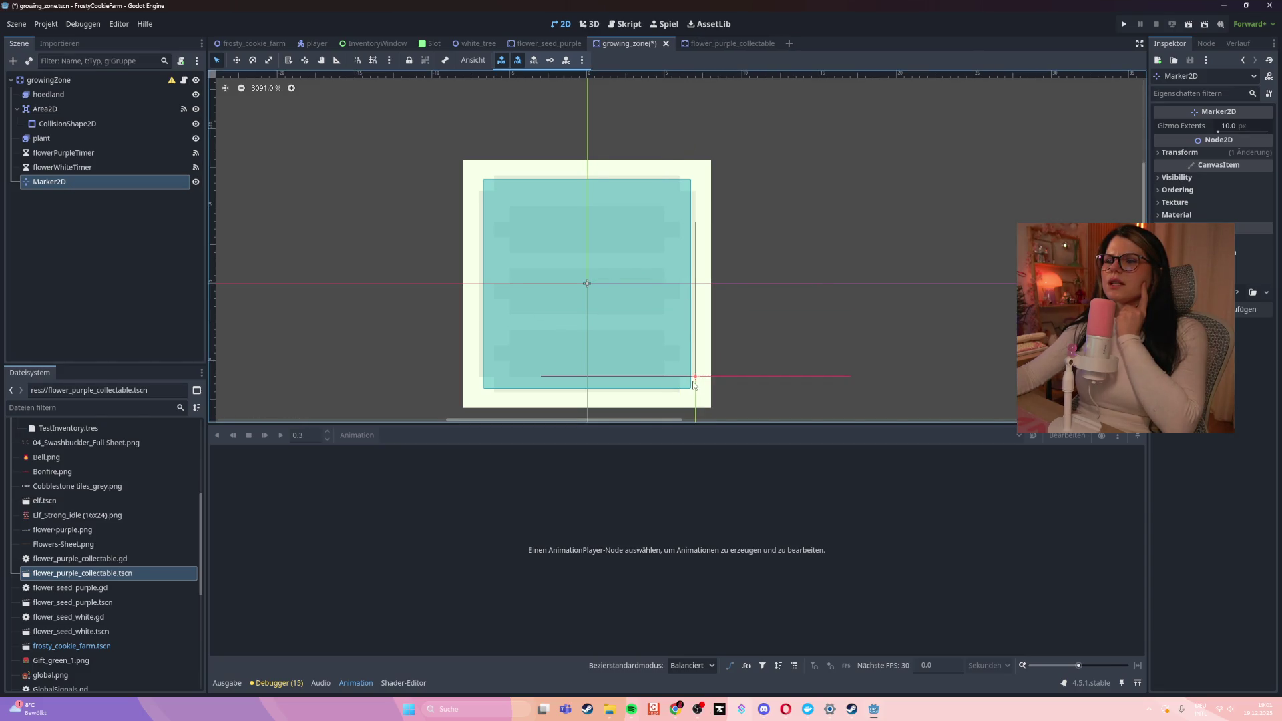
key(ctrl+s)
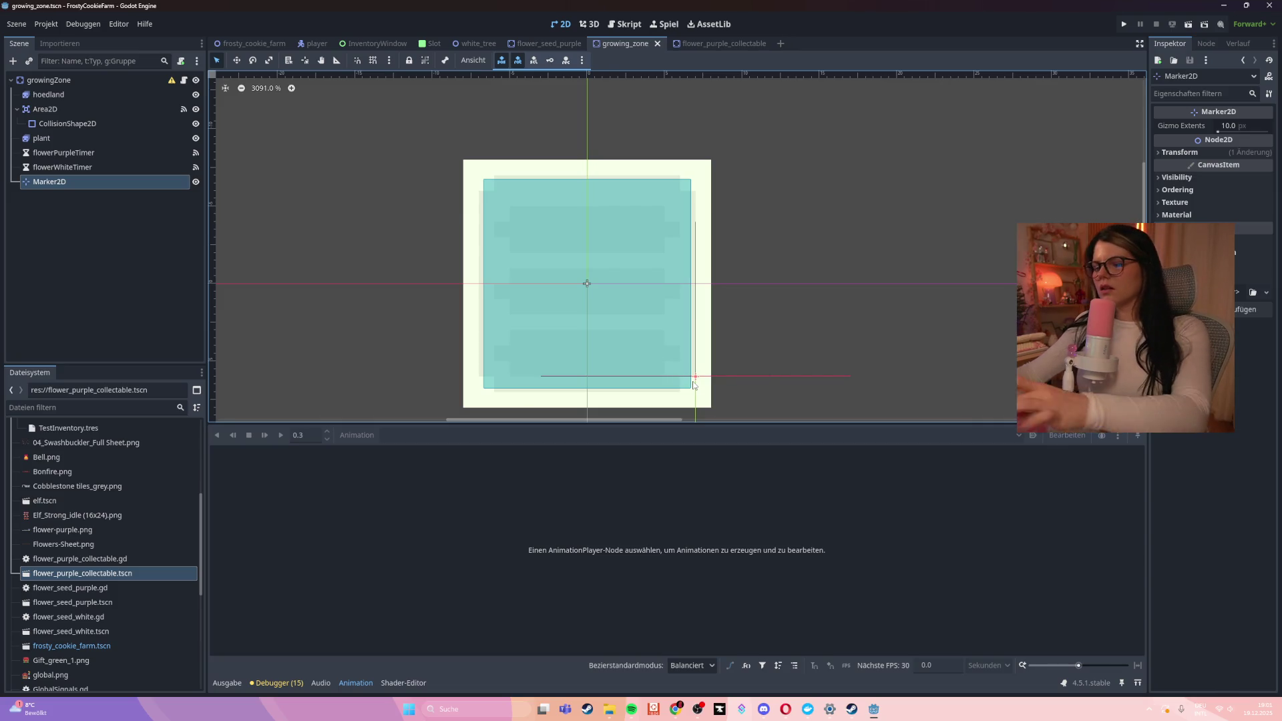
key(F5)
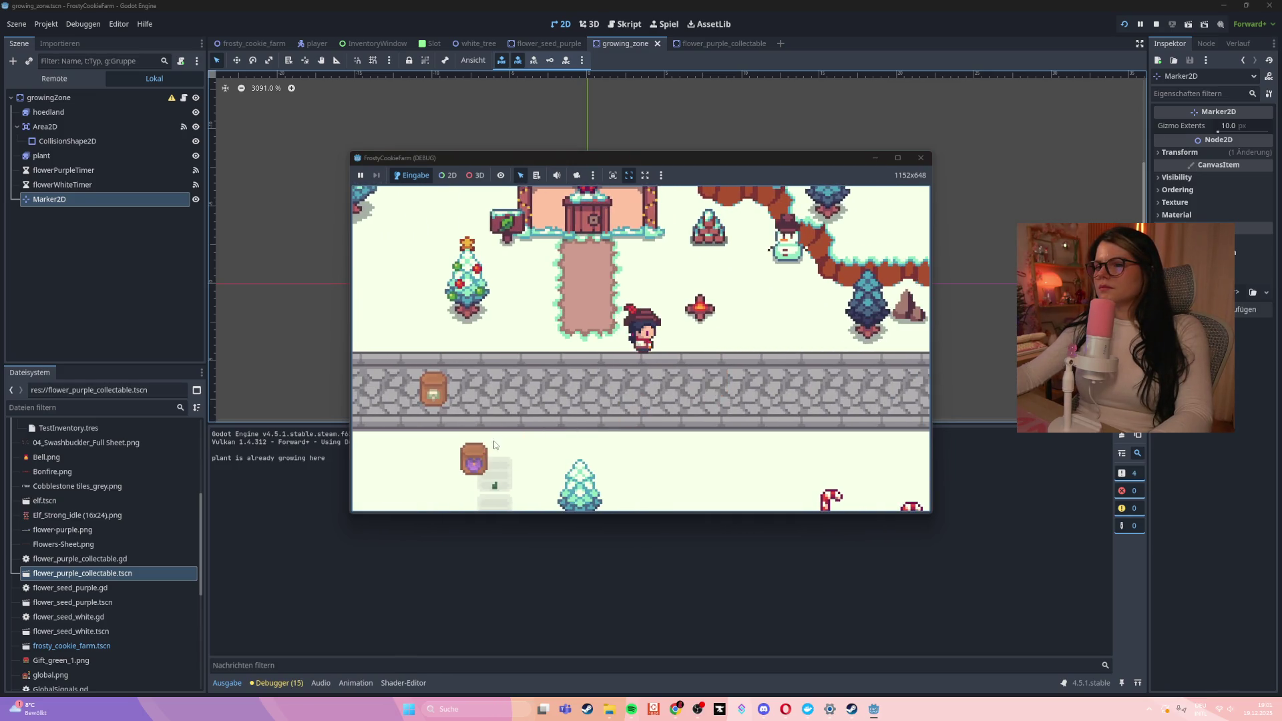
- Plant a seed on the lower plot and walk the character around the farm
click(484, 468)
key(Down)
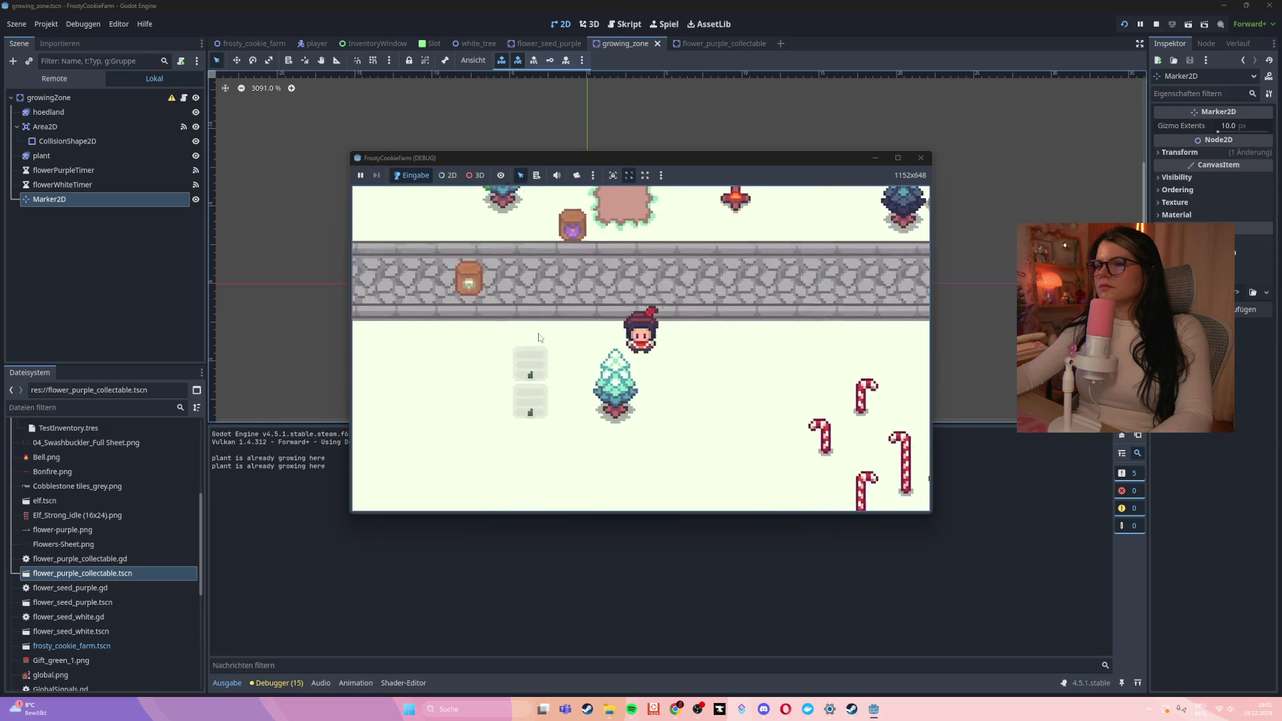
key(Up)
key(Up)
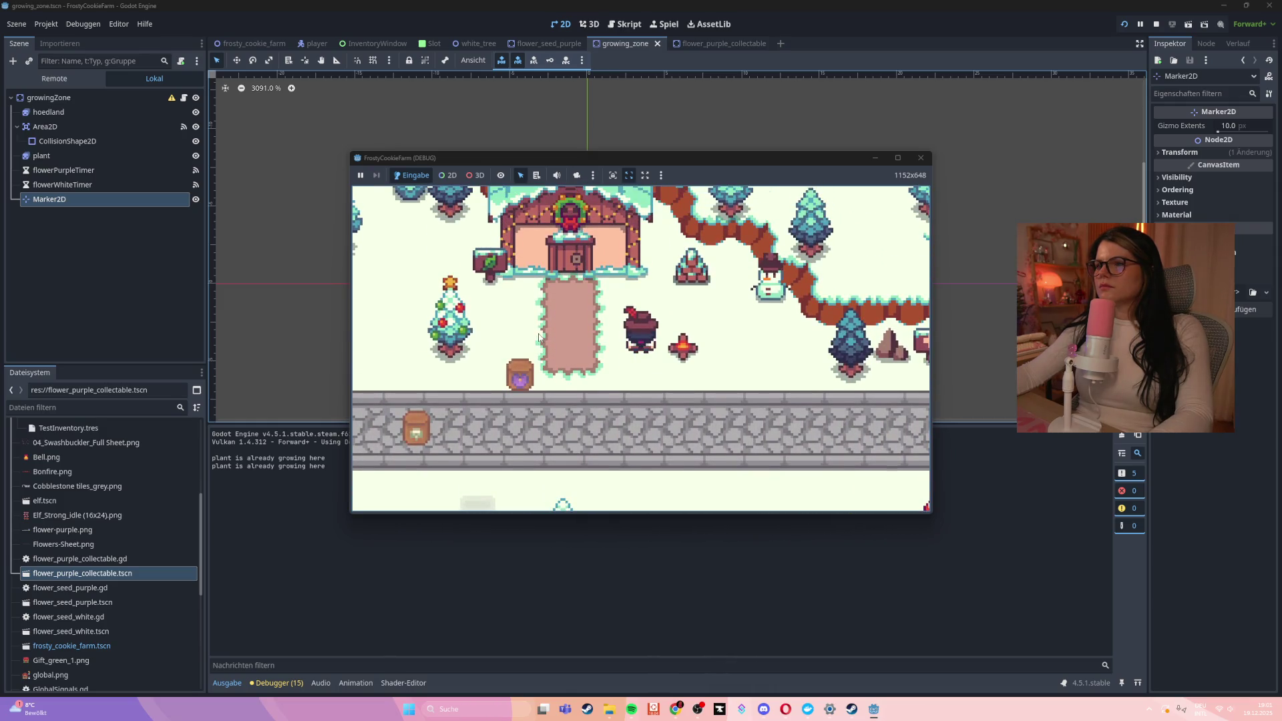
key(Down)
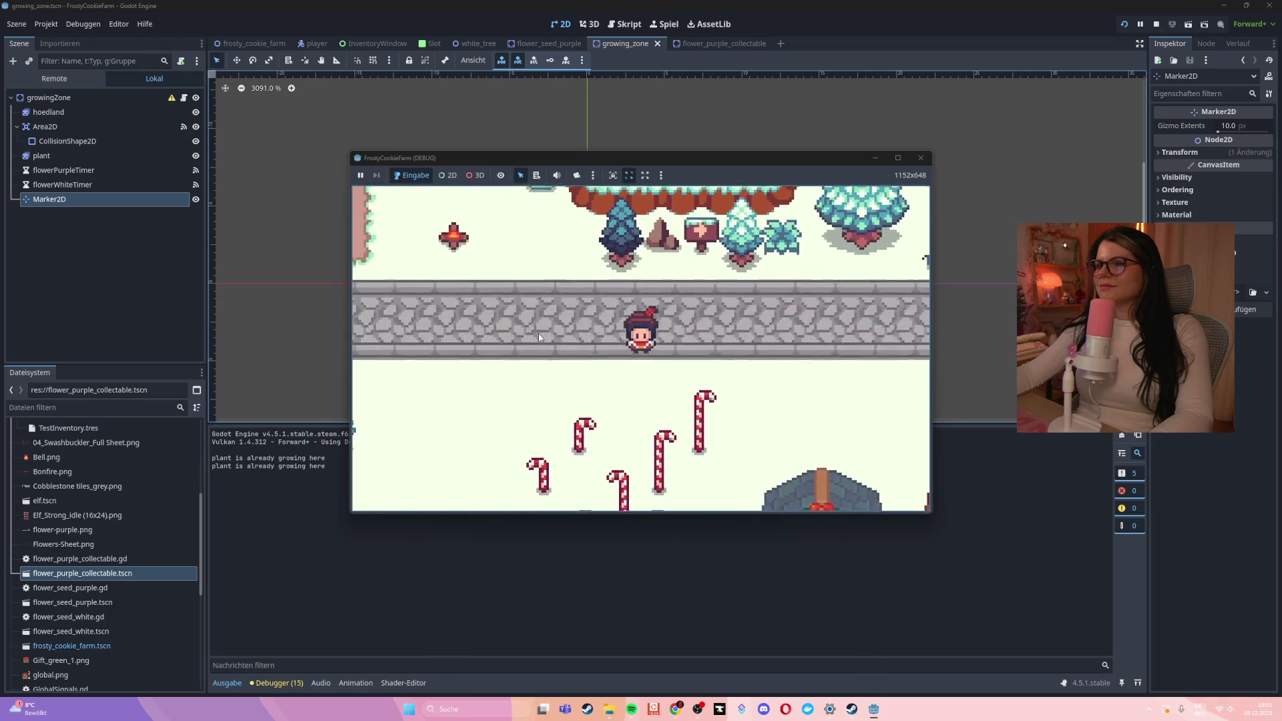
key(Down)
key(Left)
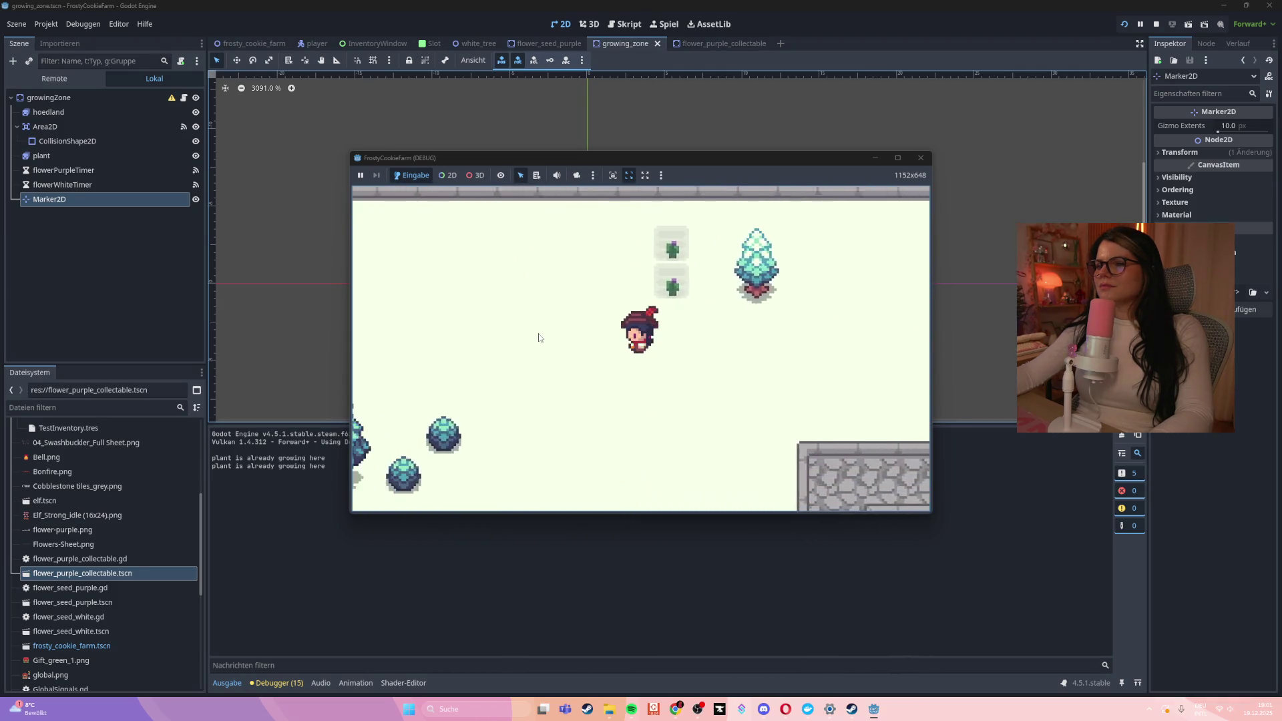
key(Up)
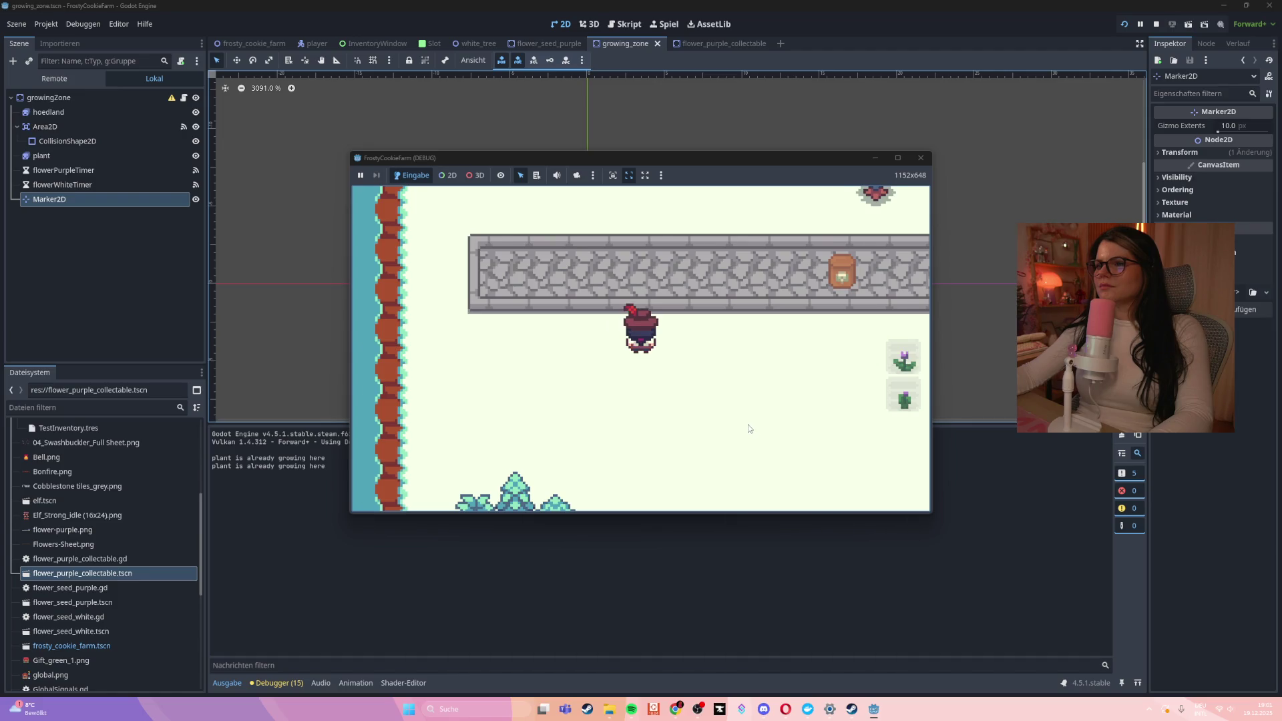
key(Right)
key(Down)
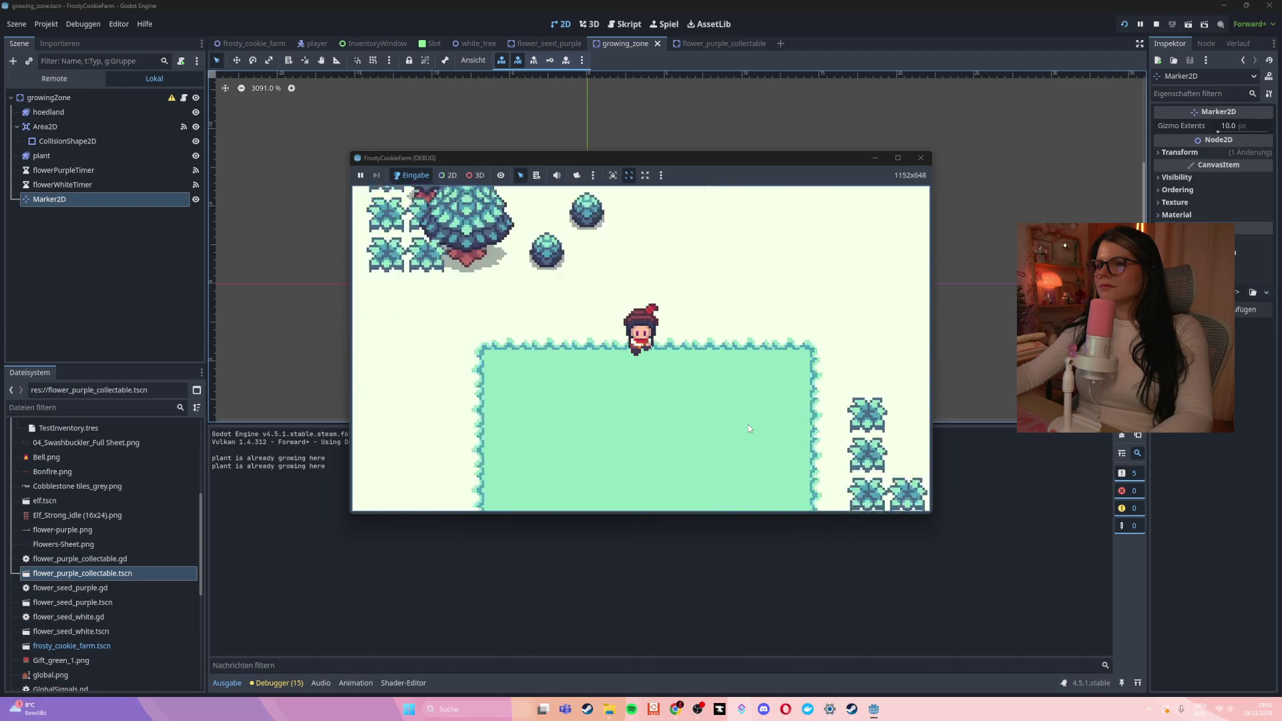
key(Right)
key(Right)
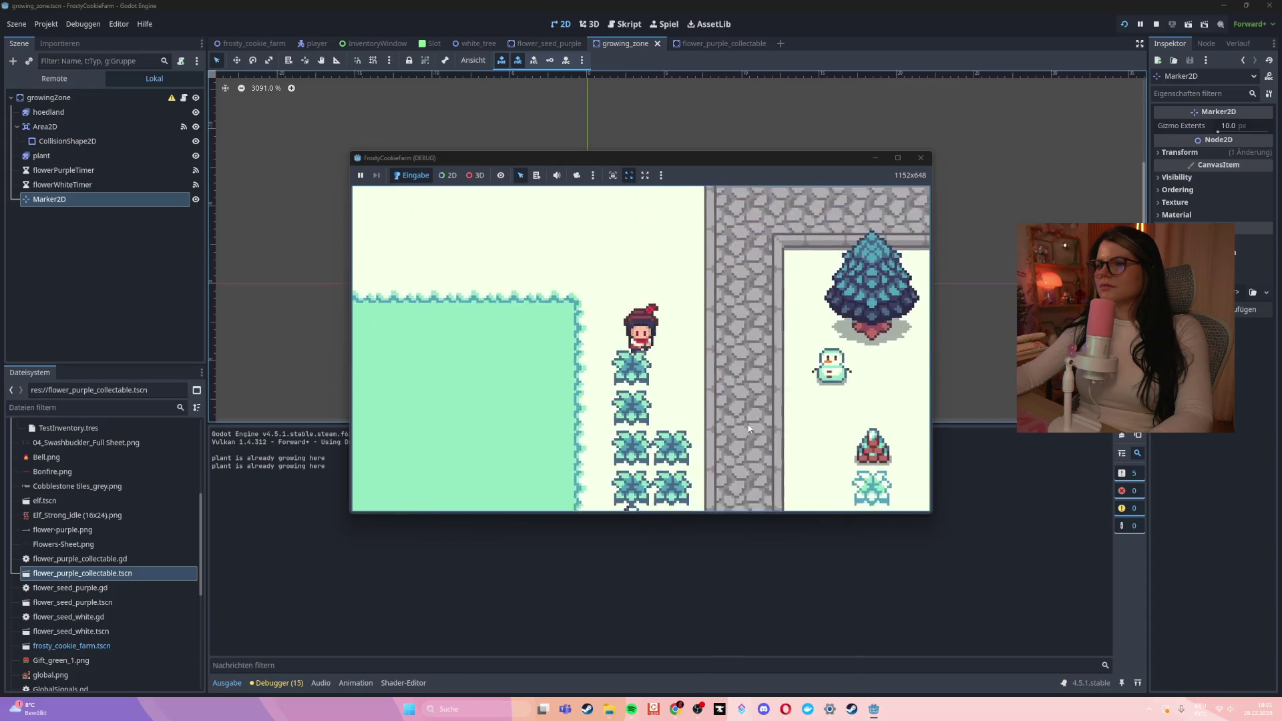
key(Up)
key(Up)
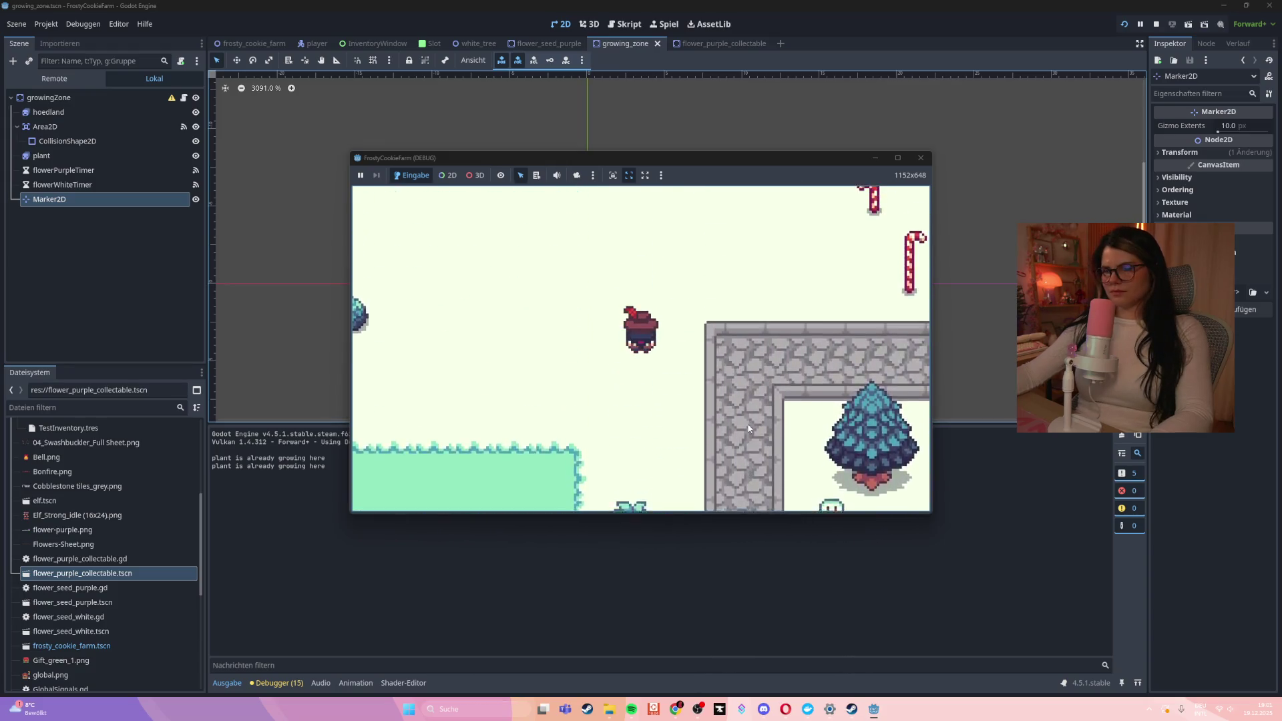
- Harvest the lower purple flower, walk a bit more, then stop the game with F8
click(589, 284)
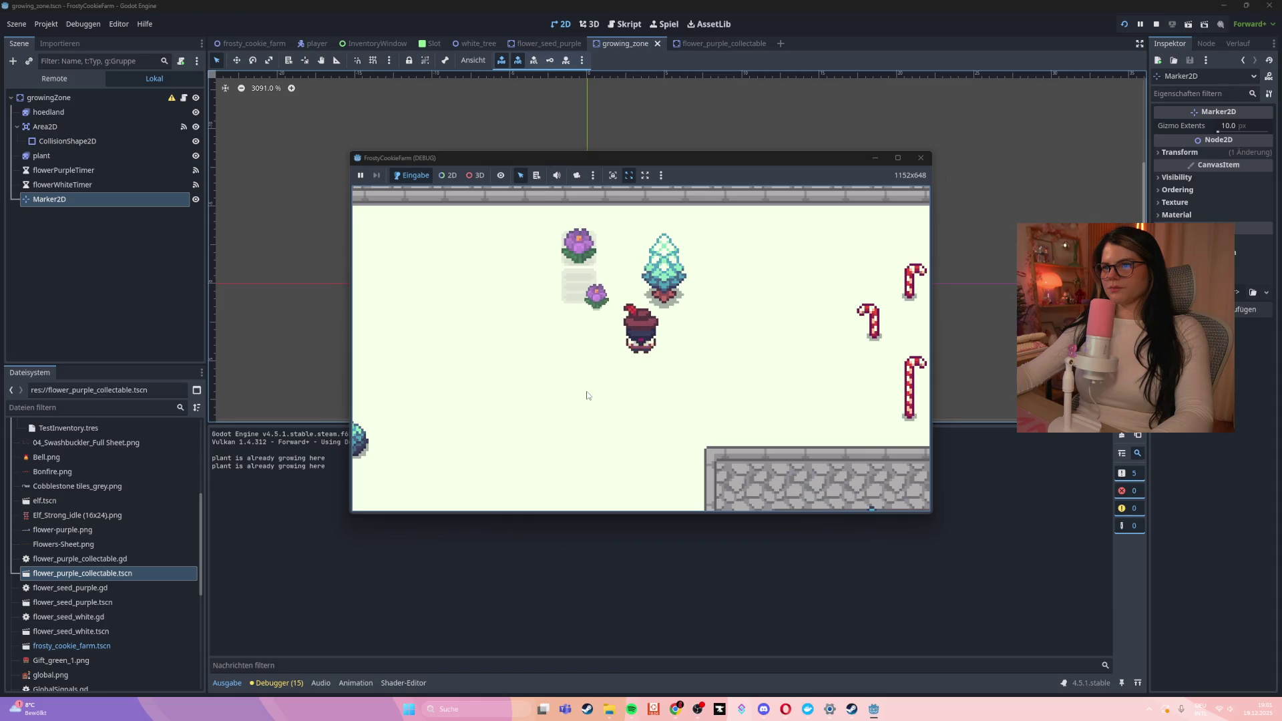
key(Up)
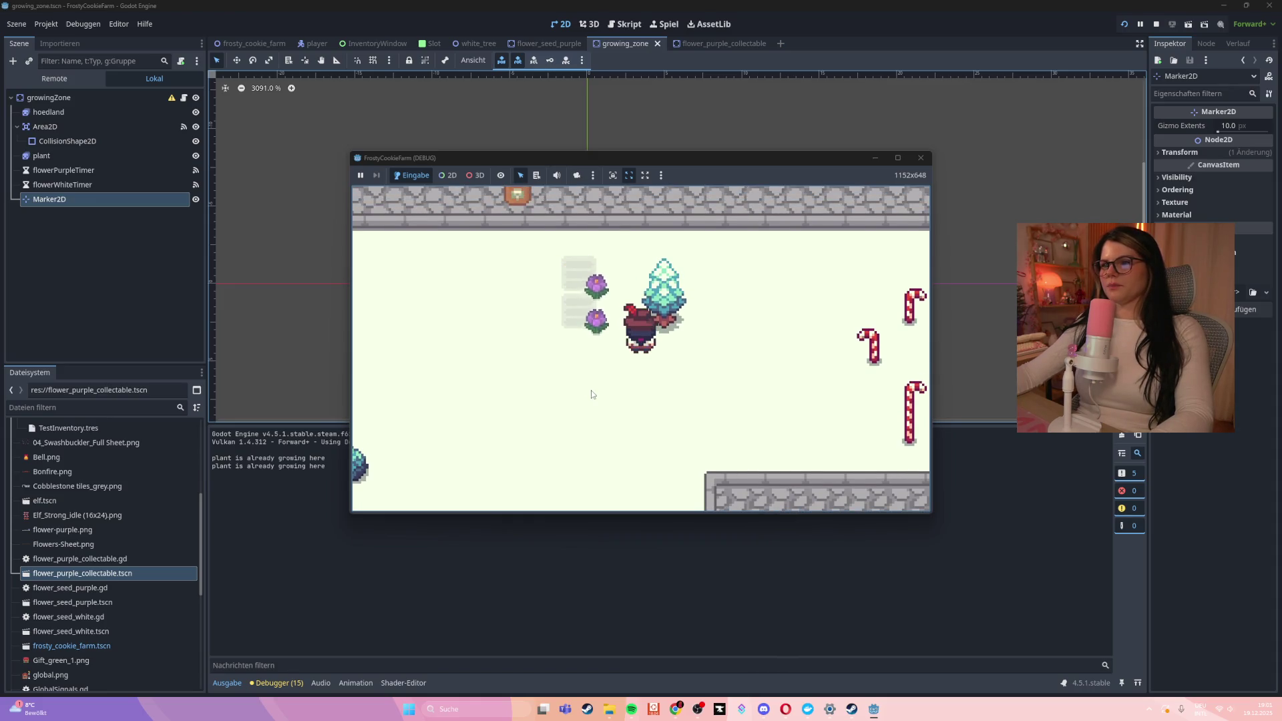
key(Up)
key(Down)
key(Left)
key(Down)
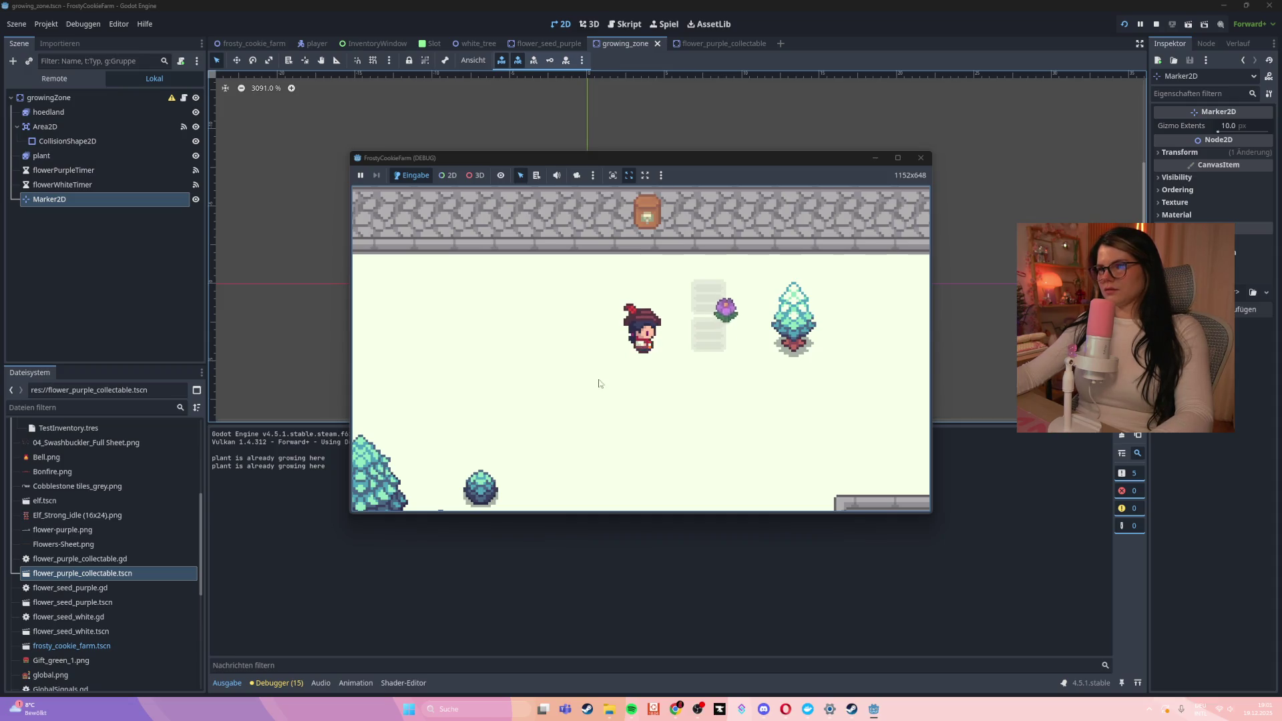
key(F8)
click(805, 217)
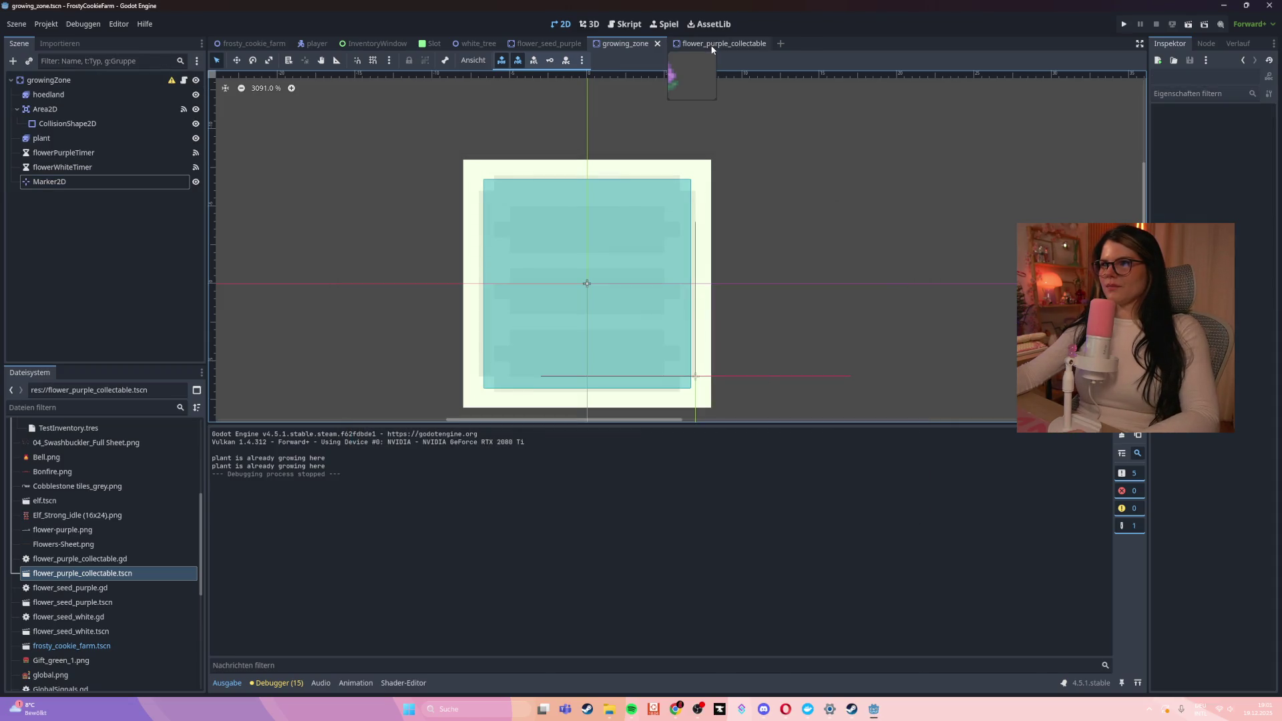
- Switch to the InventoryWindow scene and check its inventory data resource options
click(422, 45)
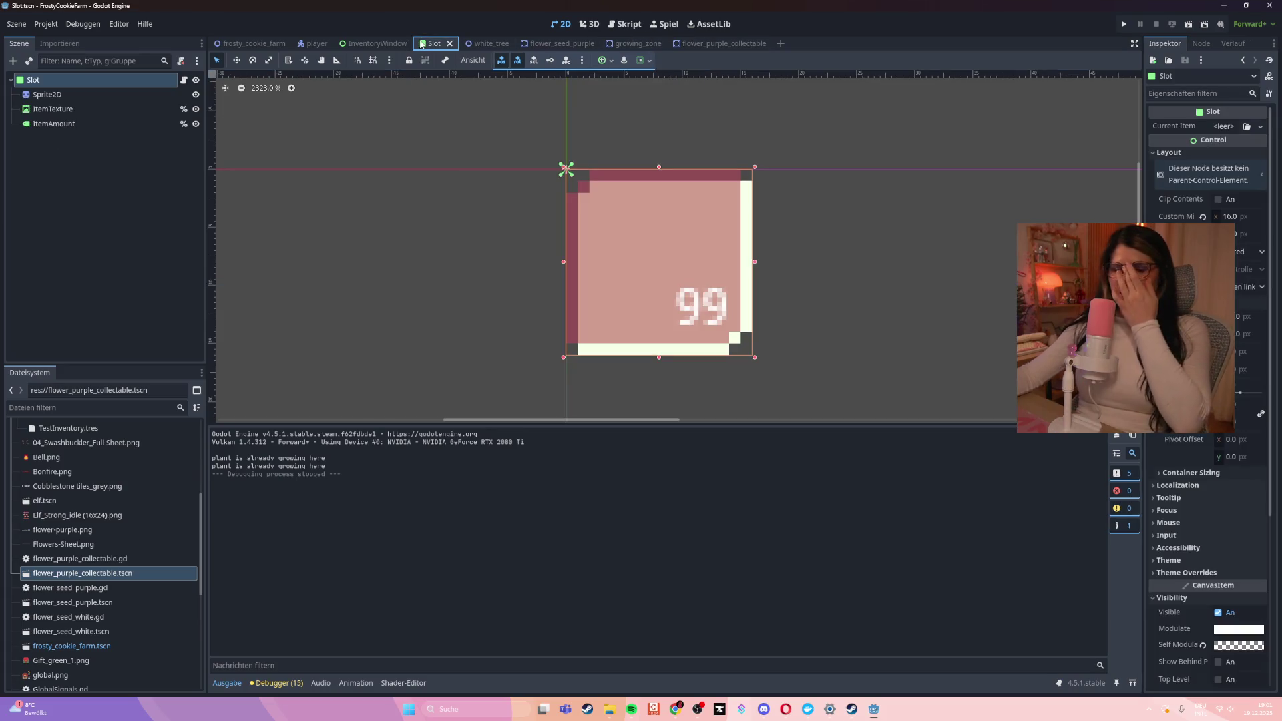
click(378, 44)
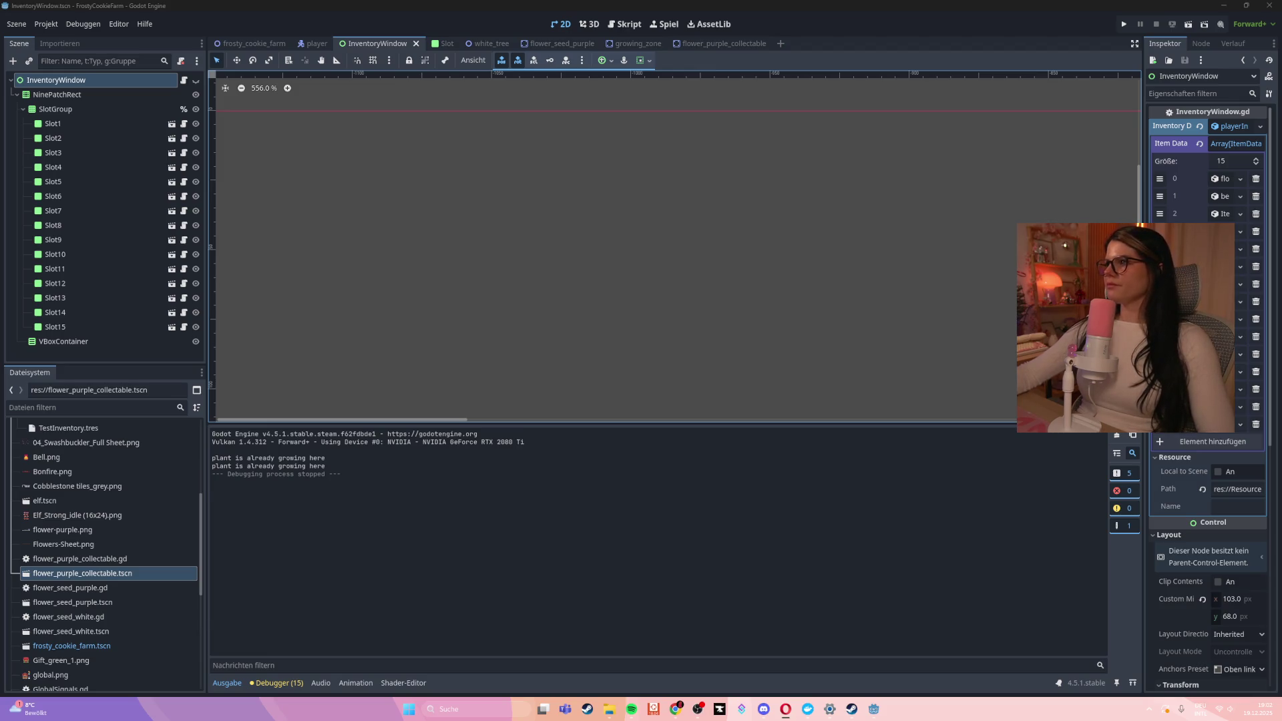
click(1261, 127)
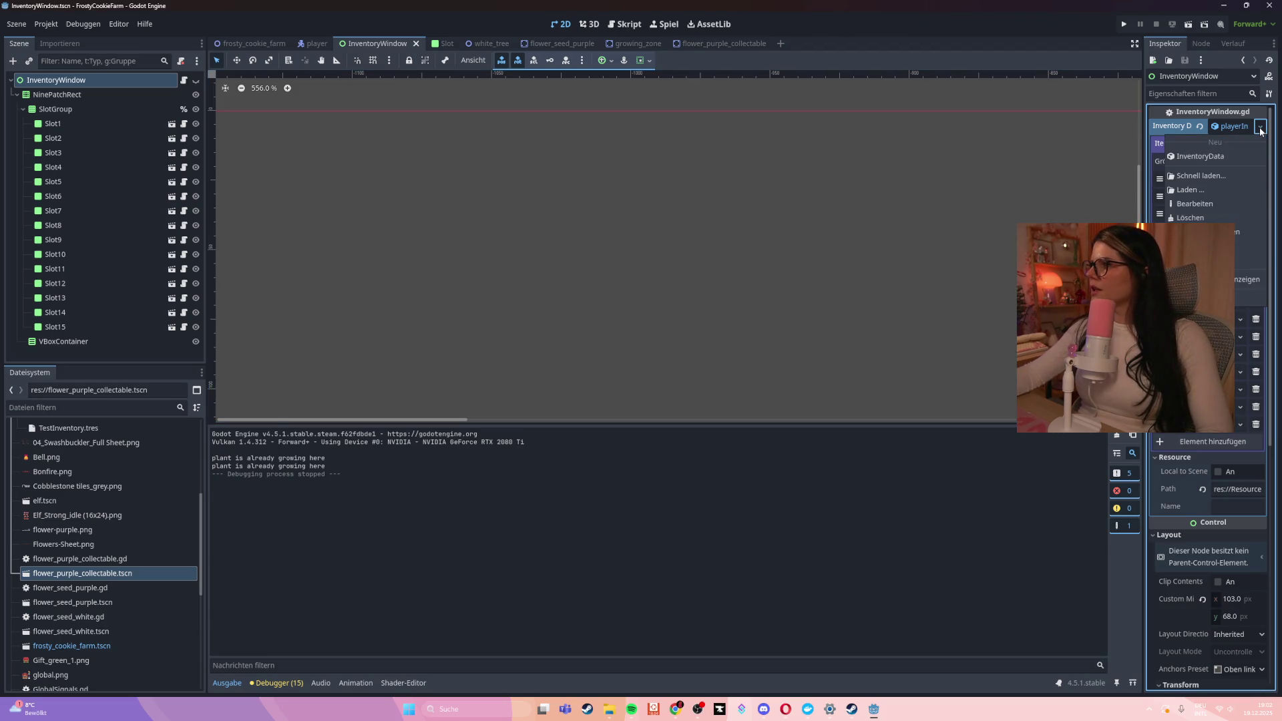
click(1260, 128)
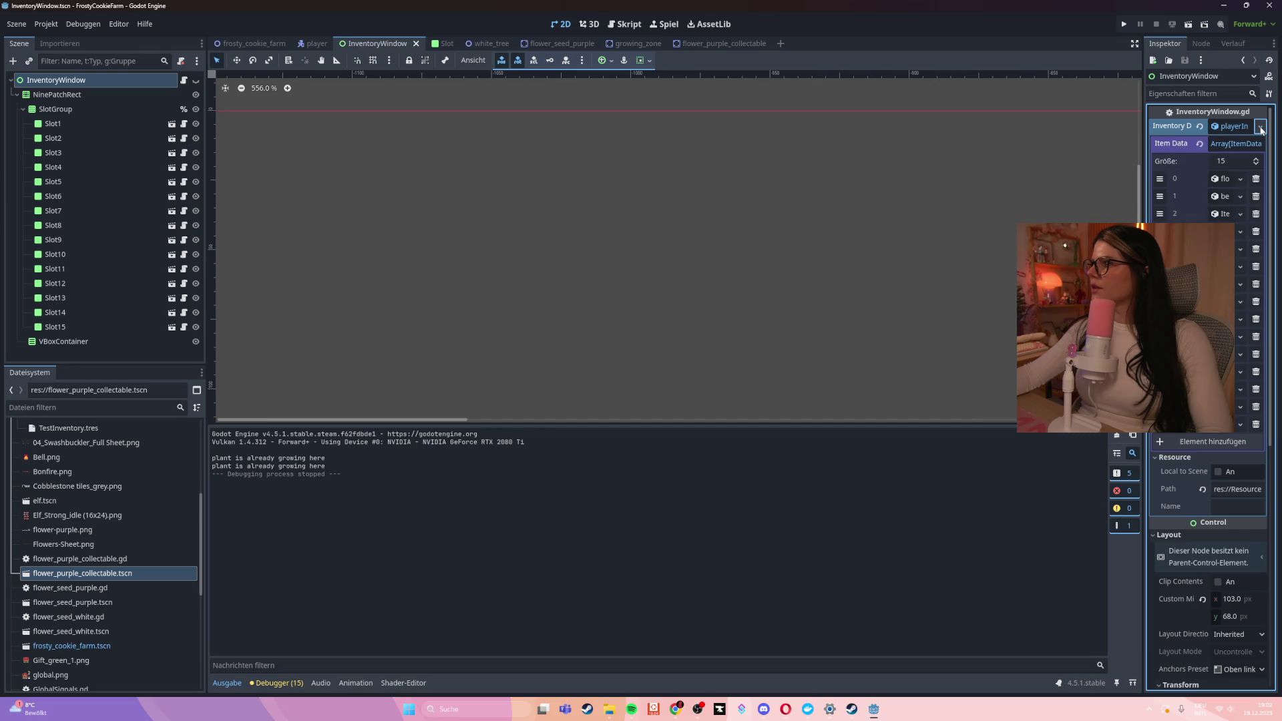
- Assign new ItemData resources to Item Data entries 0 and 1
click(1241, 179)
click(1174, 207)
click(1240, 197)
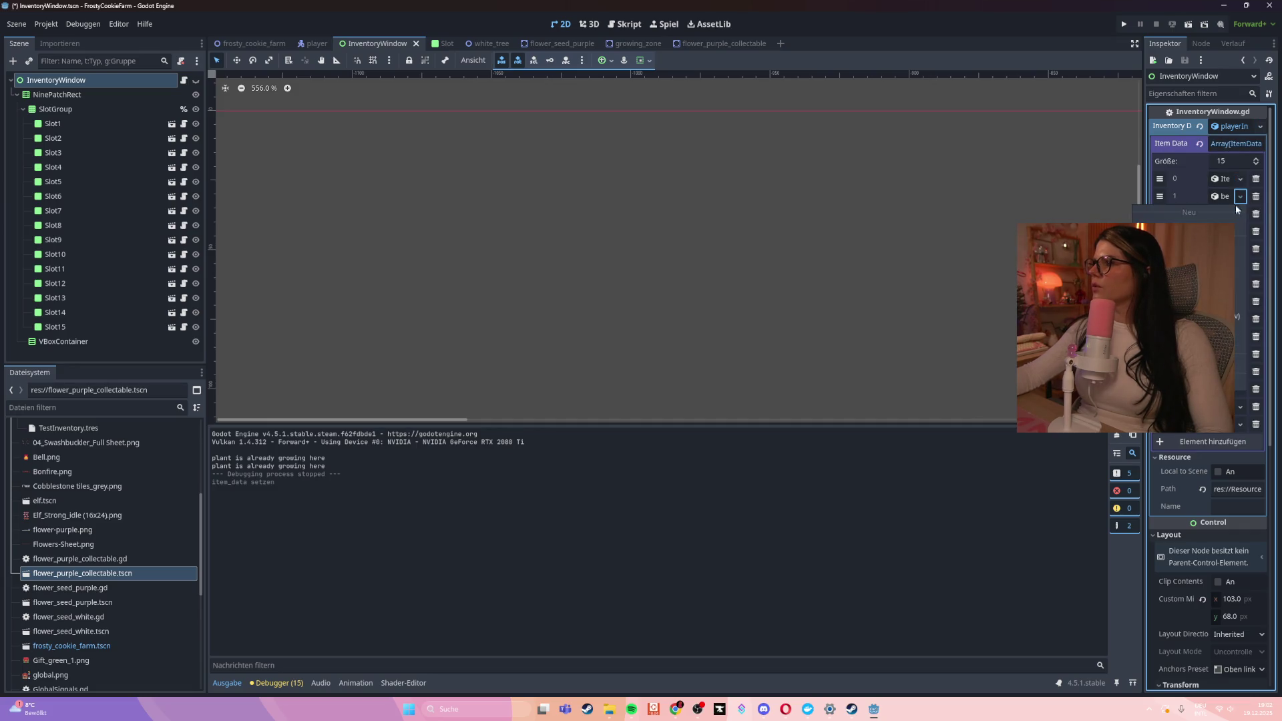
click(1232, 226)
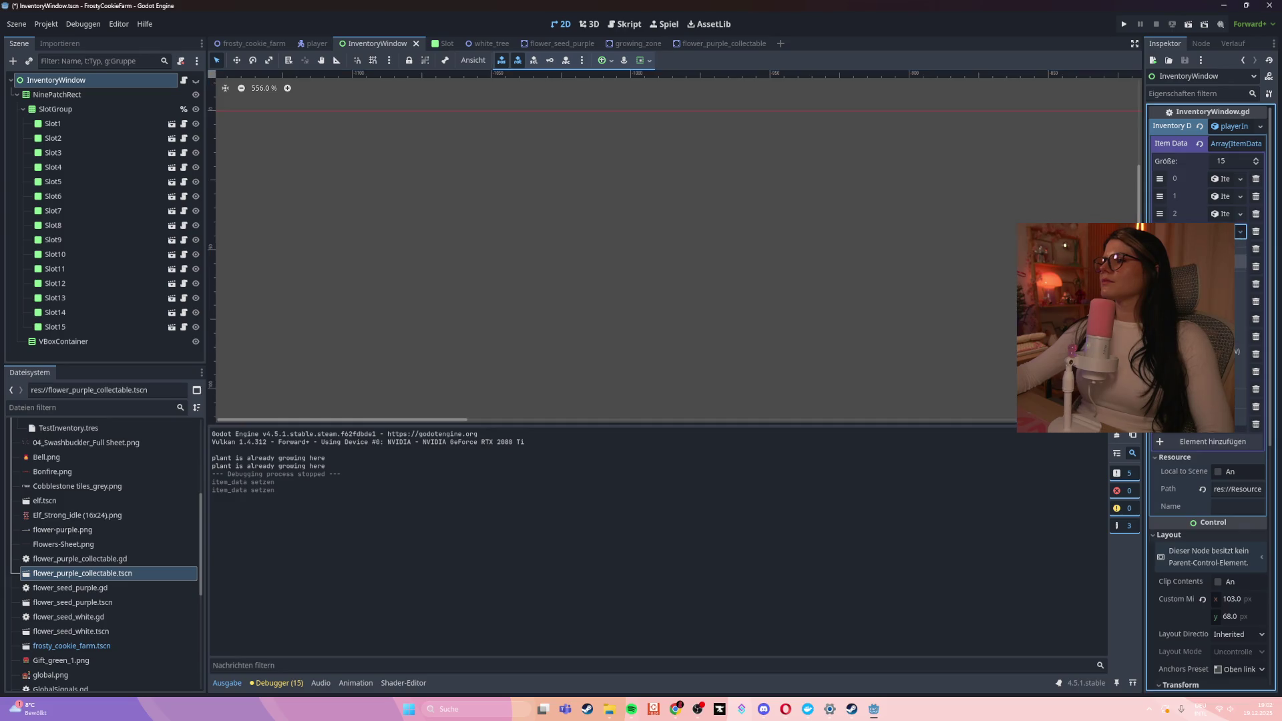
click(537, 157)
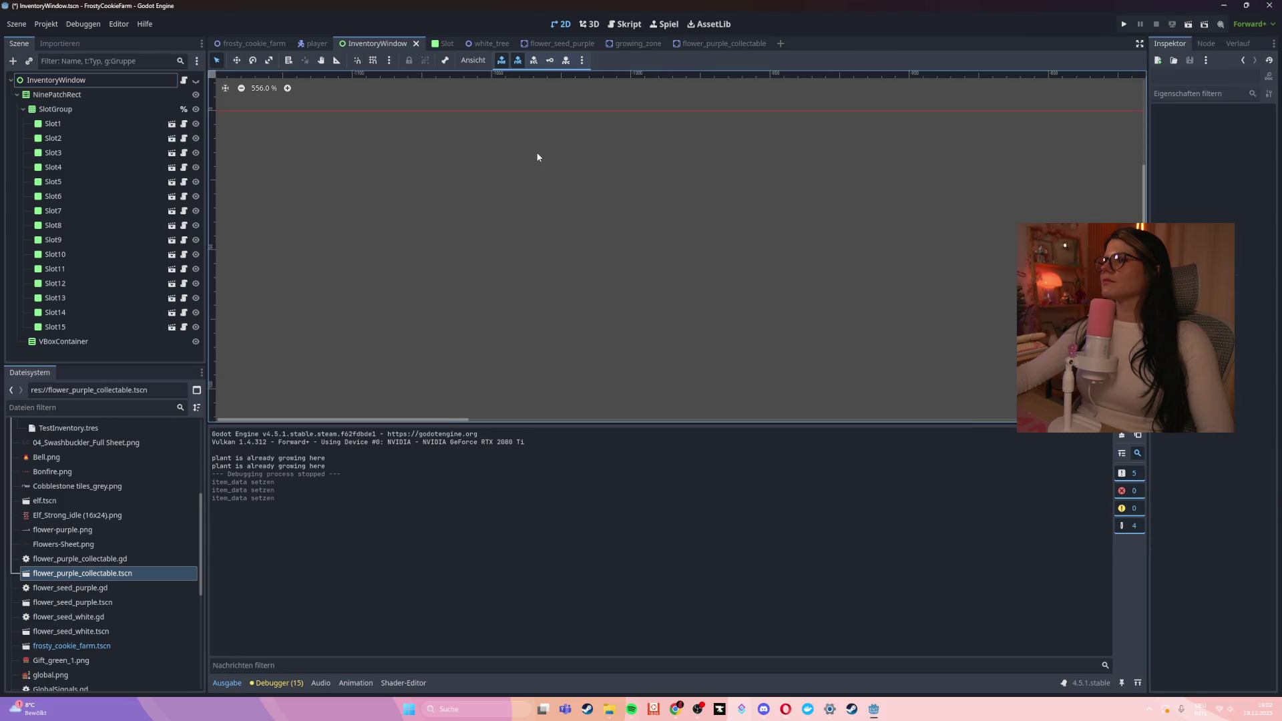
click(86, 80)
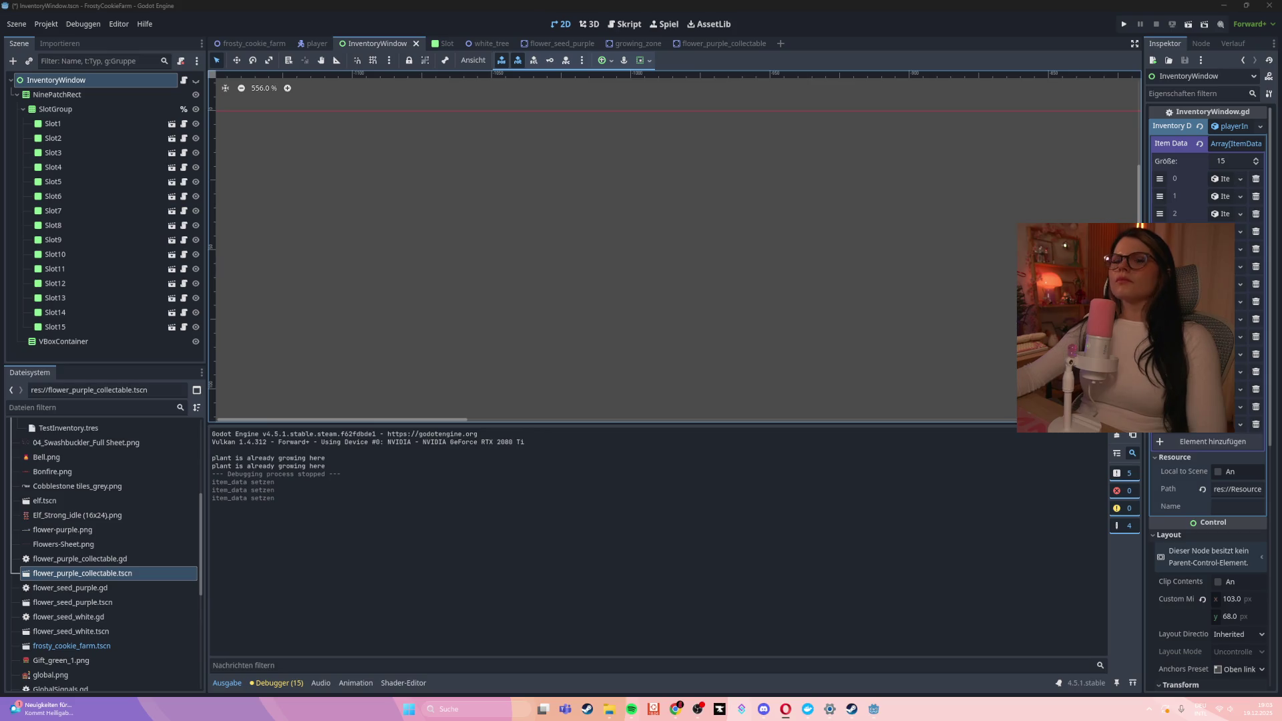
click(625, 24)
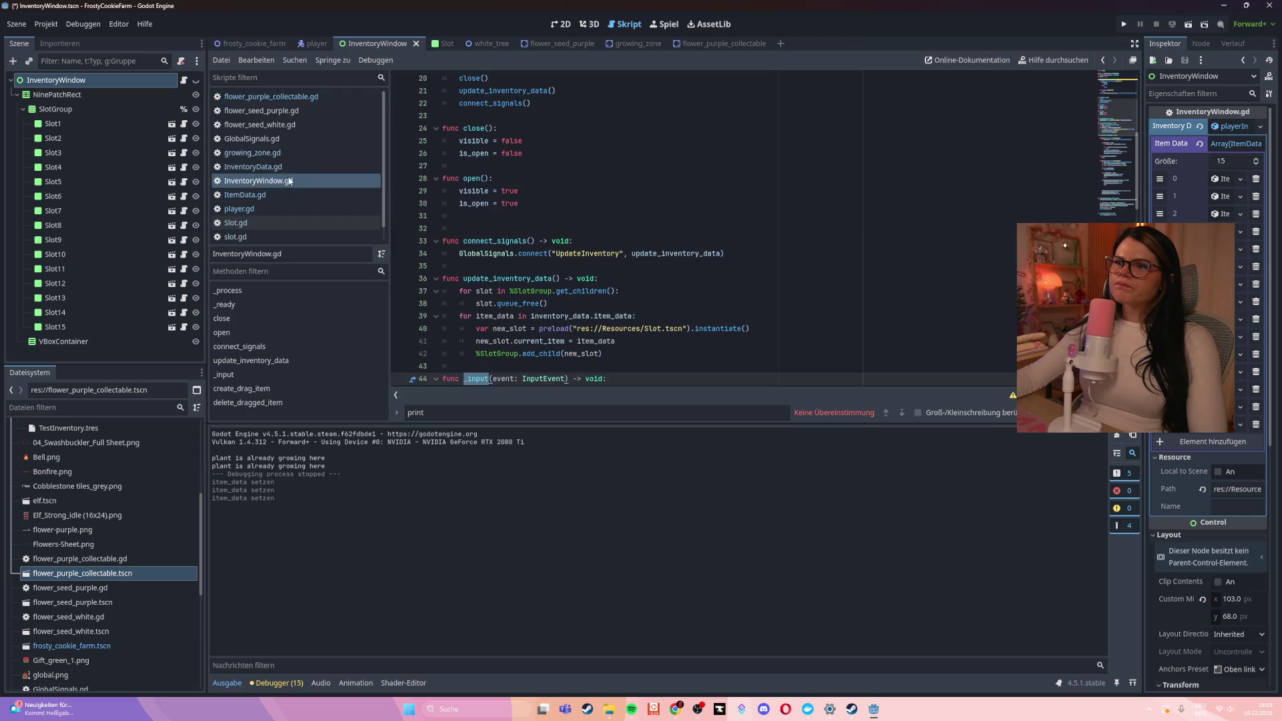
- In InventoryData.gd, add an insert function header below the item_data array
click(228, 290)
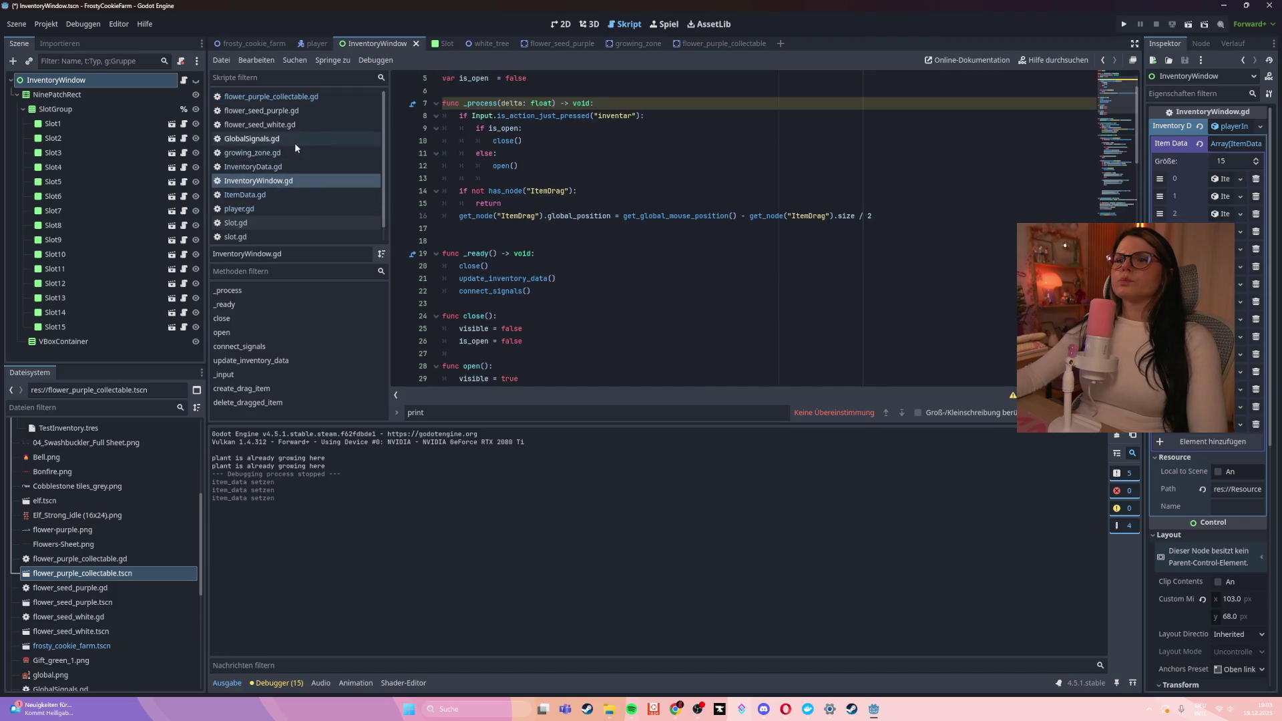
click(291, 167)
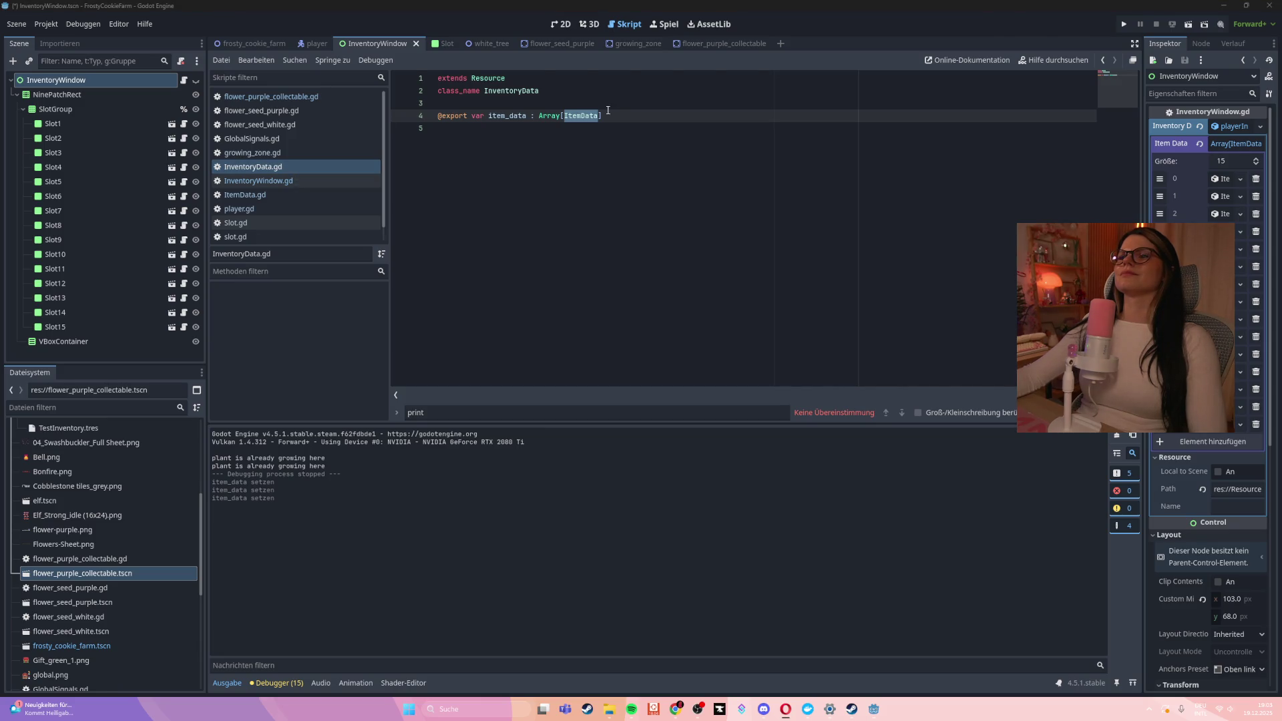
click(624, 131)
key(Return)
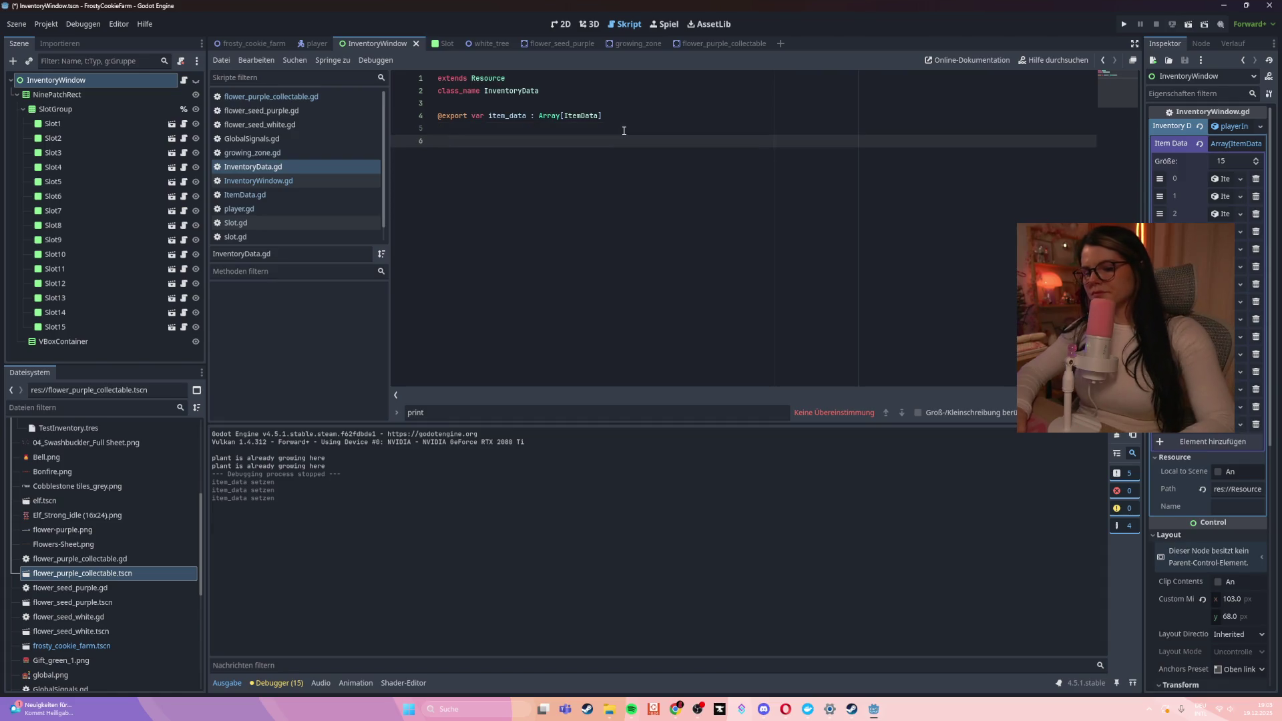
text(func insert())
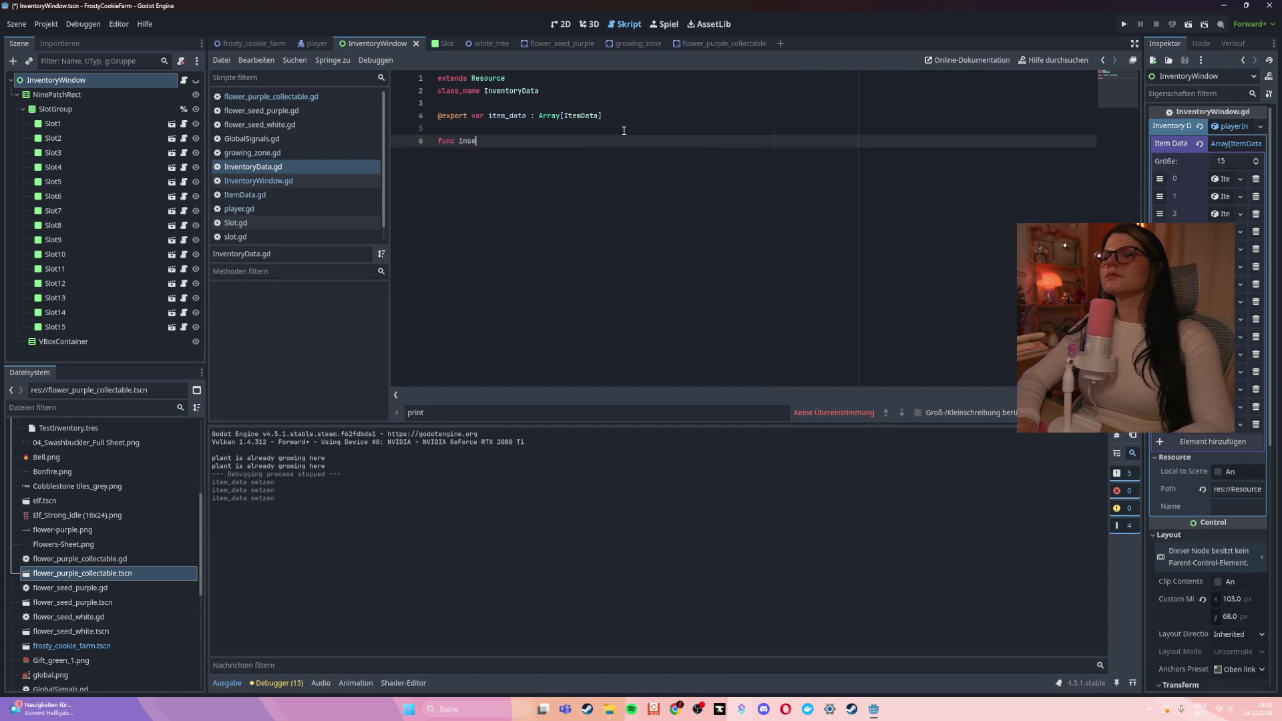
text(item)
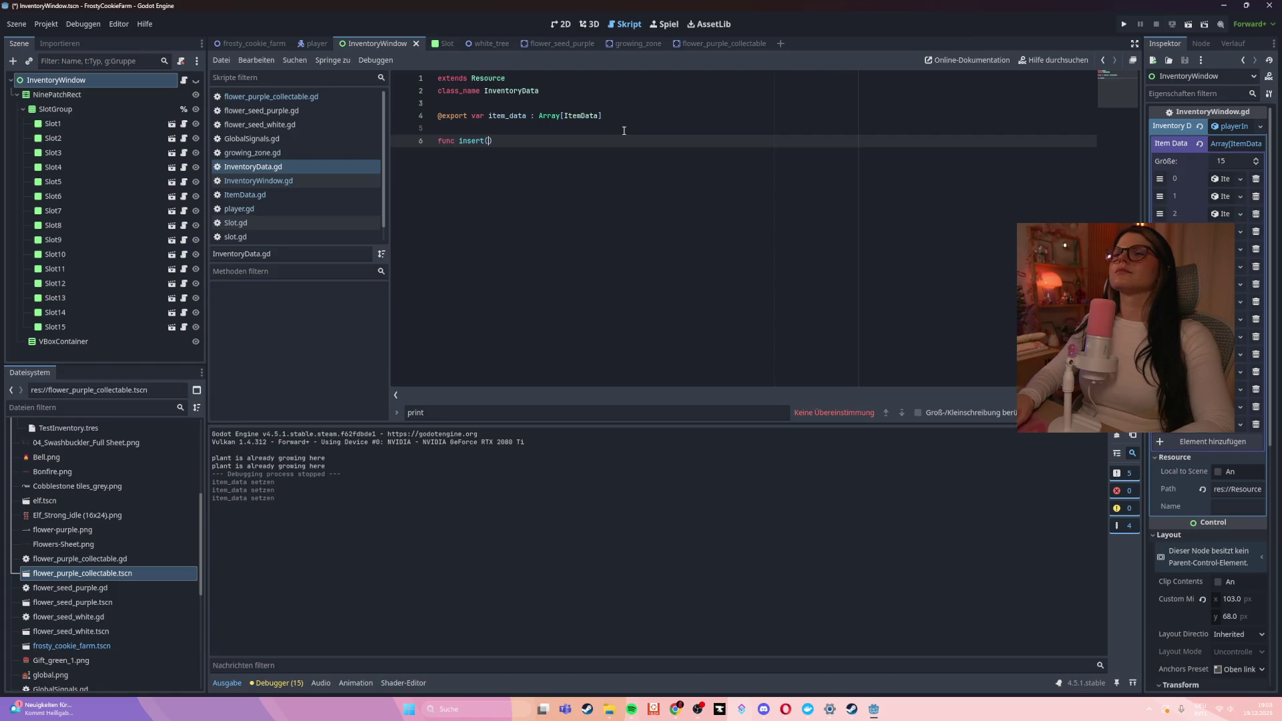
key(End)
key(Return)
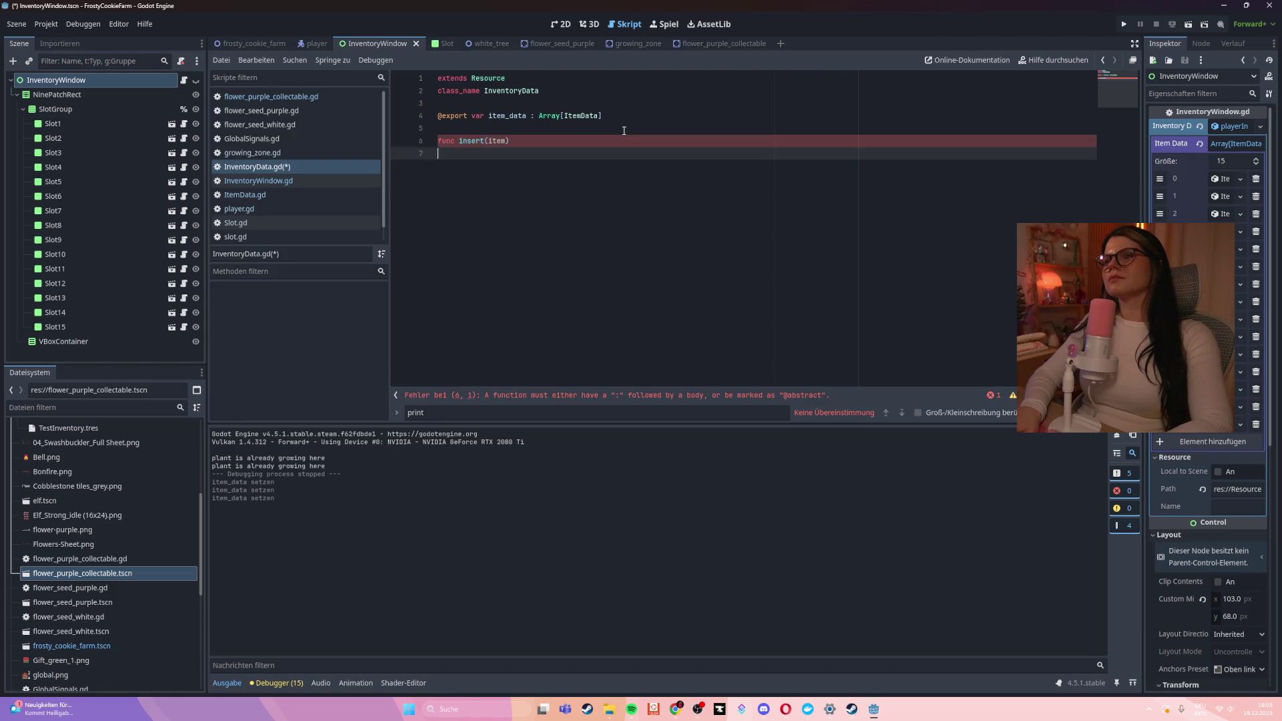
key(BackSpace)
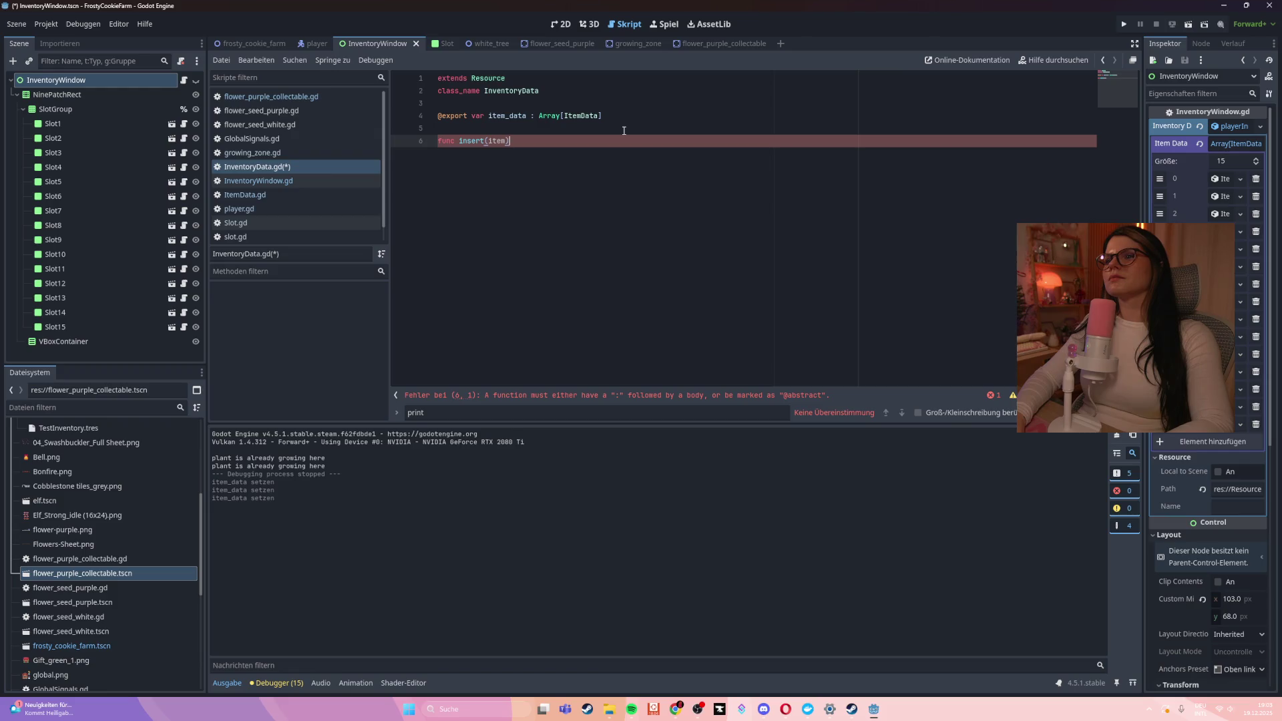
text(: Inv)
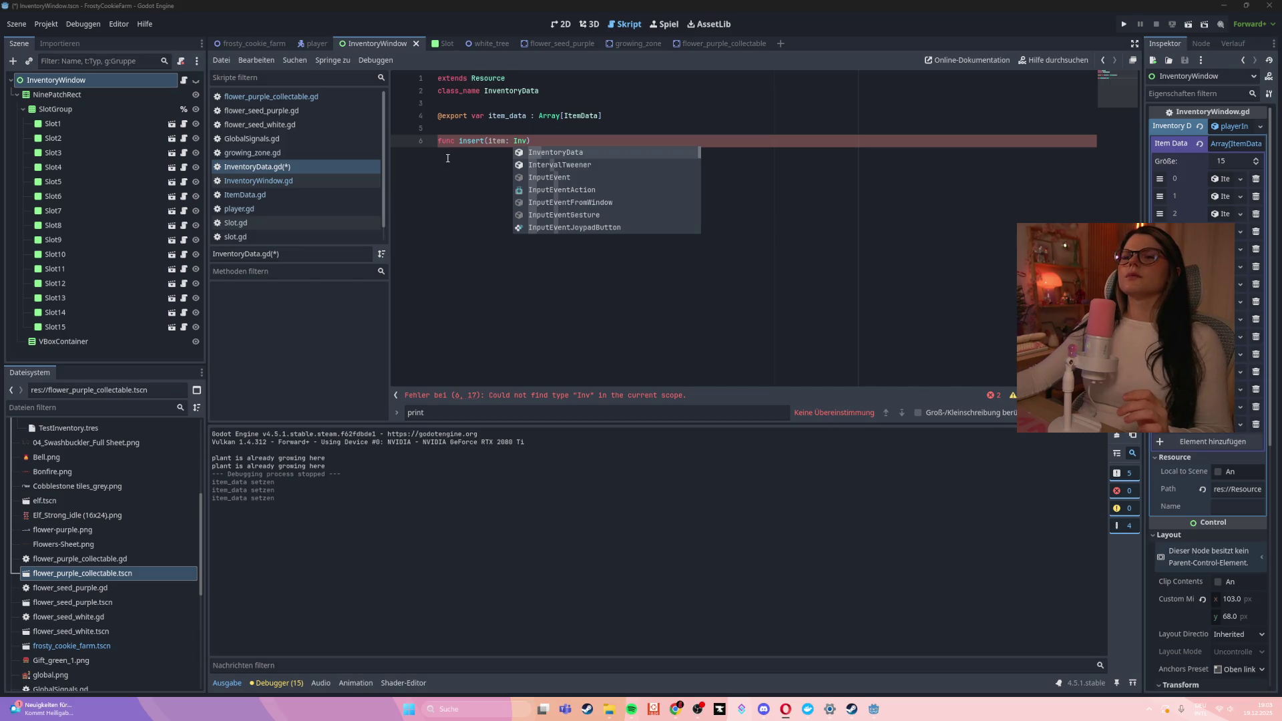
- Delete the misplaced insert function from ItemData.gd and save the scripts
click(284, 191)
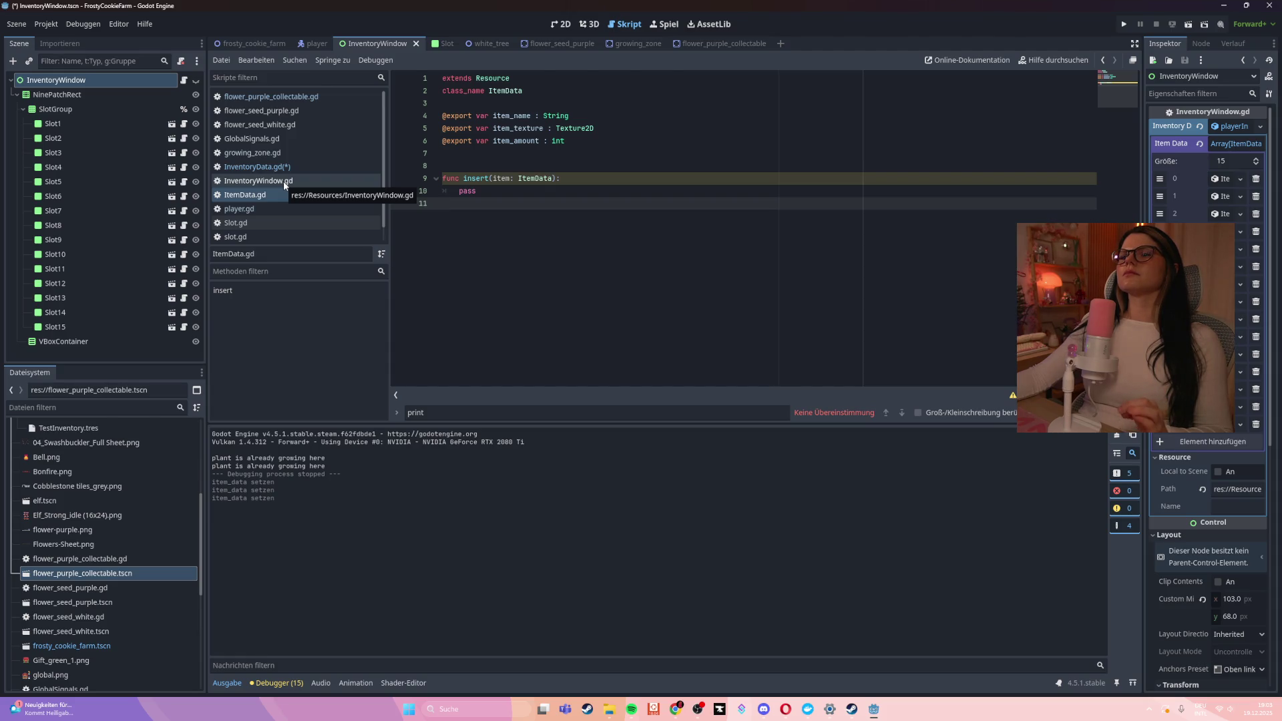
drag(480, 193, 438, 181)
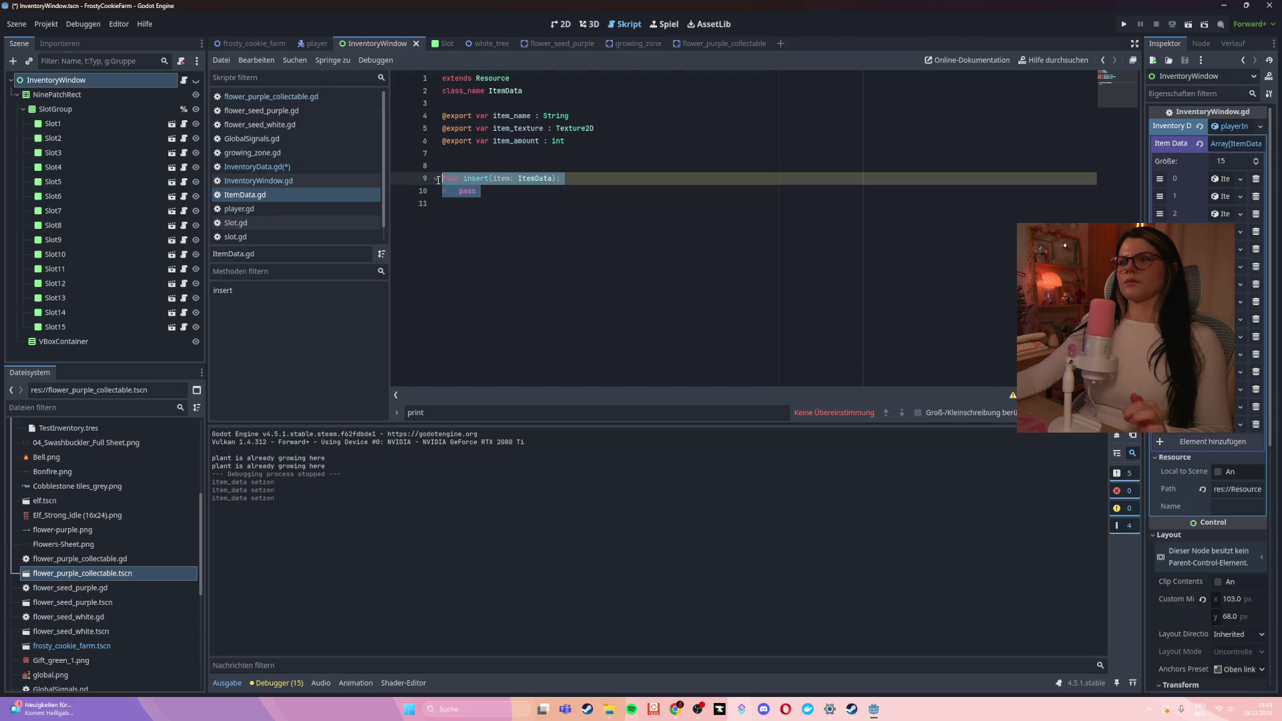
key(BackSpace)
key(BackSpace)
key(BackSpace)
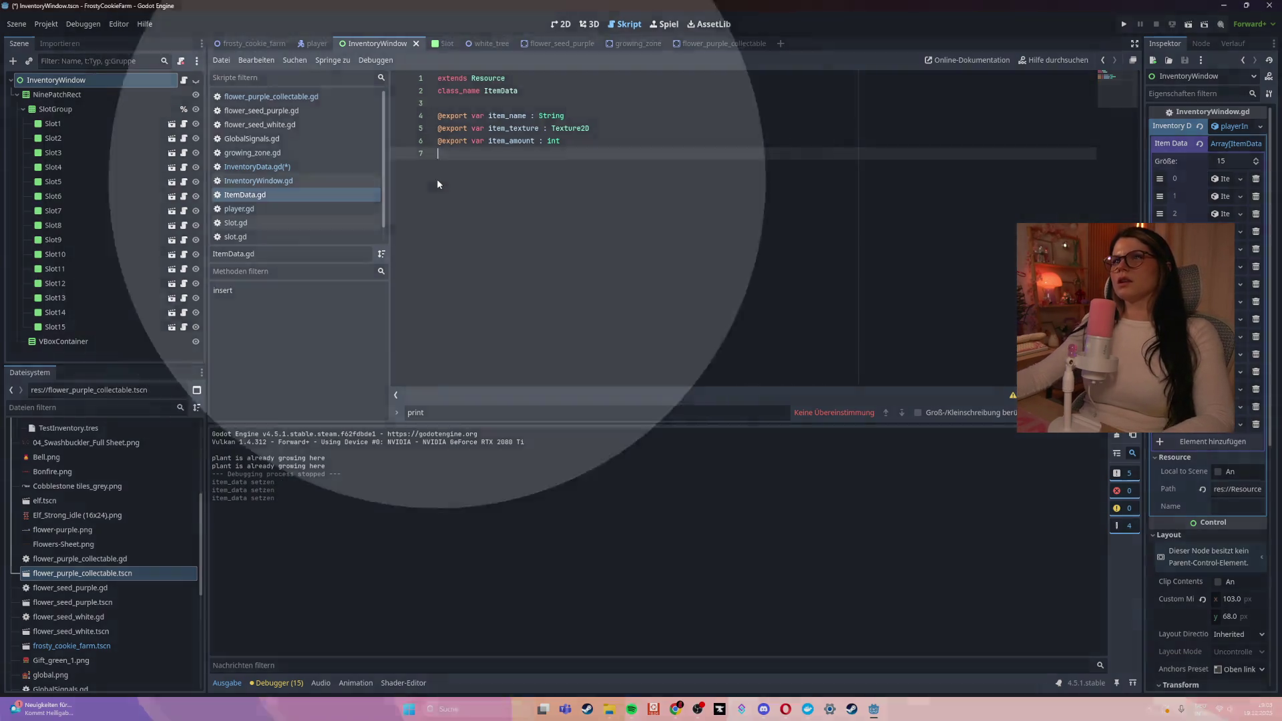
key(ctrl+s)
click(253, 197)
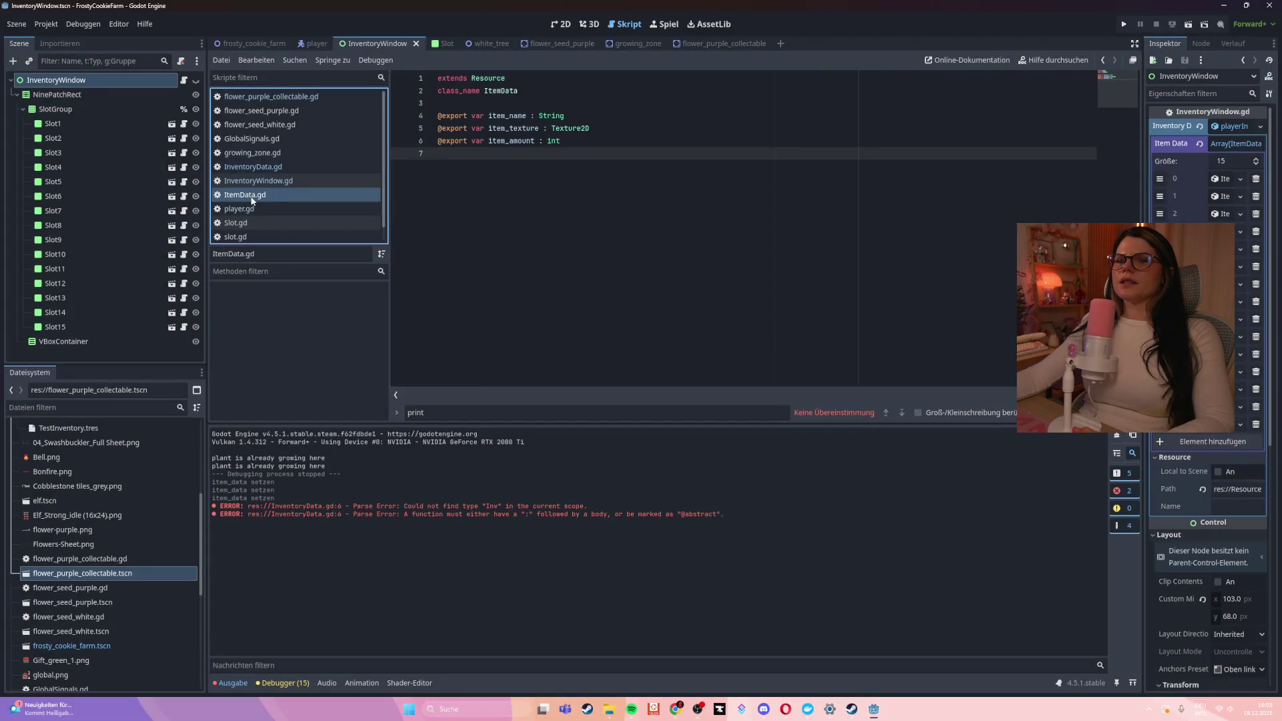
- Back in InventoryData.gd, complete the insert parameter type as InventoryData and save
click(255, 182)
scroll(601, 231, up, 2)
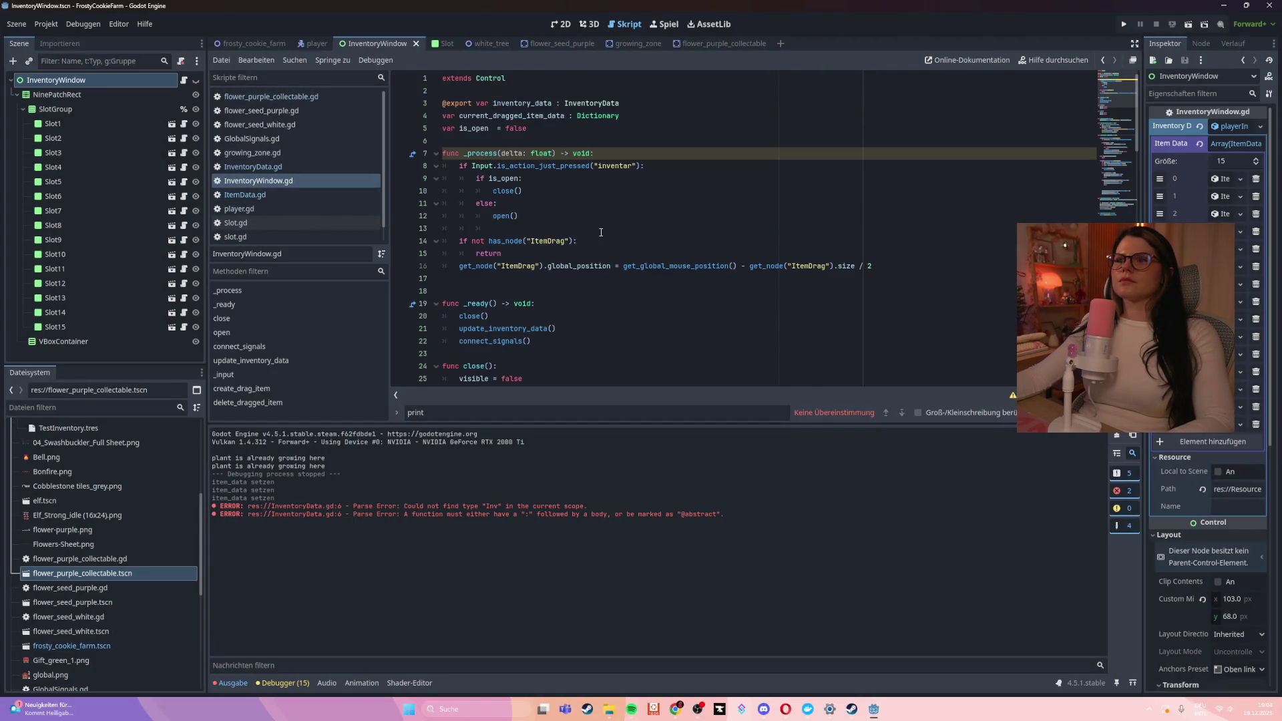
click(317, 167)
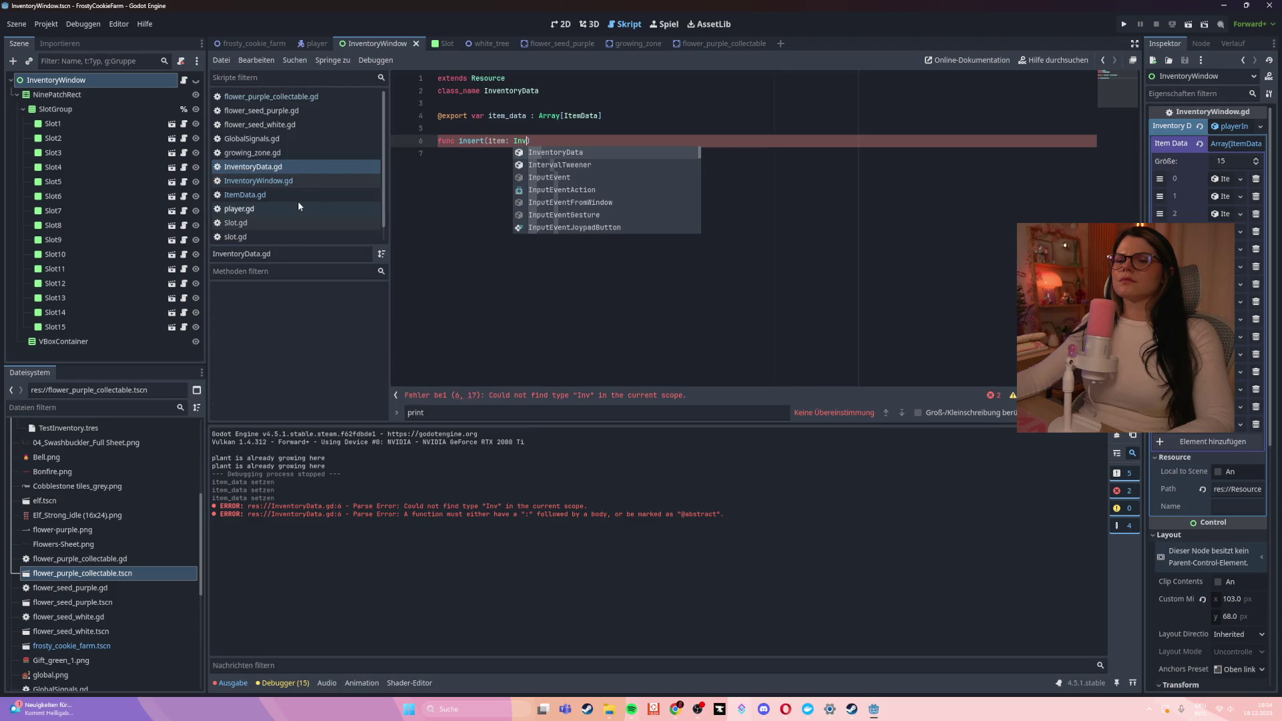
click(300, 180)
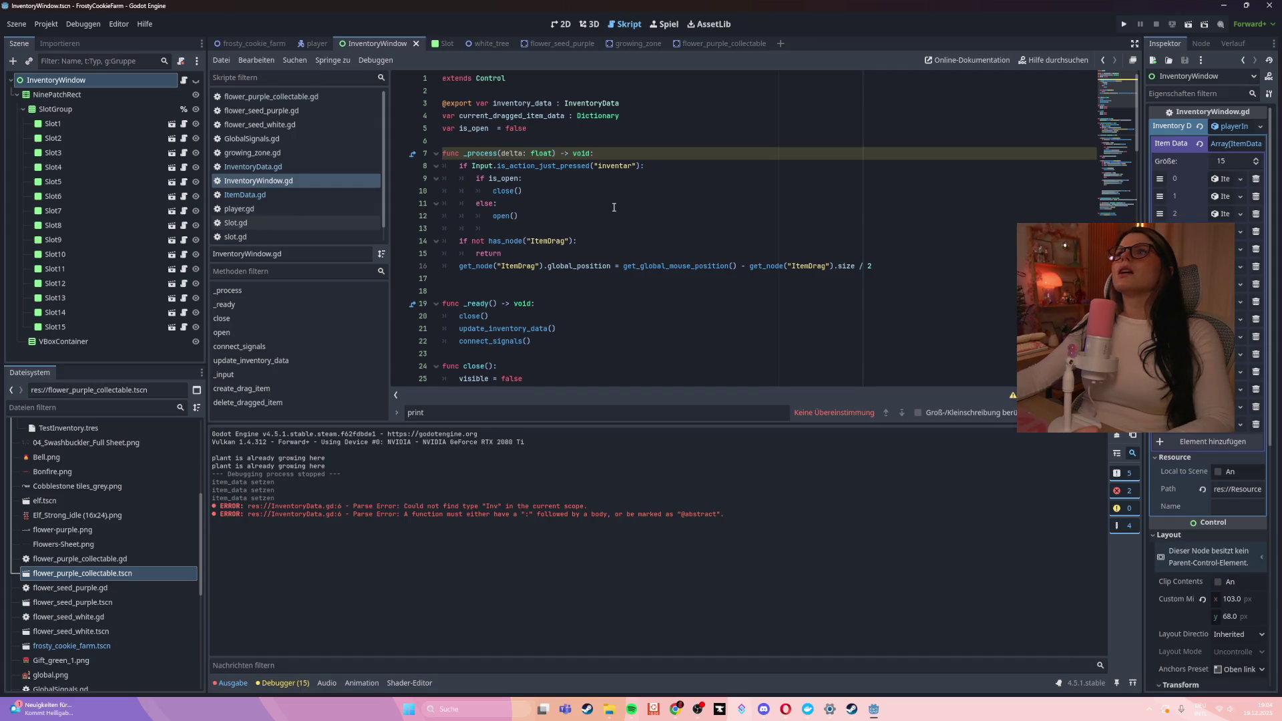
click(270, 195)
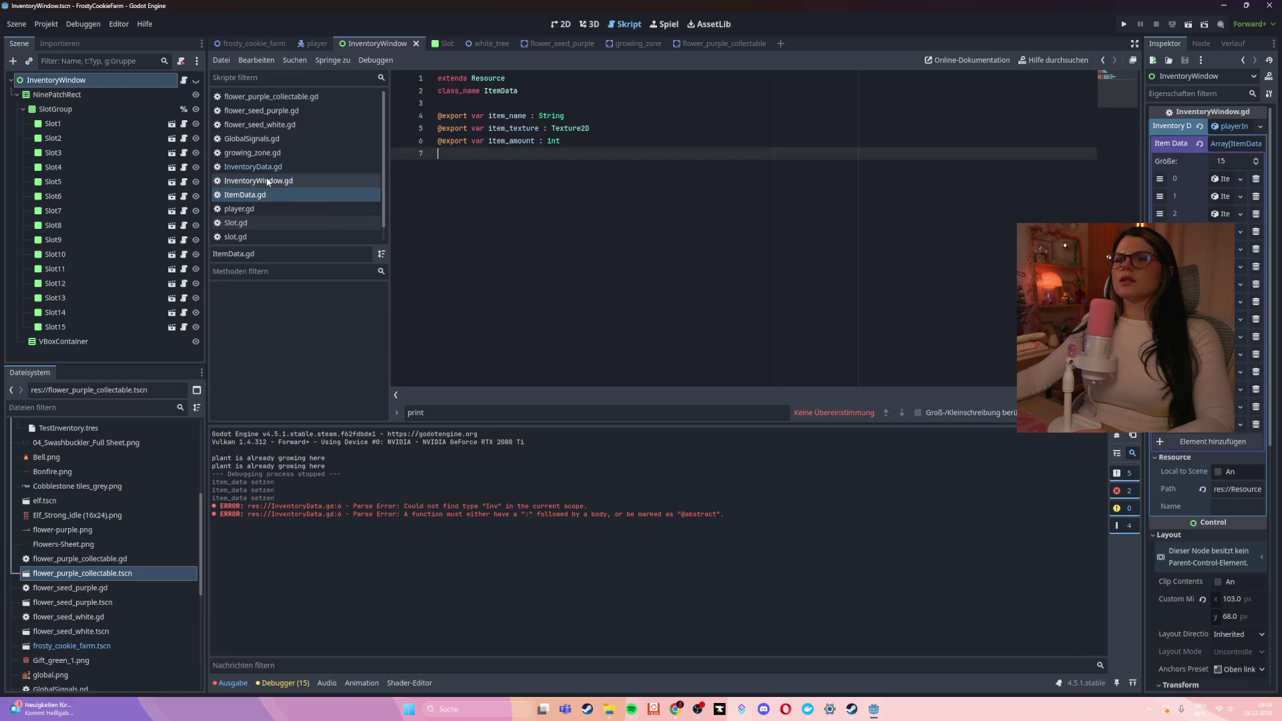
click(261, 180)
click(257, 166)
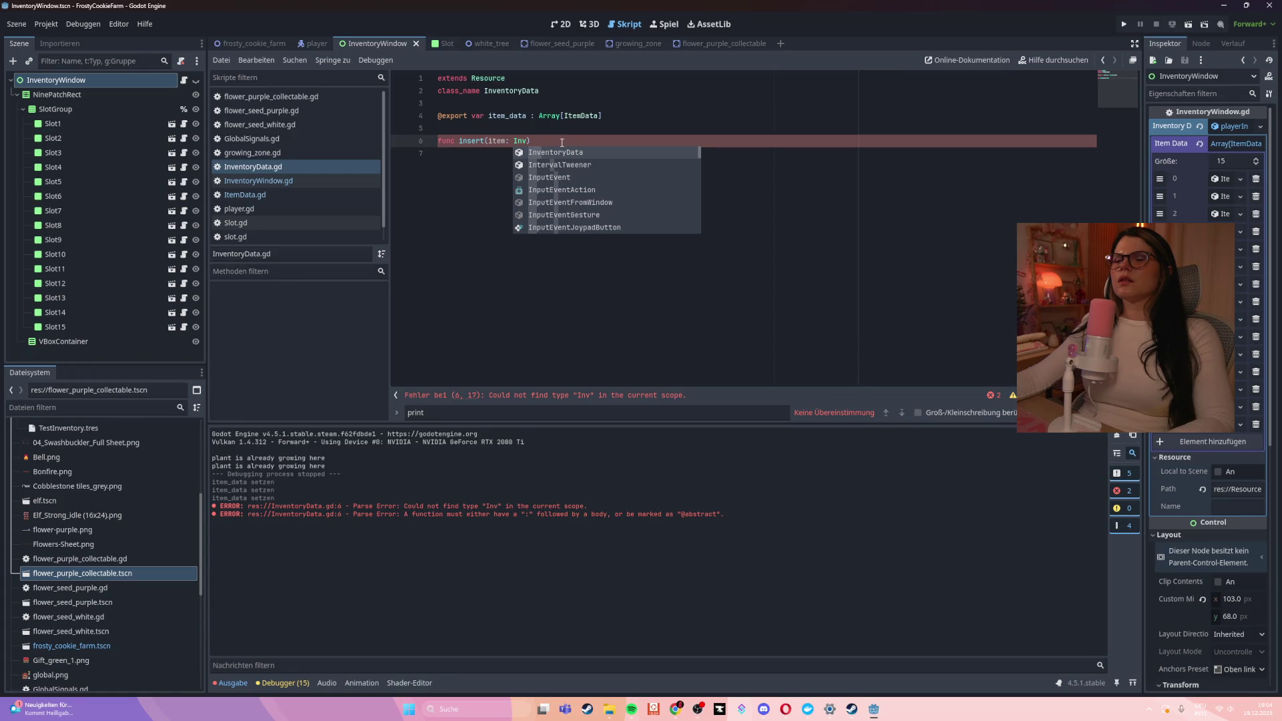
key(BackSpace)
key(BackSpace)
text(nv)
key(Return)
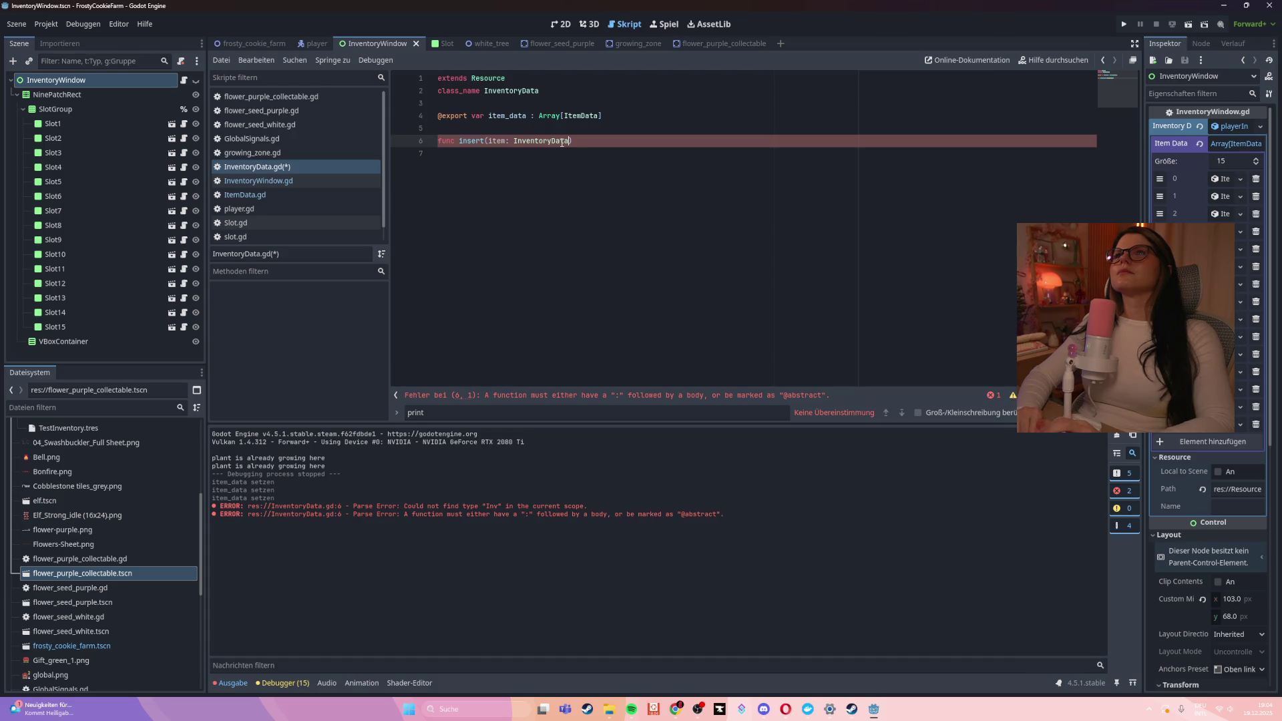
key(ctrl+s)
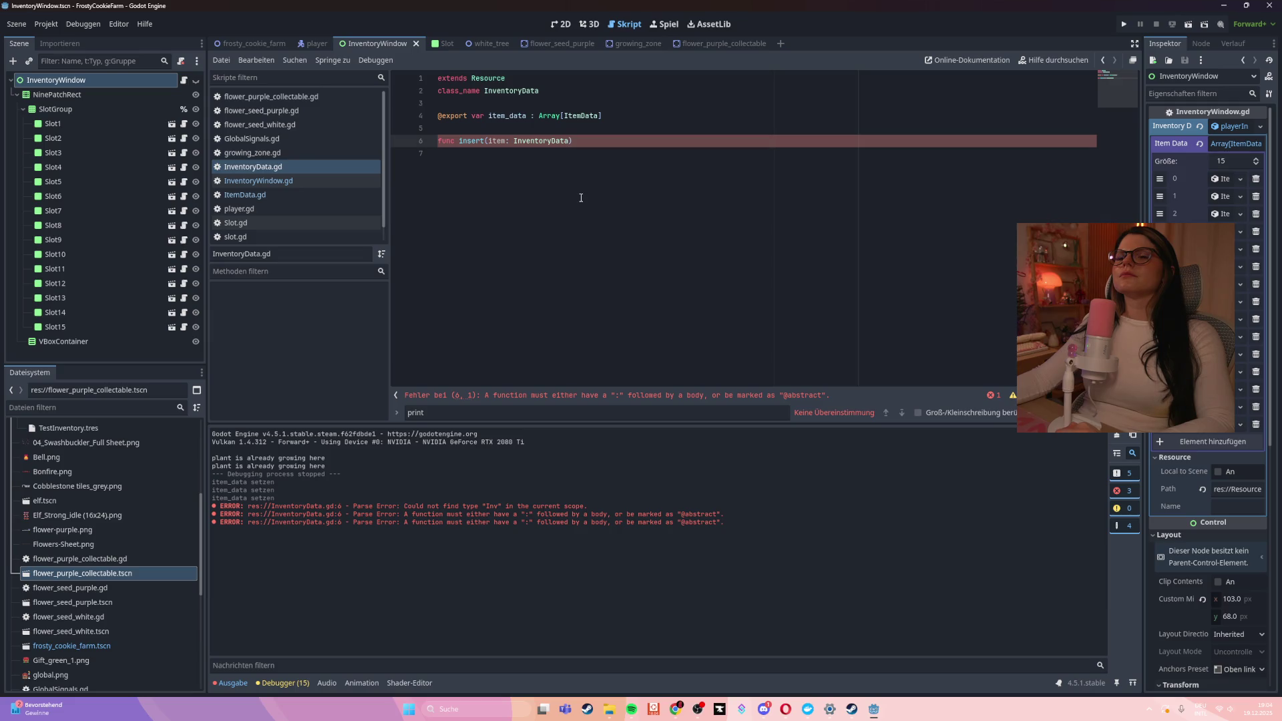
- Change insert's parameter type to ItemData, give it a pass body, and save
click(244, 194)
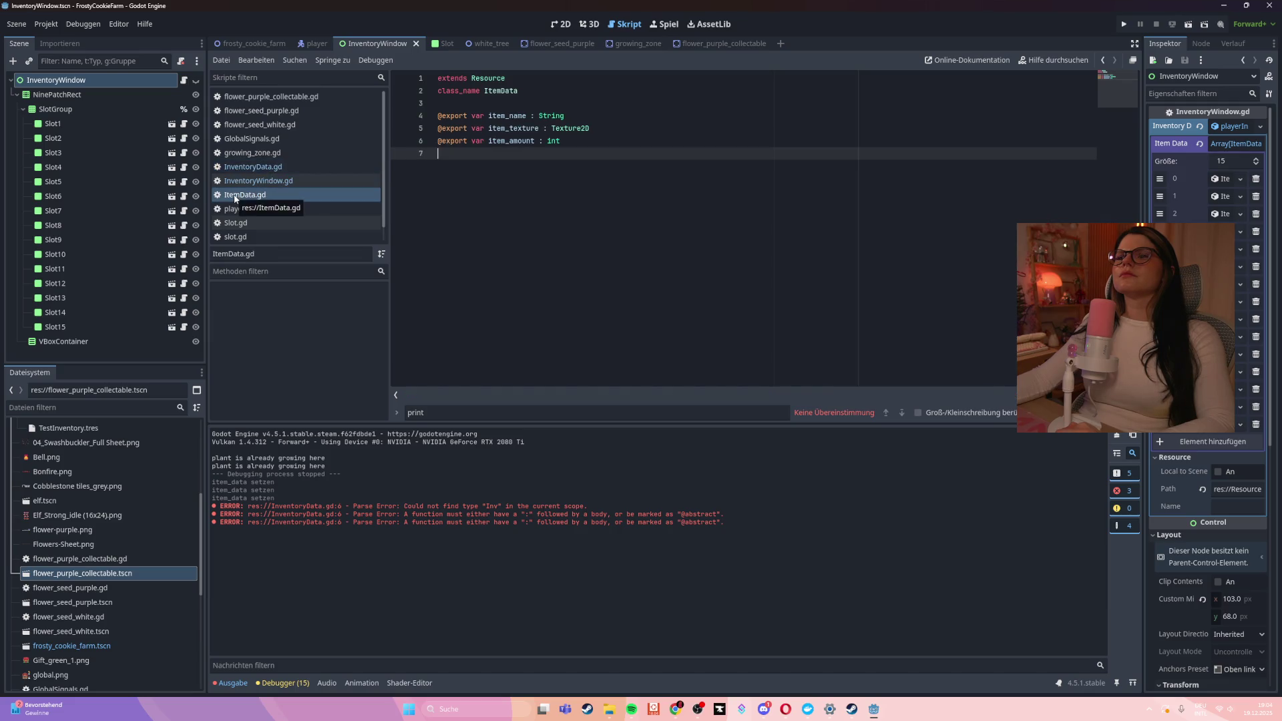
click(251, 166)
double_click(560, 141)
text(ItemData)
key(Return)
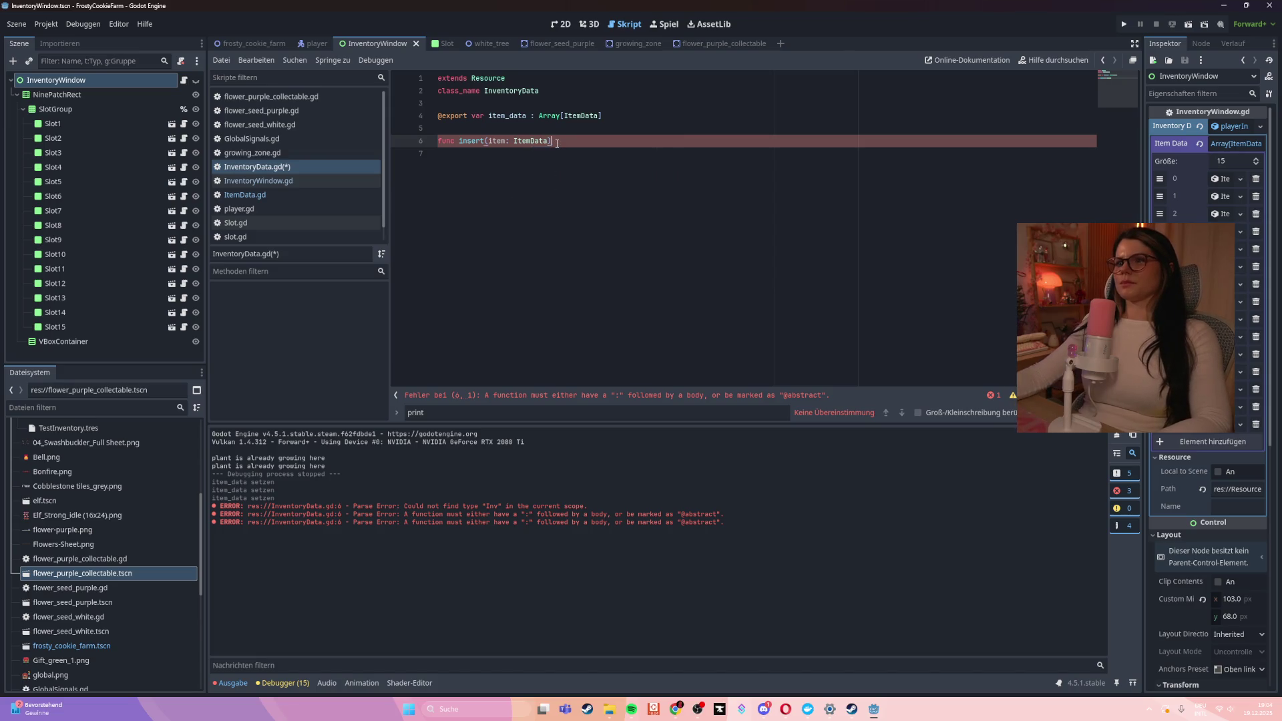
text(:)
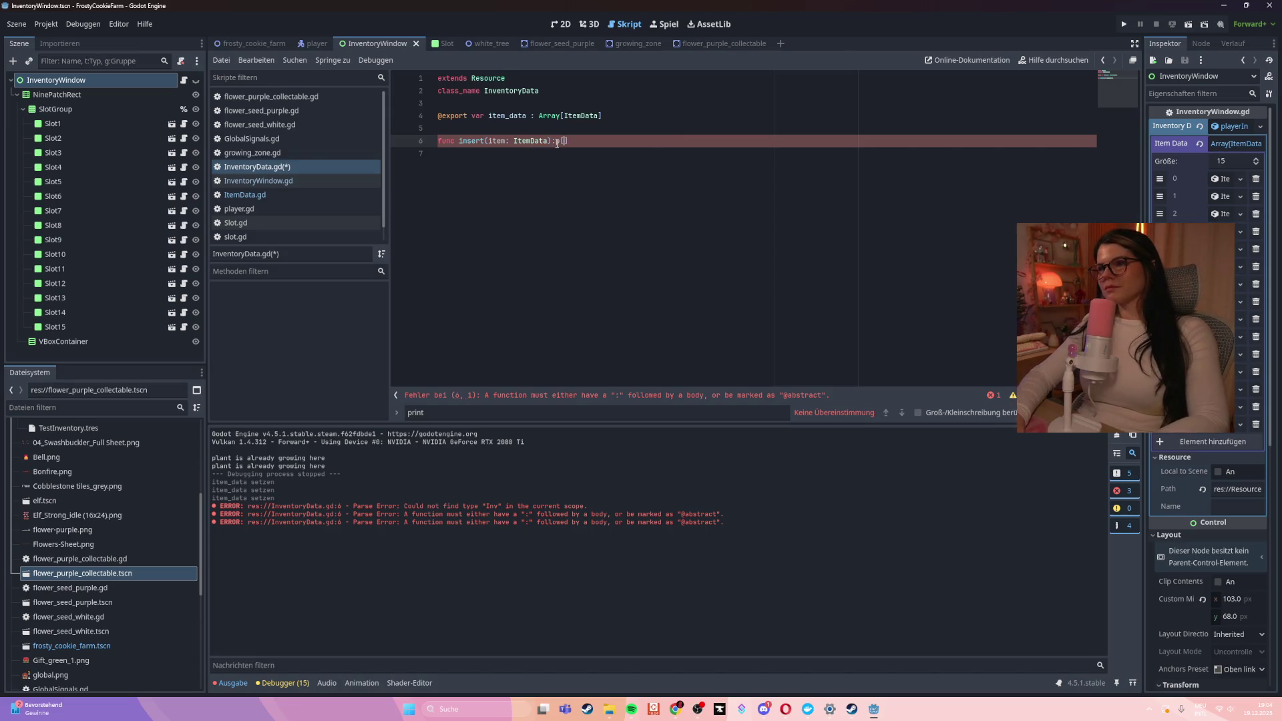
key(Return)
text(pass)
key(ctrl+s)
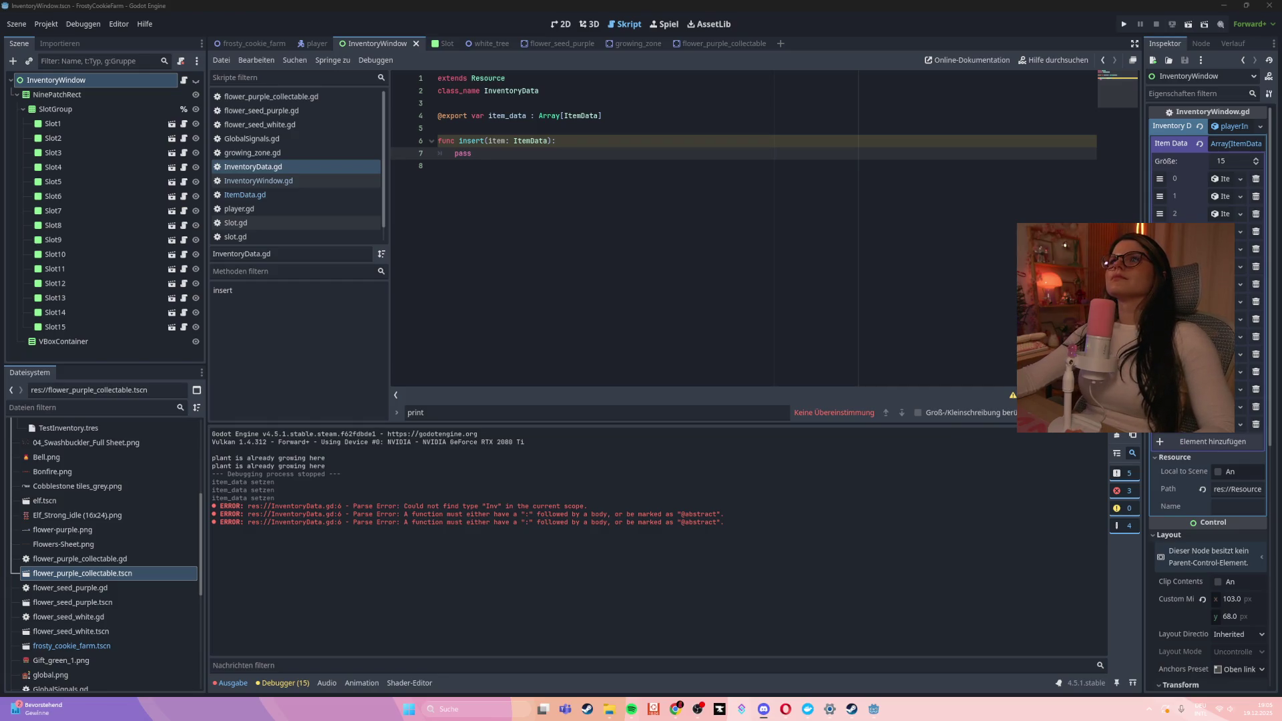
- Open player.gd and add new lines at the end of the script
click(488, 254)
click(258, 210)
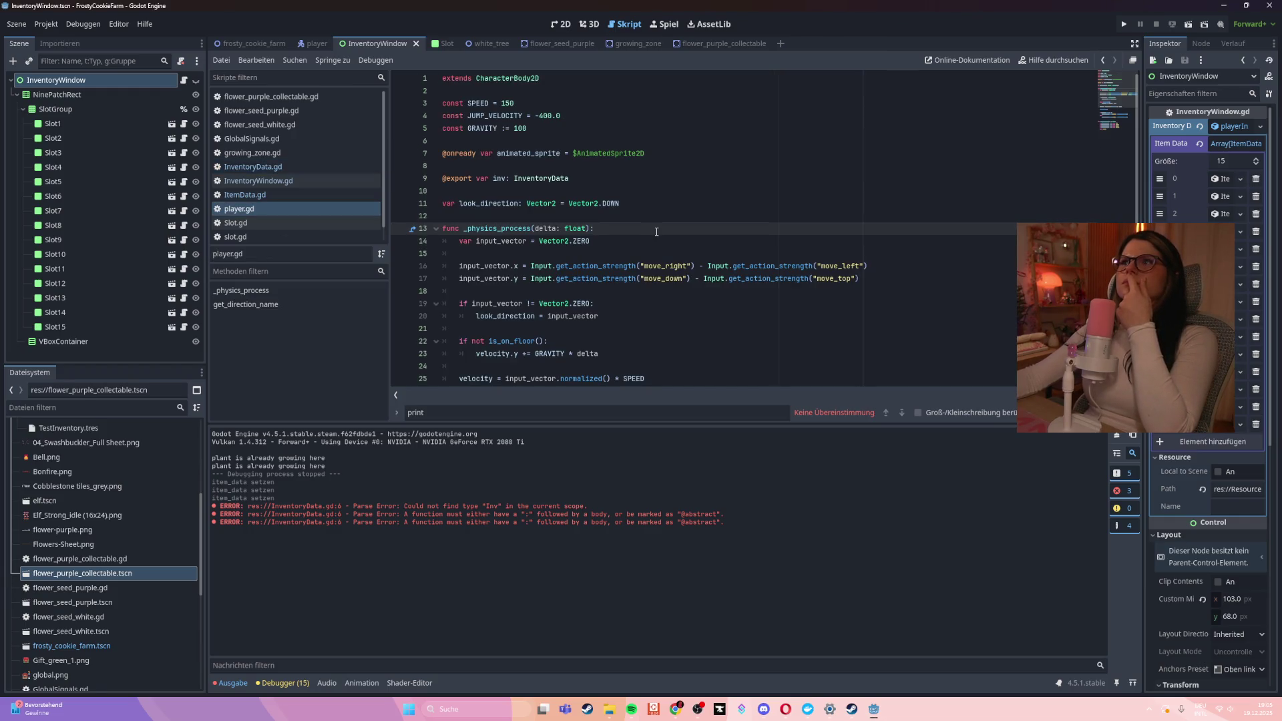
scroll(723, 258, down, 5)
scroll(724, 257, up, 5)
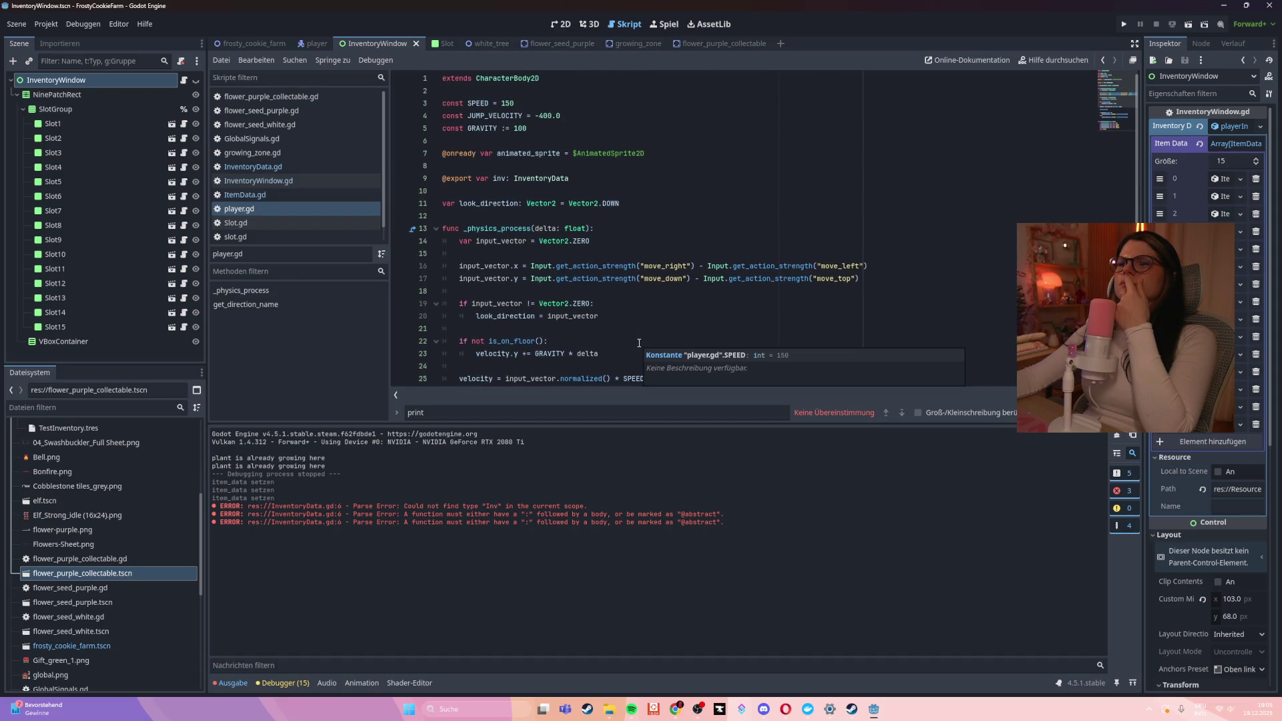
scroll(639, 342, down, 5)
click(639, 343)
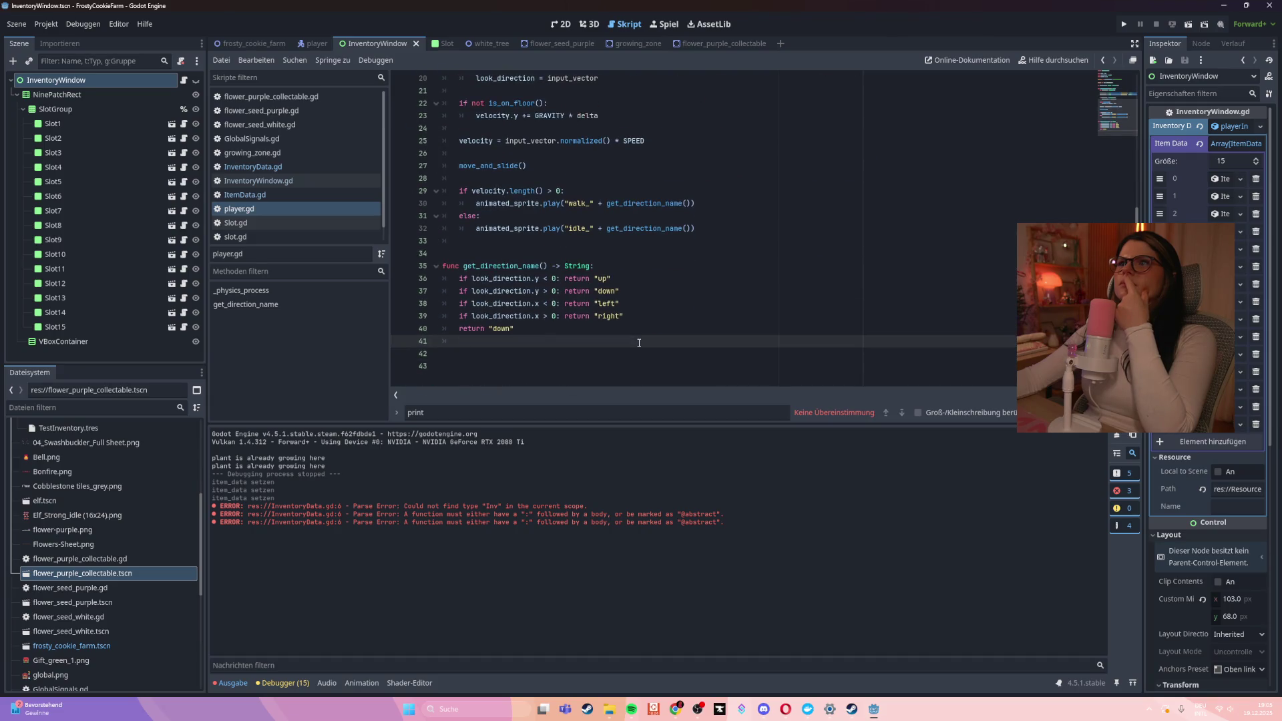
key(Down)
key(Return)
- Write the func collect(item) header with an indented body line
text(p)
key(BackSpace)
text(func co)
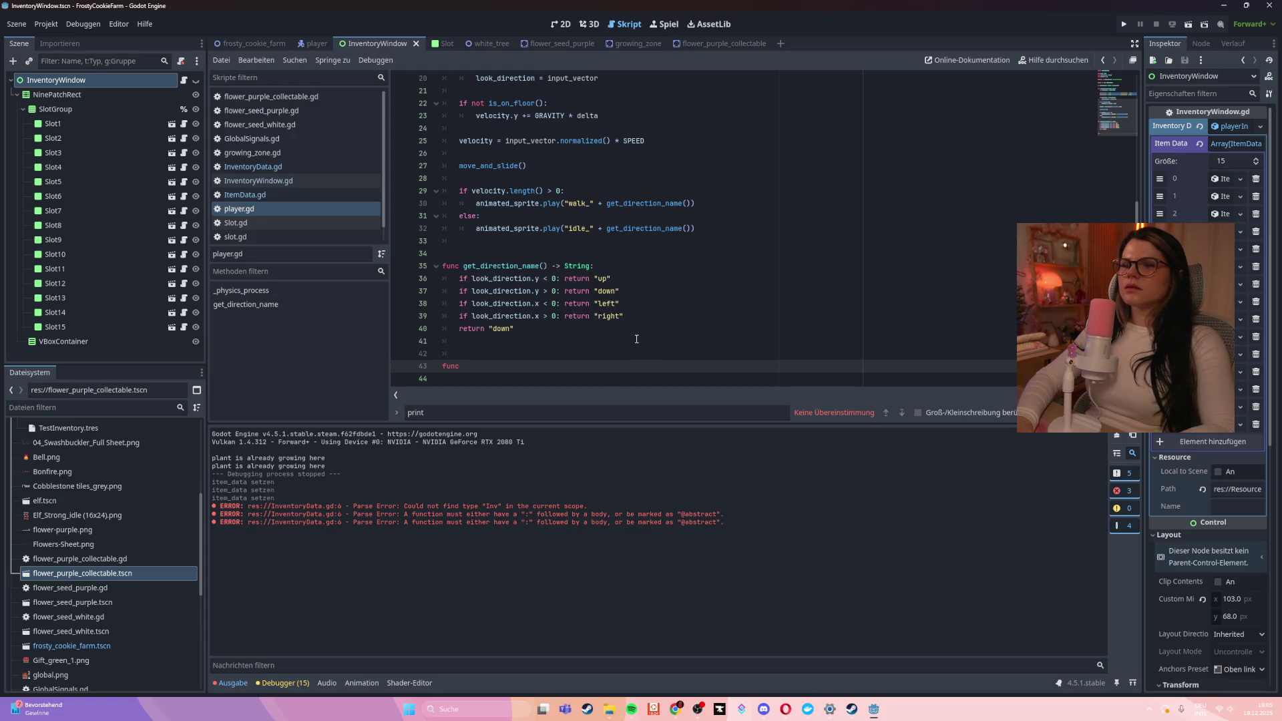
text(llect()
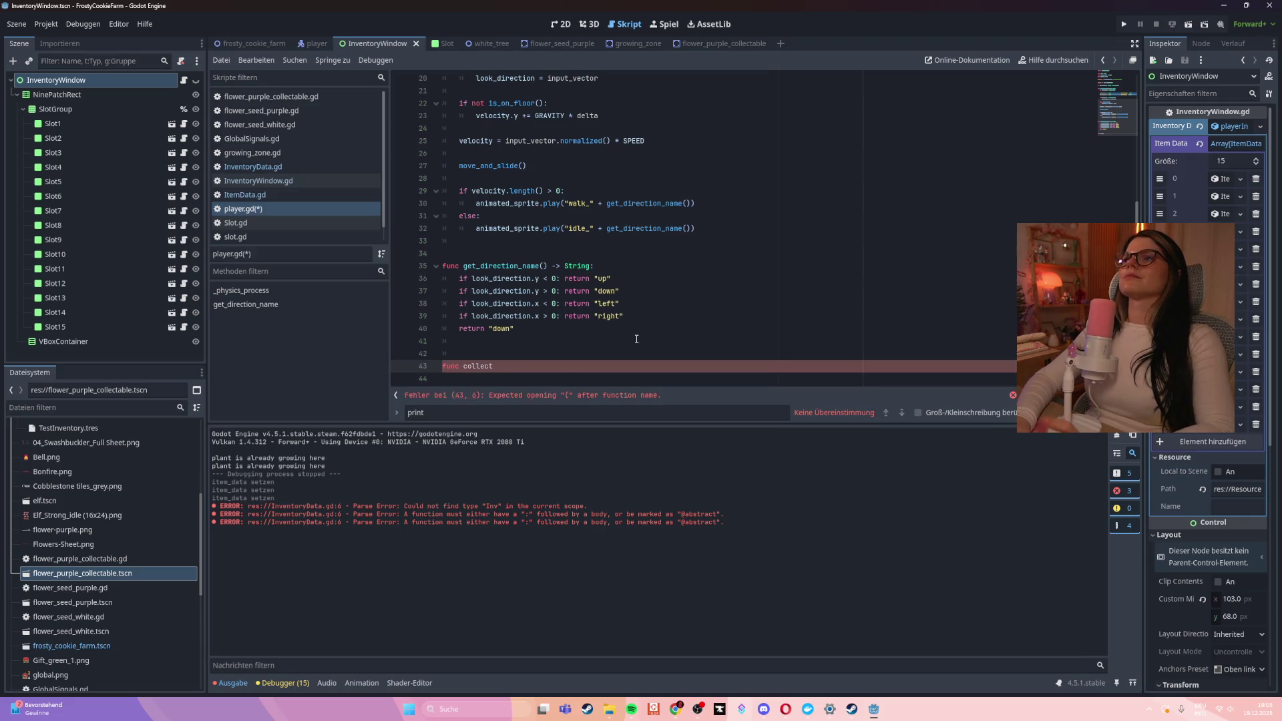
text(item)
key(End)
key(Return)
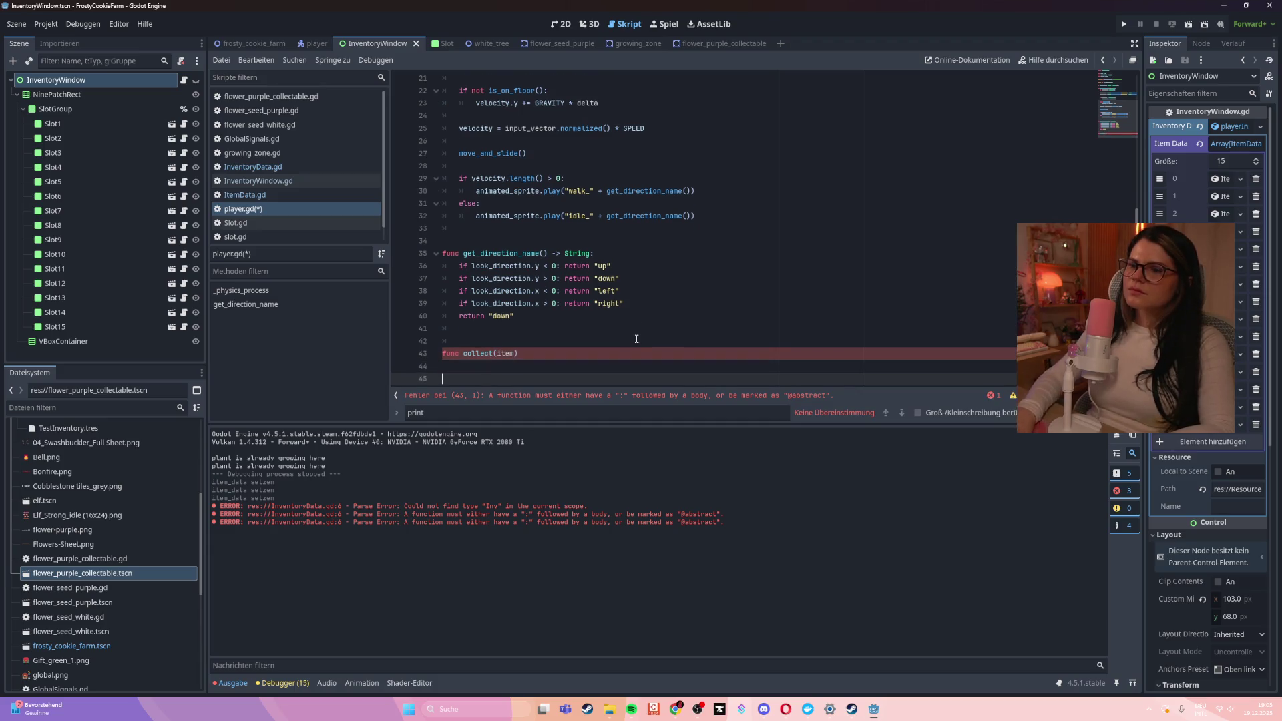
key(BackSpace)
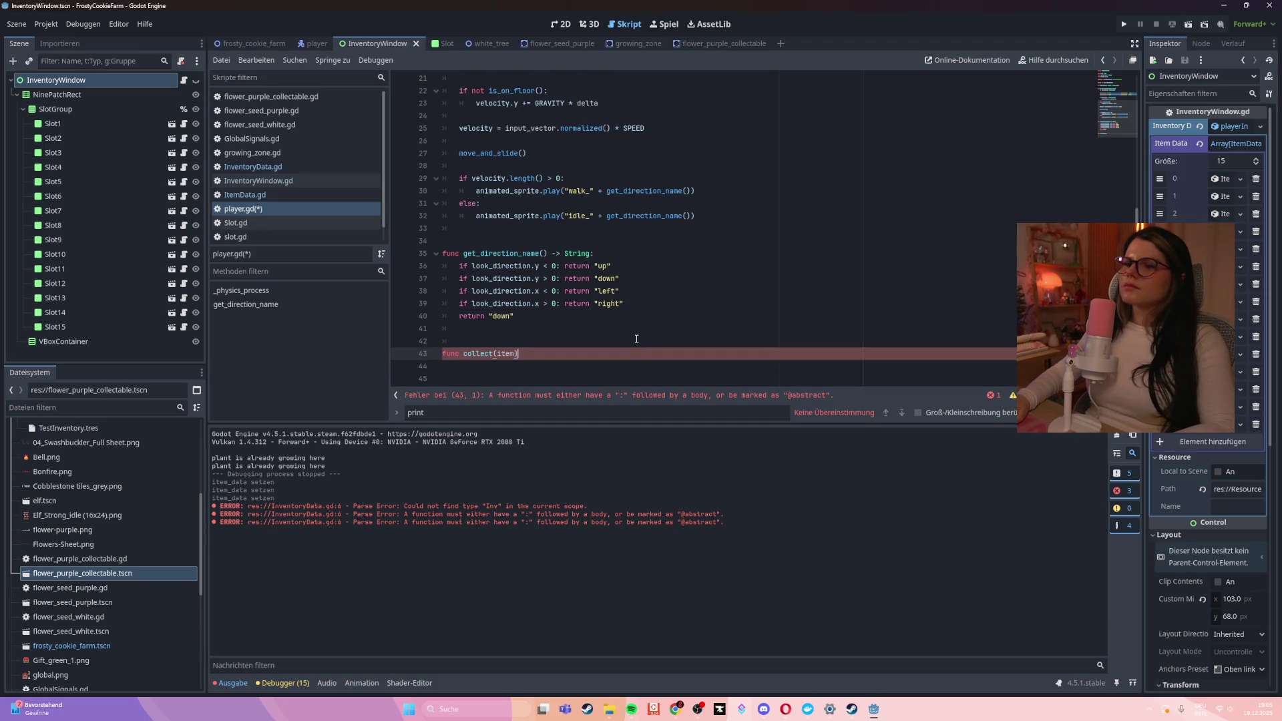
key(Return)
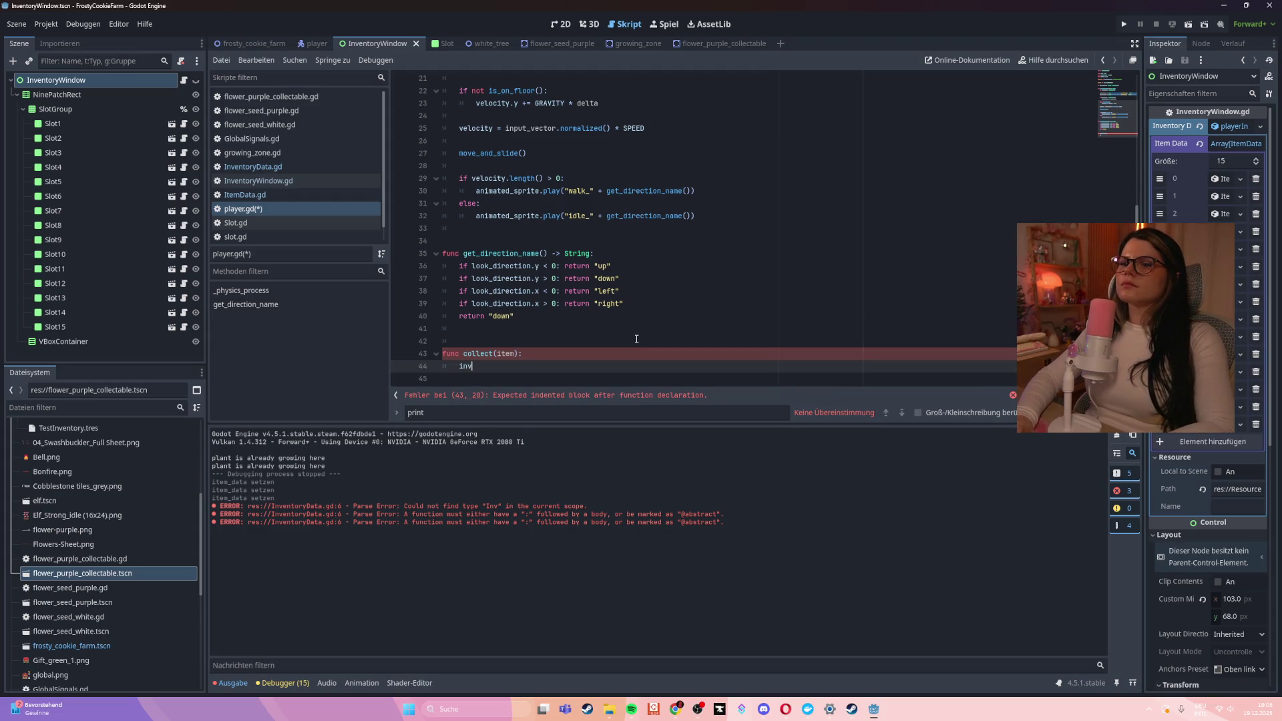
- Call inv.insert(item) in collect's body, save player.gd, and review the script
text(.insert()
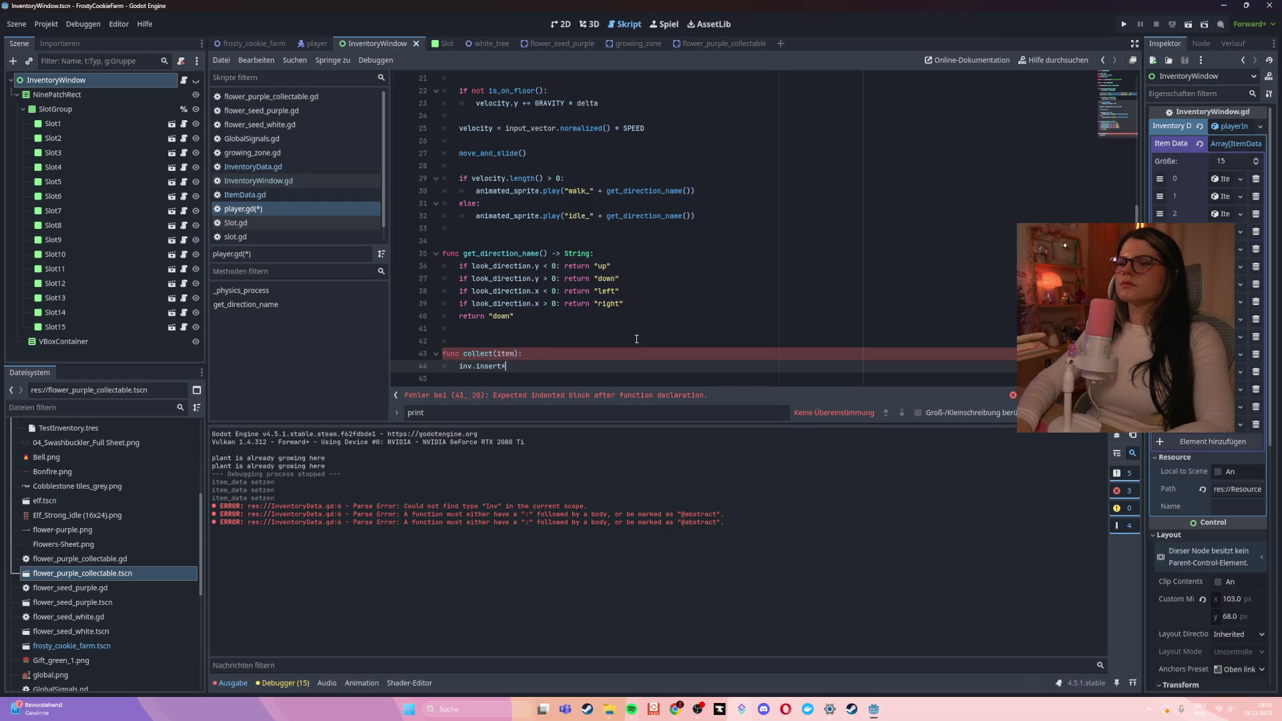
text(in)
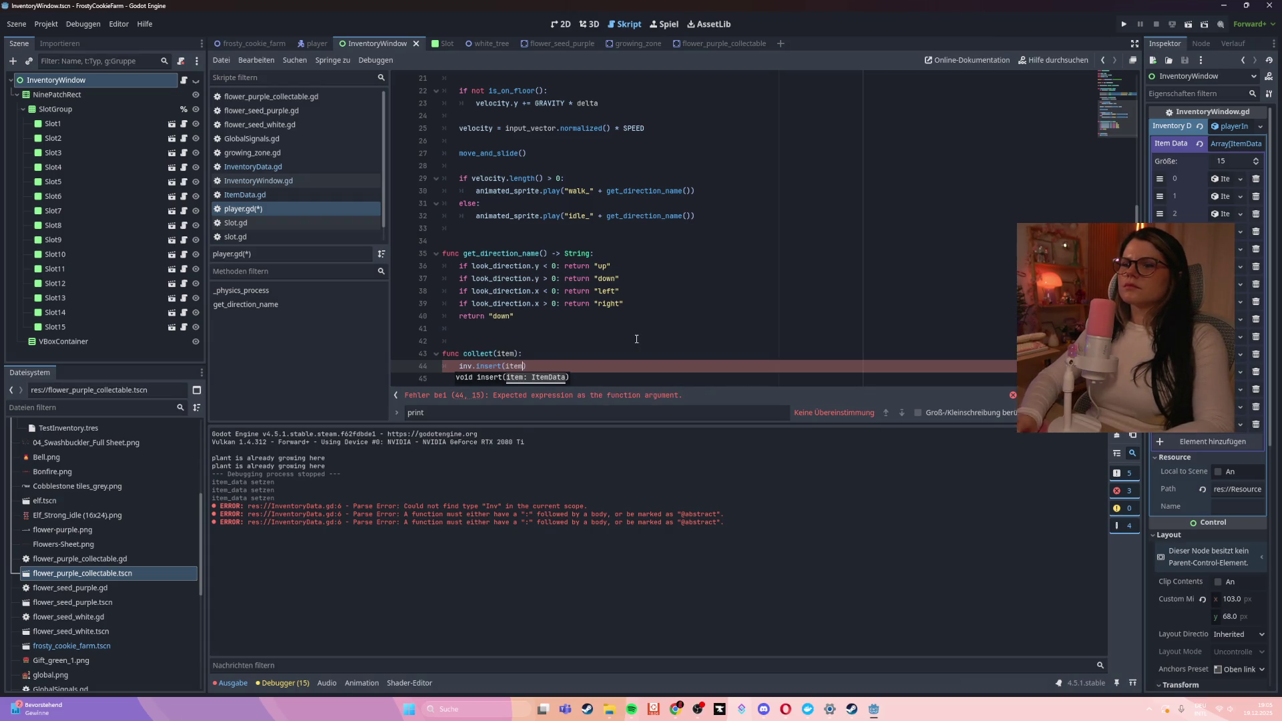
key(ctrl+s)
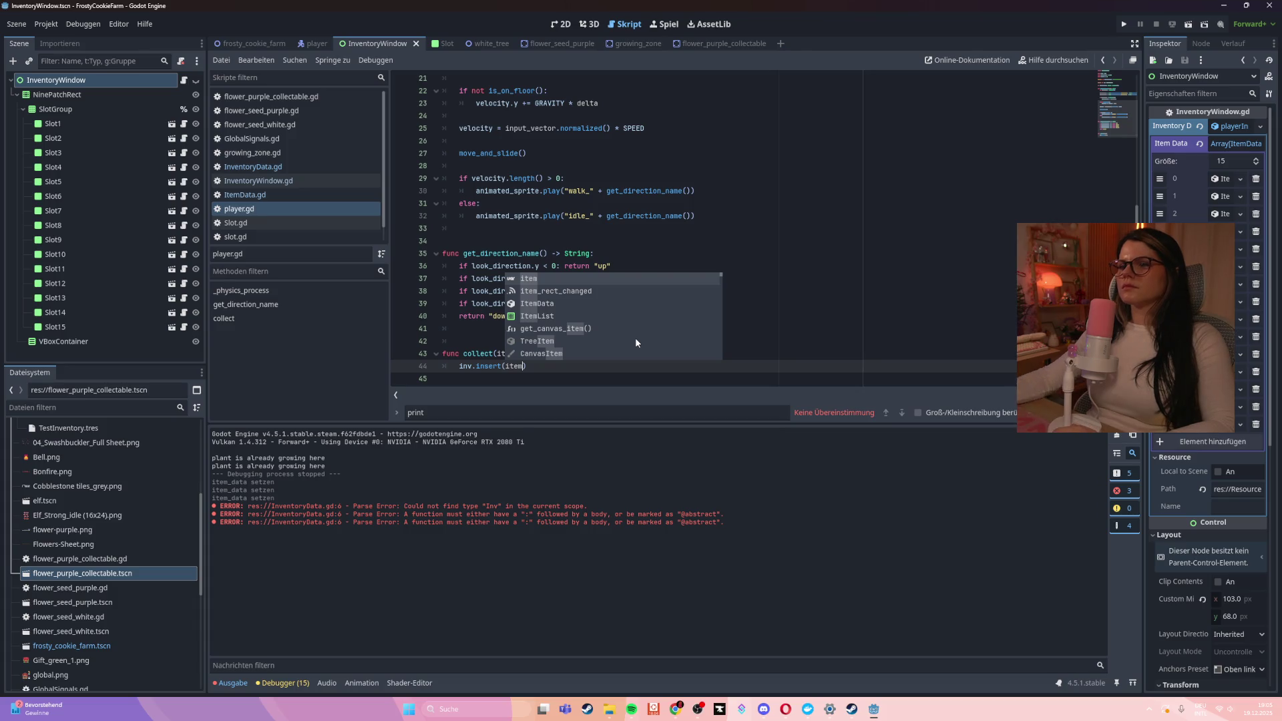
click(635, 279)
scroll(638, 247, up, 7)
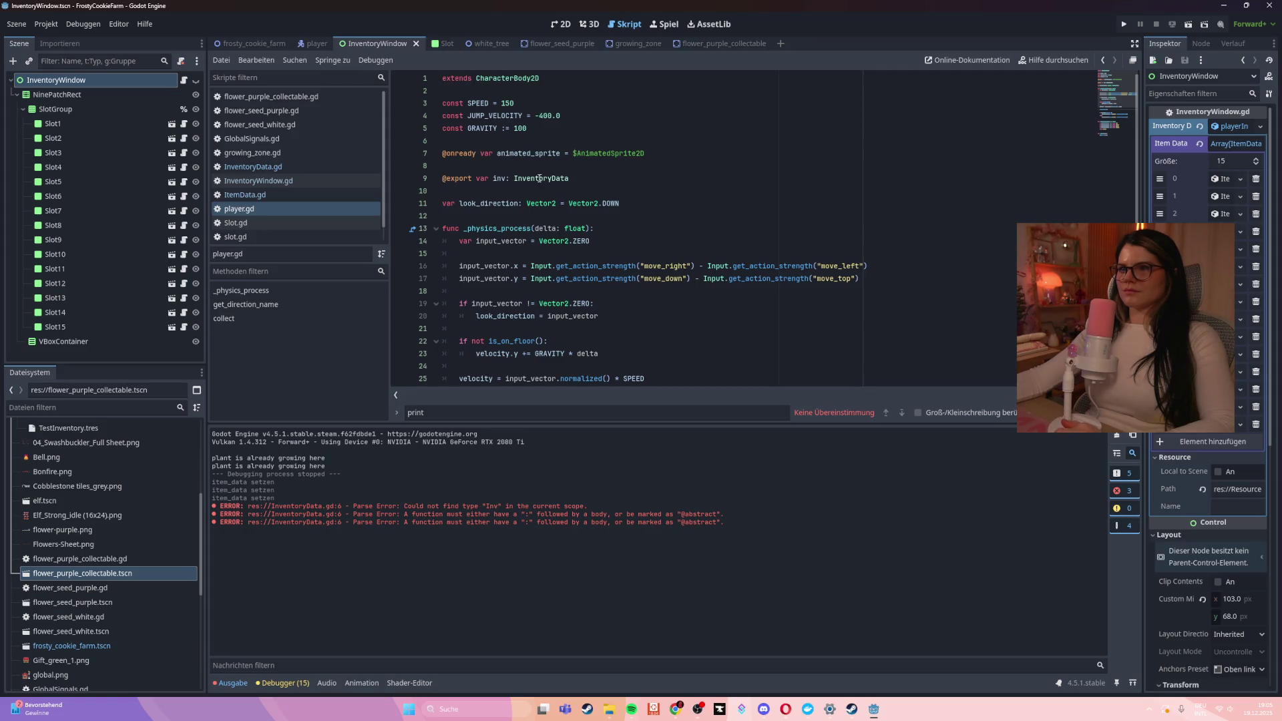
scroll(690, 262, down, 7)
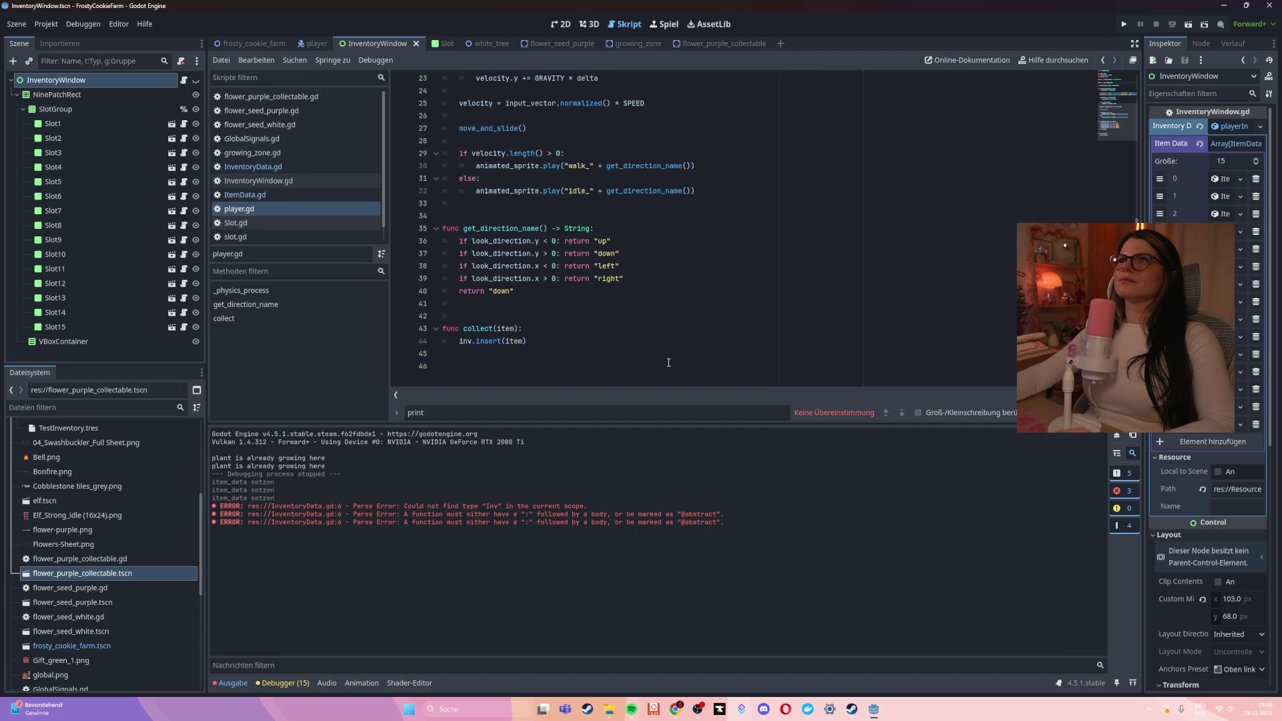
click(668, 363)
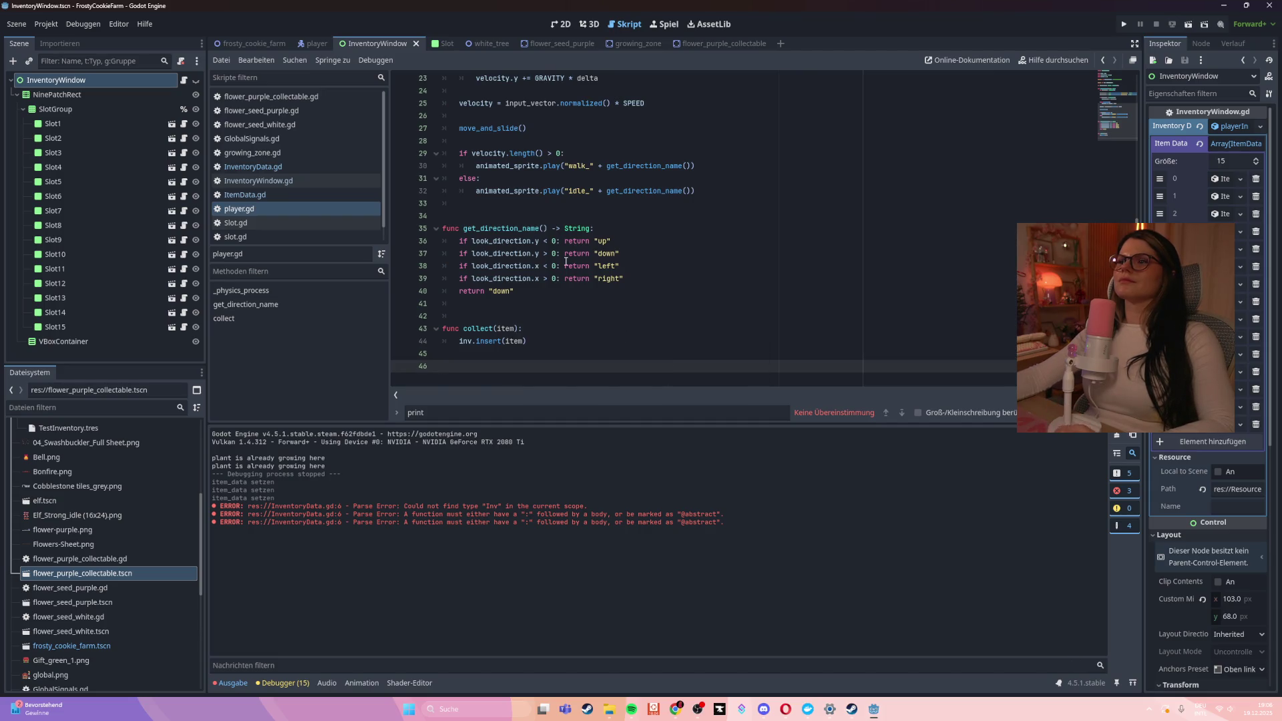
scroll(571, 253, up, 1)
scroll(569, 252, up, 4)
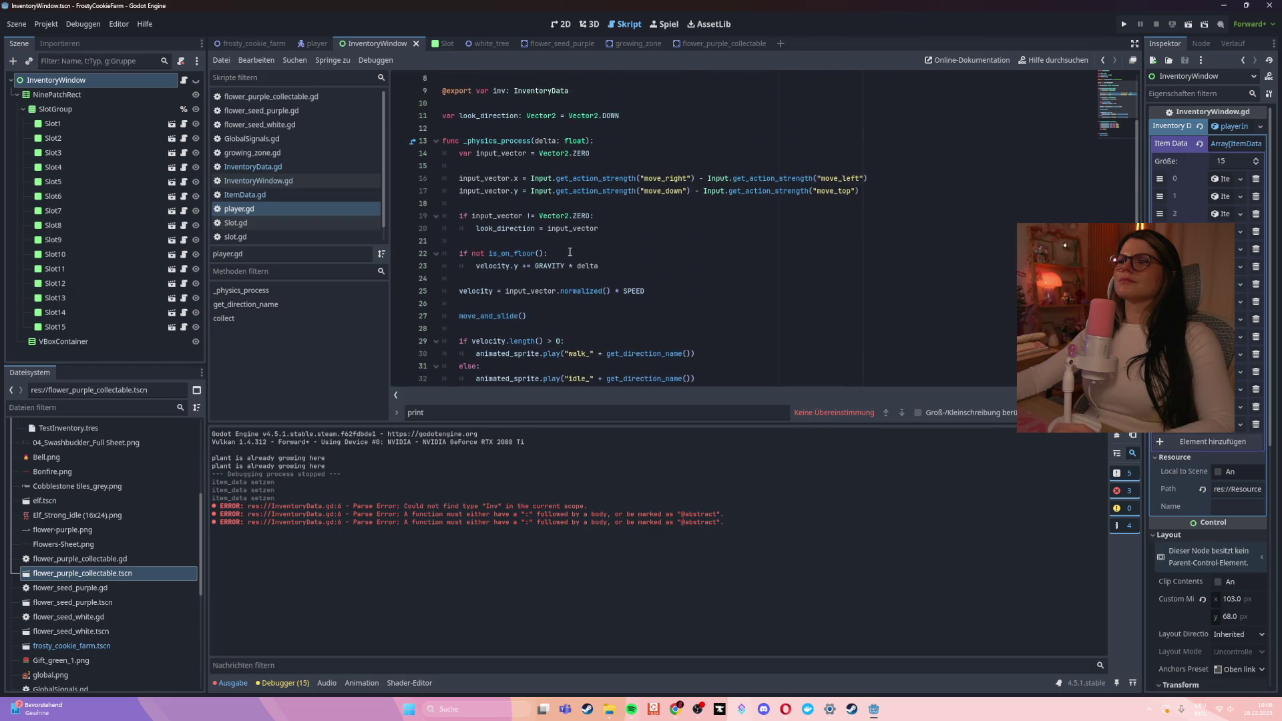
- Look at the flower_purple_collectable scene, then return to growing_zone
click(709, 47)
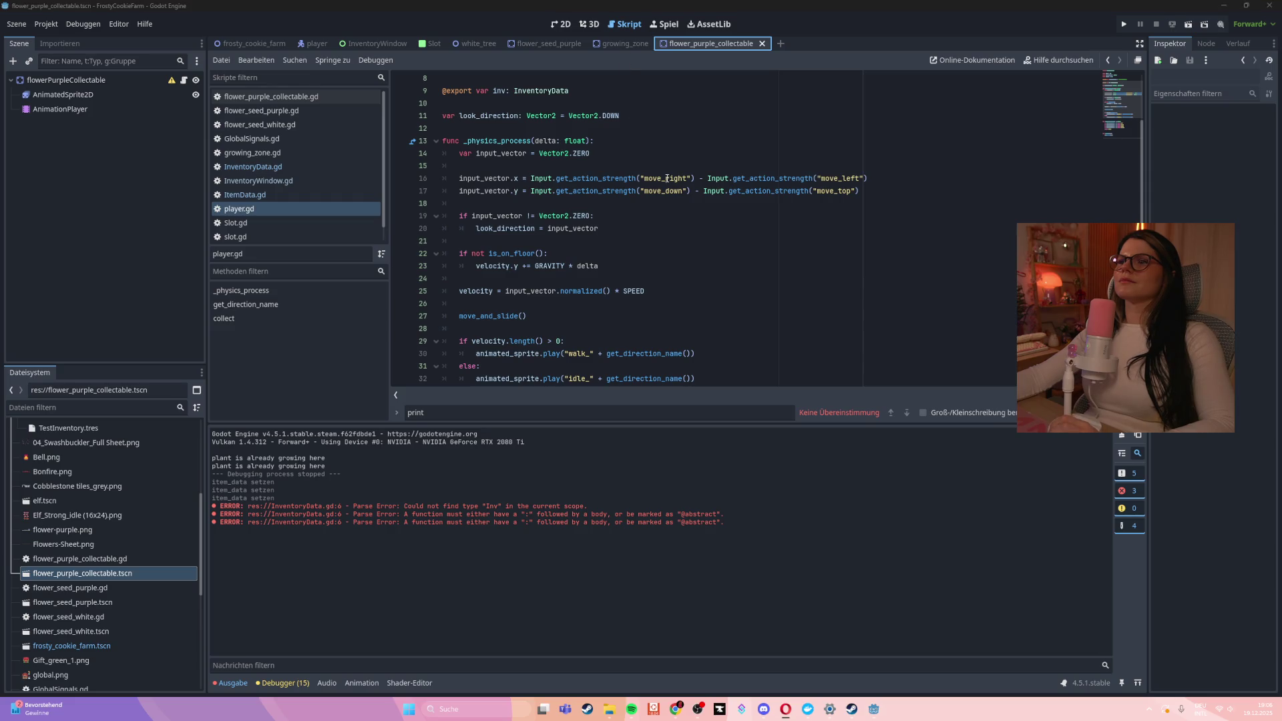
scroll(661, 175, up, 3)
click(623, 43)
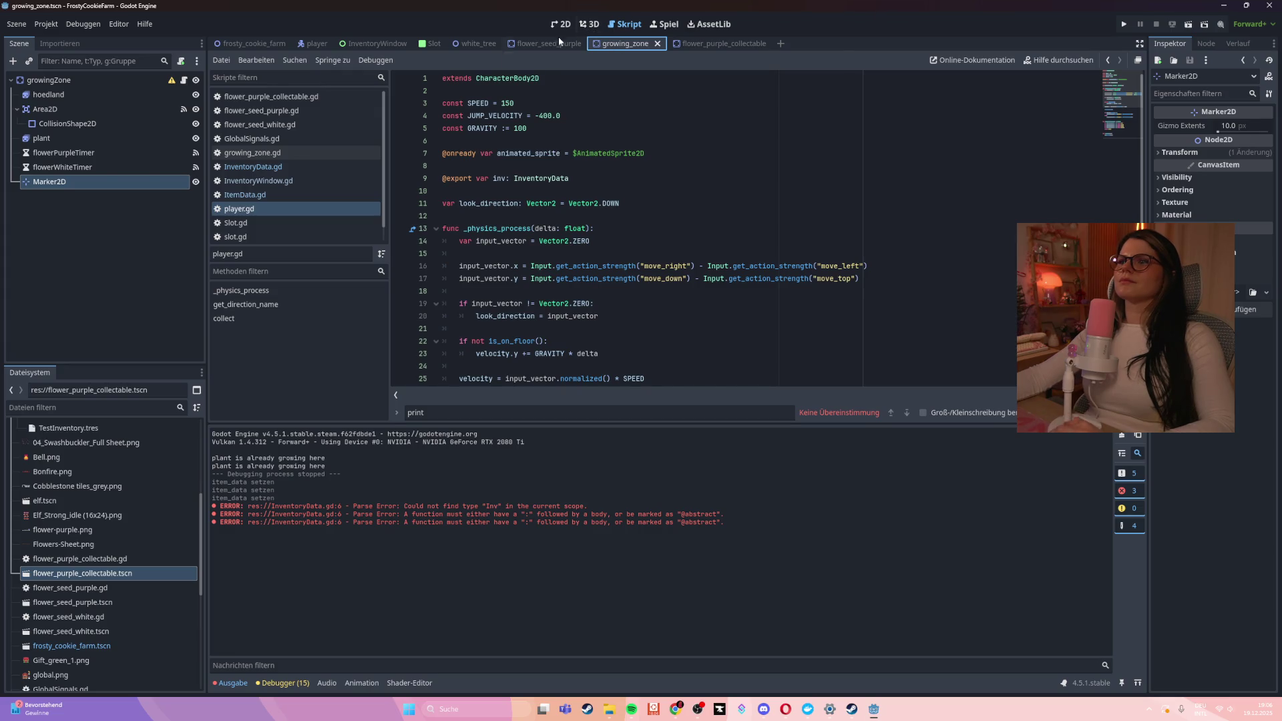
- Browse ItemData.gd and flower_seed_purple.gd, then open growing_zone.gd at its preload line
click(280, 198)
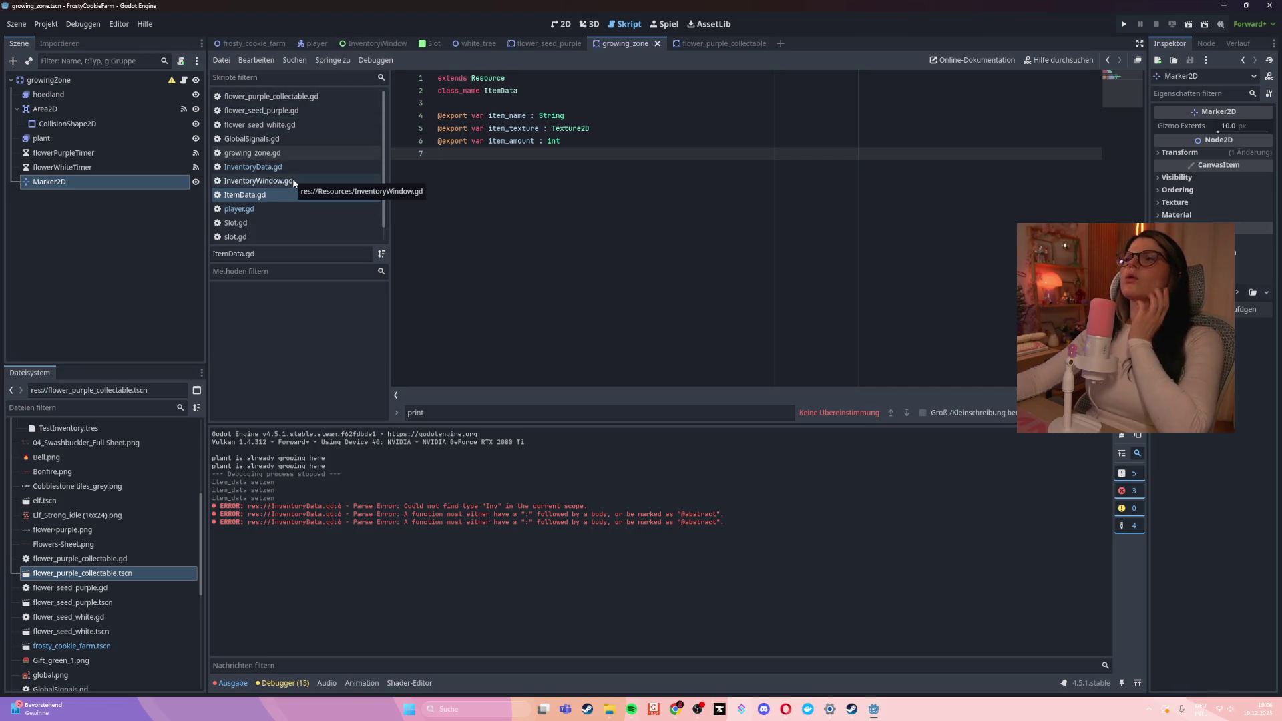
click(298, 113)
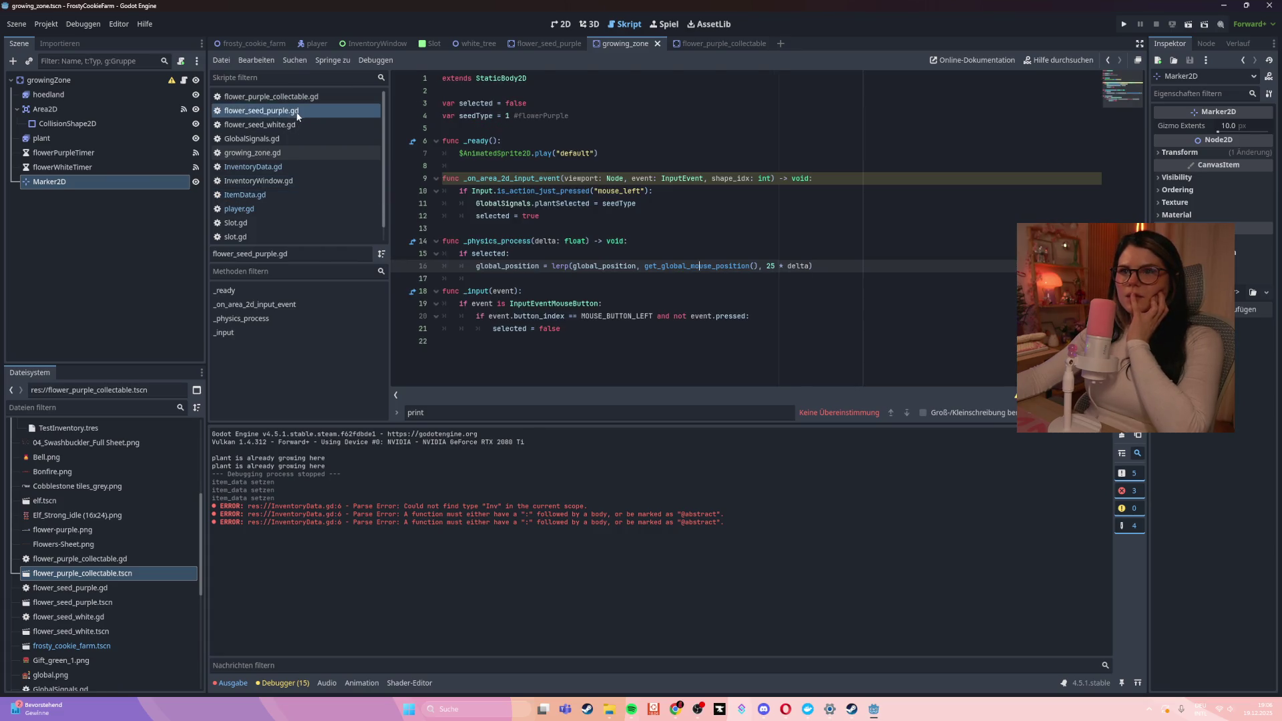
click(276, 154)
scroll(778, 254, up, 5)
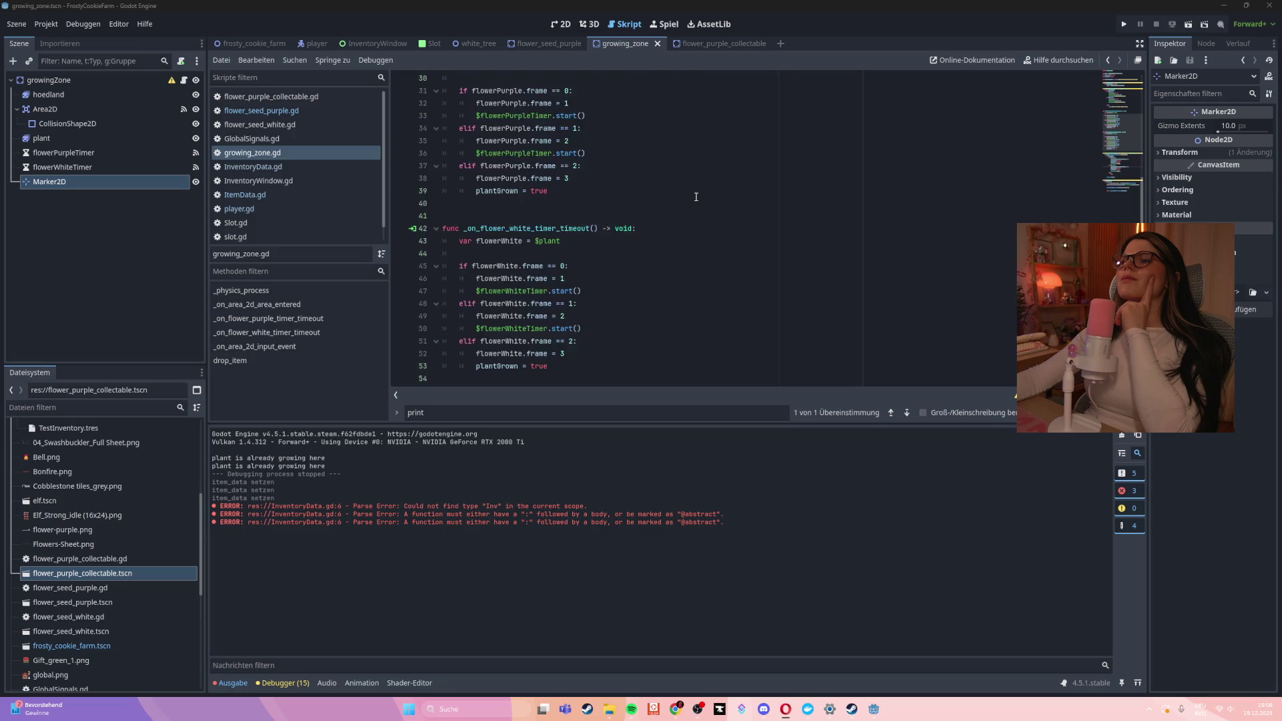
scroll(668, 227, up, 10)
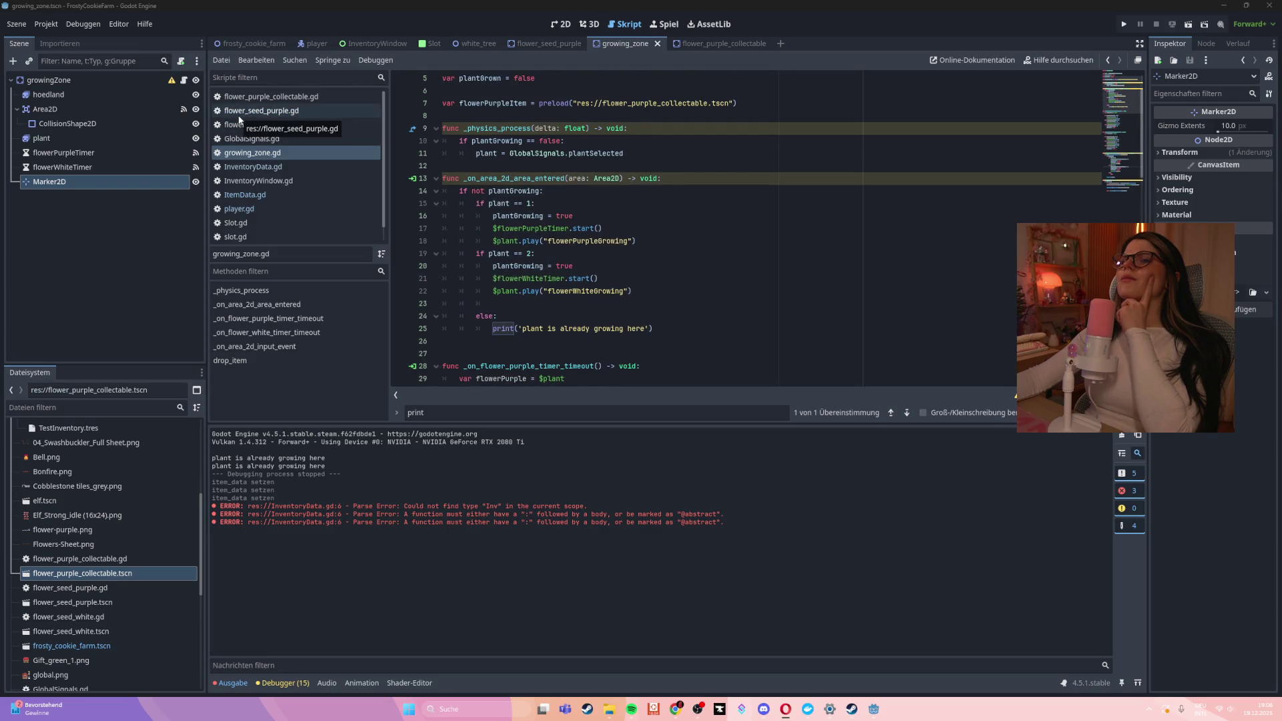
scroll(779, 278, up, 2)
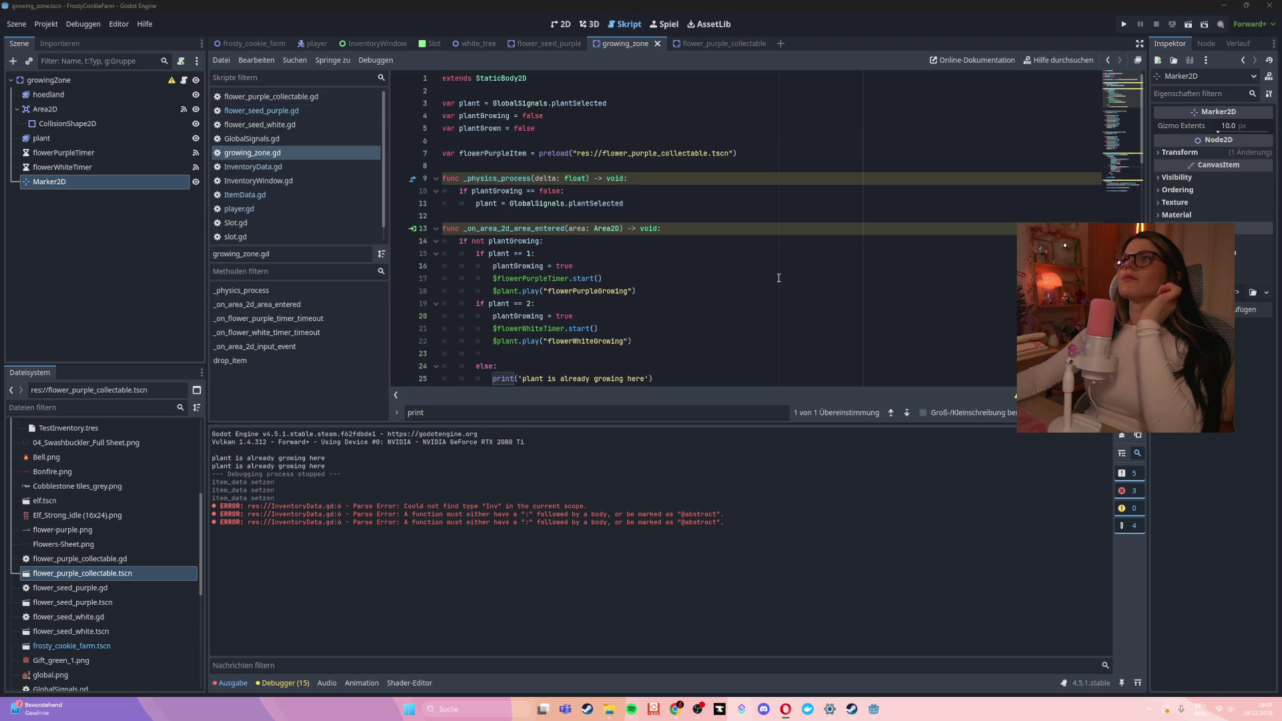
click(748, 155)
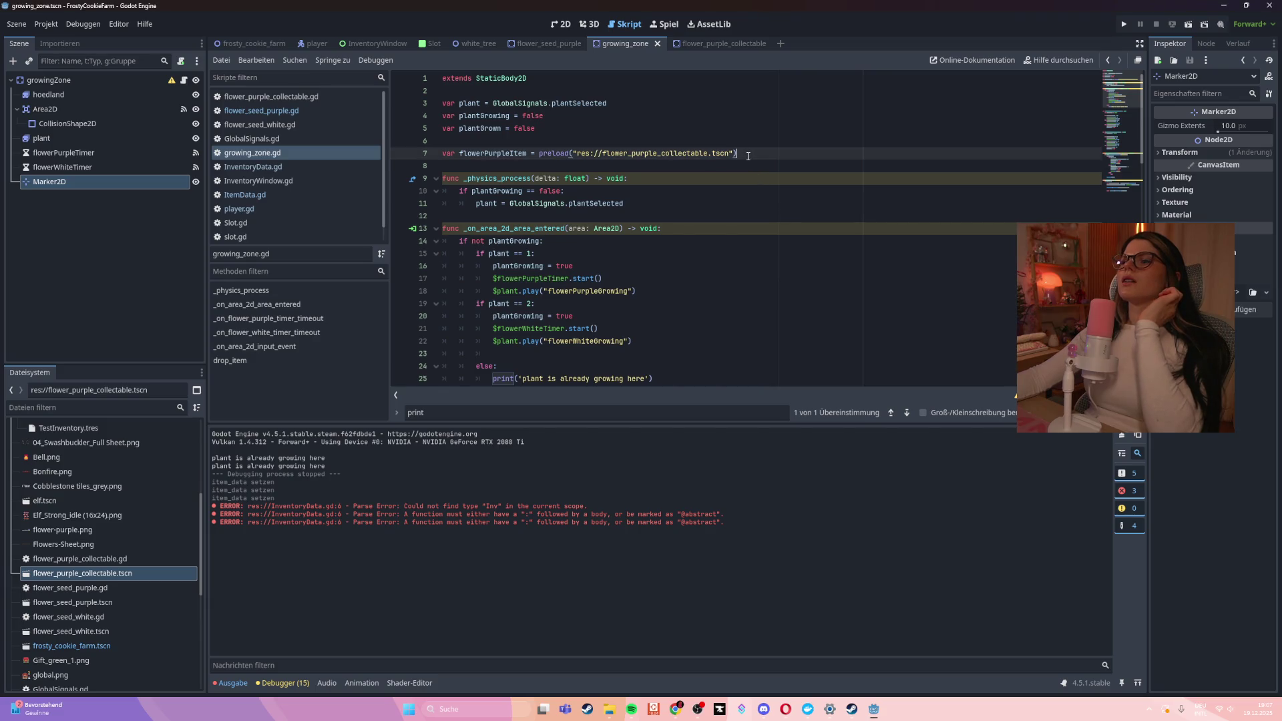
key(Return)
key(Return)
text(#exp)
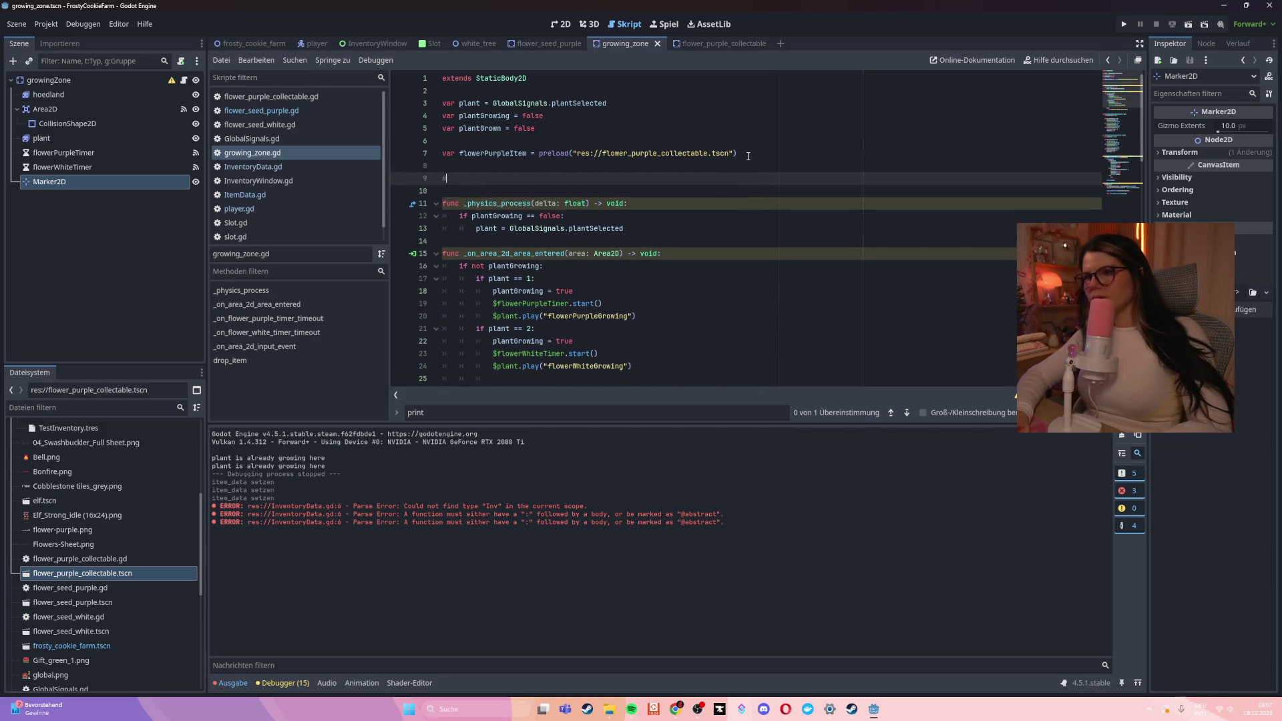
key(BackSpace)
key(BackSpace)
key(BackSpace)
text(@export)
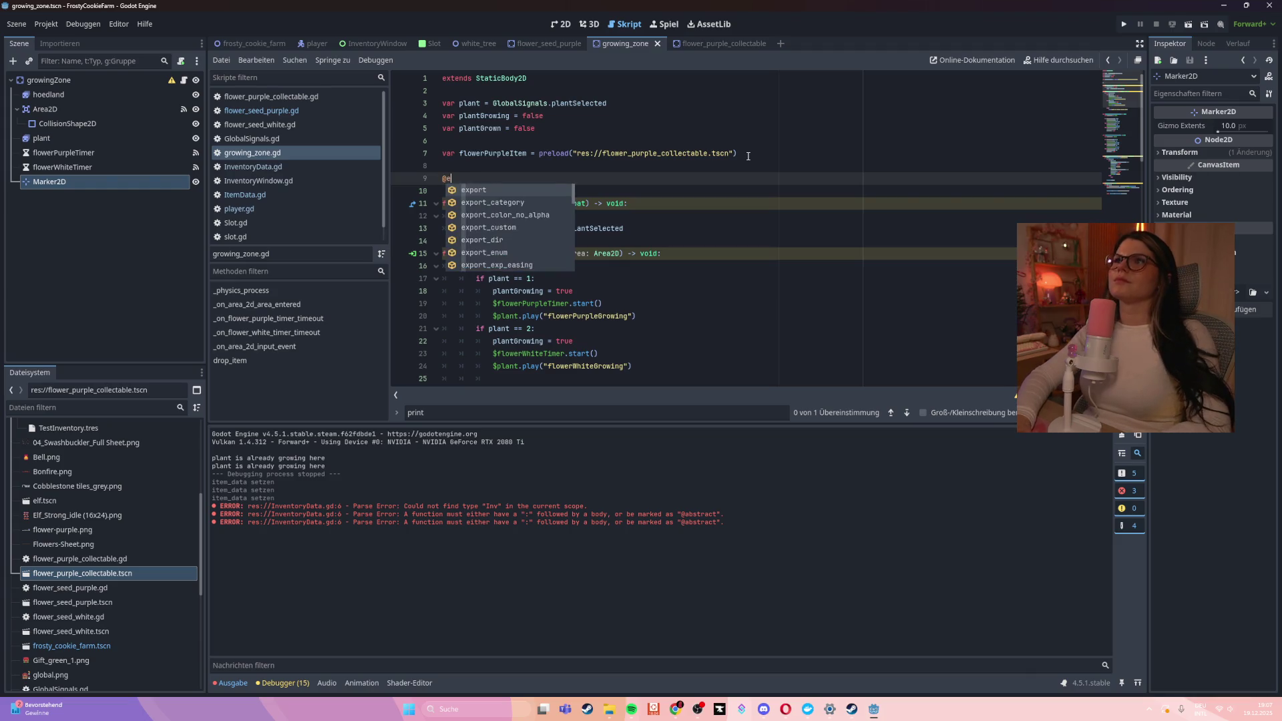
text( var)
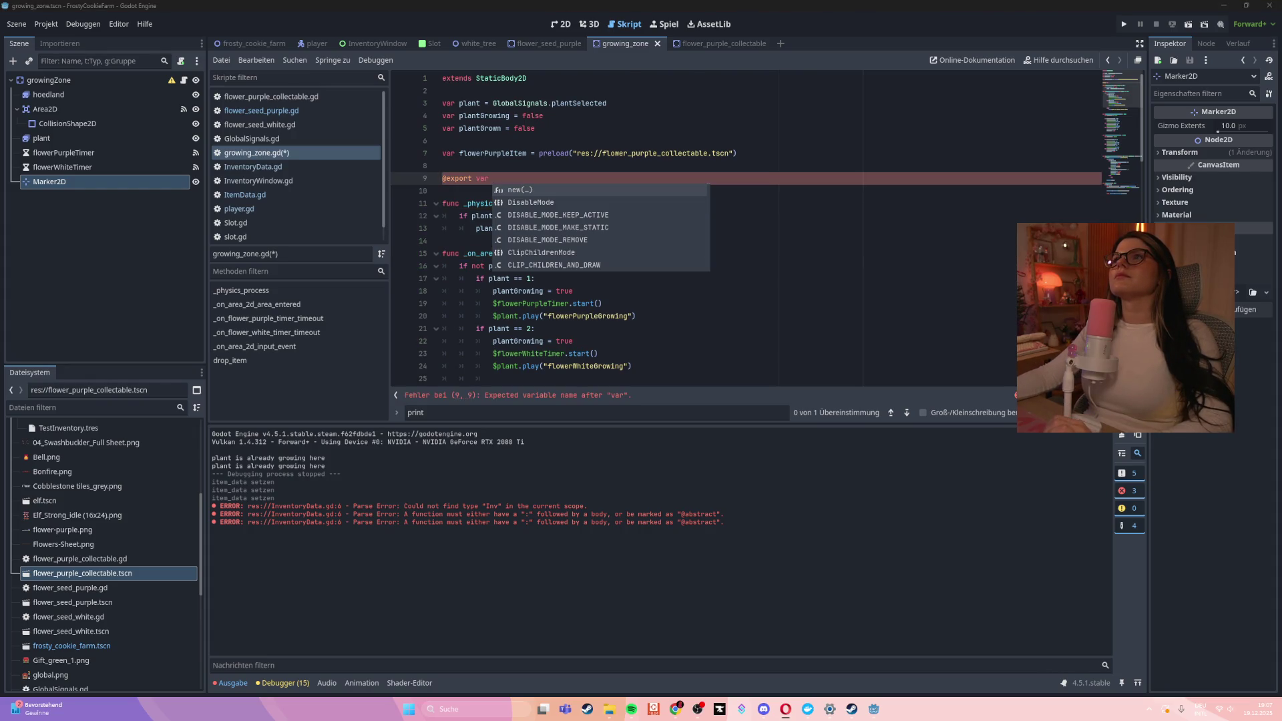
click(503, 182)
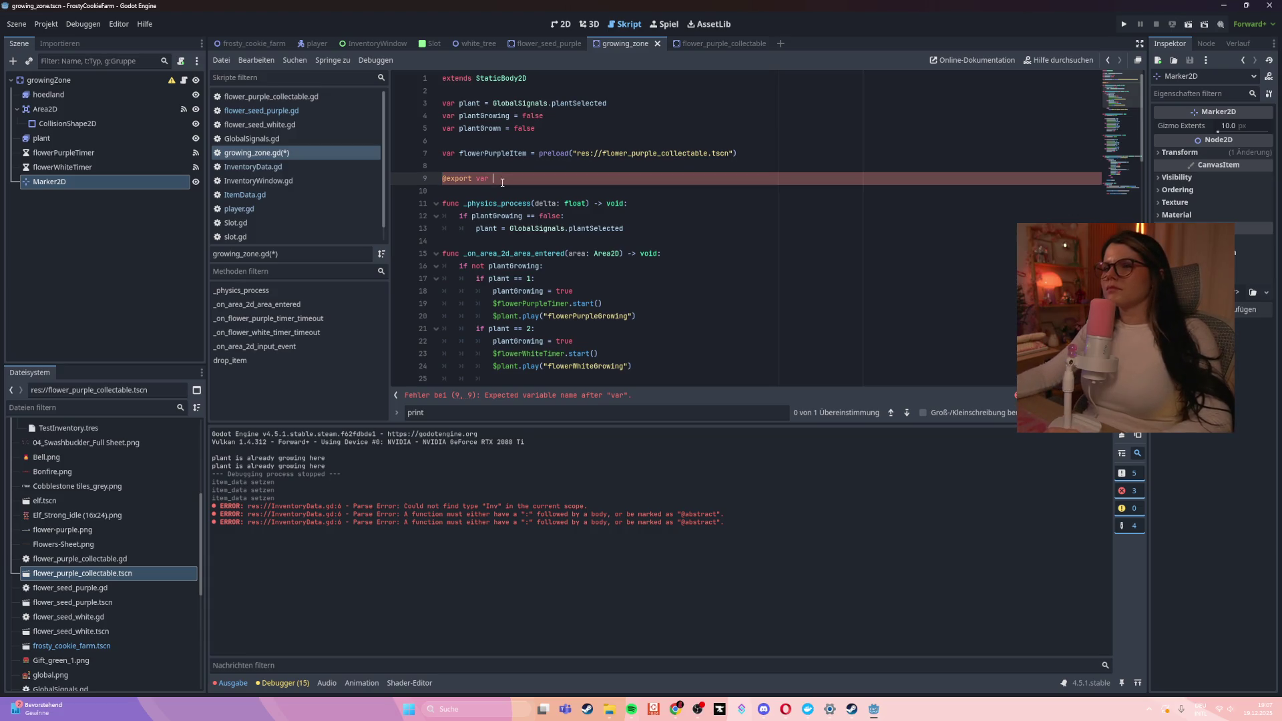
text(it)
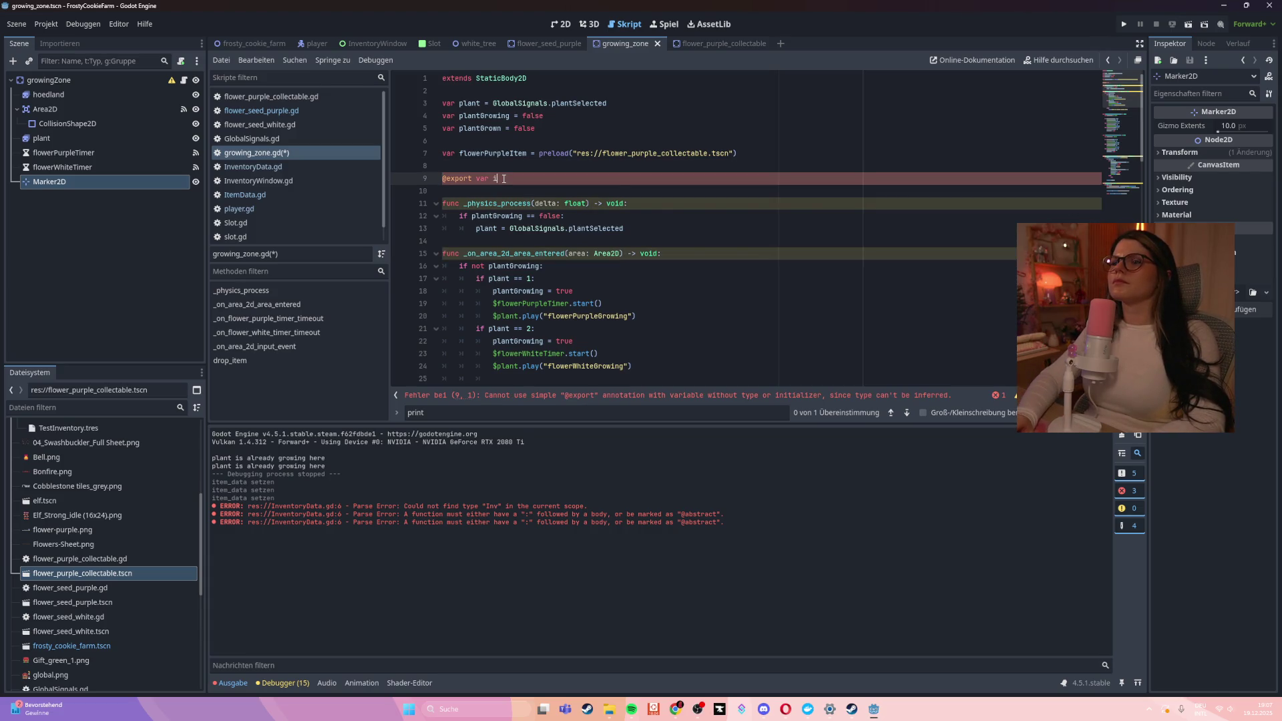
text(e)
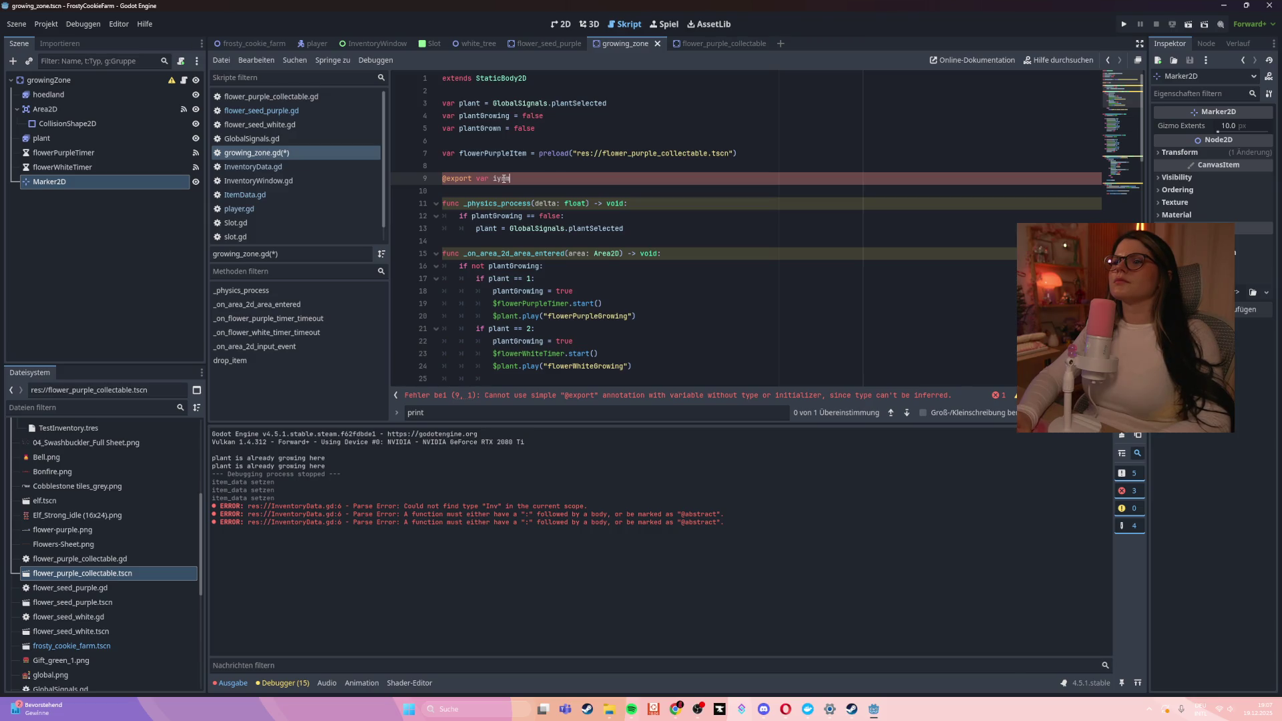
text(m: Inv)
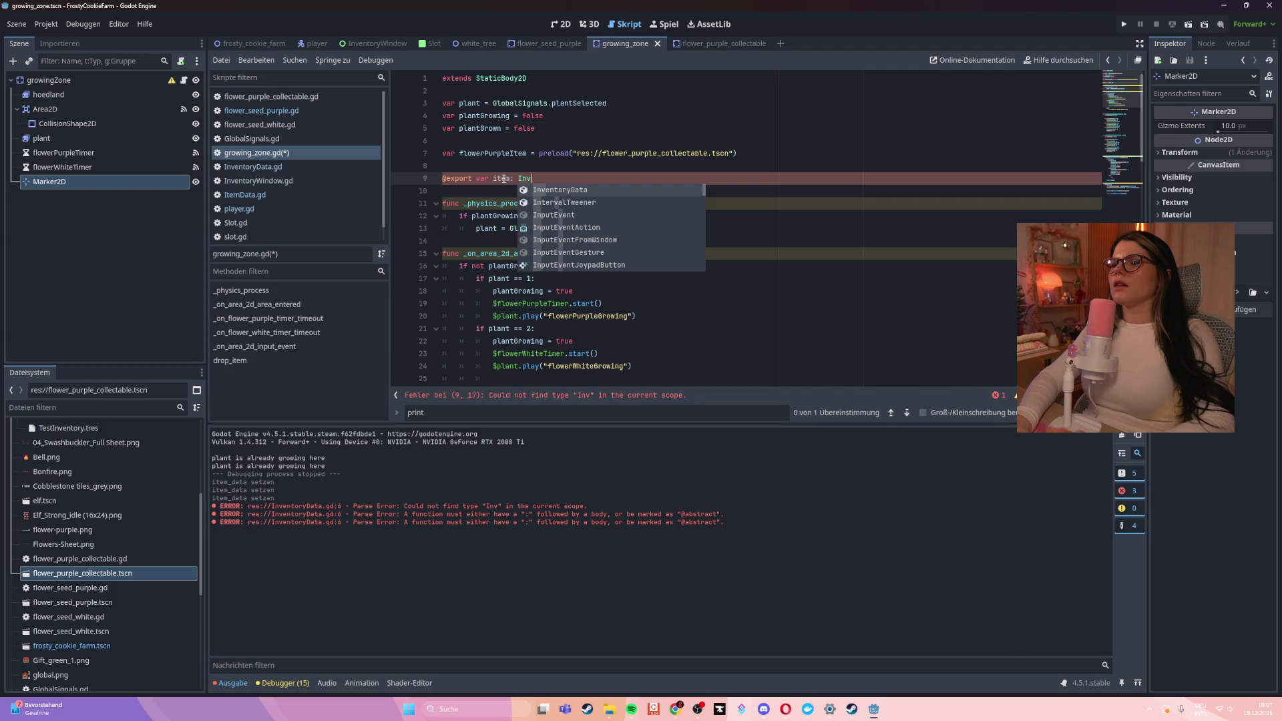
key(BackSpace)
key(BackSpace)
key(BackSpace)
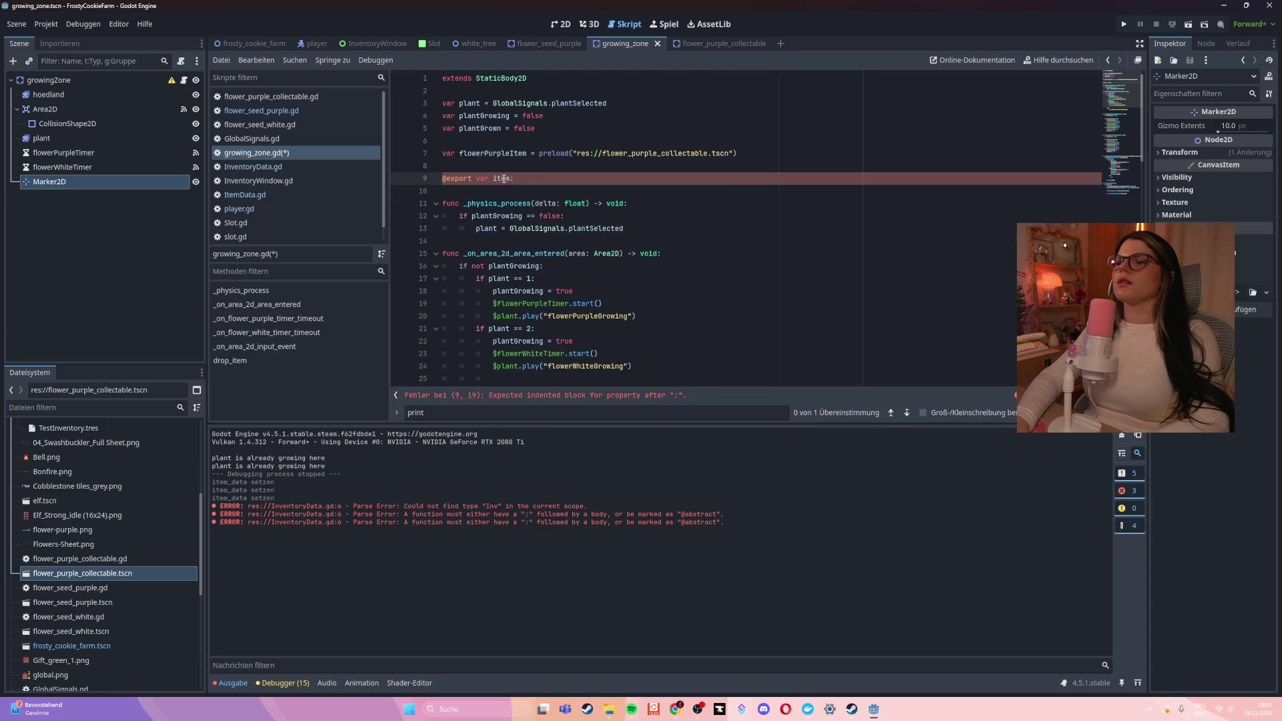
text(Data)
key(Return)
key(ctrl+s)
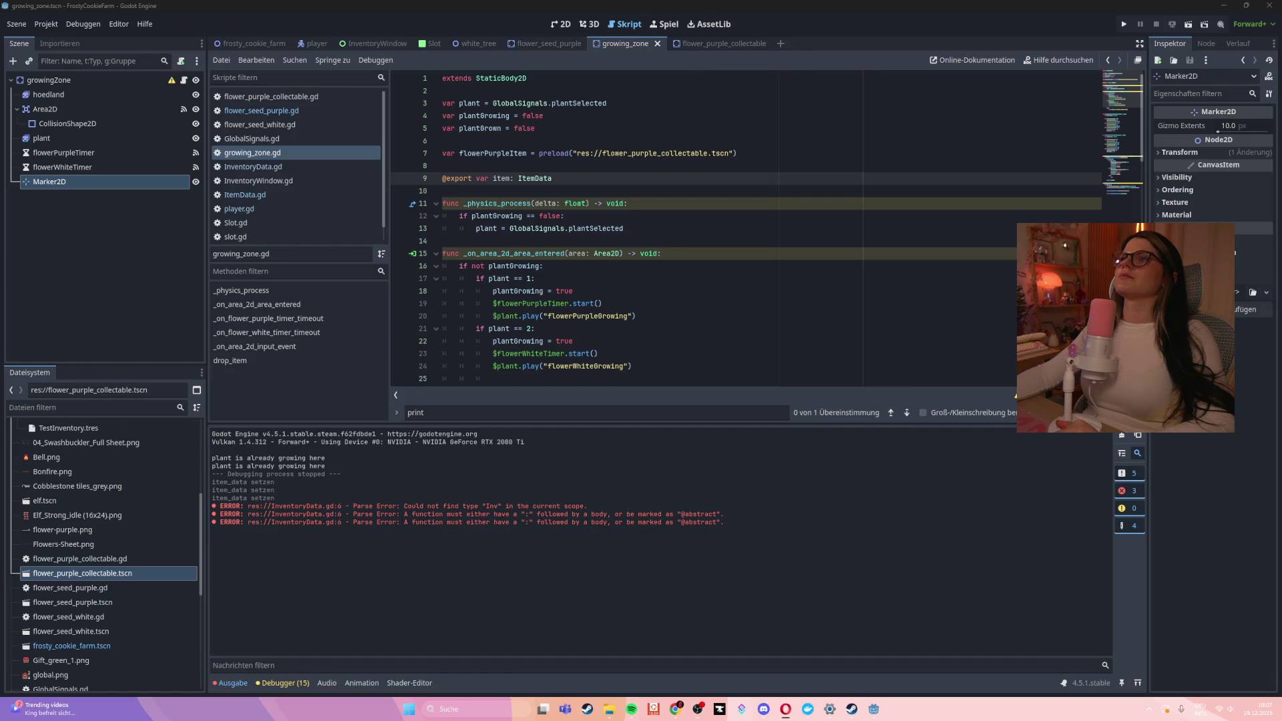
- In the 2D view, inspect the growingZone root node and its plant node
click(560, 24)
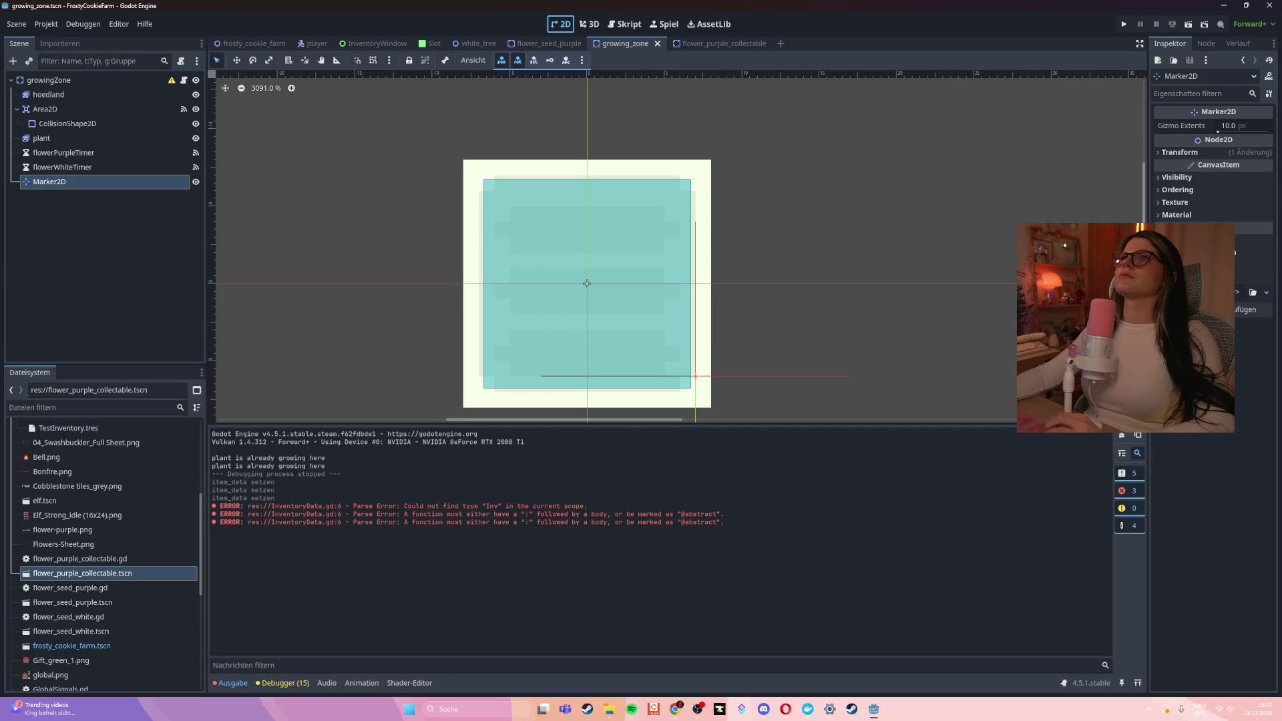
click(48, 80)
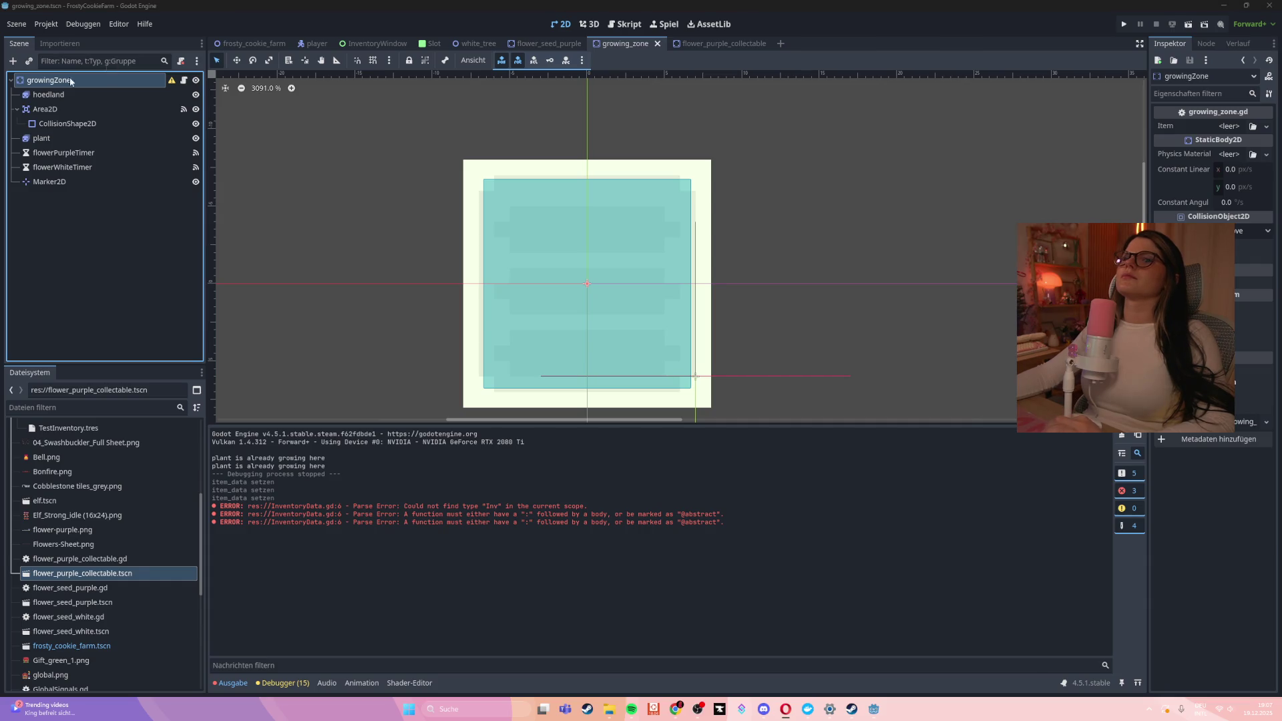
click(54, 138)
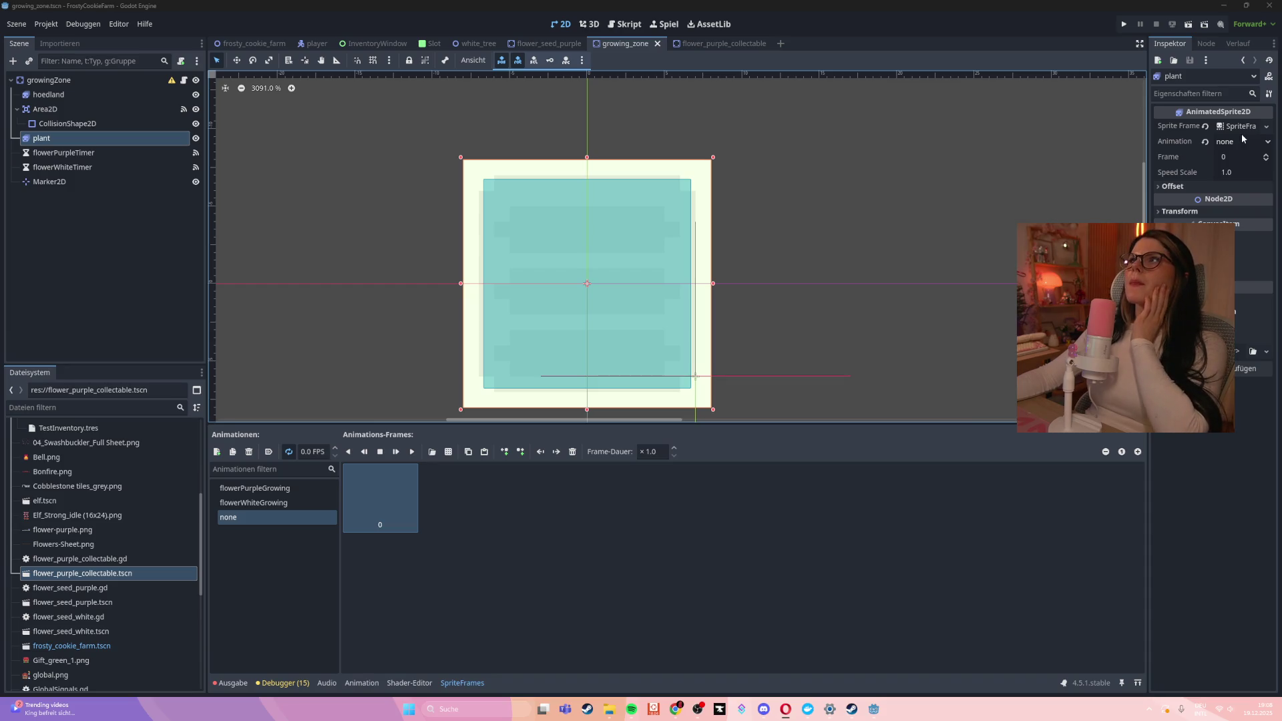
click(707, 44)
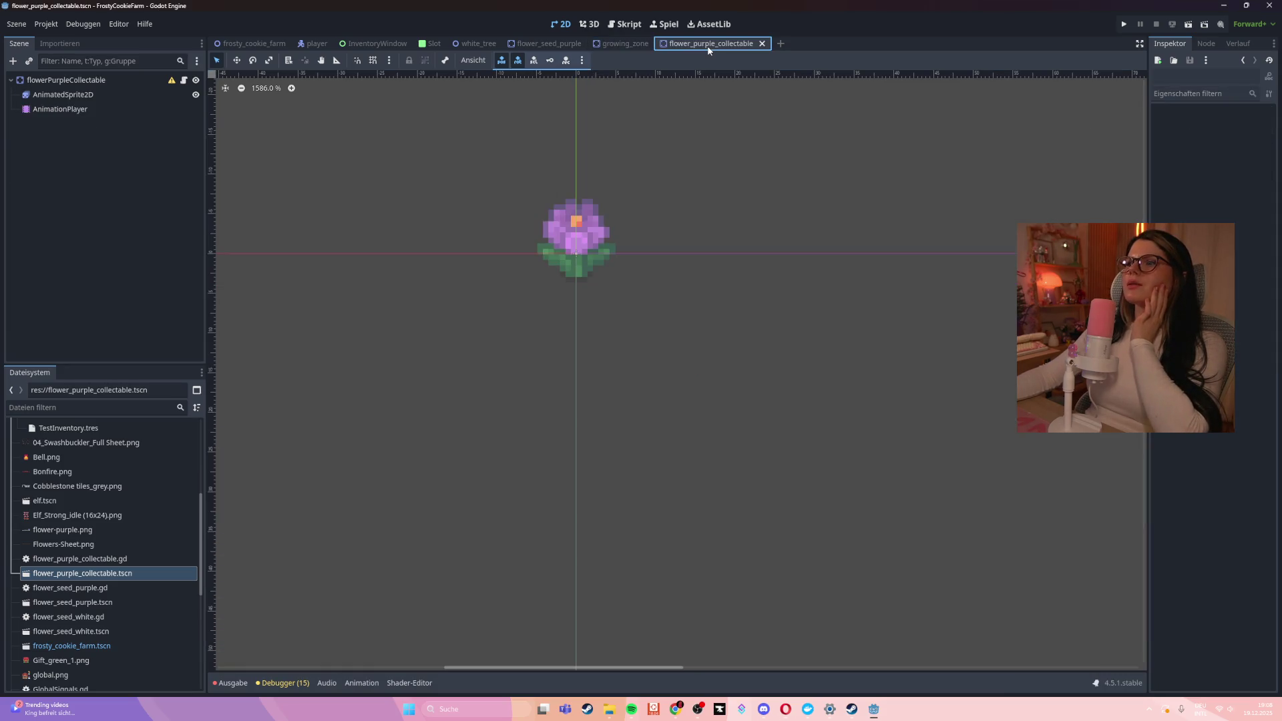
click(623, 44)
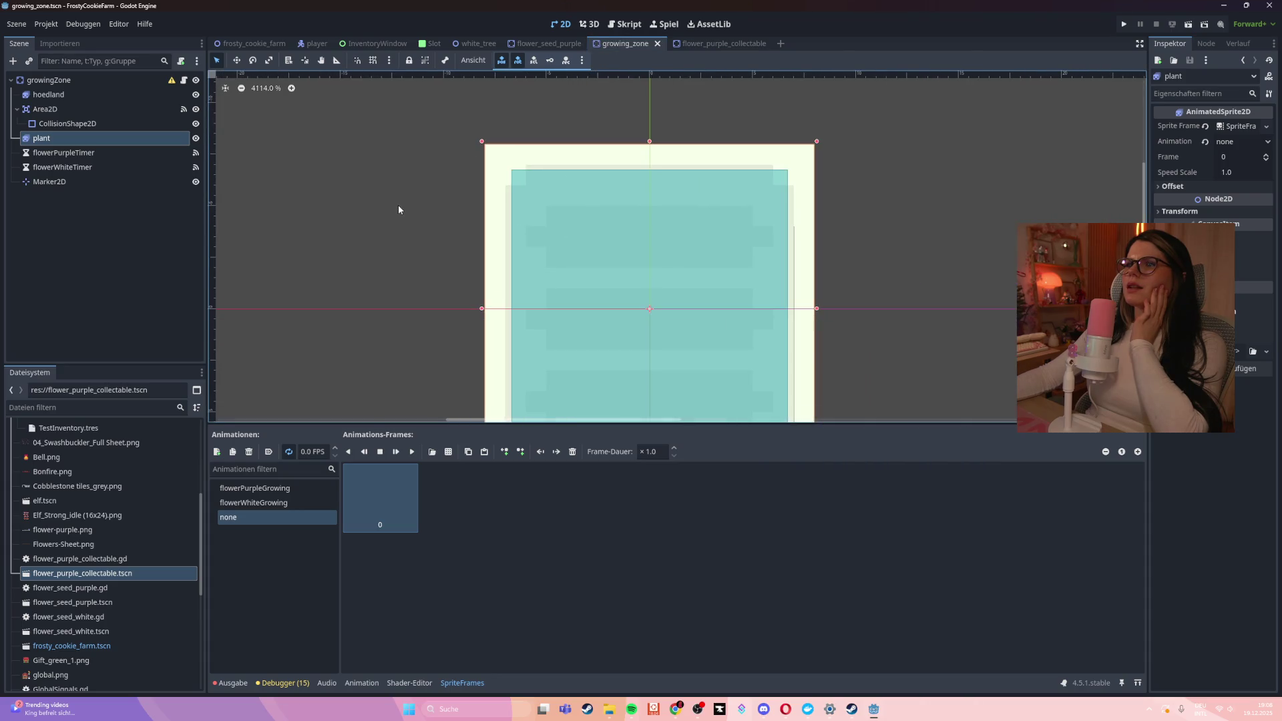
click(619, 24)
drag(553, 178, 406, 180)
key(BackSpace)
key(BackSpace)
key(BackSpace)
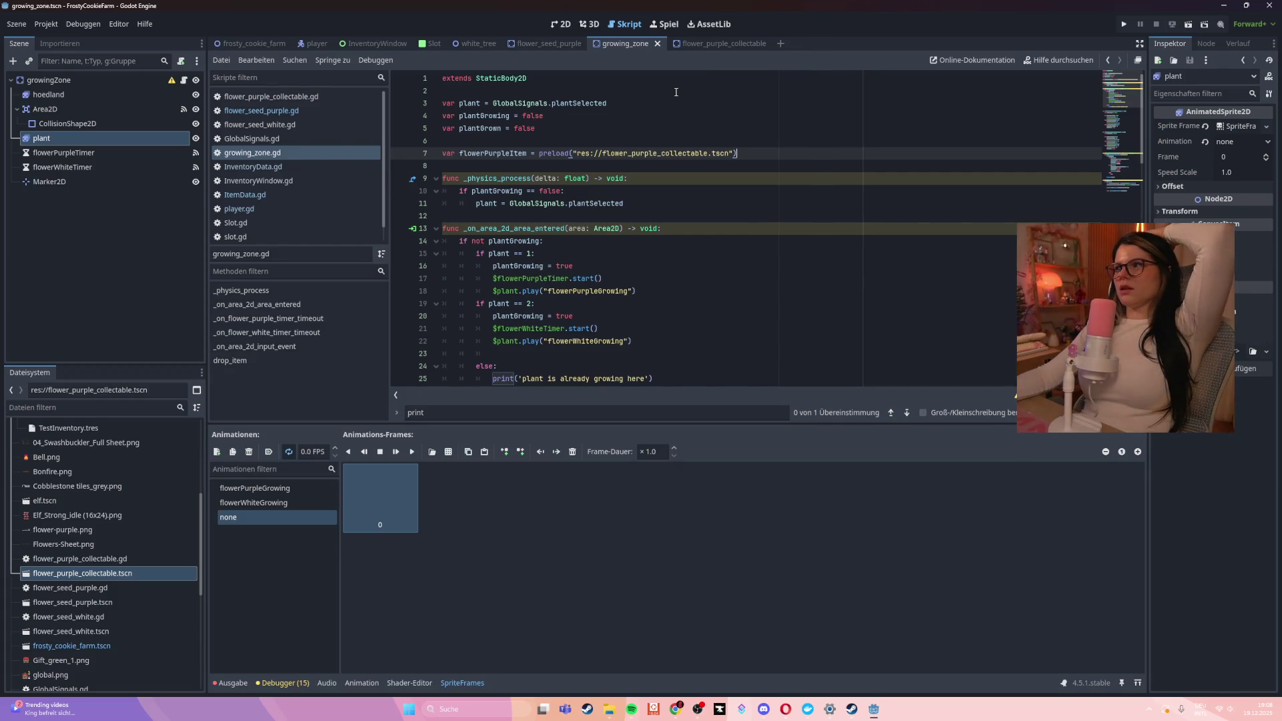
key(ctrl+z)
key(ctrl+z)
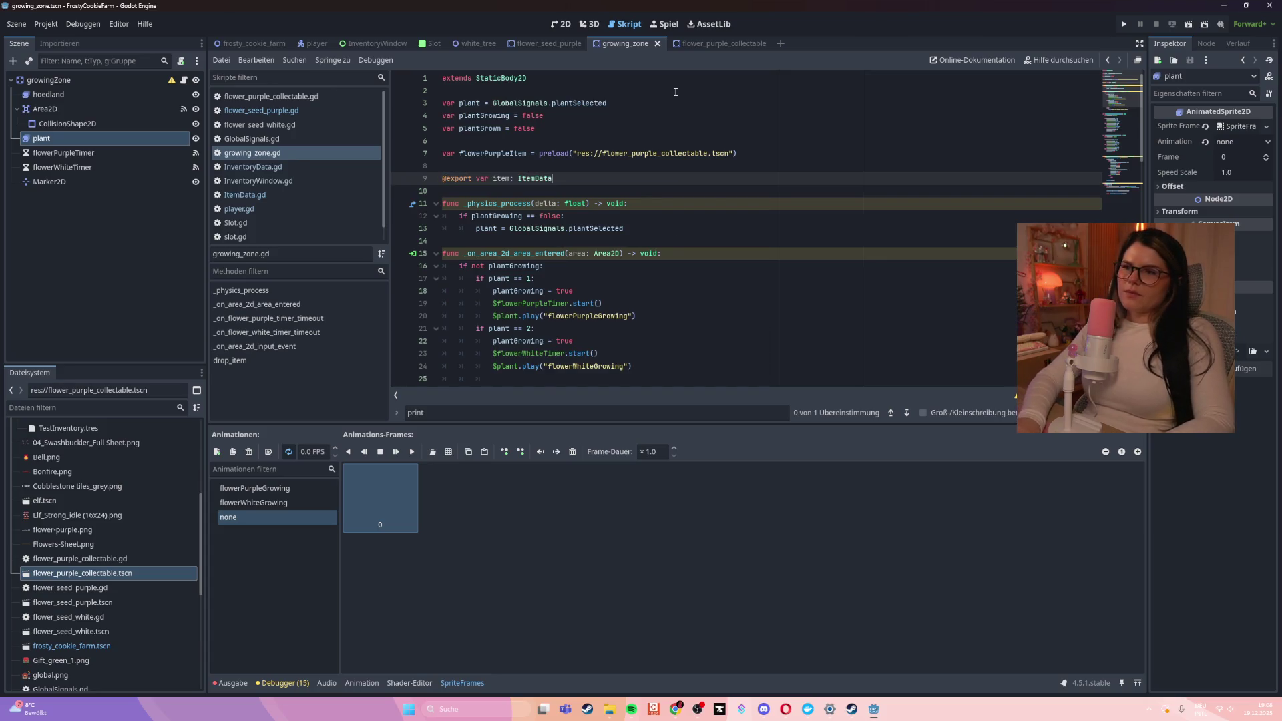
text(a)
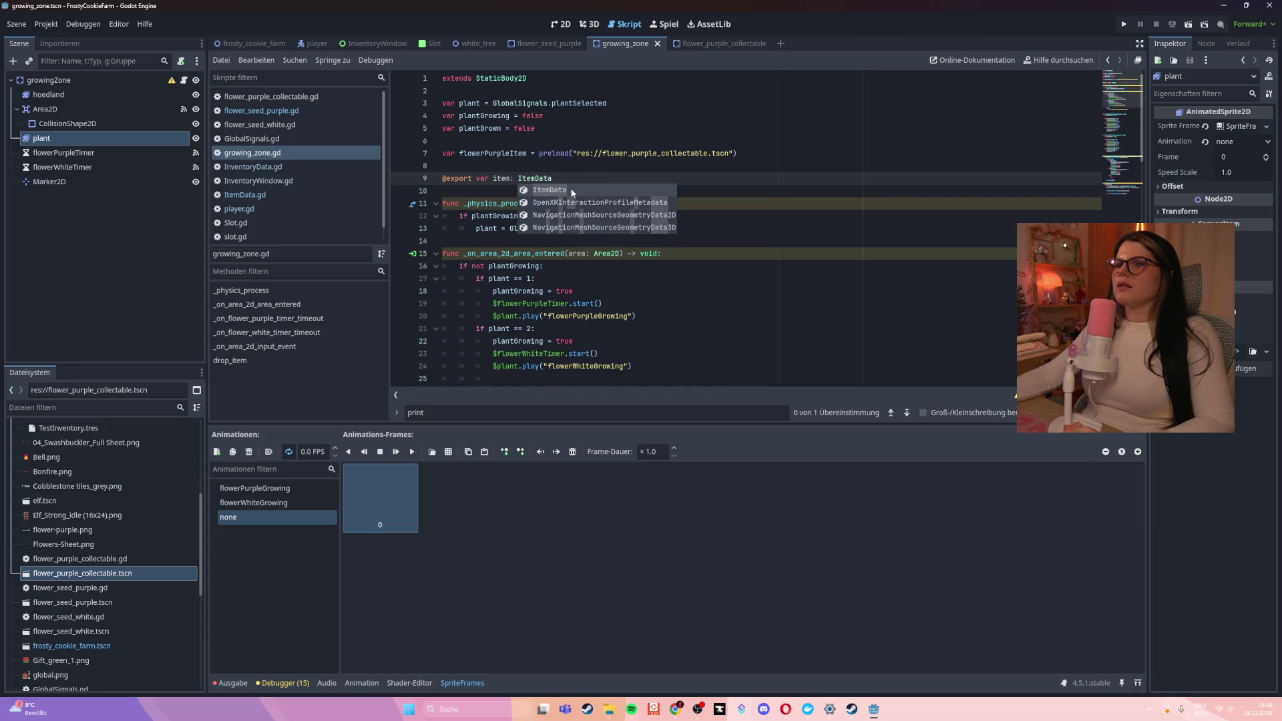
click(575, 177)
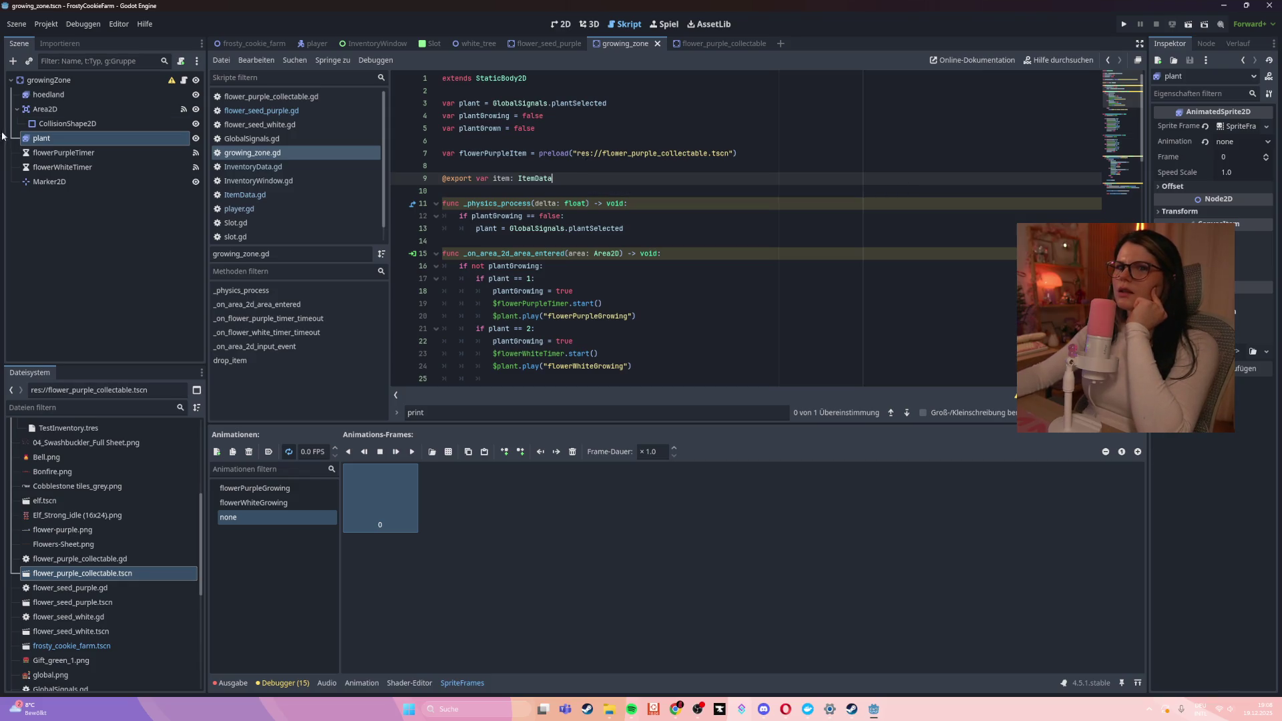
- Select growingZone and assign a new ItemData resource to its Item property
click(67, 83)
click(60, 136)
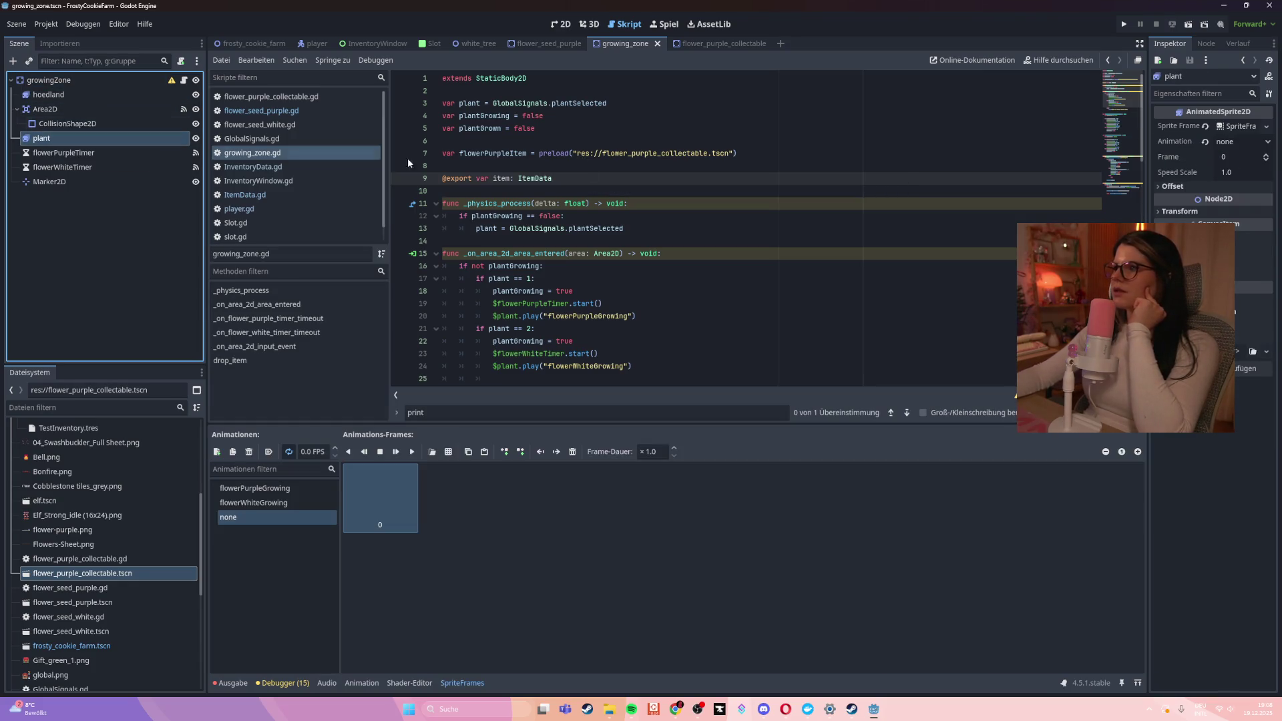
click(60, 81)
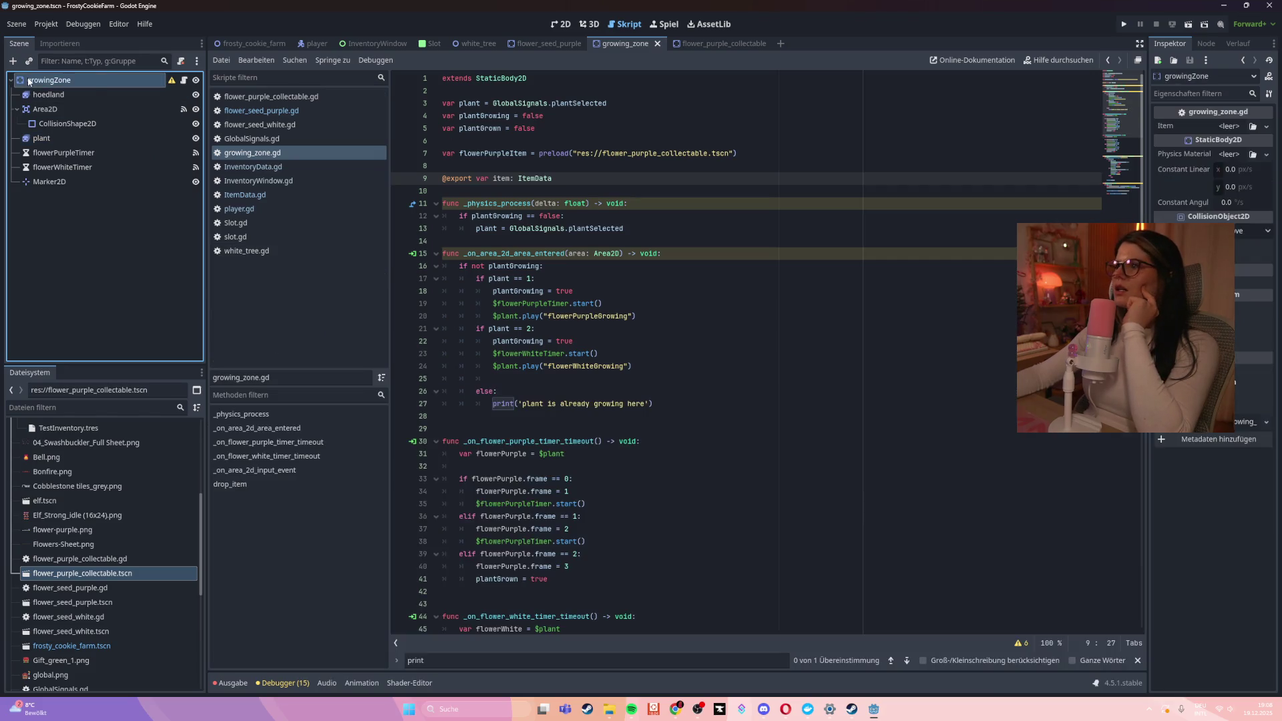
click(1266, 126)
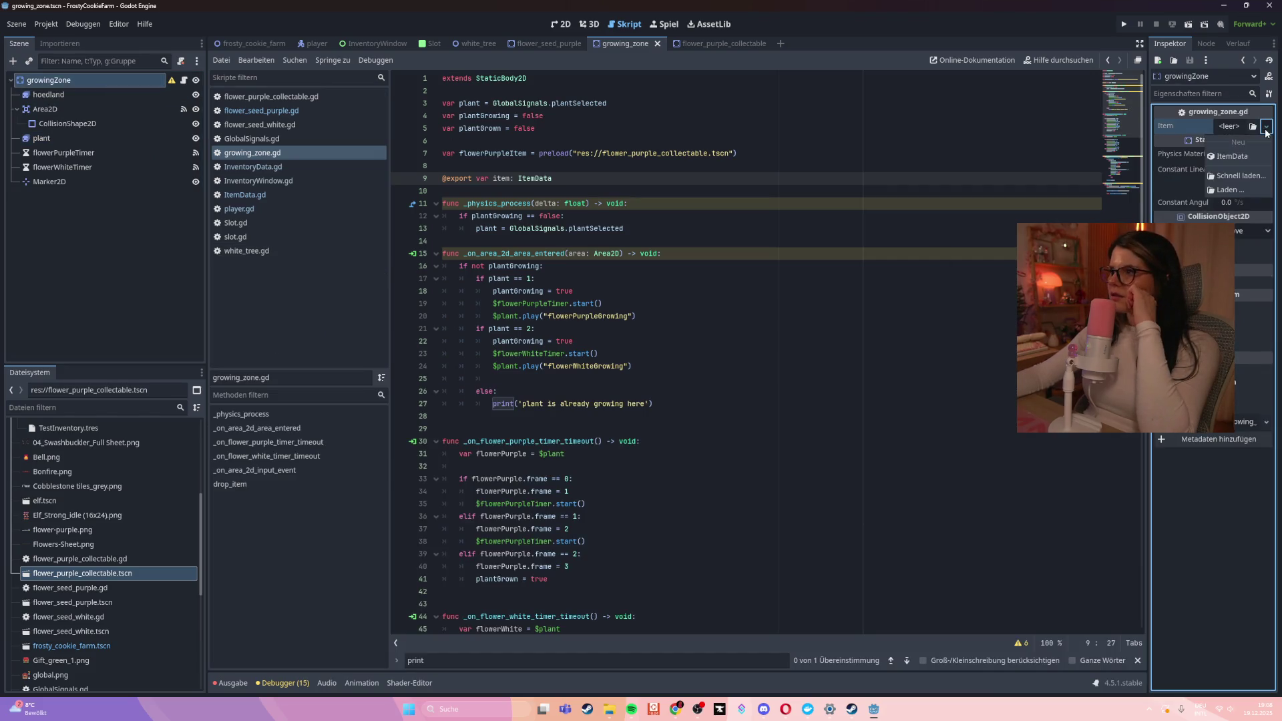
click(1232, 156)
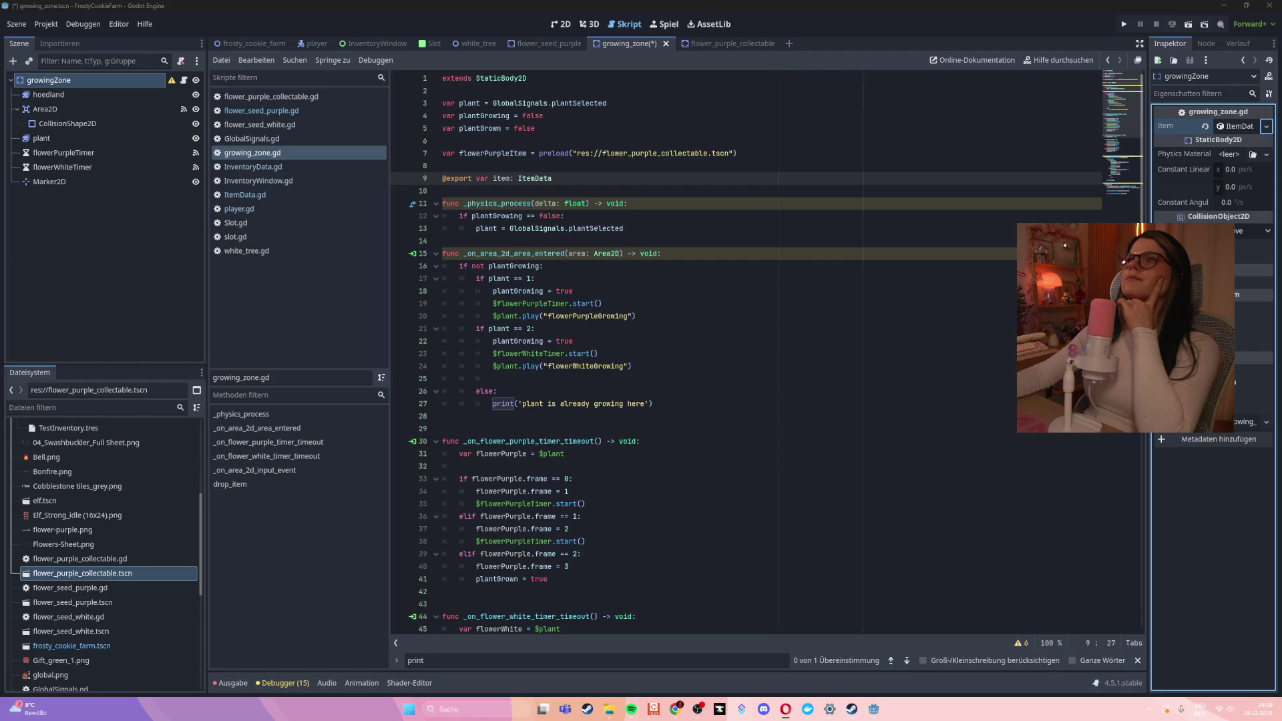
scroll(668, 429, down, 14)
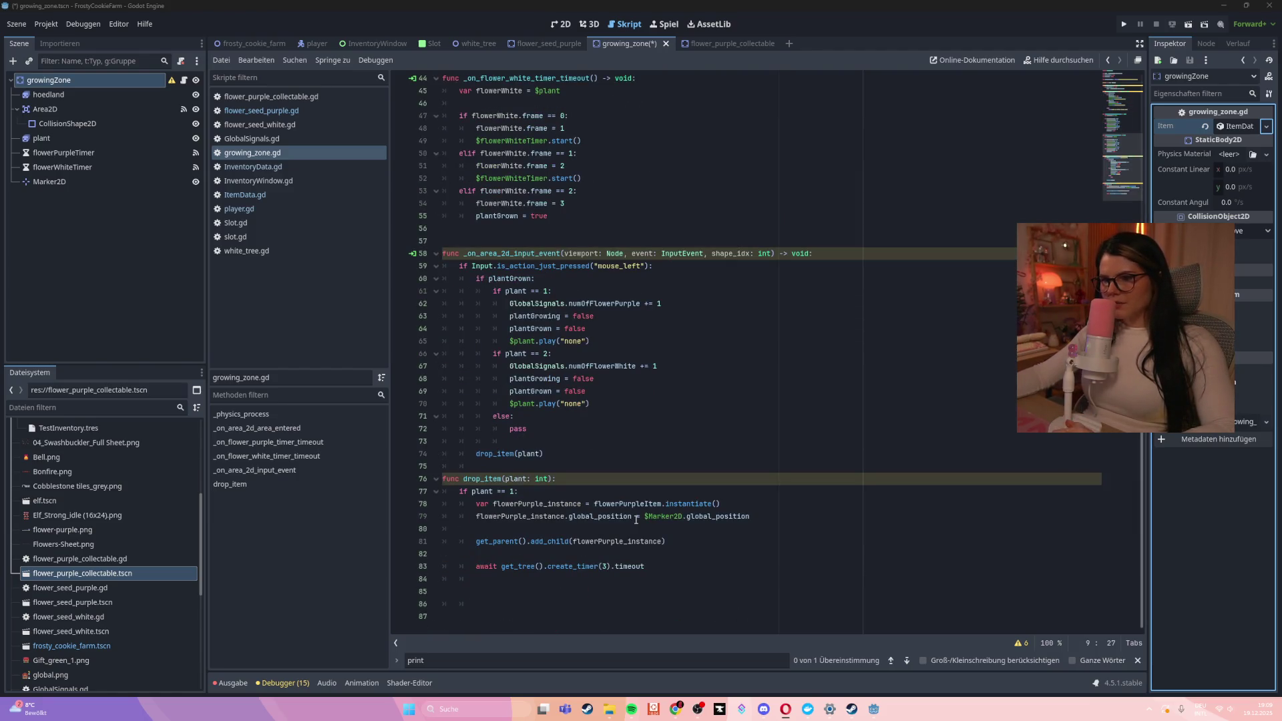
- Add a player.collect(item) call below line 79 in drop_item and save growing_zone.gd
click(763, 519)
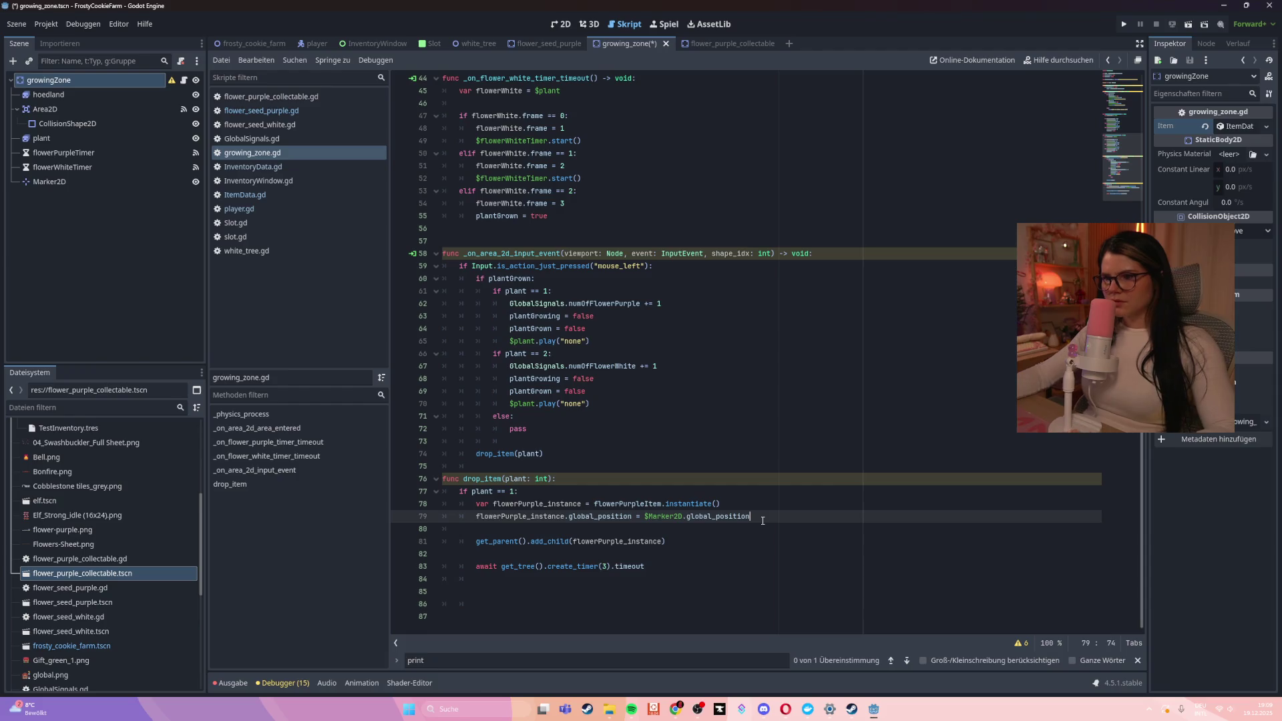
key(Return)
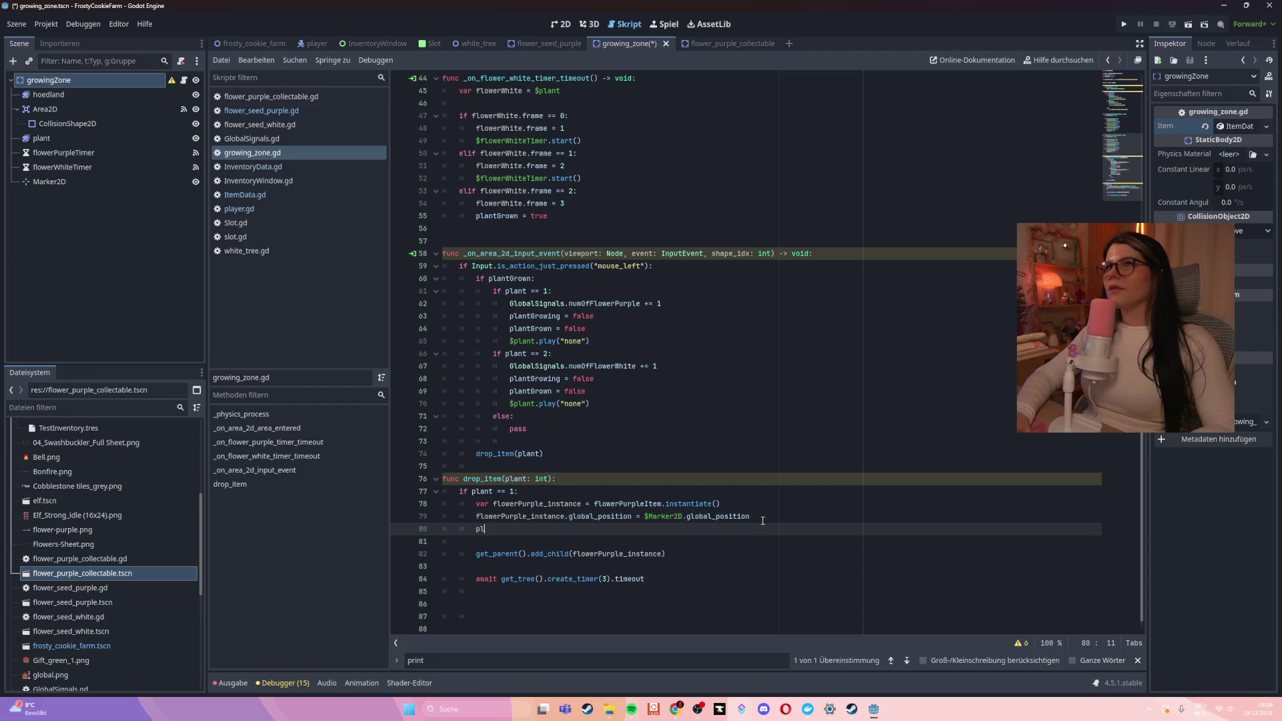
text(player.colle)
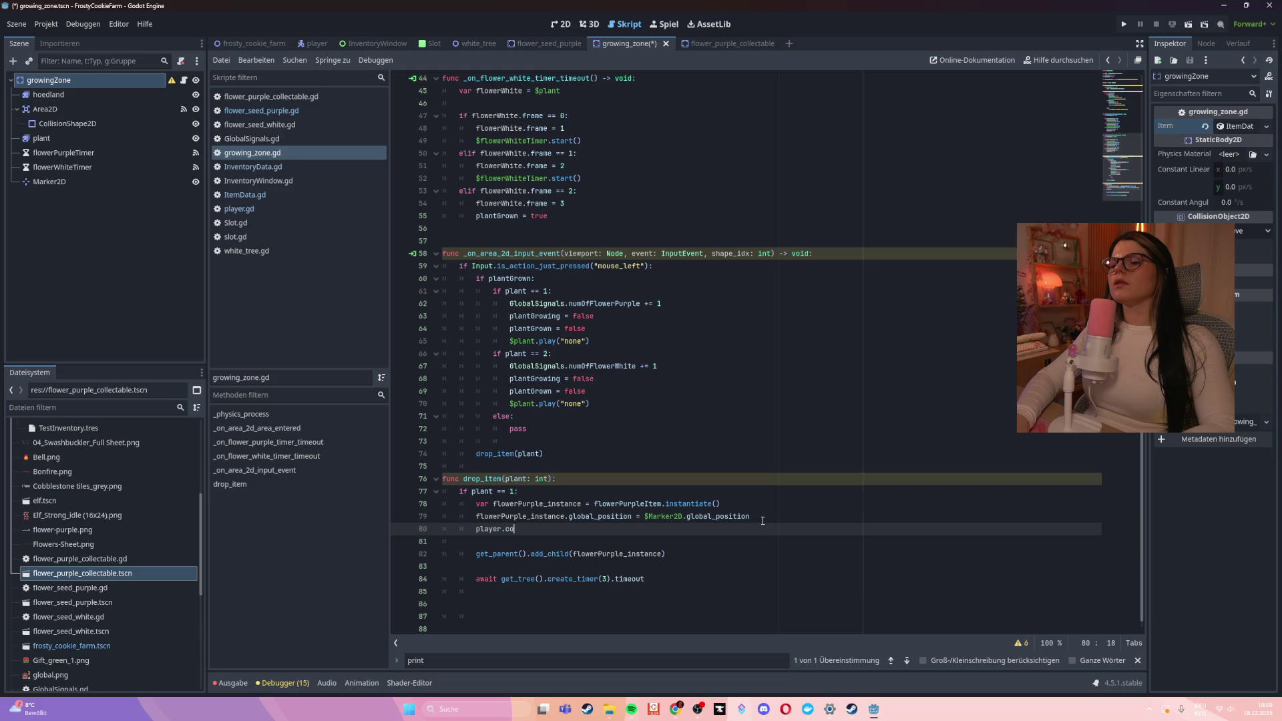
text(ct(item)
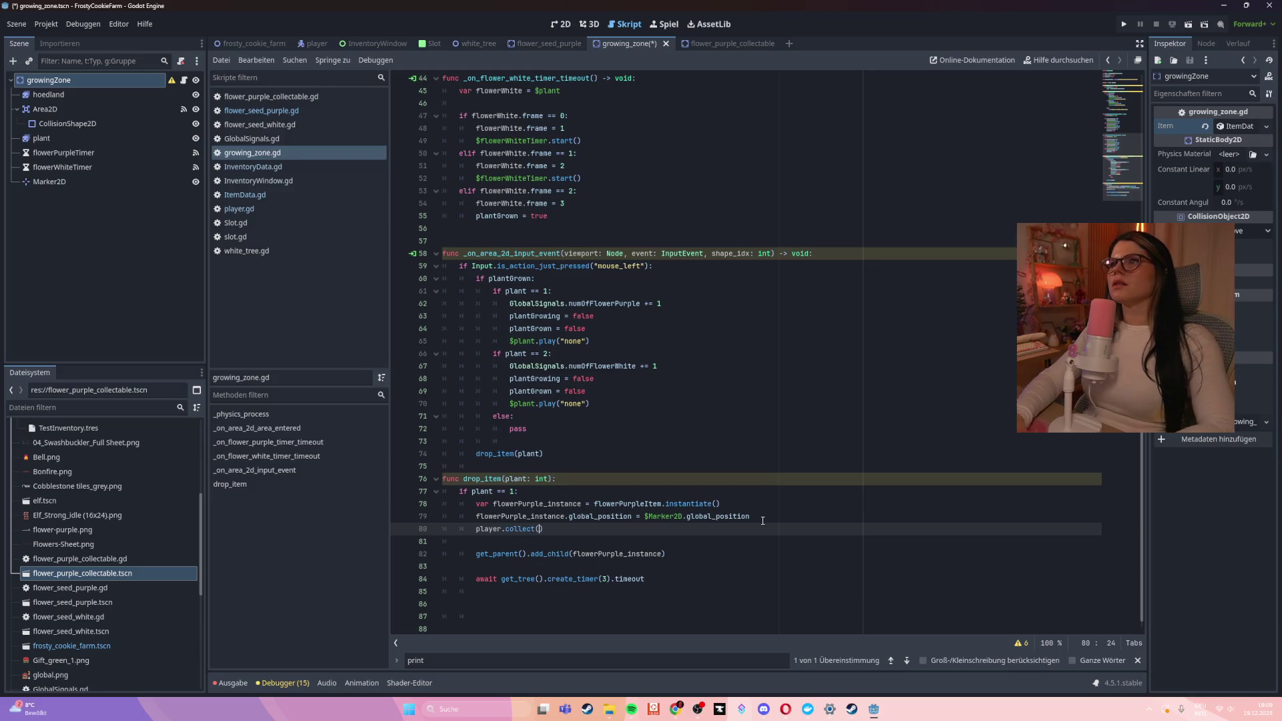
key(ctrl+s)
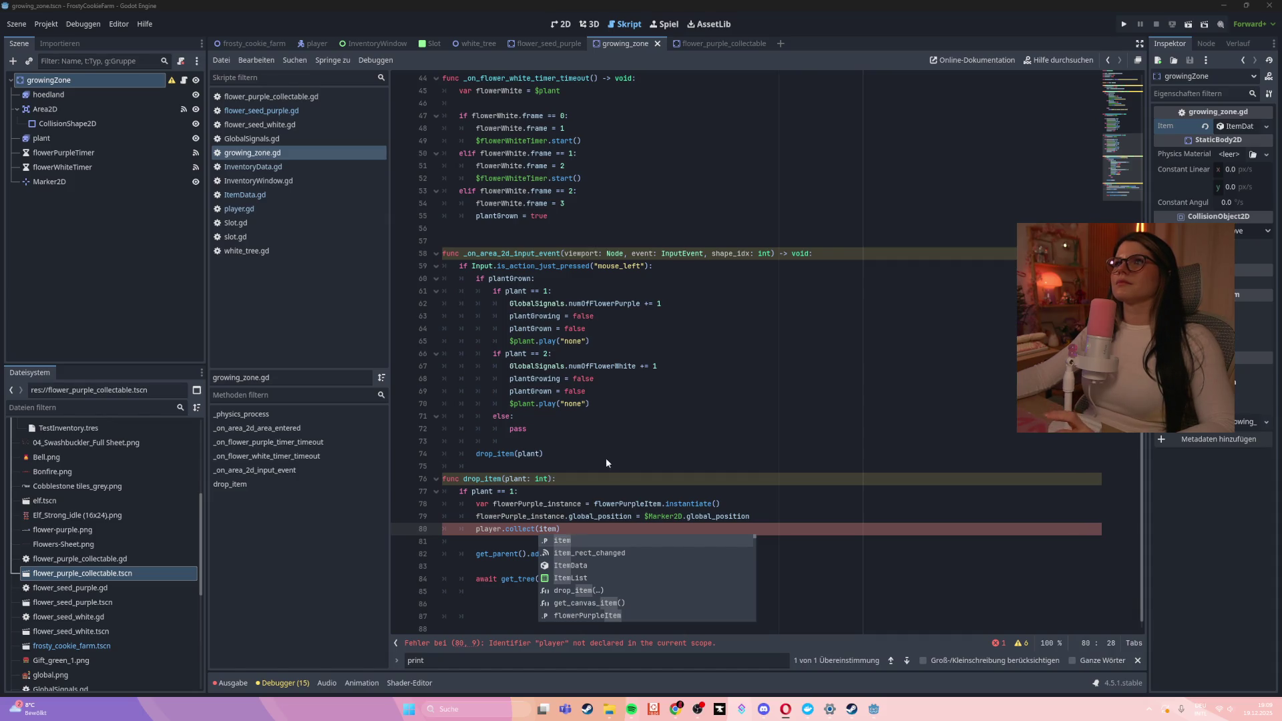
- Return to the end of the exported item variable line near the top of the script
scroll(620, 418, up, 10)
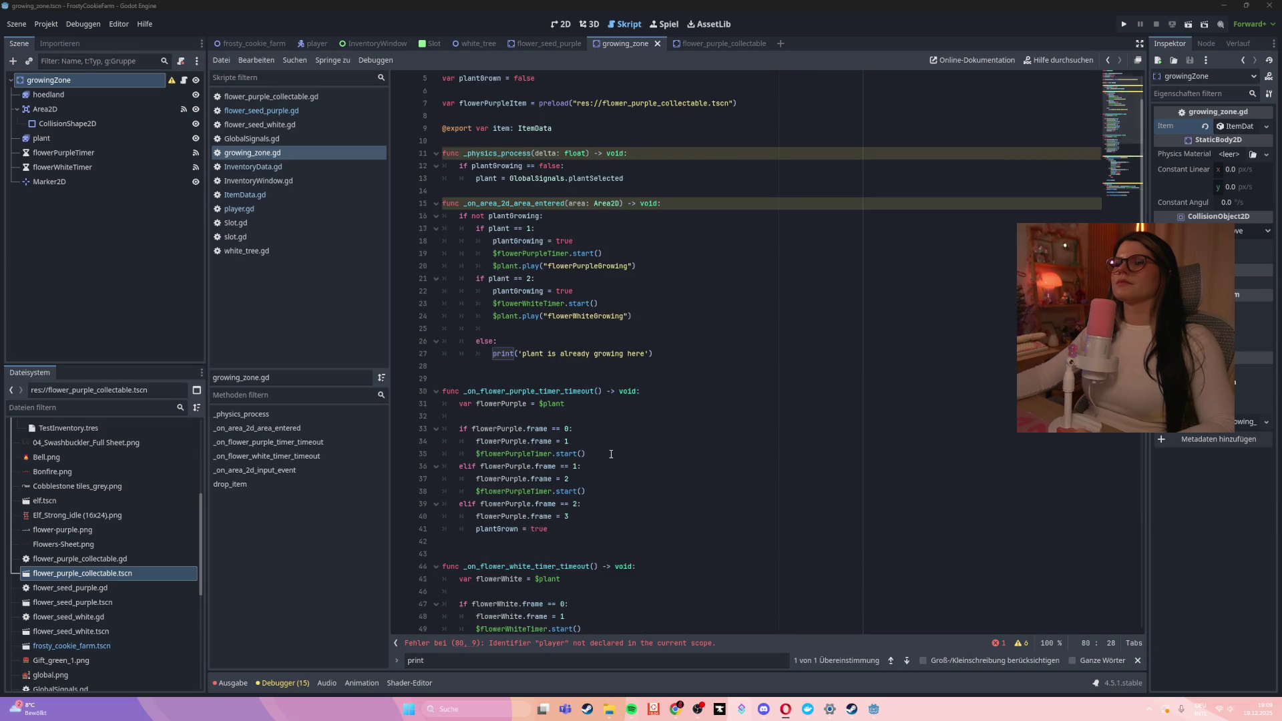
scroll(611, 454, up, 2)
click(579, 173)
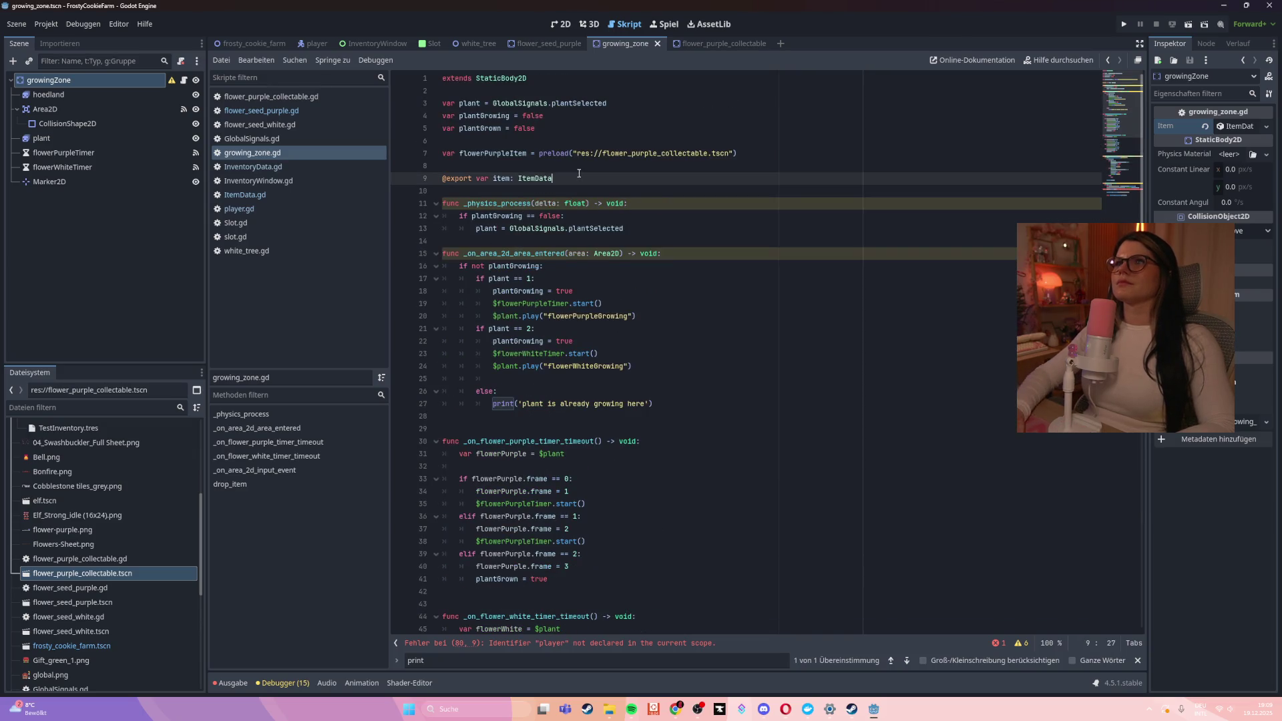
- Declare var player = null on a new line below the exported item, then save
key(Return)
text(var player )
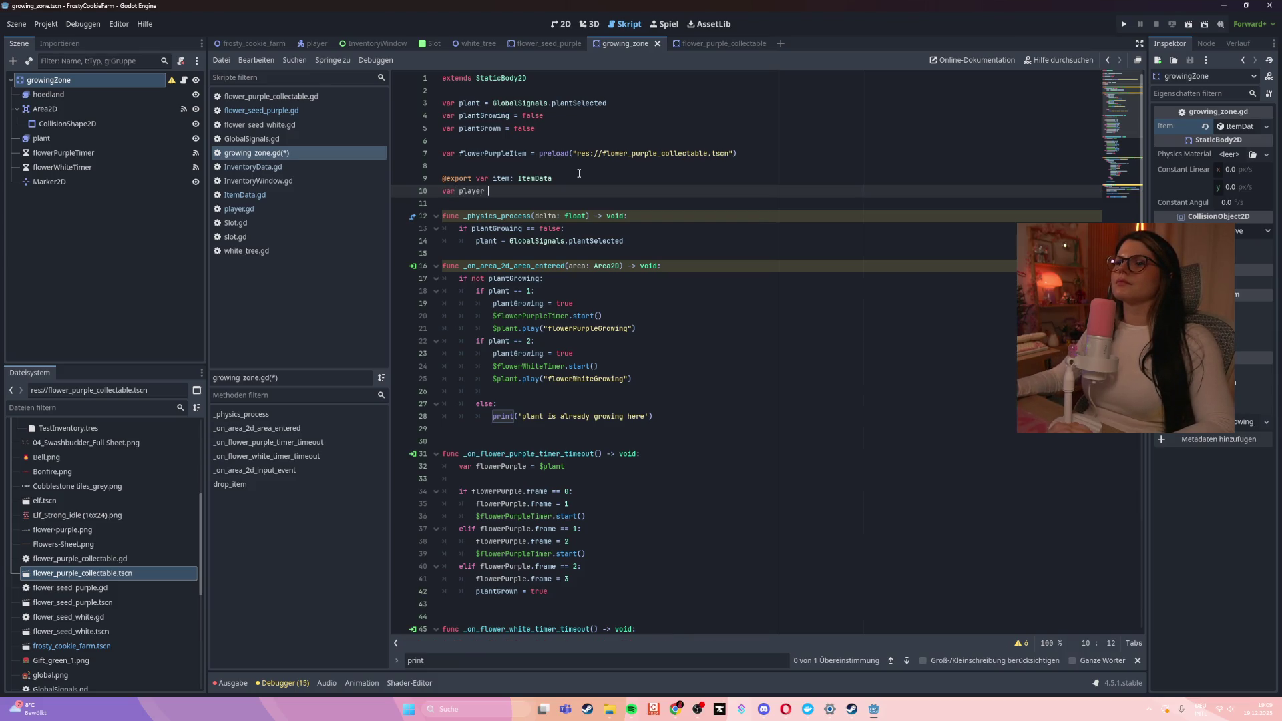
text(=)
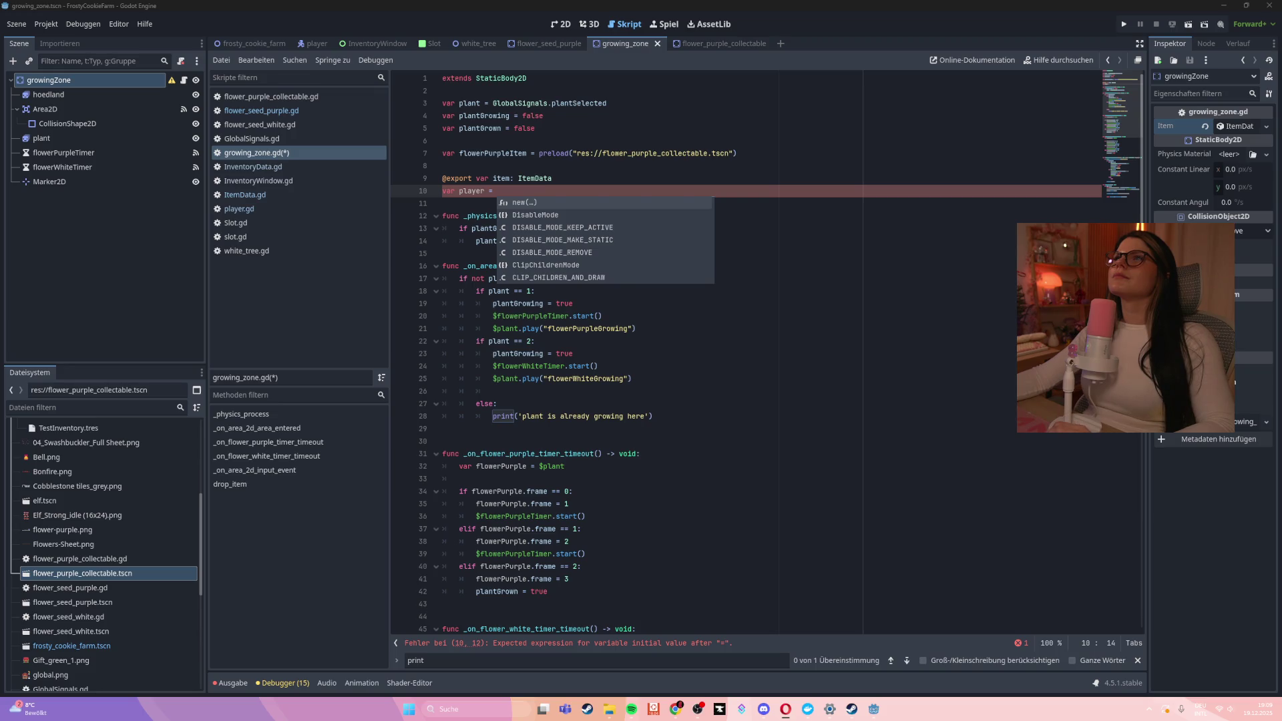
click(529, 193)
text(null)
key(ctrl+s)
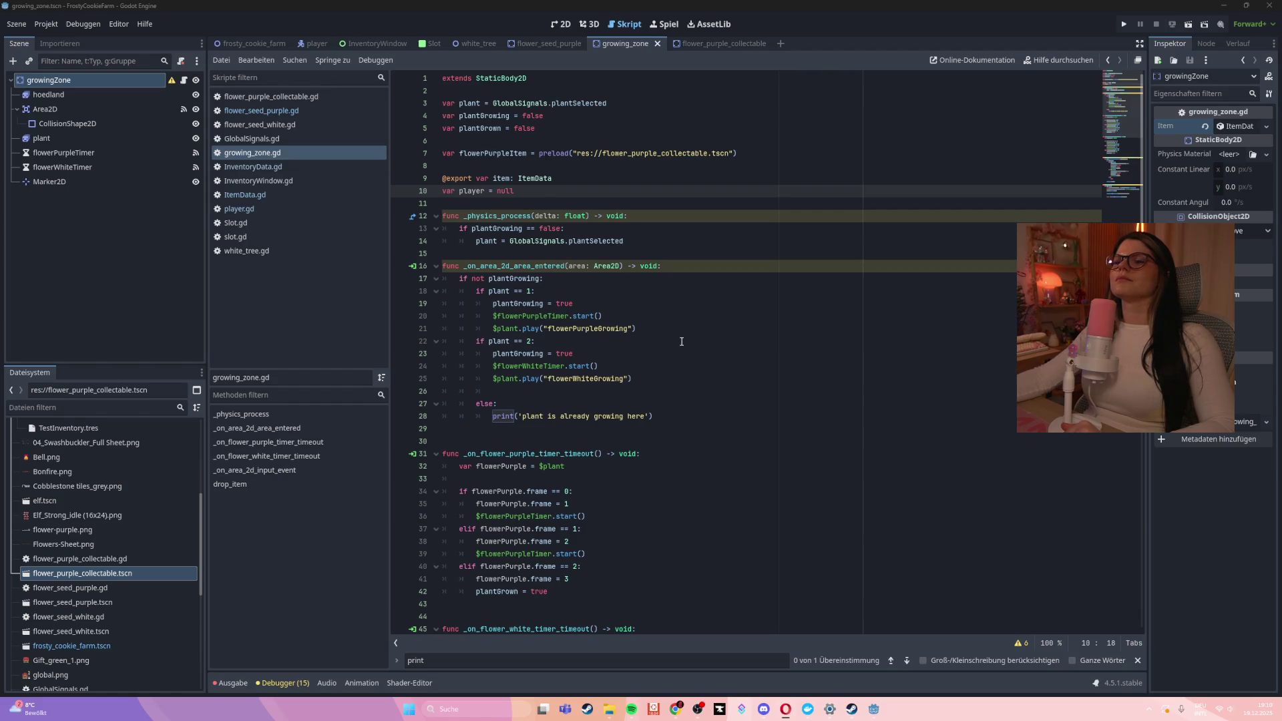
double_click(495, 266)
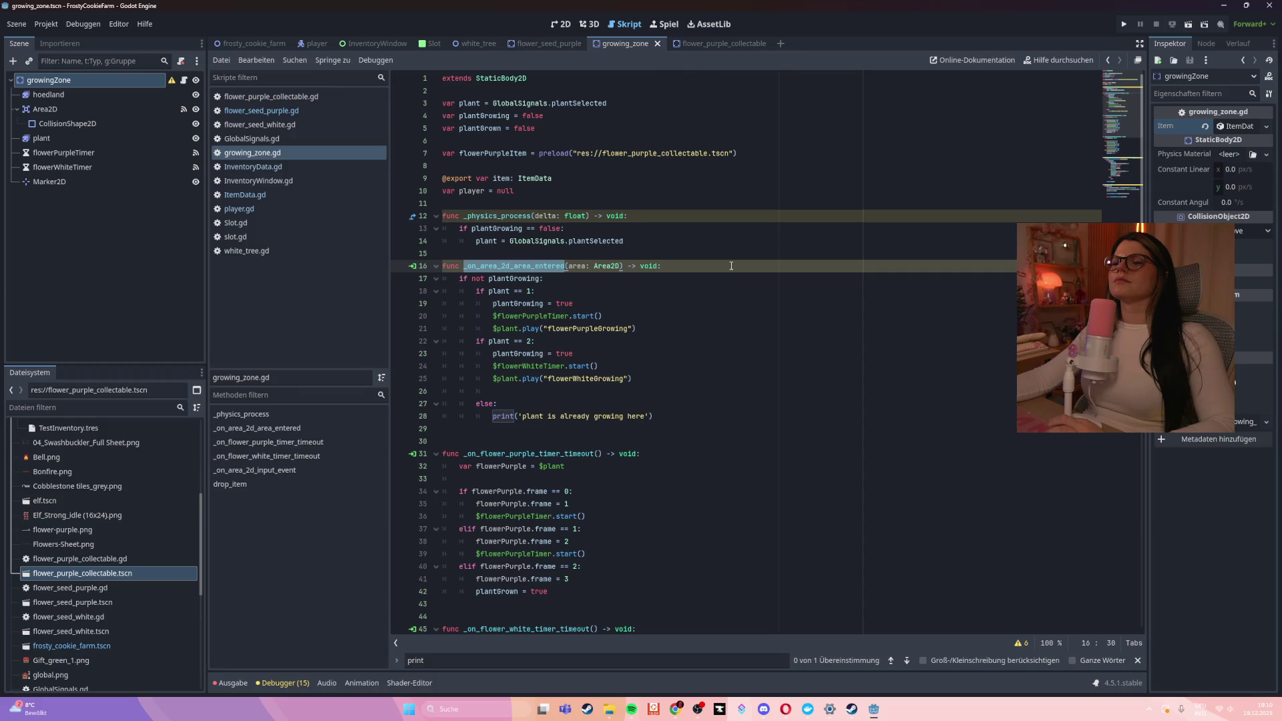
- Add an if body.has_method("player") check inside _on_area_2d_area_entered
click(731, 266)
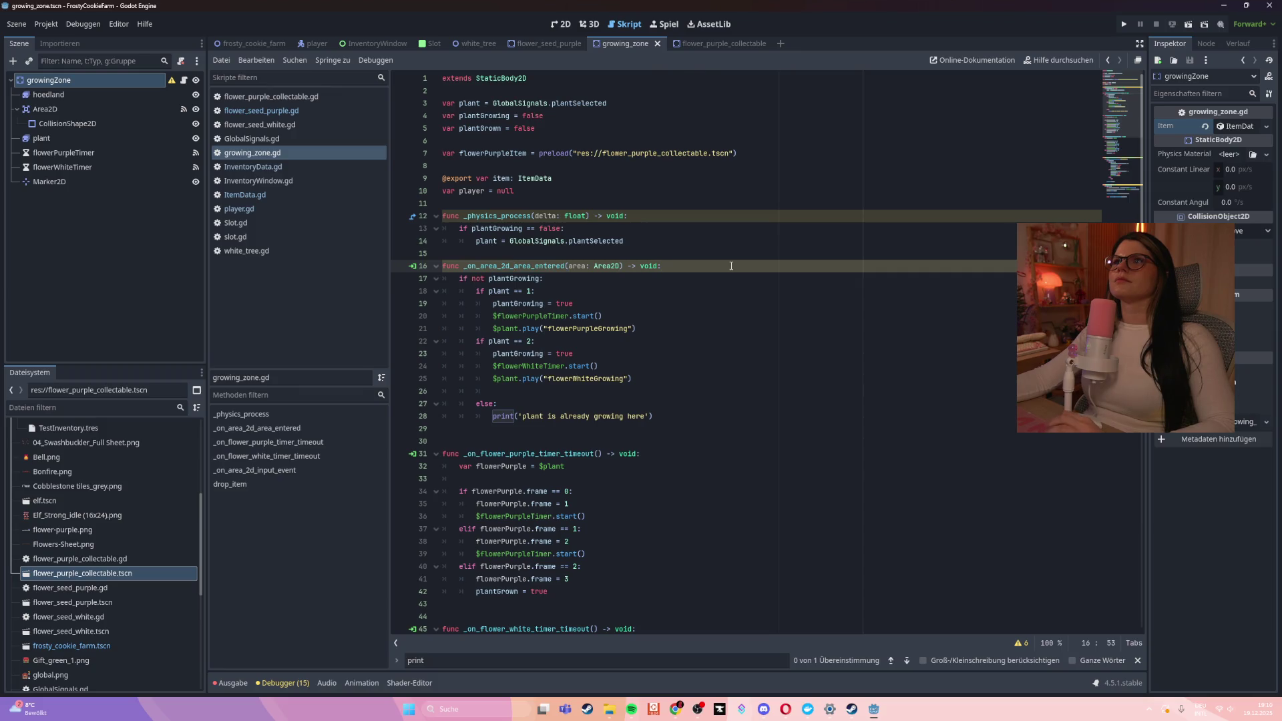
key(Return)
text(if has)
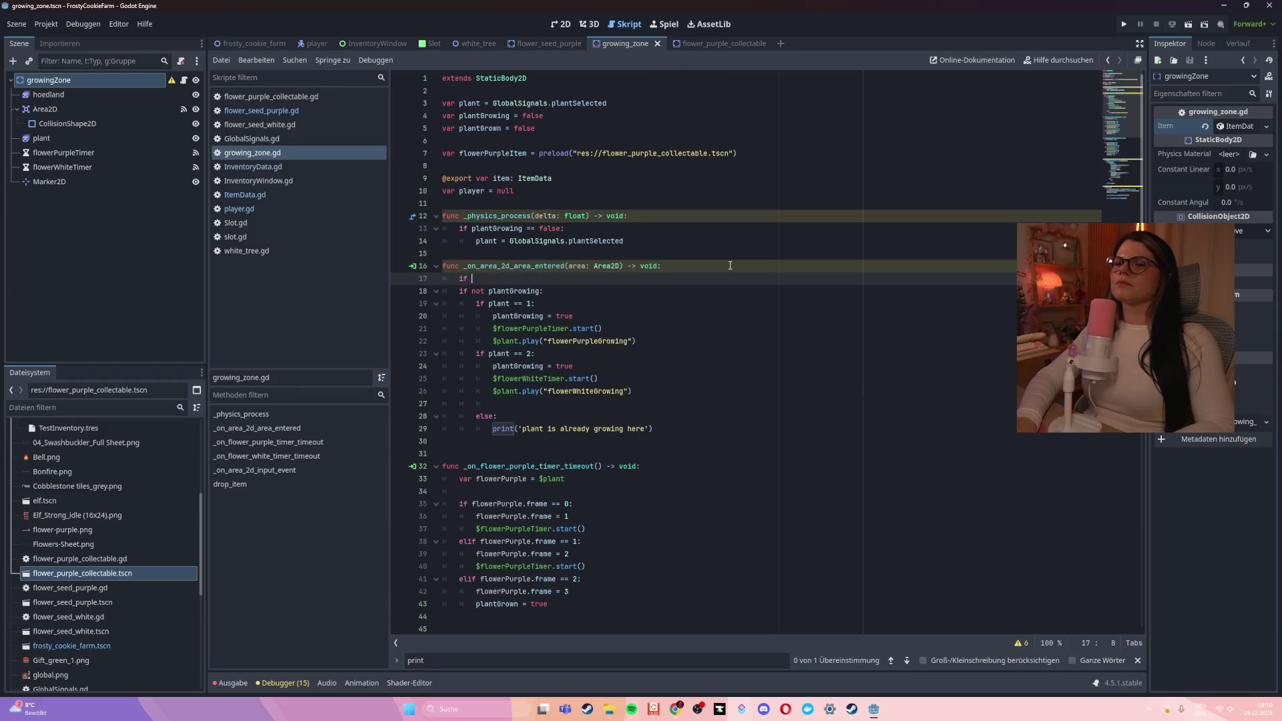
key(BackSpace)
key(BackSpace)
key(BackSpace)
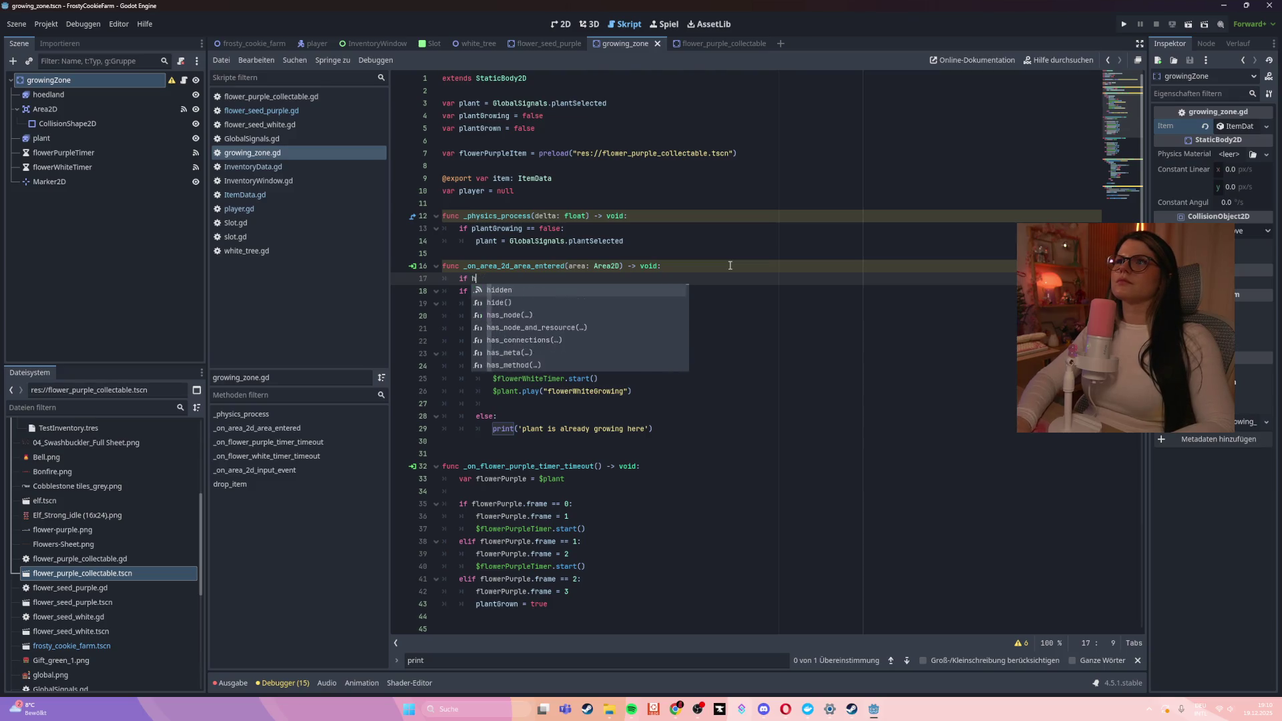
text(body.hasMet)
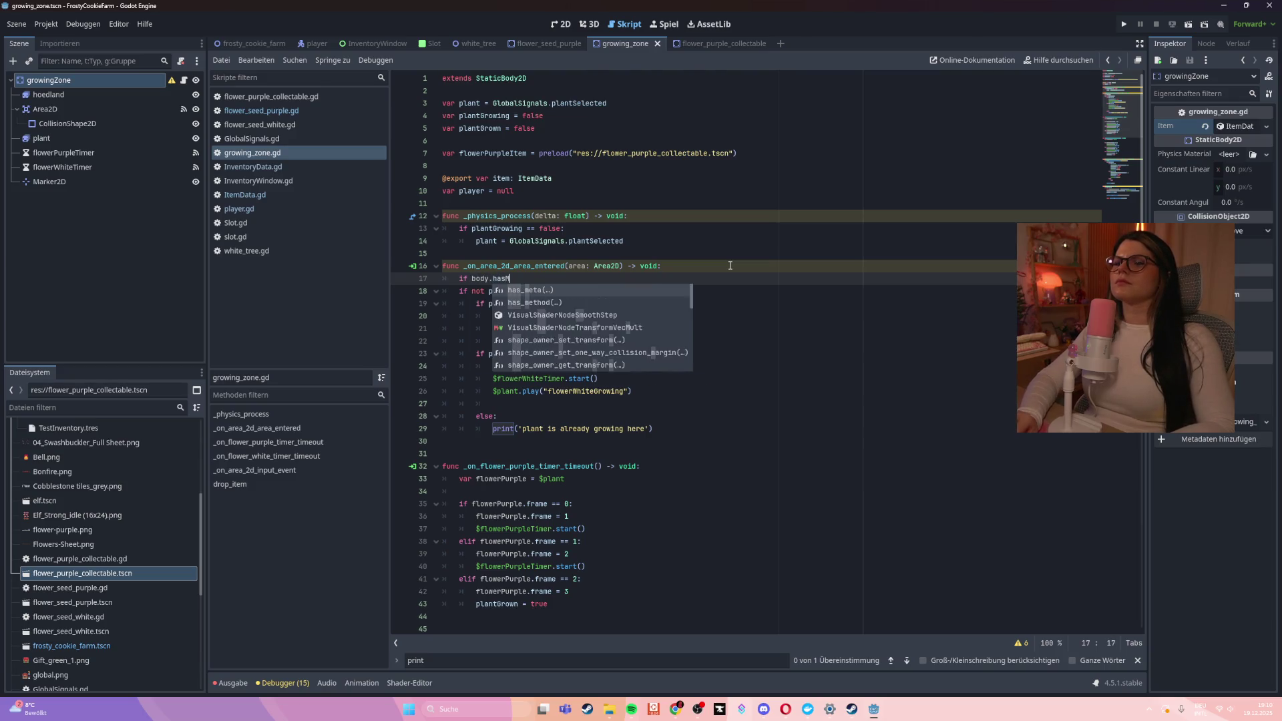
key(BackSpace)
key(BackSpace)
key(BackSpace)
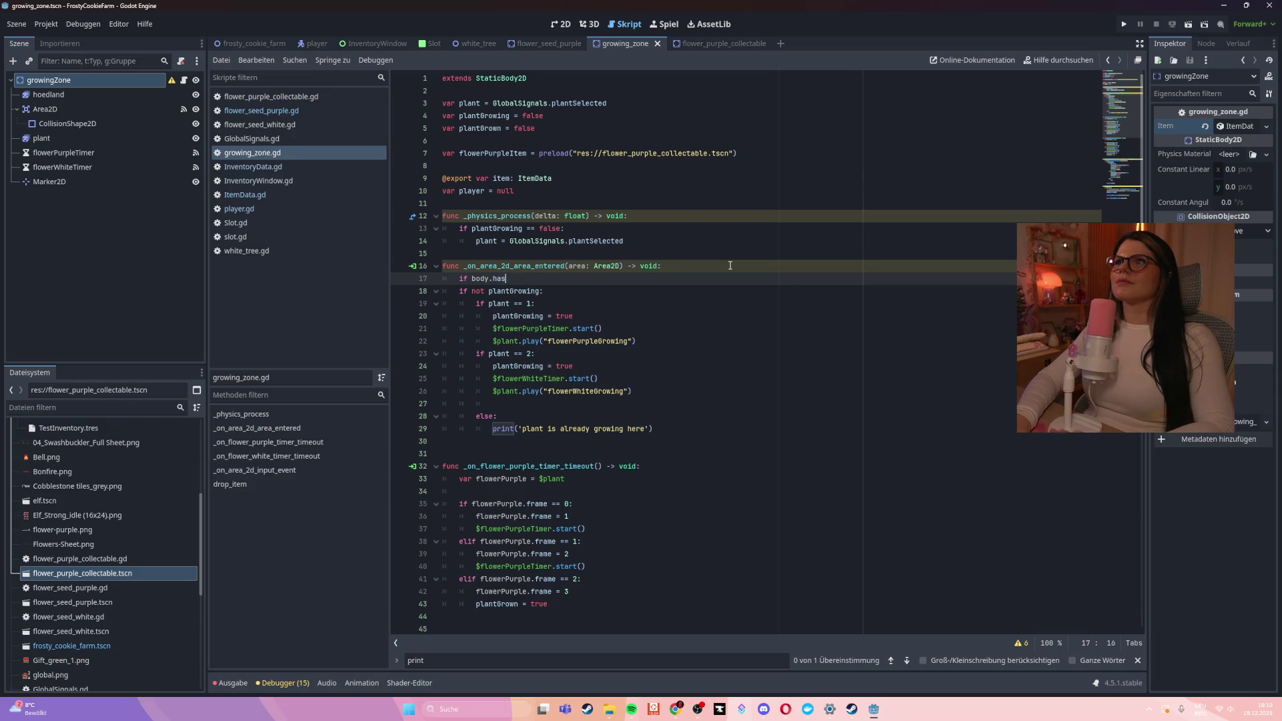
text(_method("player"):)
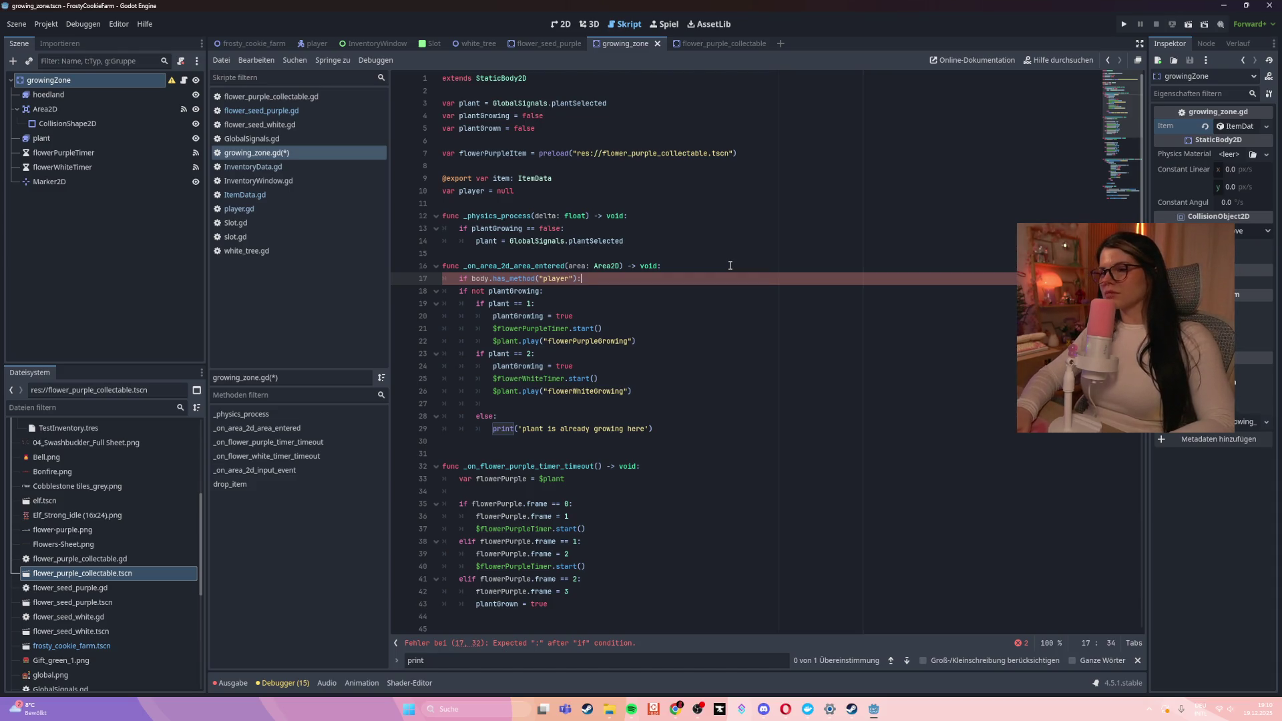
- Inside the if block, set player_in_area to true and player = body
key(Return)
text(player)
text(_in-)
text(area)
text(true)
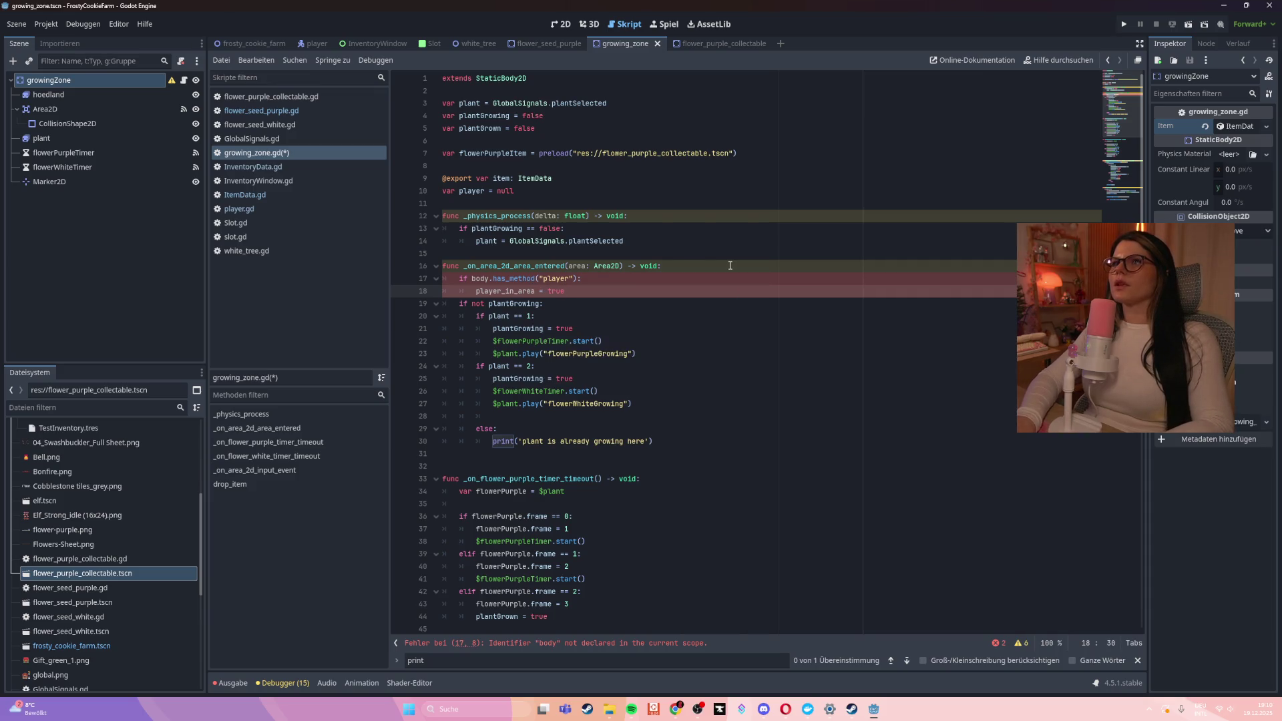
key(Return)
text(= b)
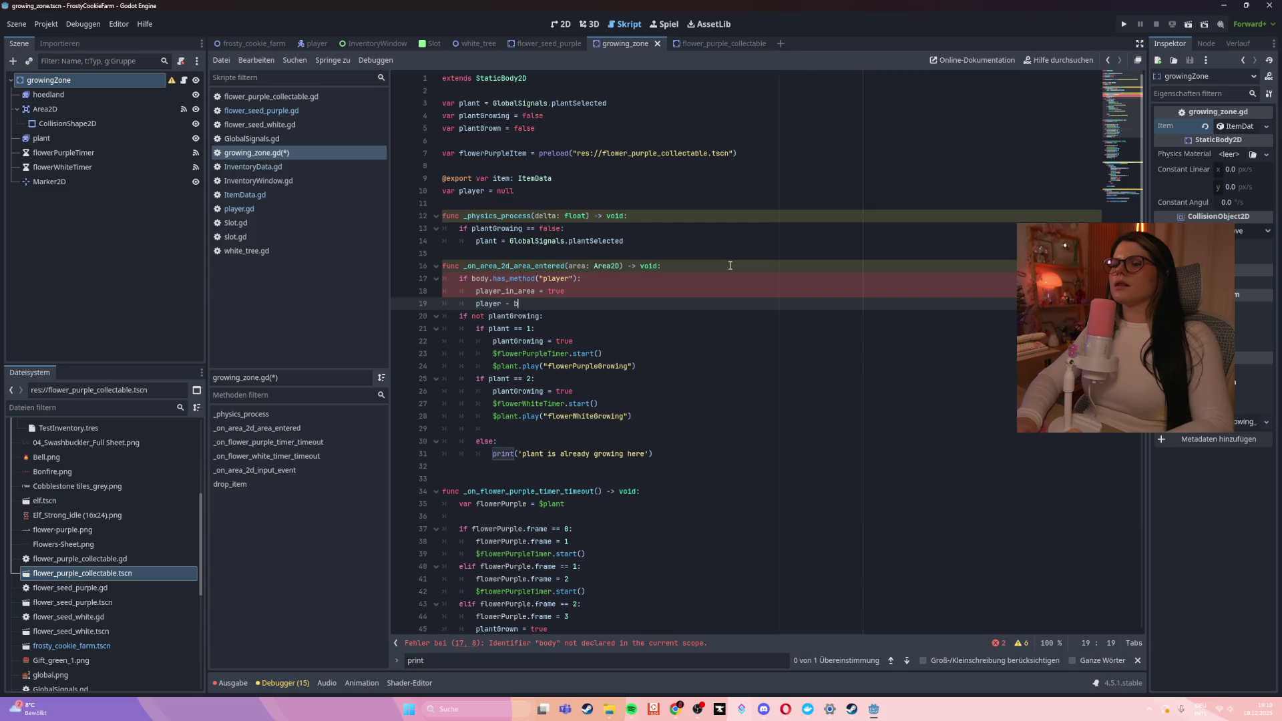
text(ody)
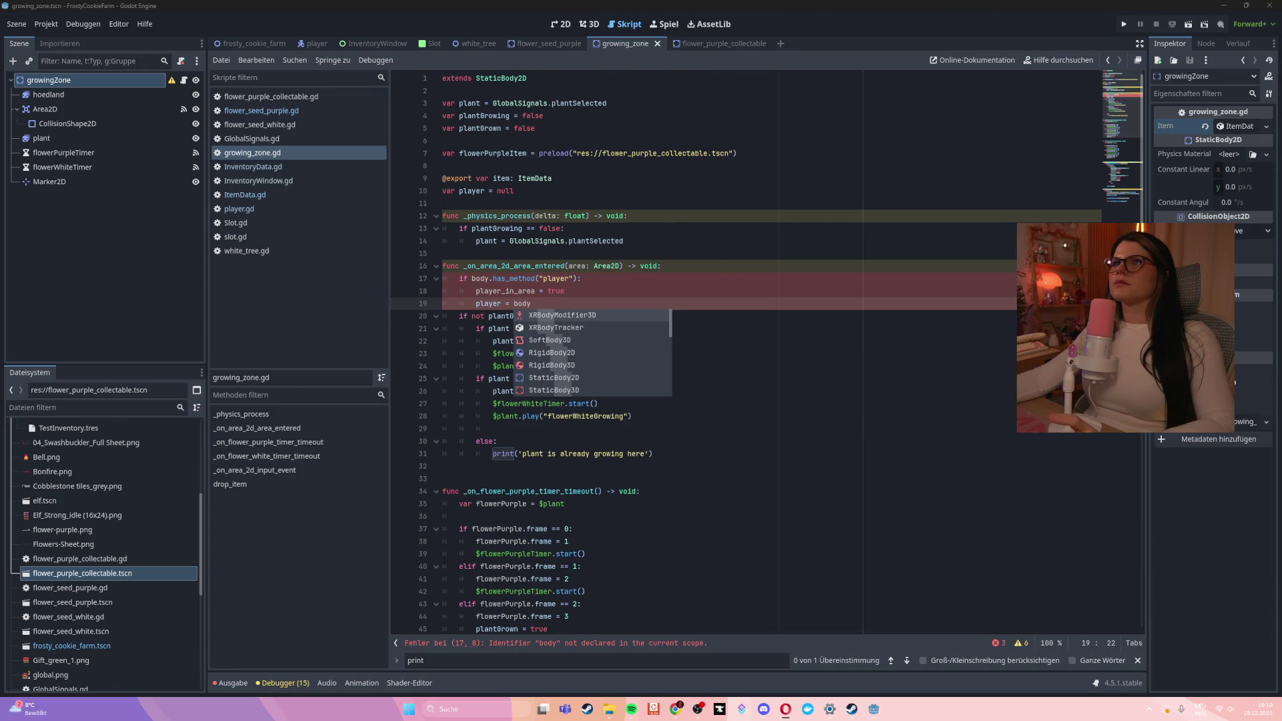
key(Escape)
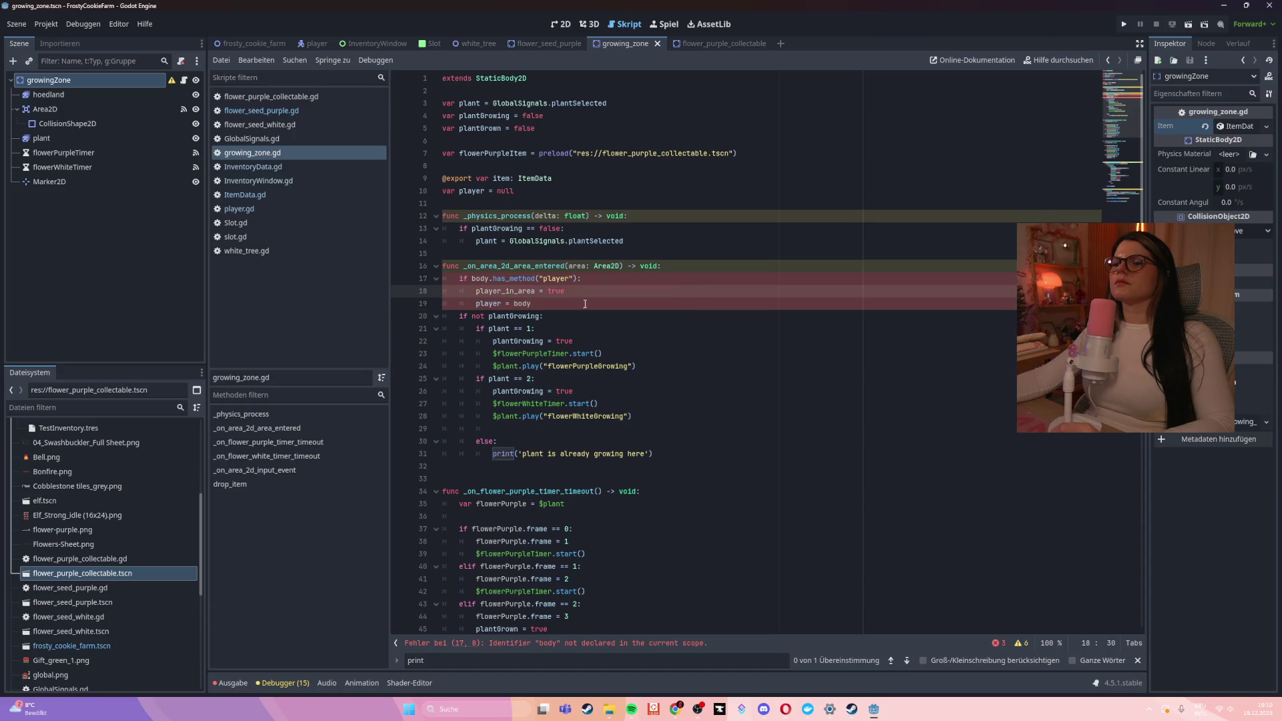
key(Return)
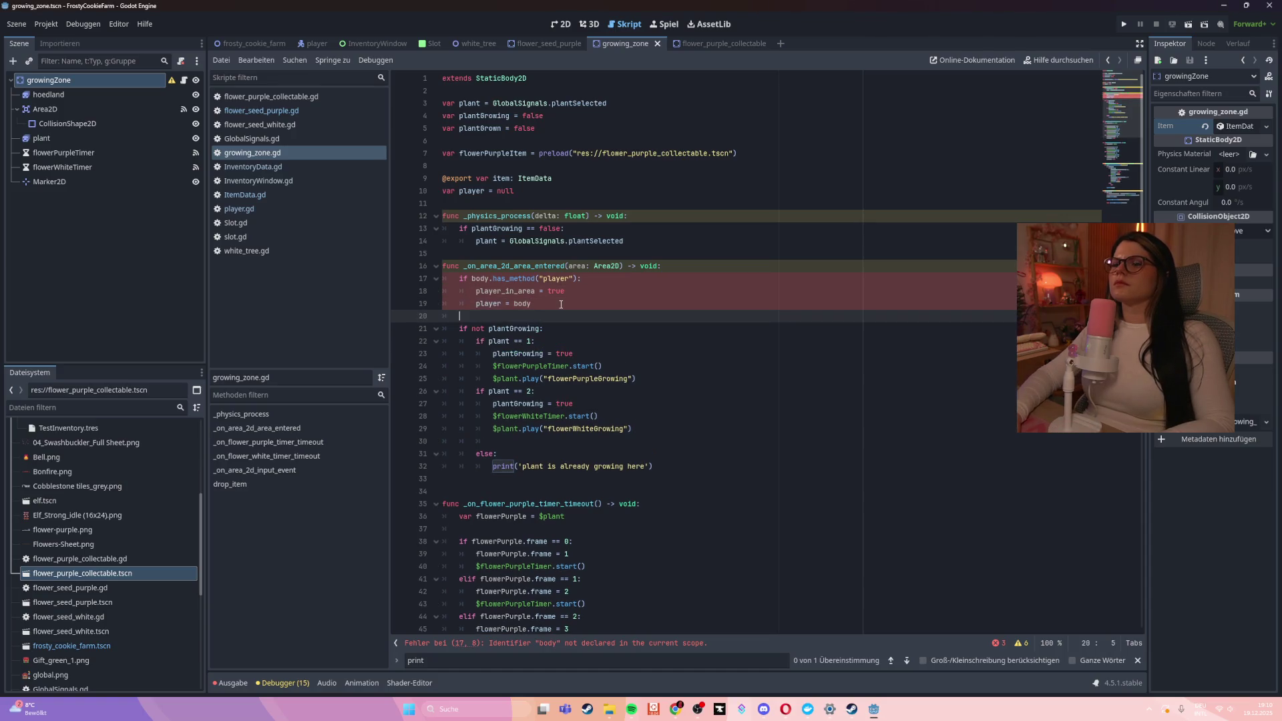
key(BackSpace)
key(Return)
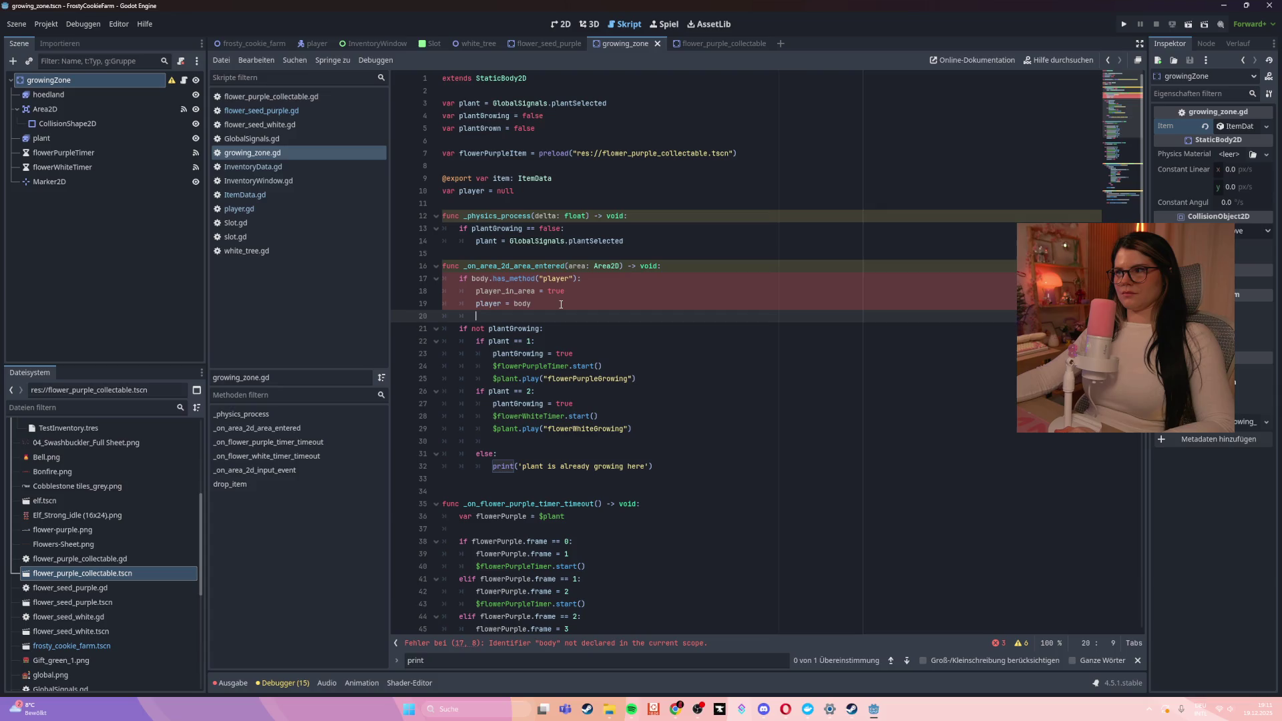
click(492, 278)
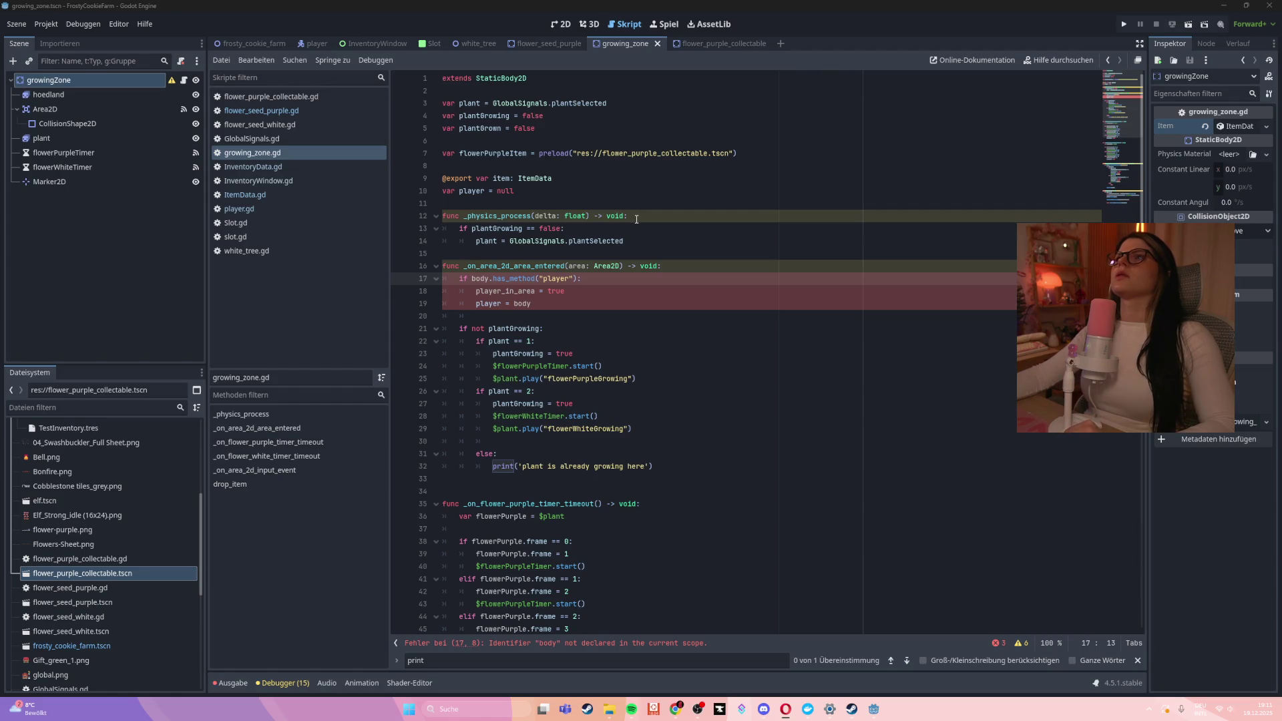
click(597, 266)
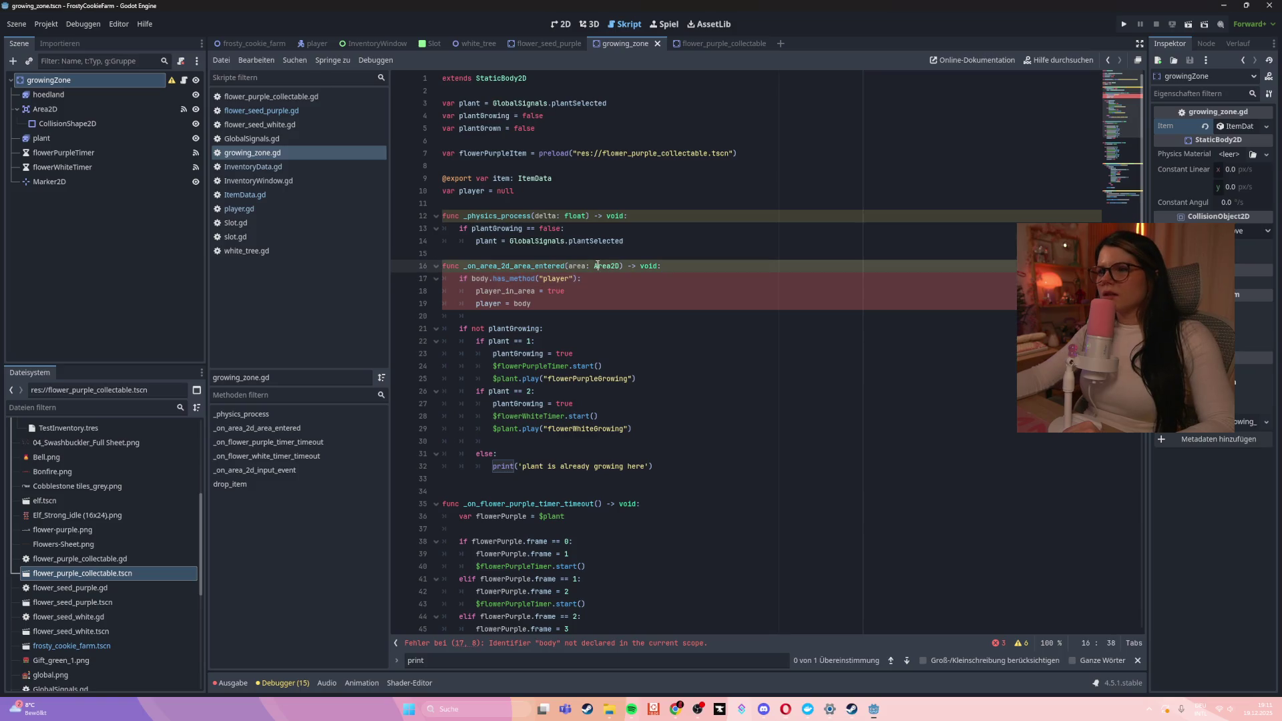
- Replace the Area2D parameter with body in _on_area_2d_area_entered and save the script
key(ctrl+Delete)
key(BackSpace)
key(BackSpace)
key(BackSpace)
key(BackSpace)
key(BackSpace)
text(body)
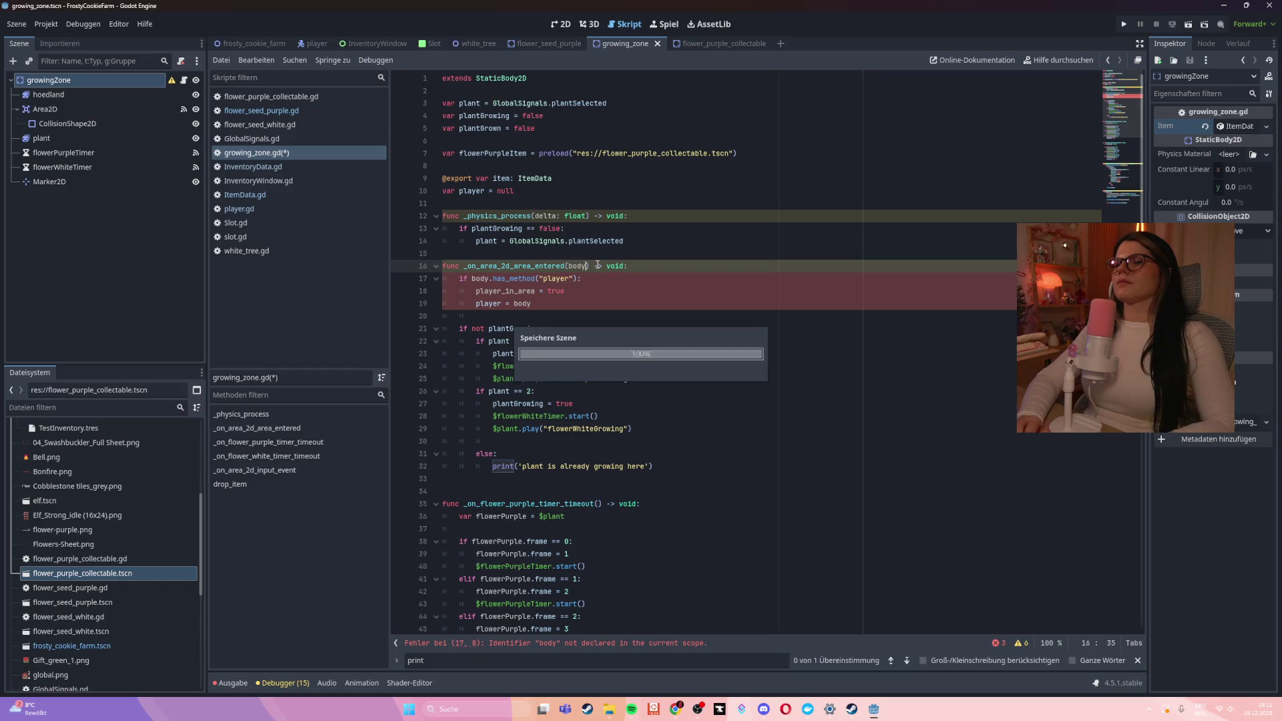
key(ctrl+s)
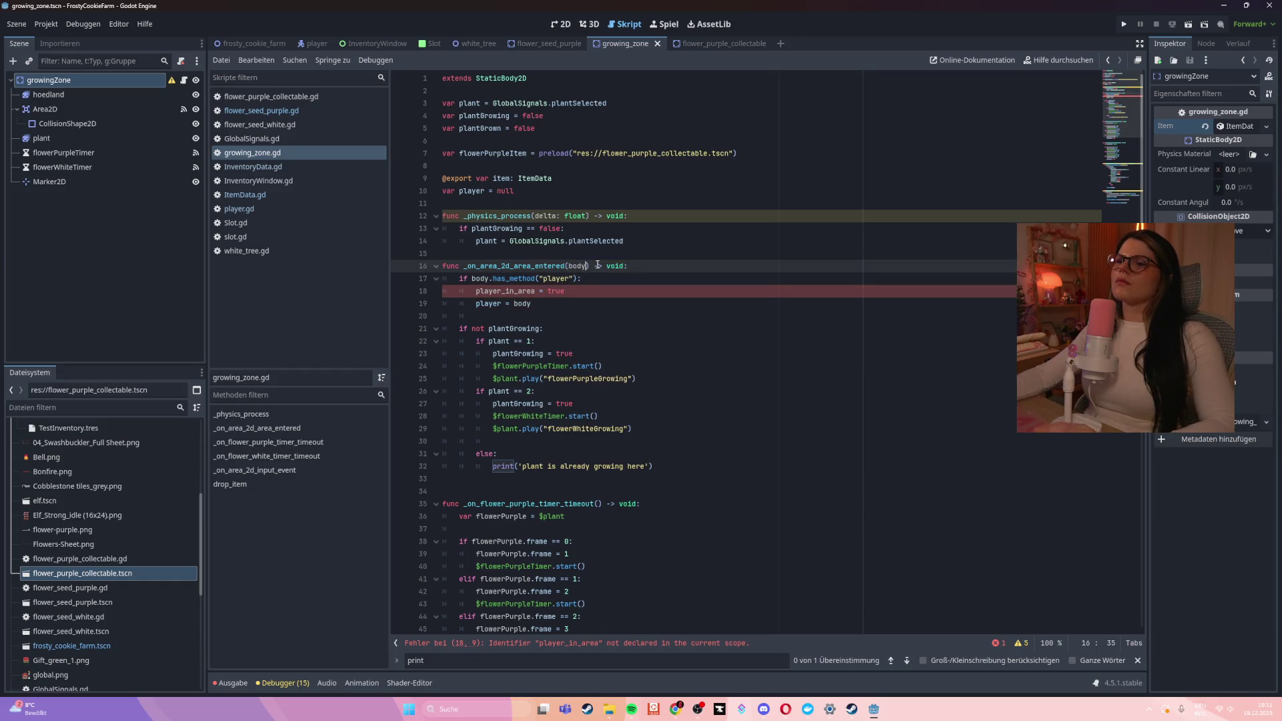
- Declare var player_in_area = false on line 6 below the plantGrown declaration
click(546, 131)
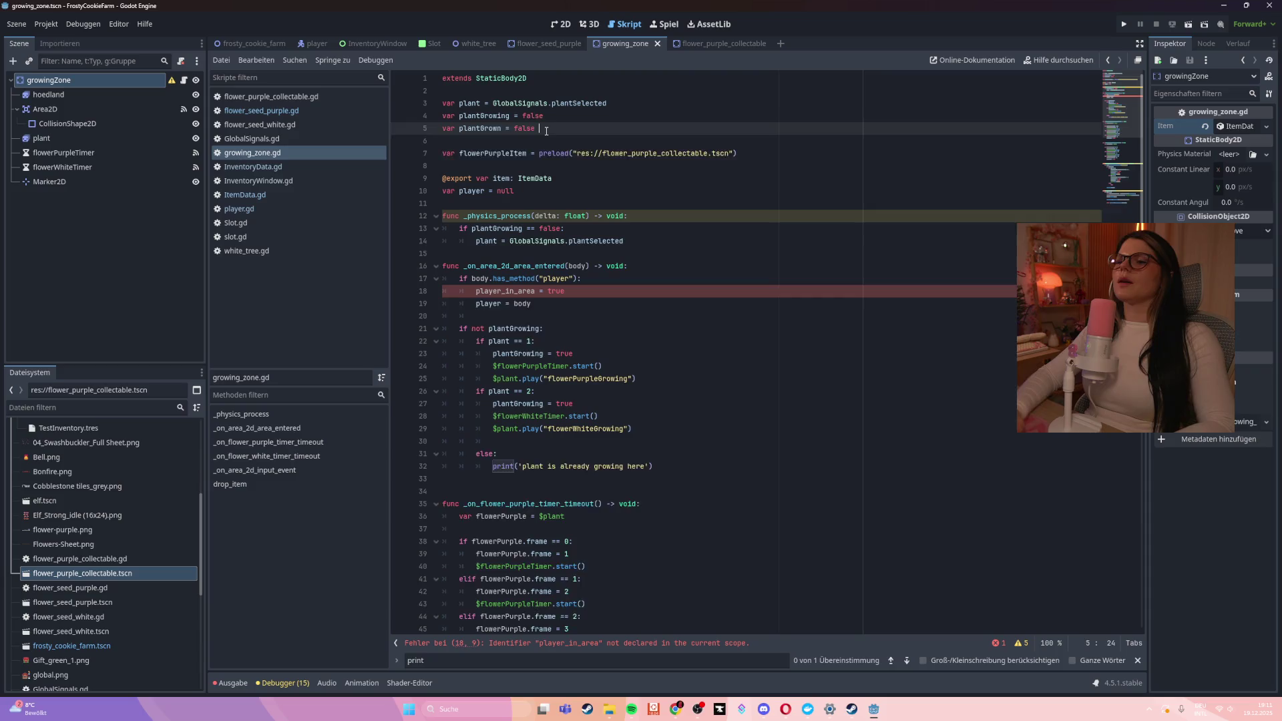
key(Return)
text(player_in_area )
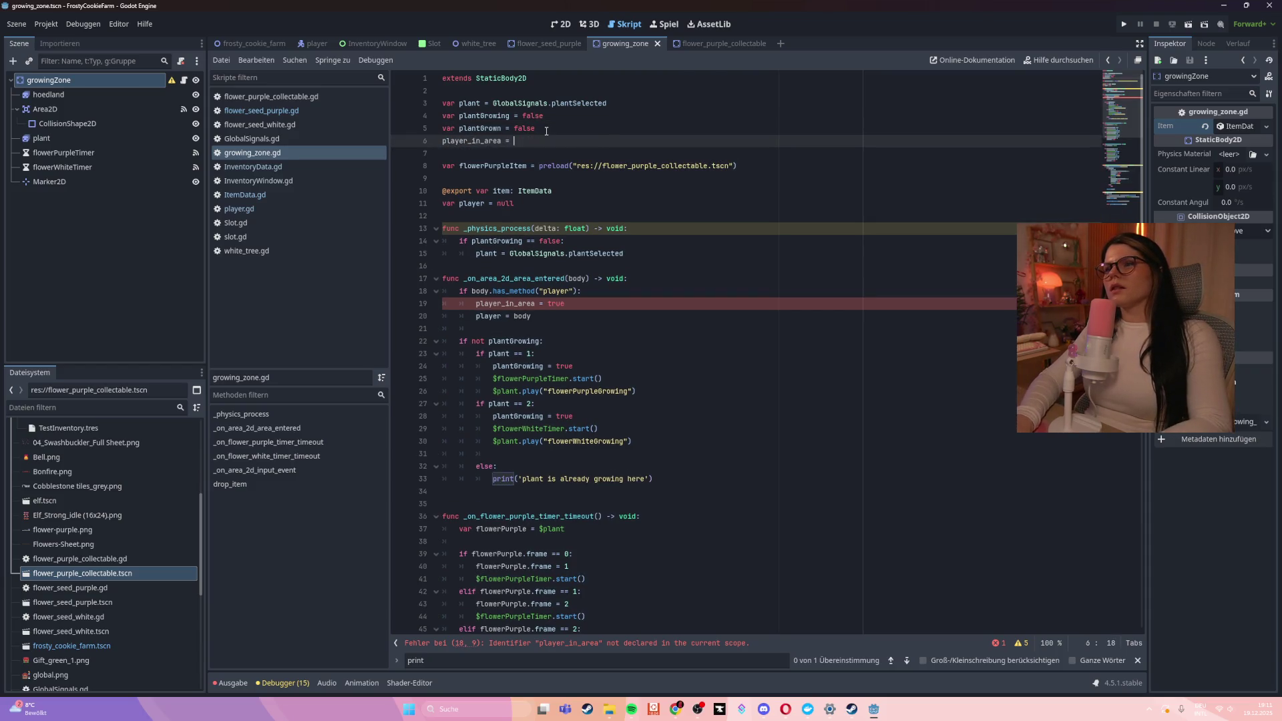
text(= false)
click(605, 336)
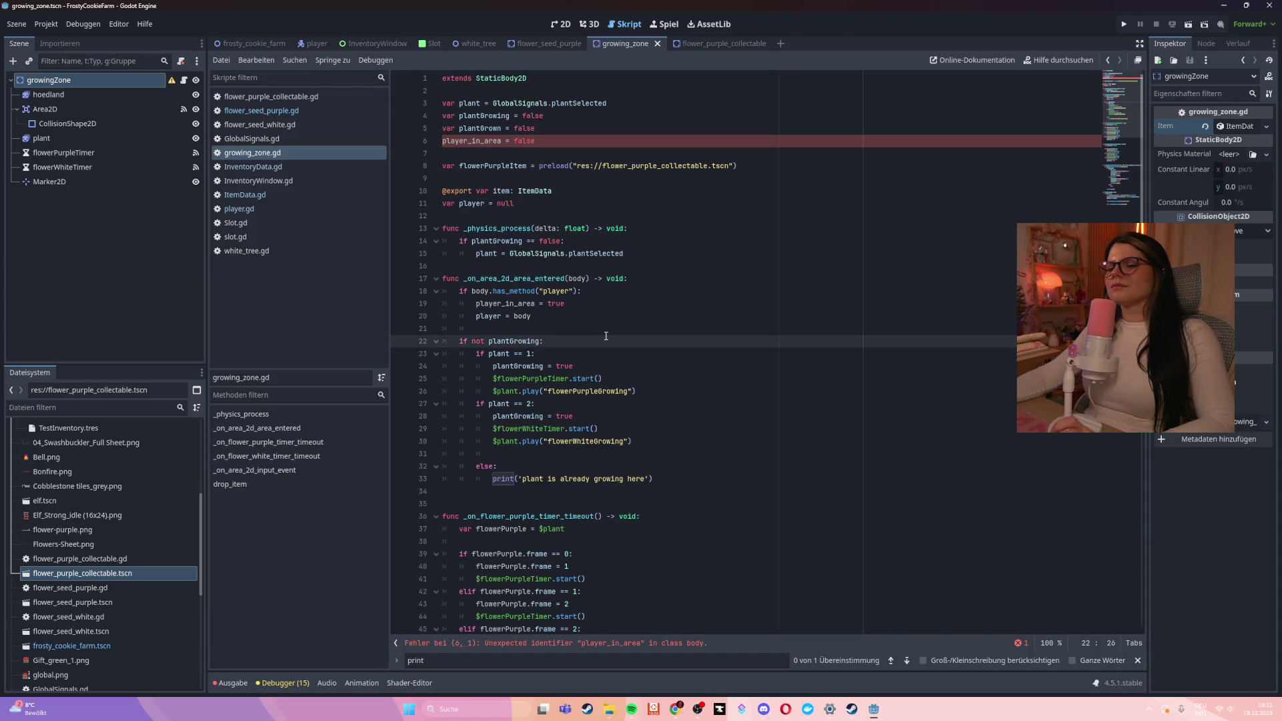
key(Up)
key(Up)
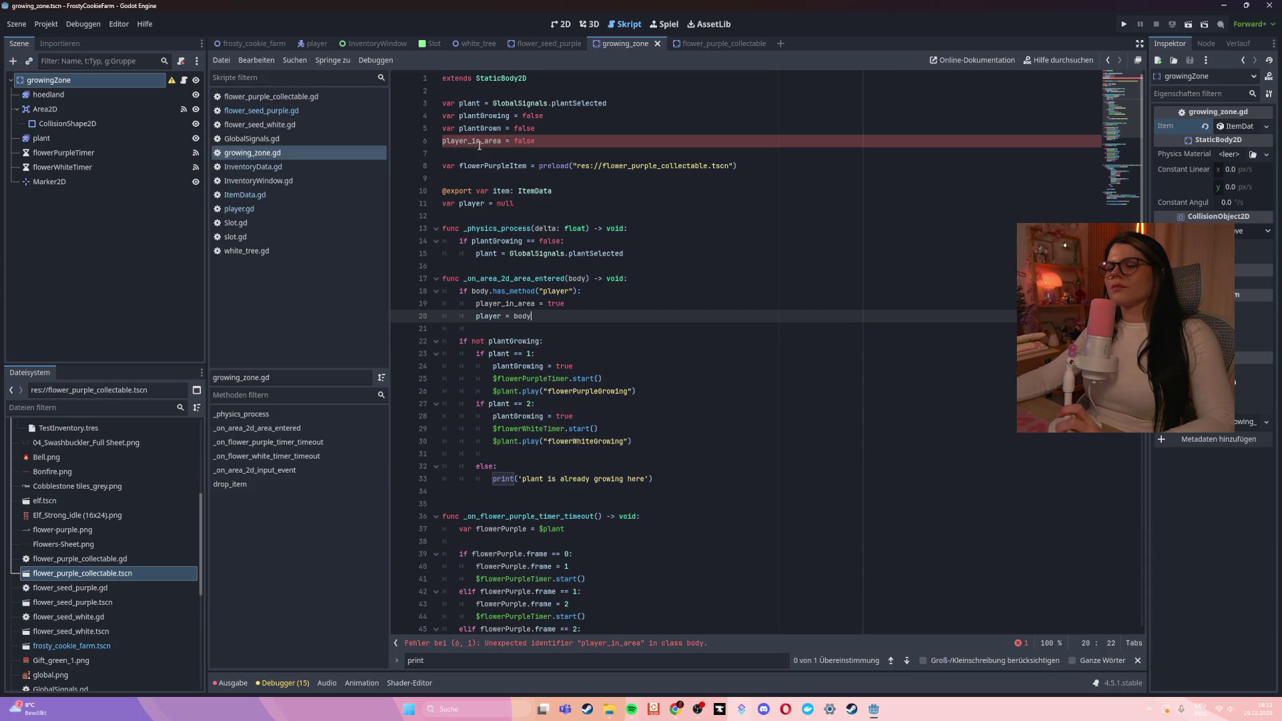
double_click(538, 139)
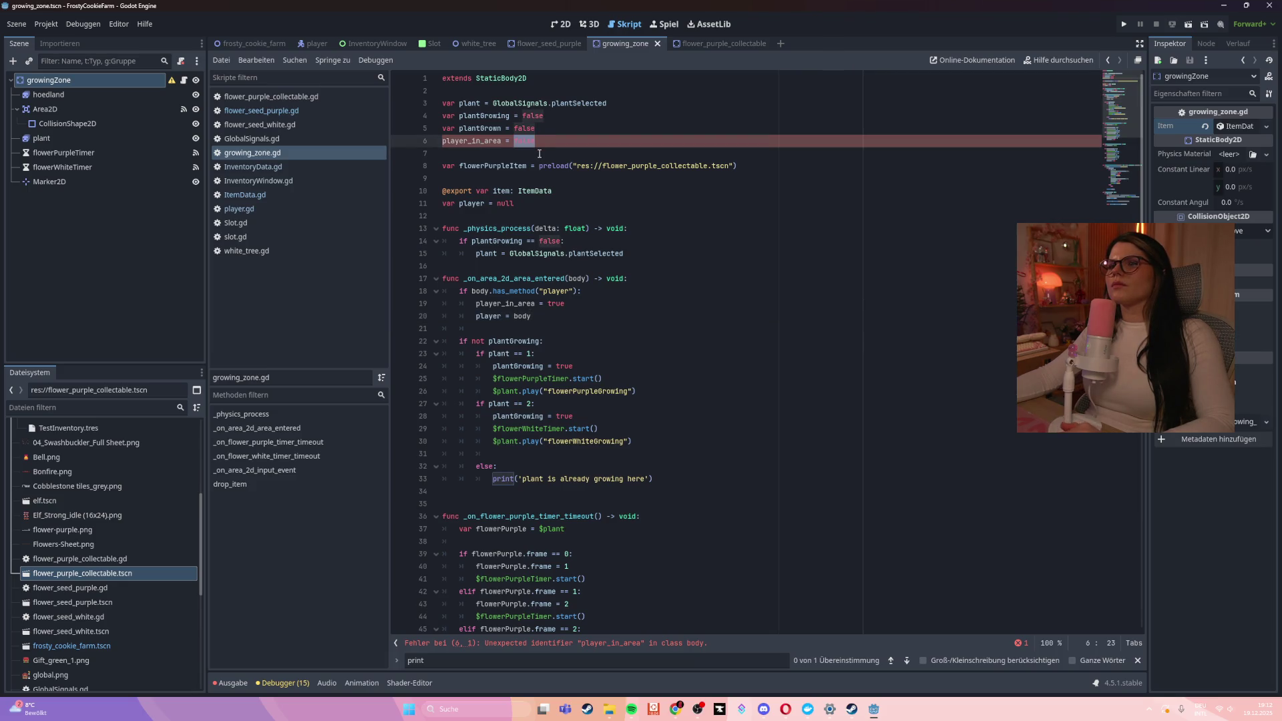
click(442, 141)
text(var)
click(476, 328)
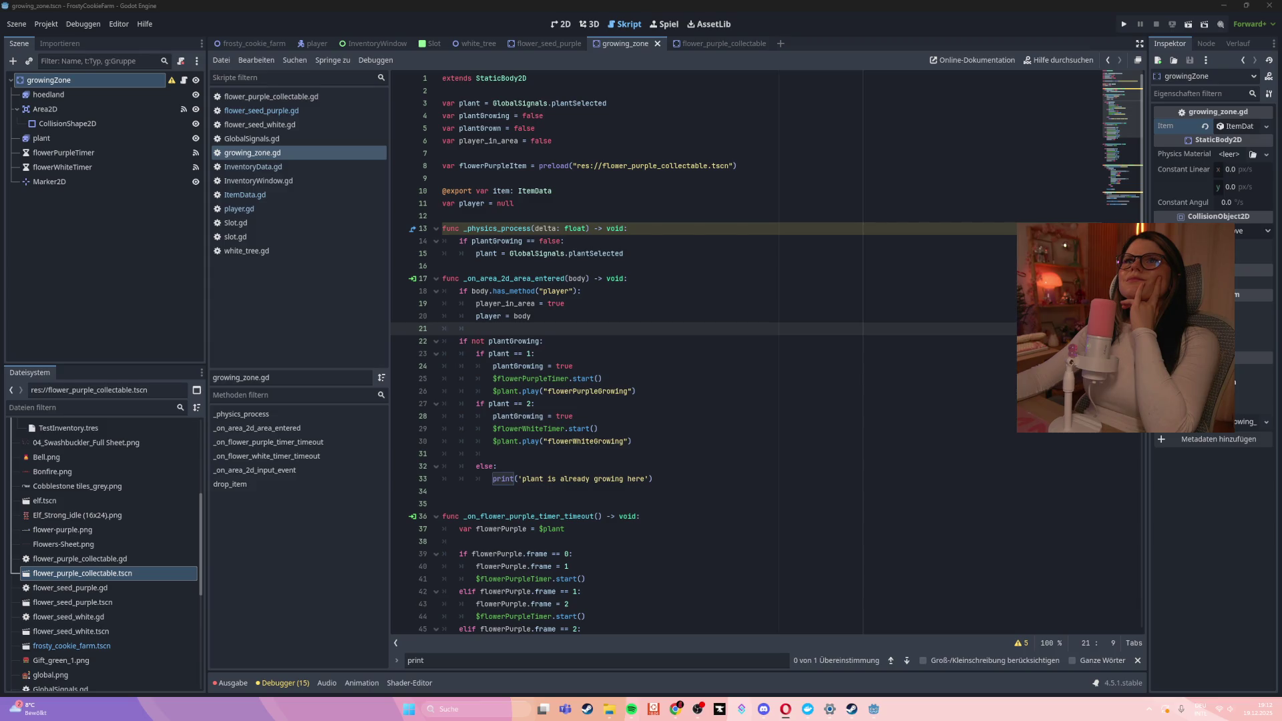
click(68, 191)
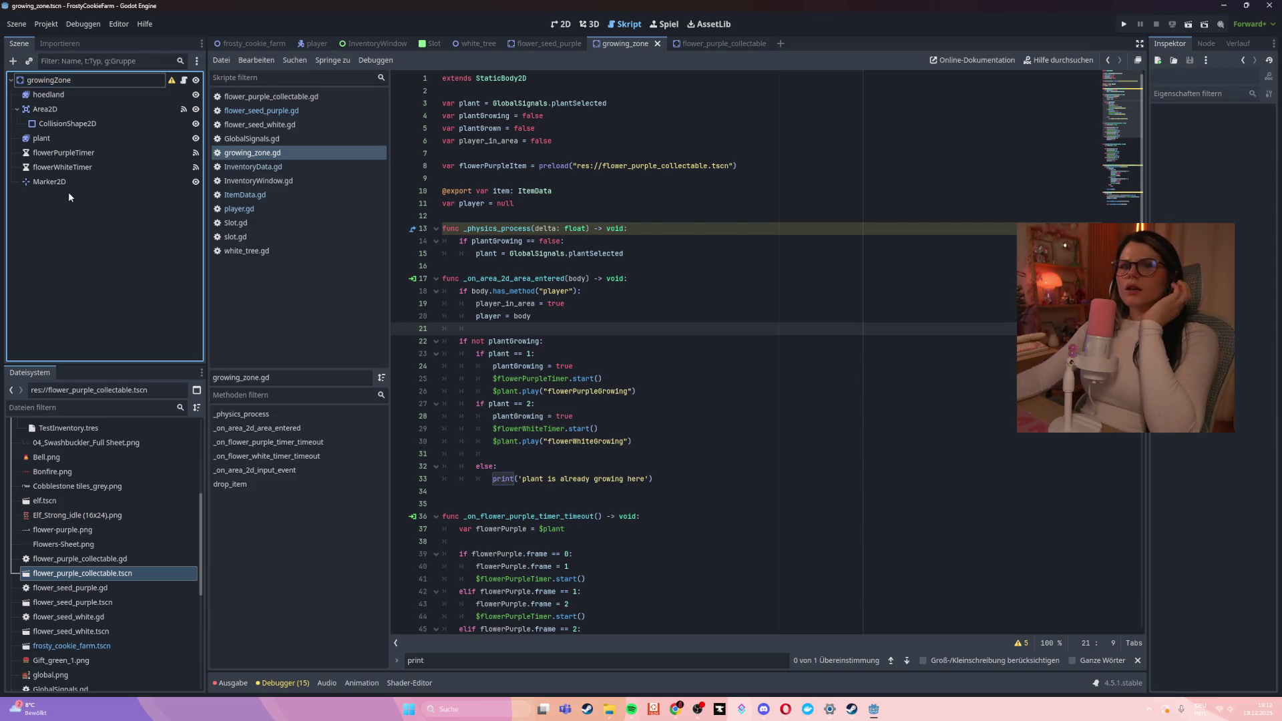
click(77, 139)
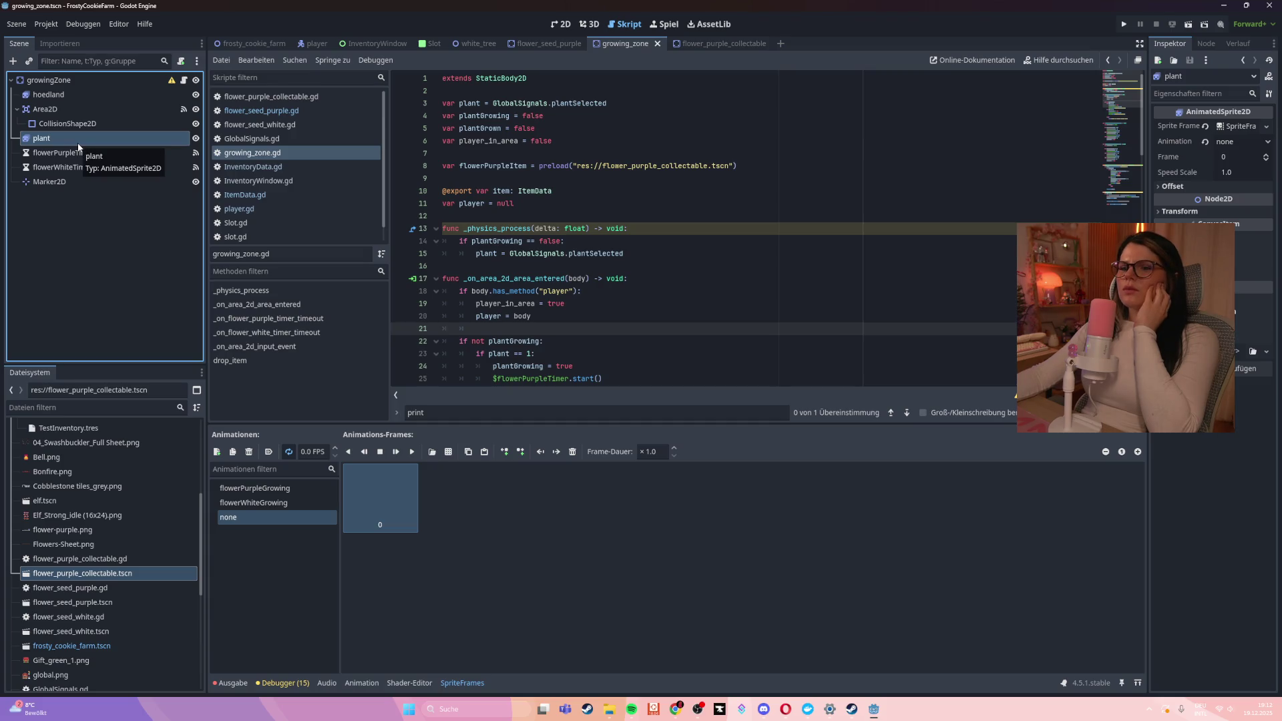
click(256, 489)
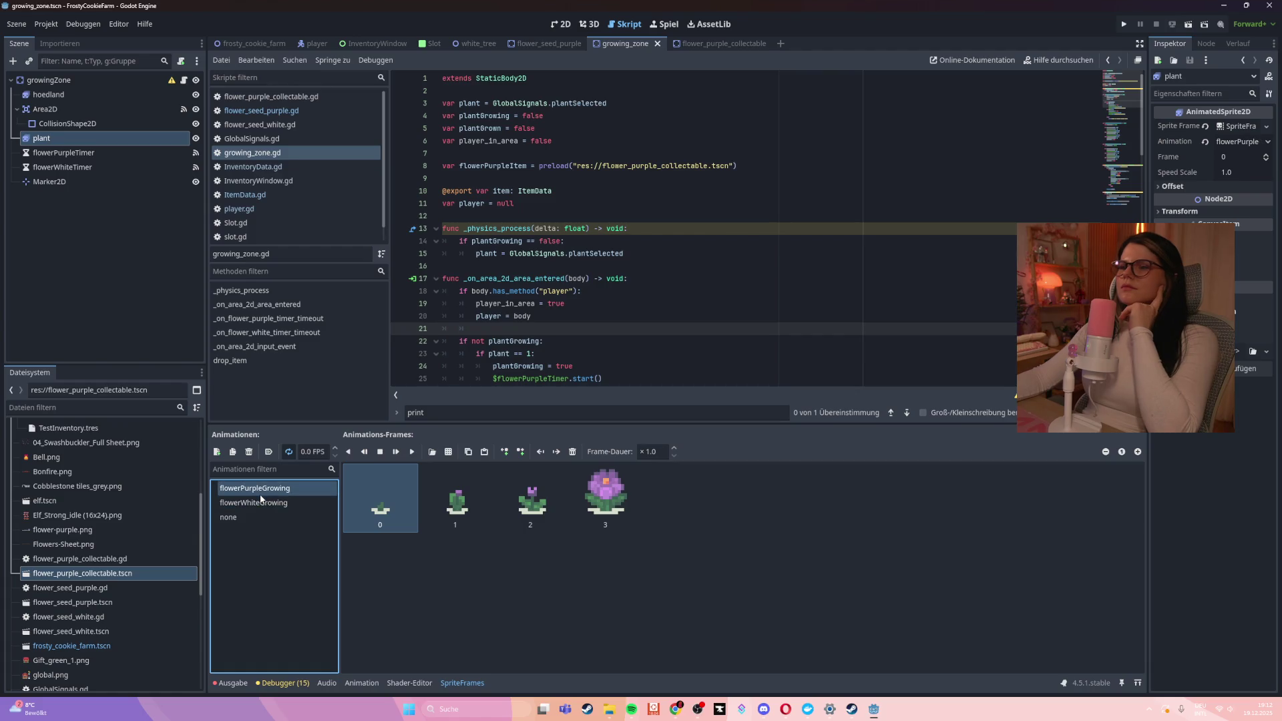
click(261, 505)
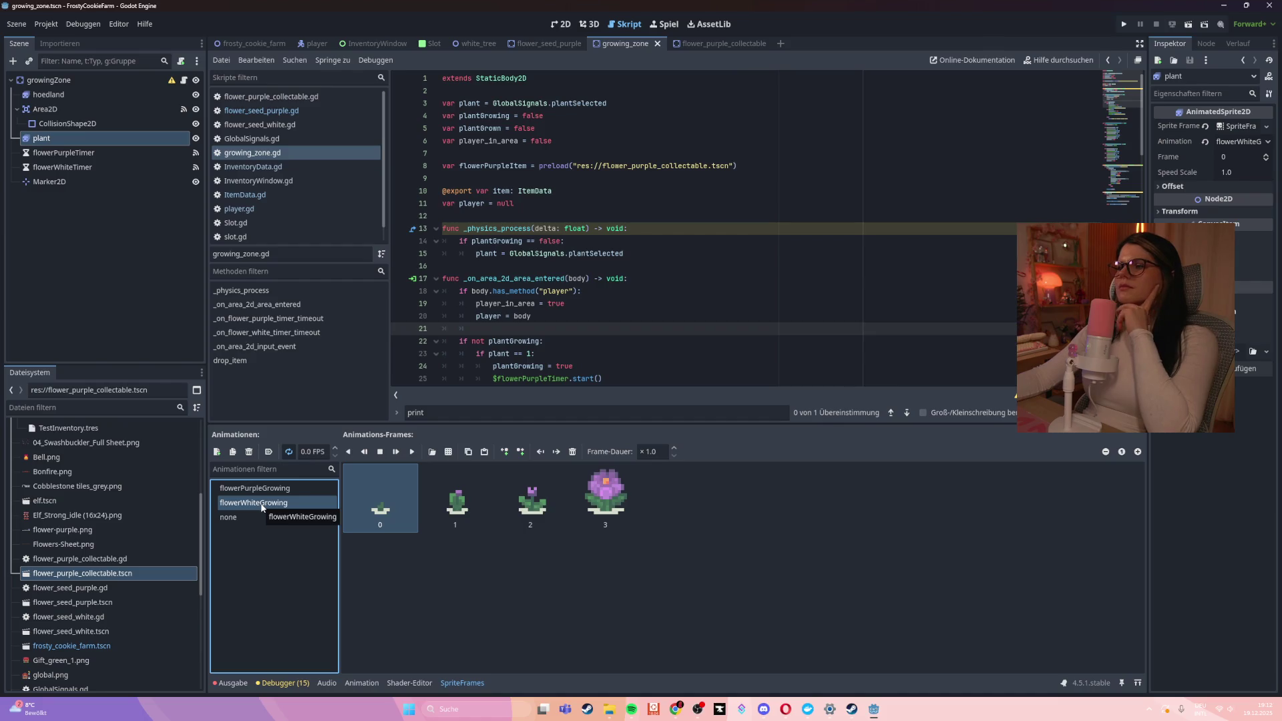
click(58, 139)
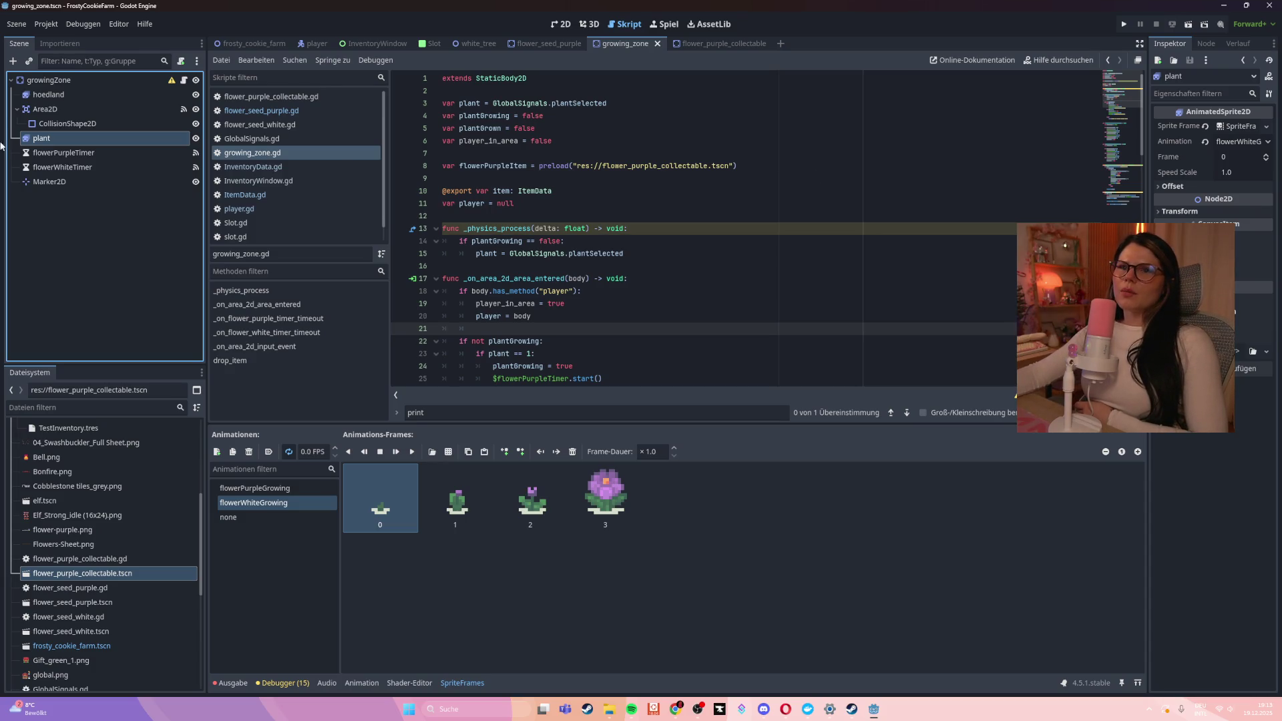
click(49, 80)
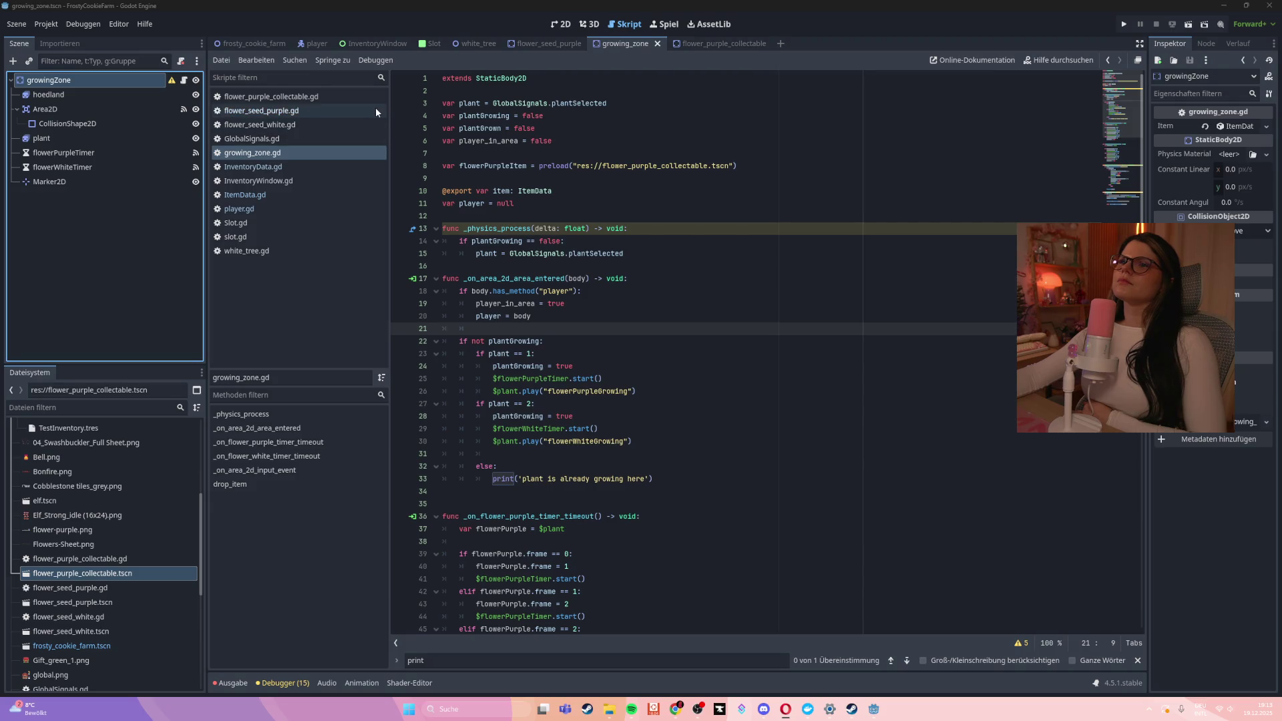
click(299, 166)
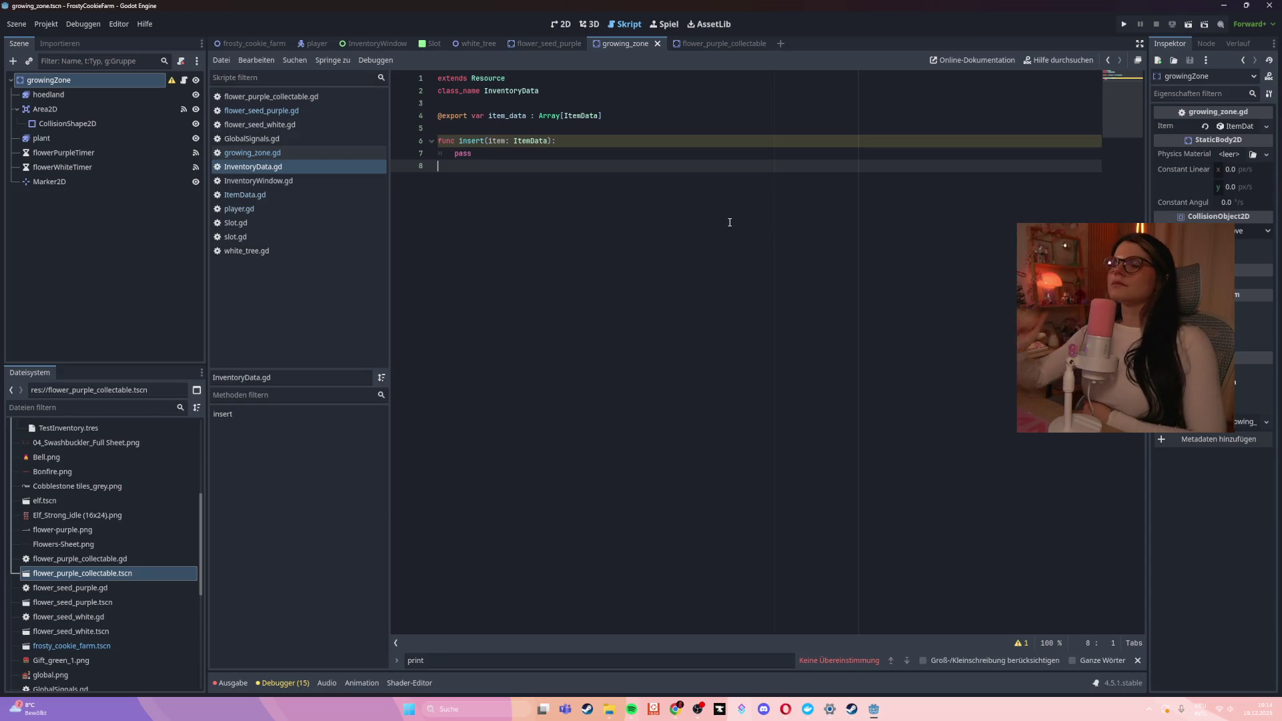
- Place the cursor on the empty line 3 of InventoryData.gd
click(581, 103)
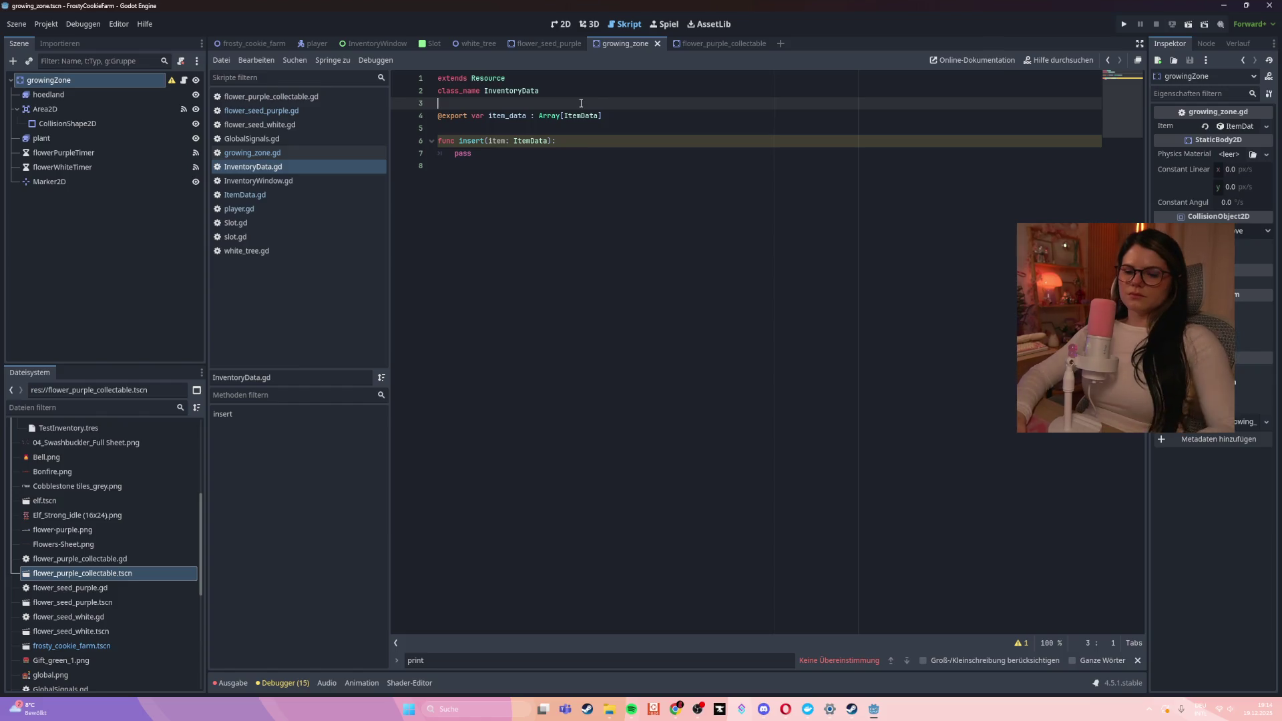
- Declare signal update on a new line 4 of InventoryData.gd
key(Return)
text(igna)
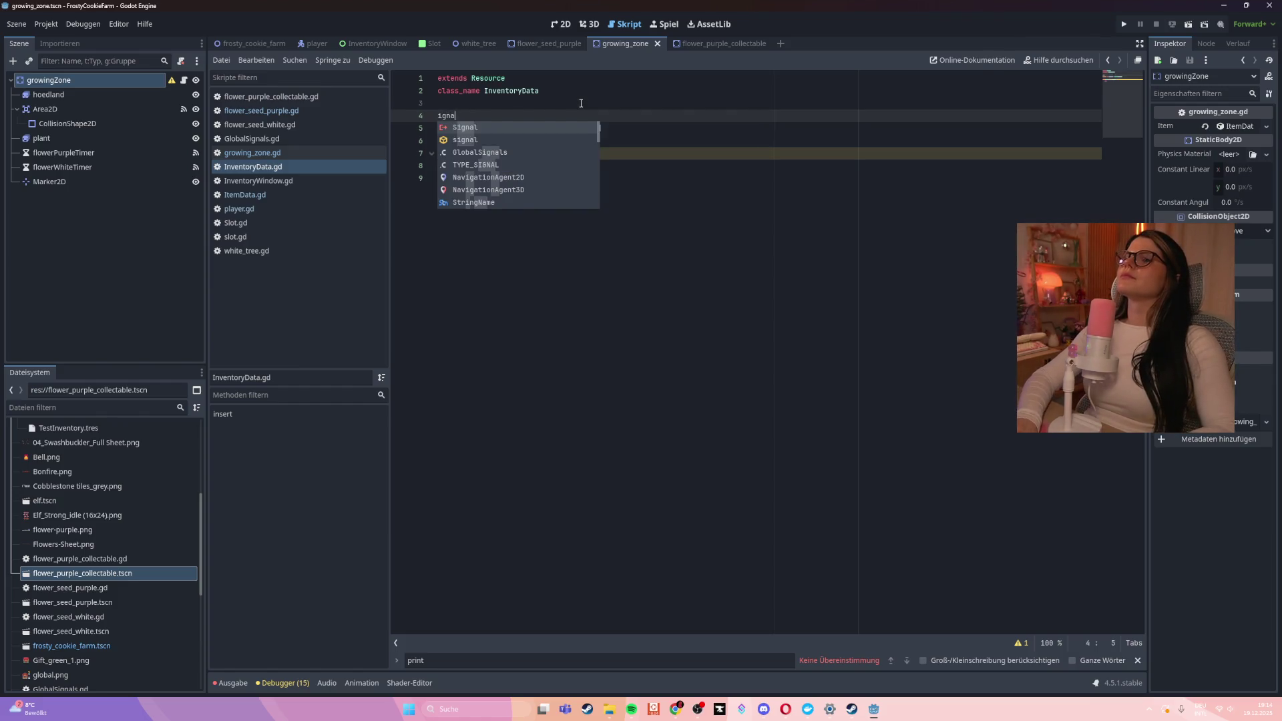
key(BackSpace)
key(BackSpace)
key(BackSpace)
text(signal update)
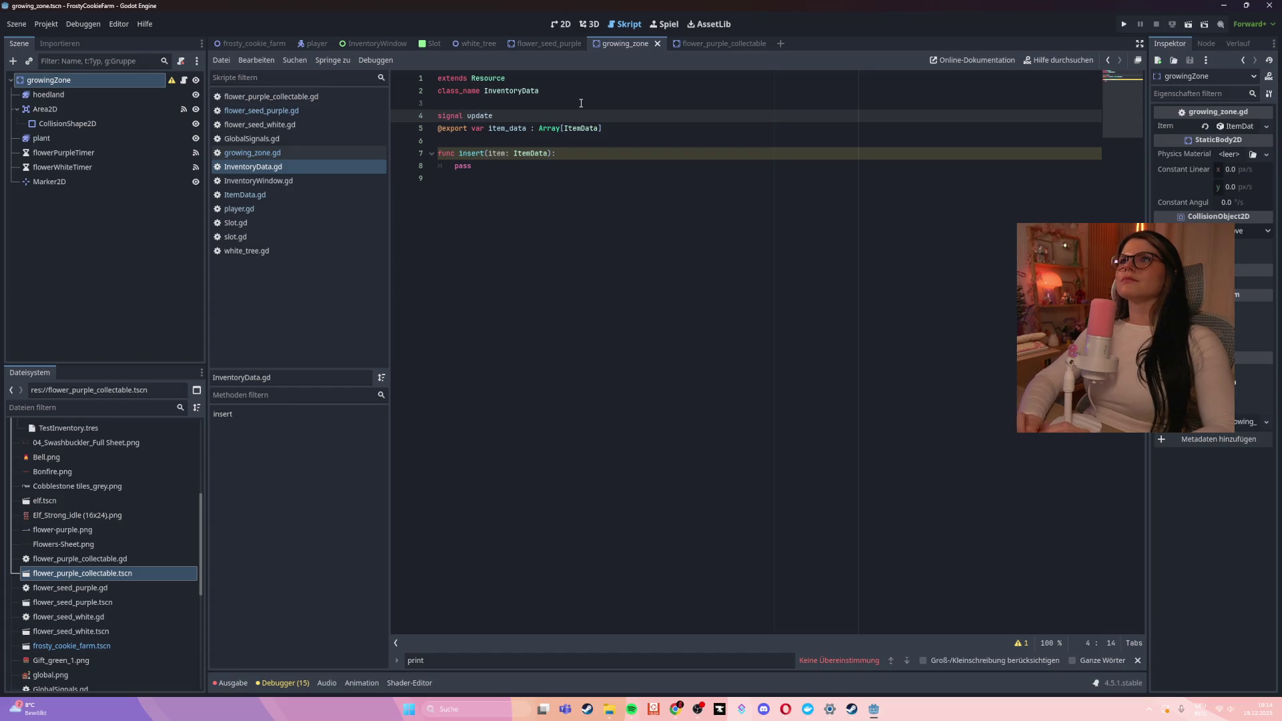
- Replace the pass in insert() with the start of a var items assignment
click(530, 162)
key(BackSpace)
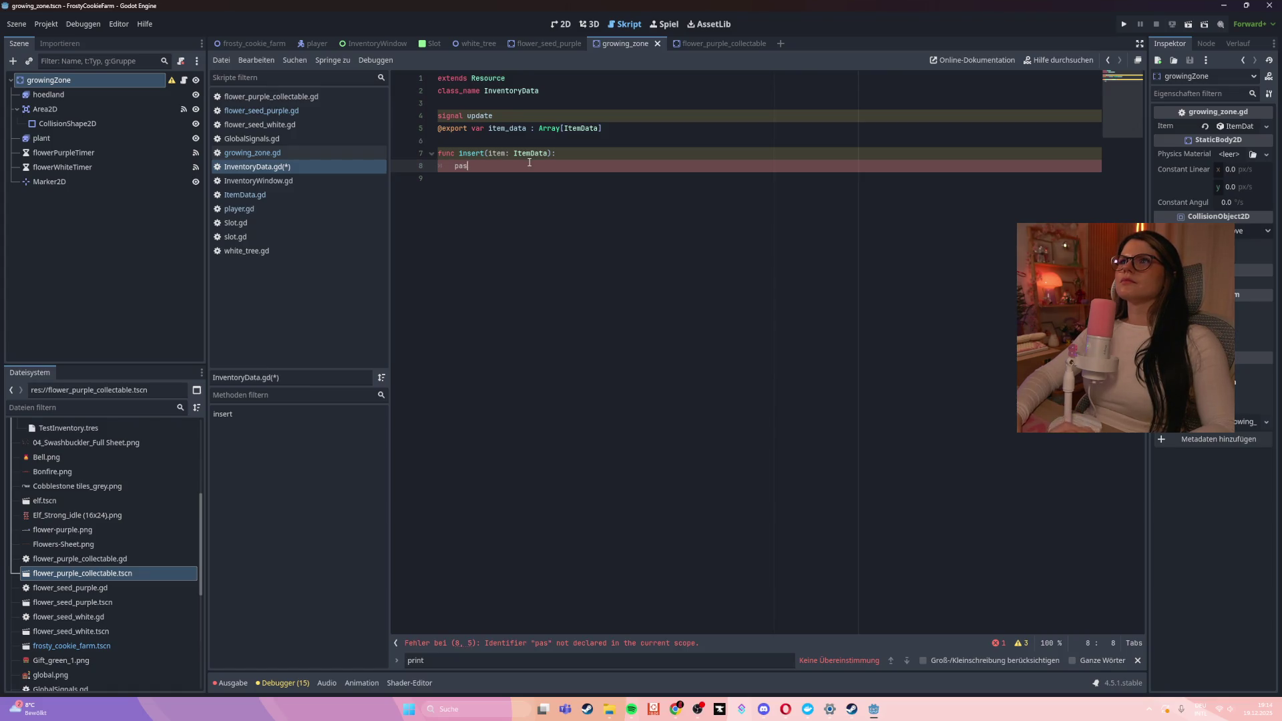
key(BackSpace)
text(var)
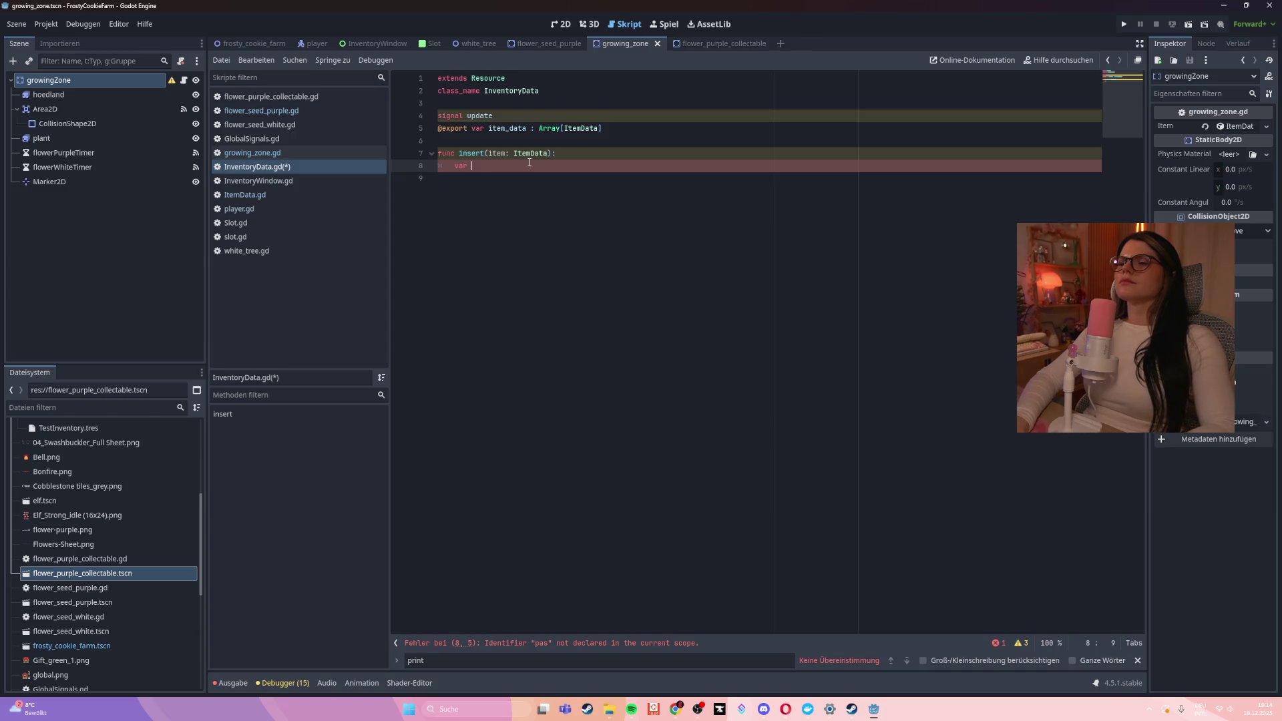
text(n)
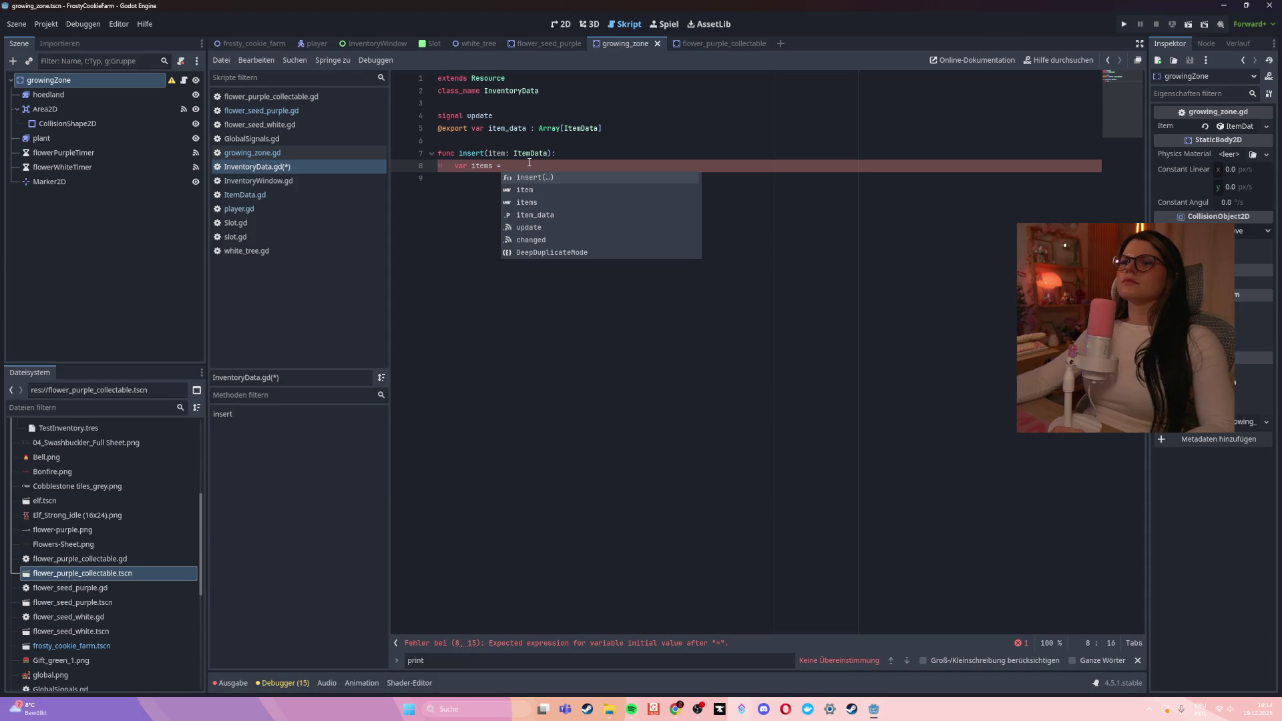
double_click(520, 127)
- Rename the array to slots and assign itemslots = slots.filter(func(slot): return slot.item == item), then save
text(slots)
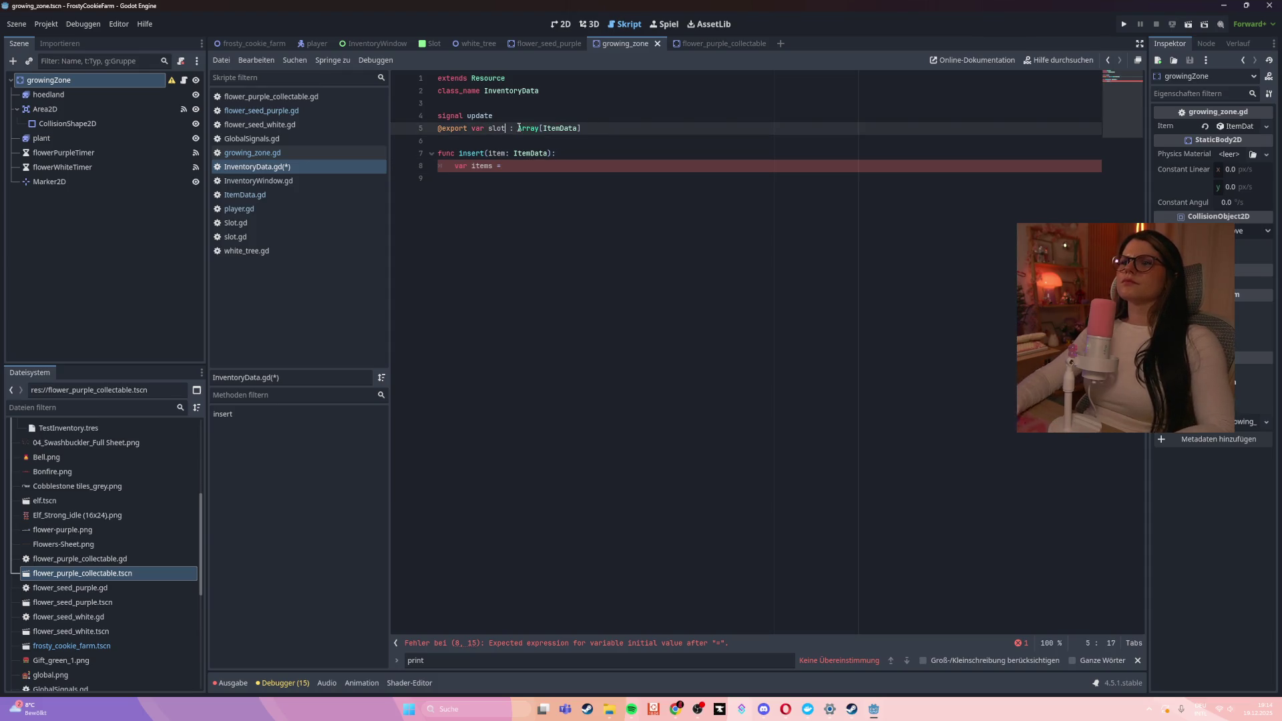
click(492, 165)
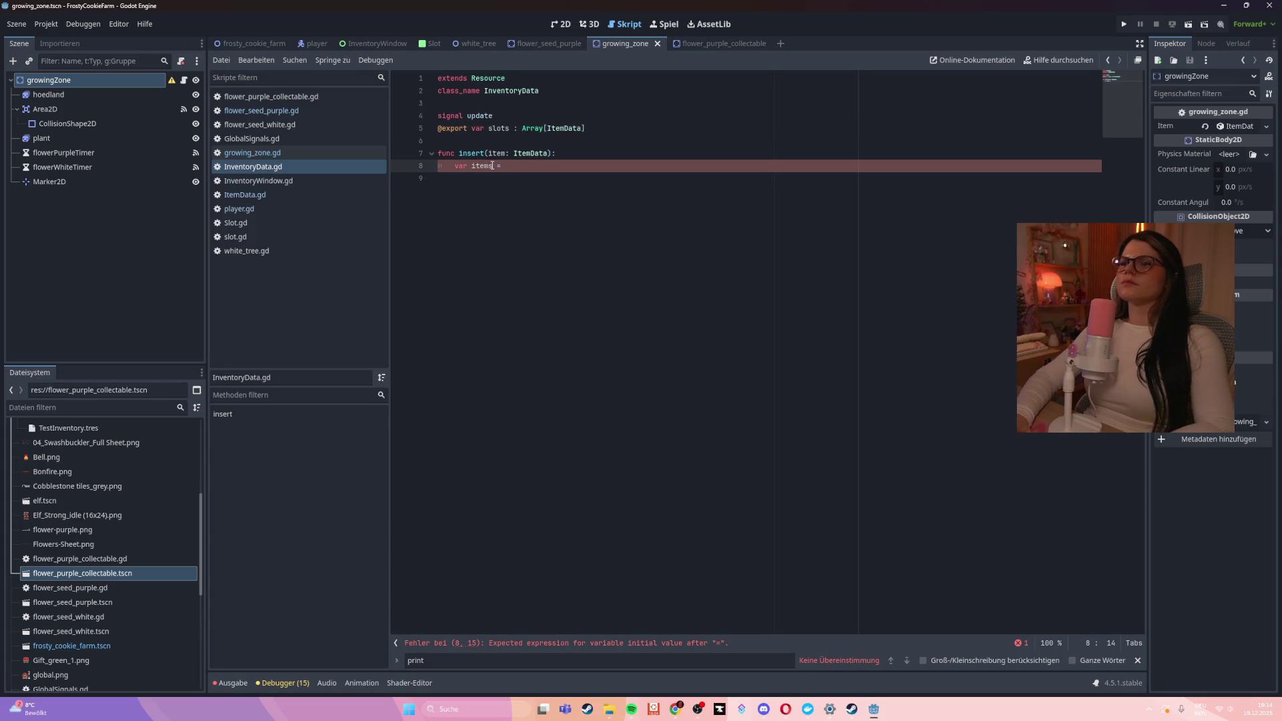
text(ots)
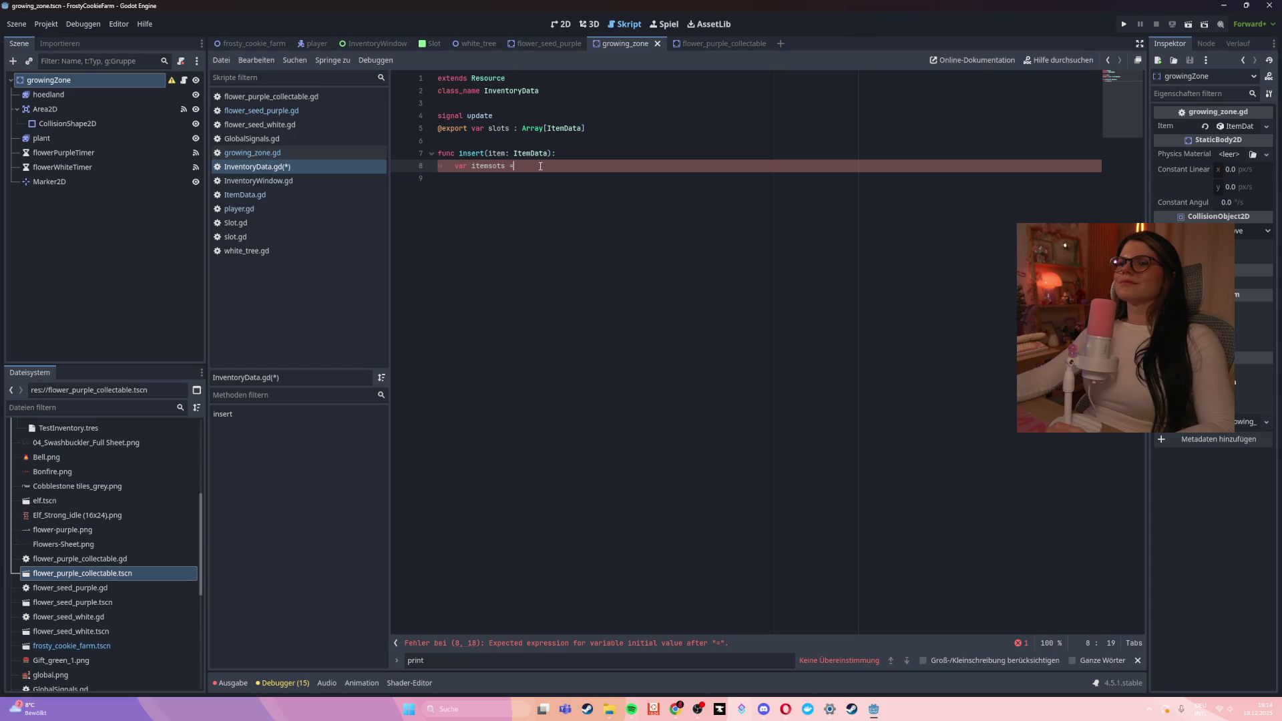
text( = slots.filte)
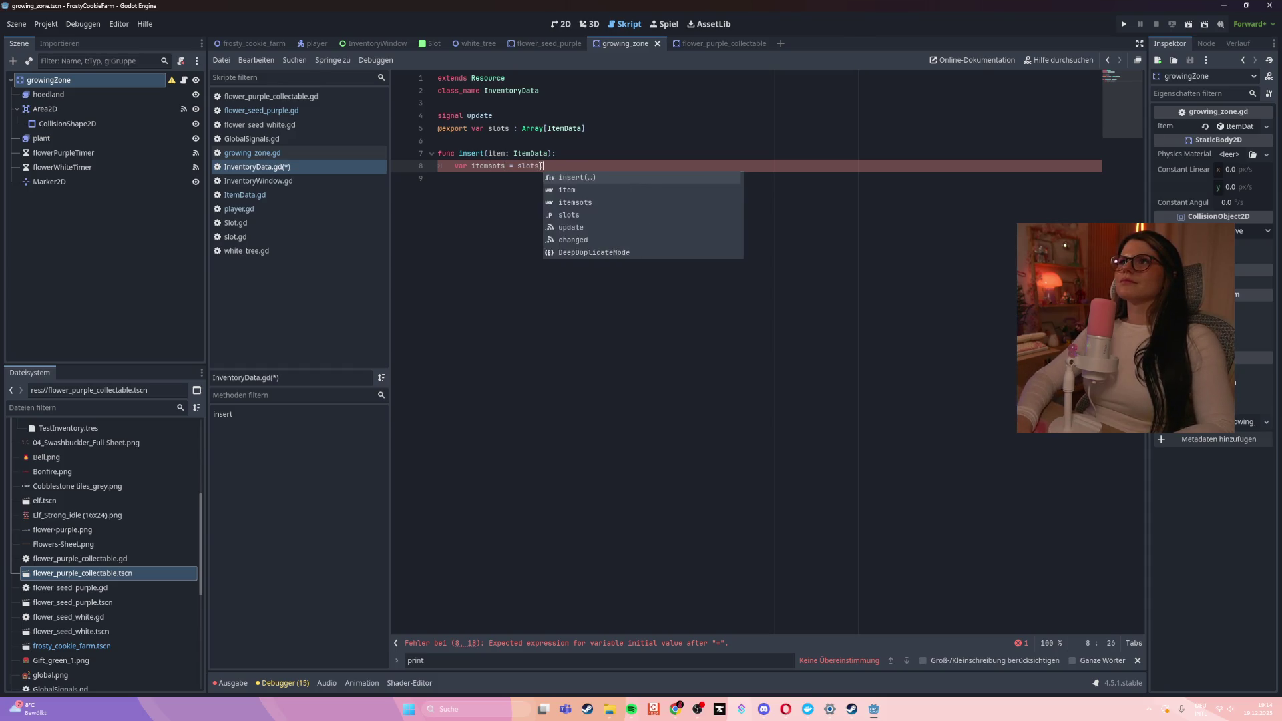
text(r(func()
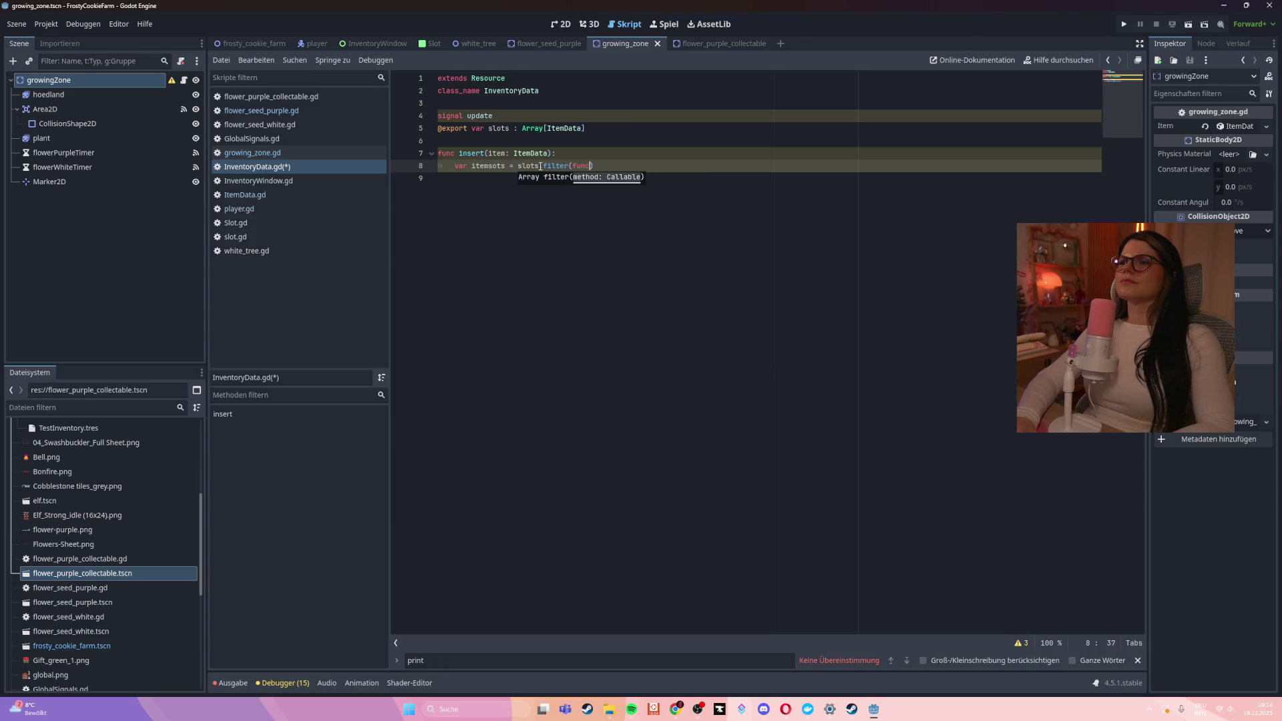
text(slot)
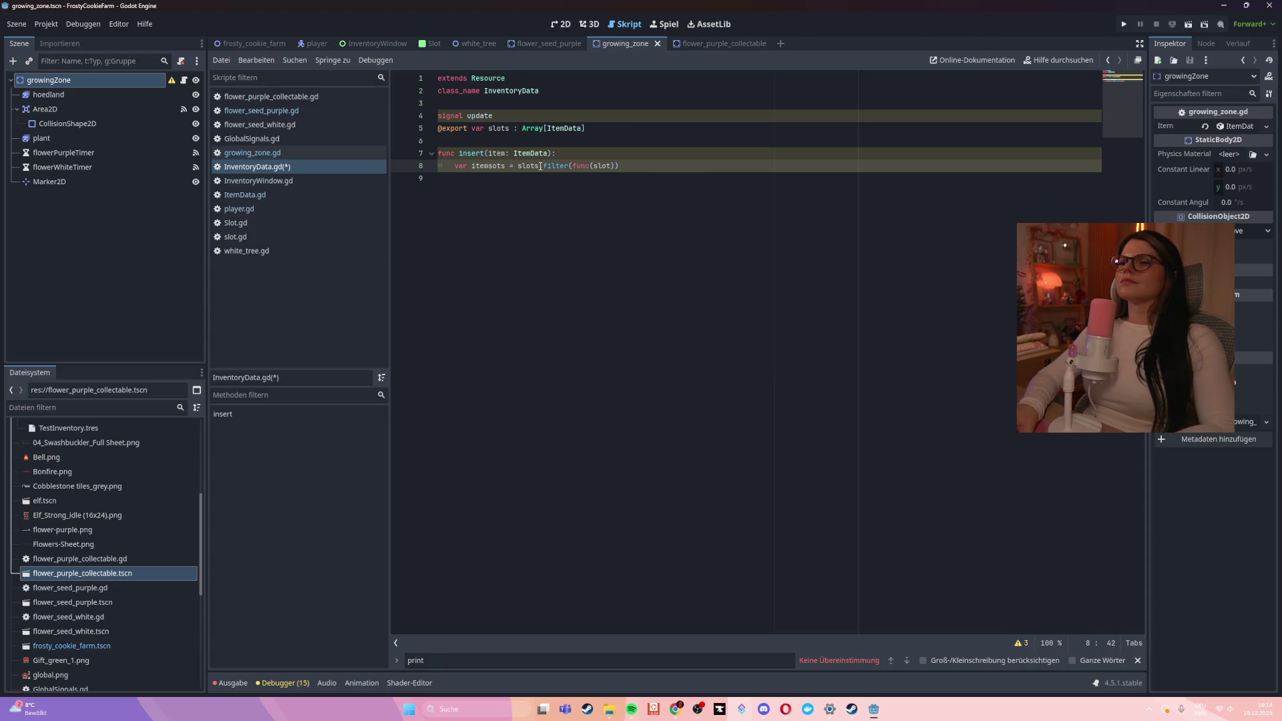
key(BackSpace)
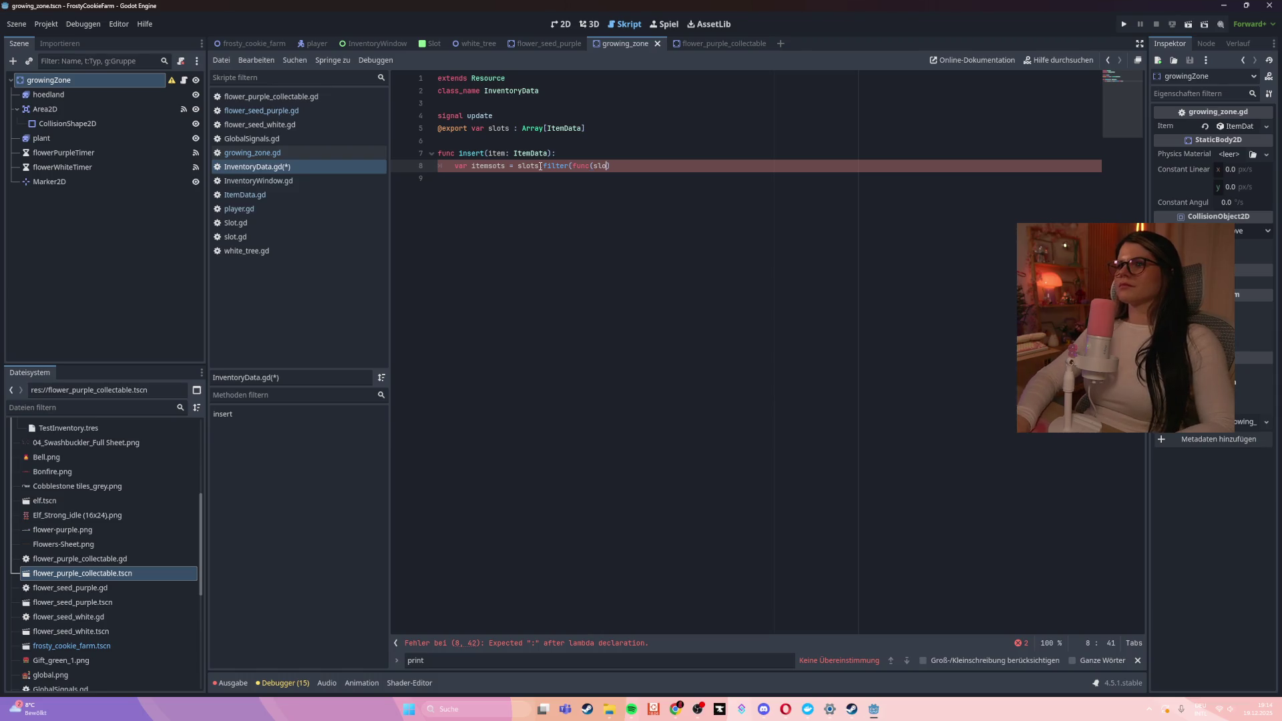
text(t);)
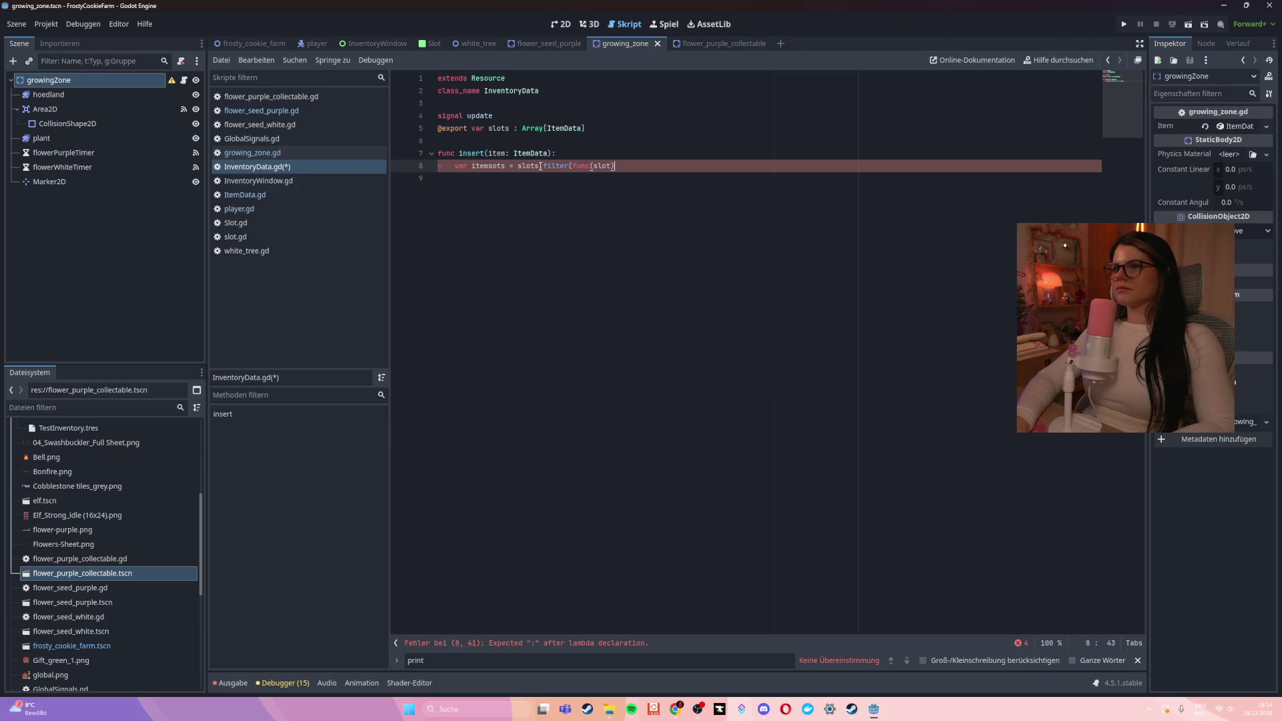
text( return)
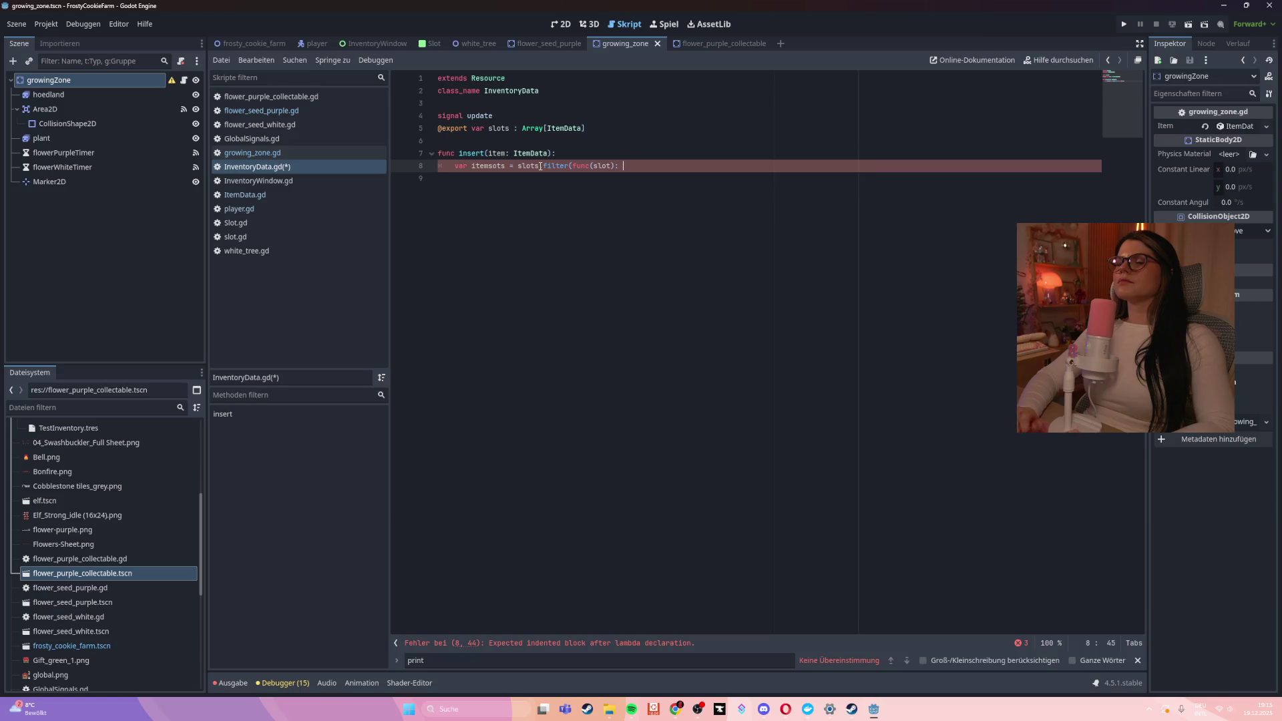
text( slot.)
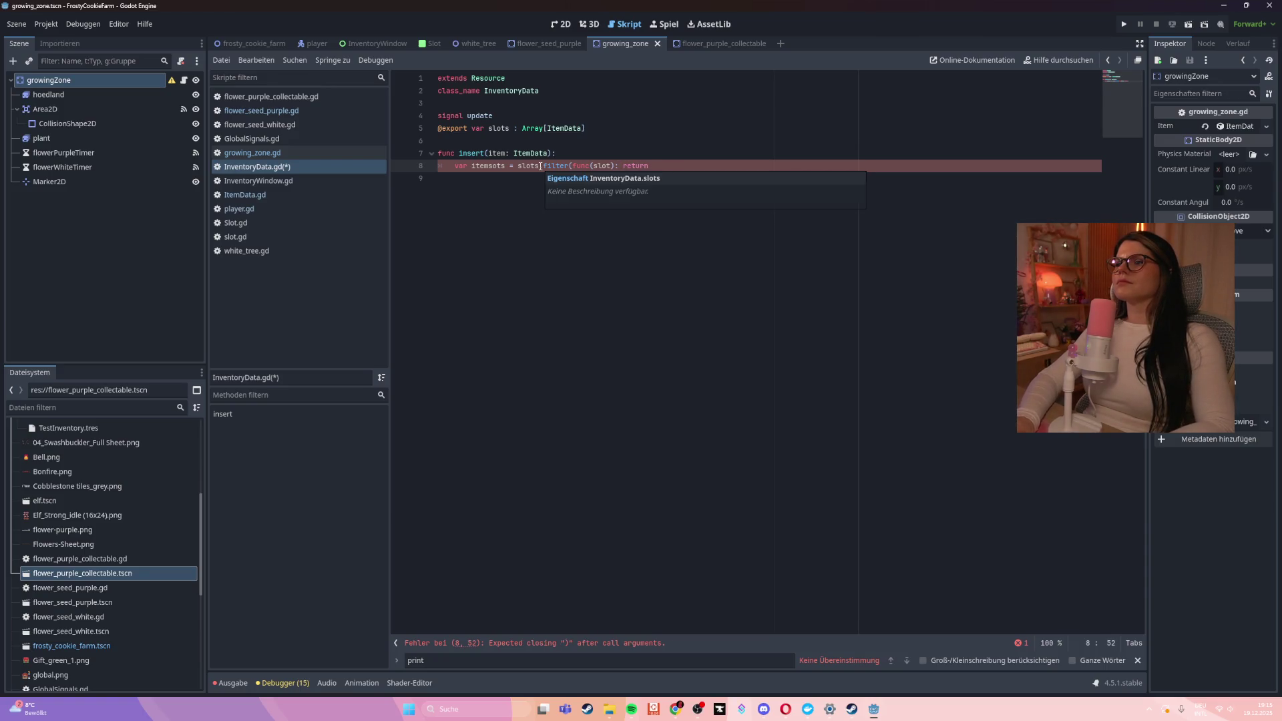
text(item)
key(Return)
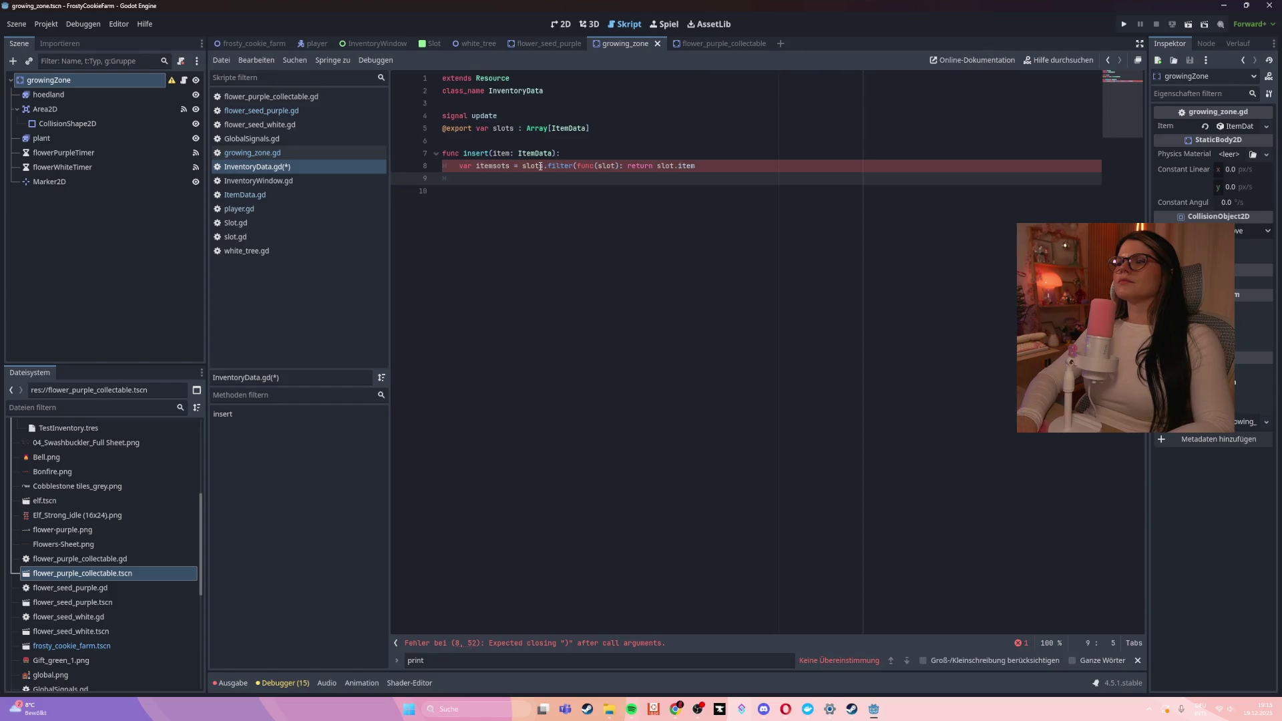
key(BackSpace)
key(BackSpace)
text(== item))
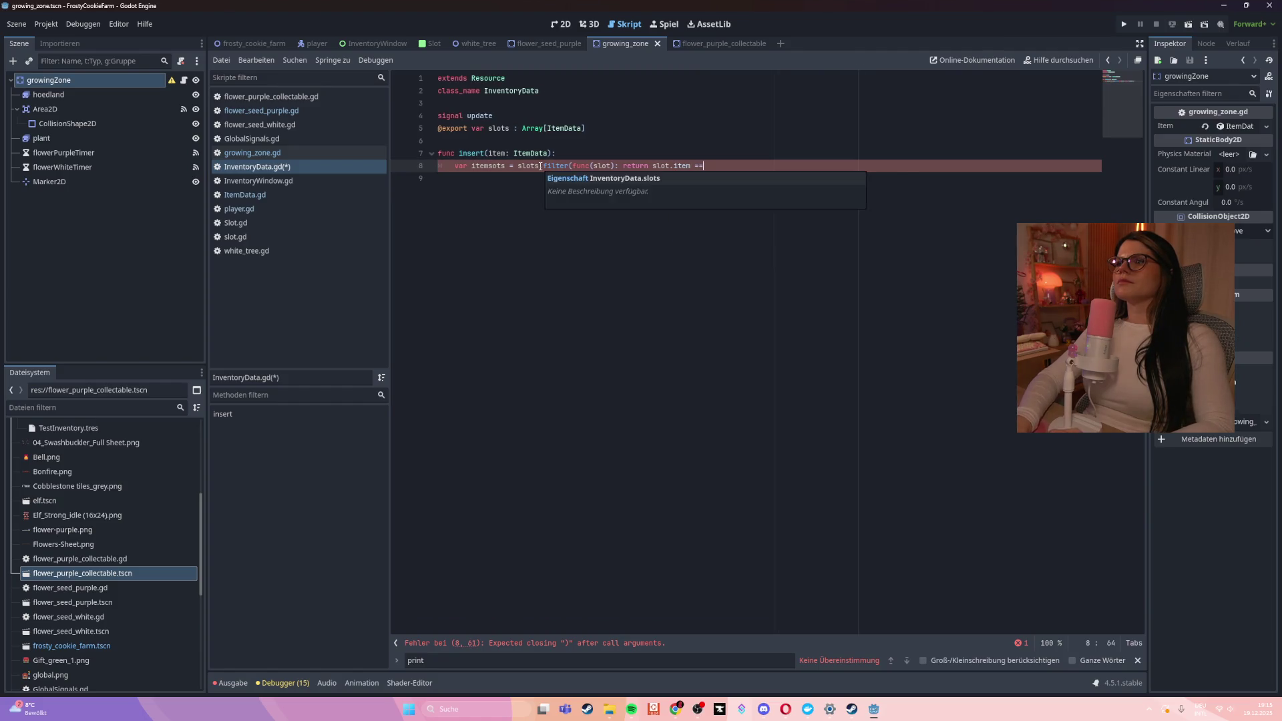
key(ctrl+s)
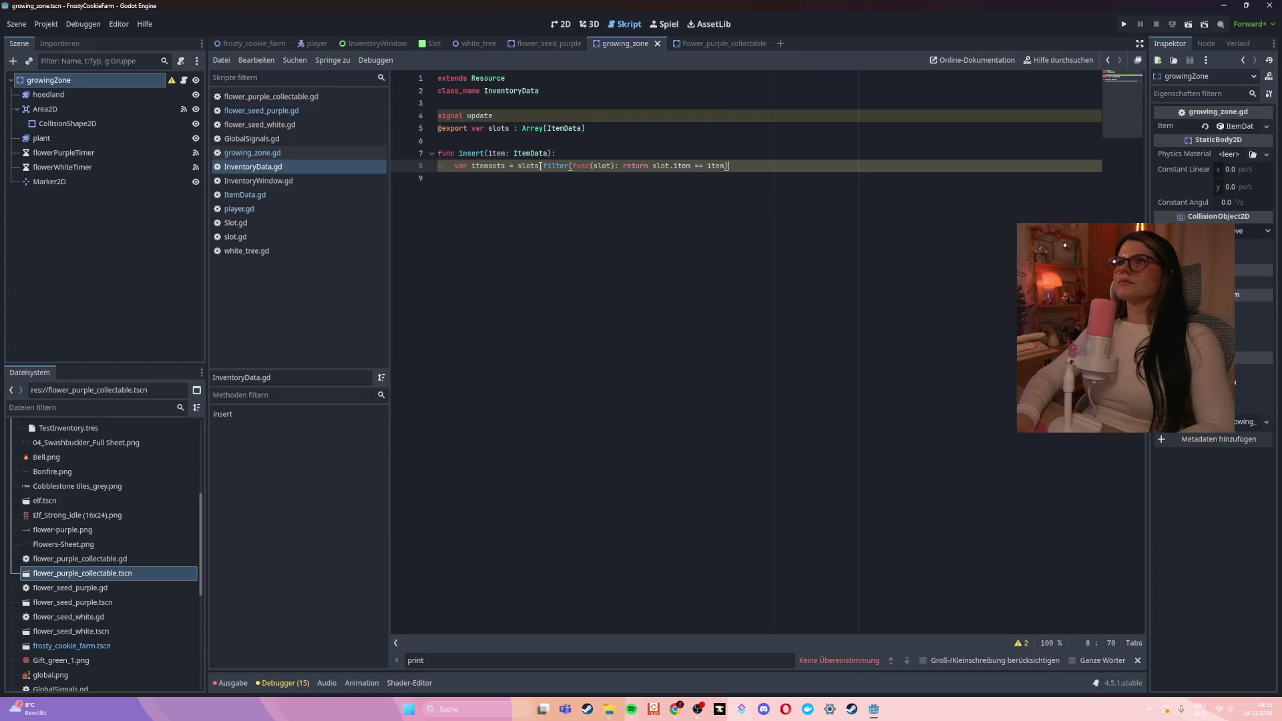
key(Return)
key(Return)
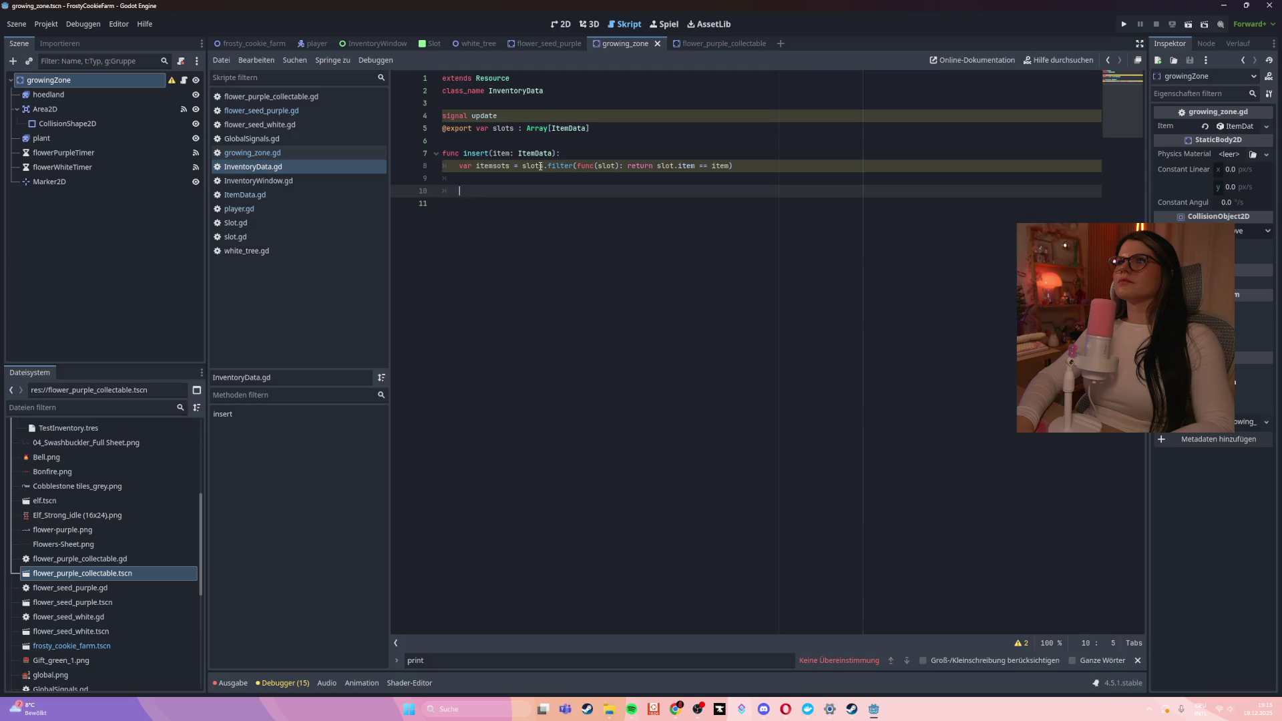
- Add the condition if !itemslots.is_empty(): in insert()
text(!itemslots.is_emp)
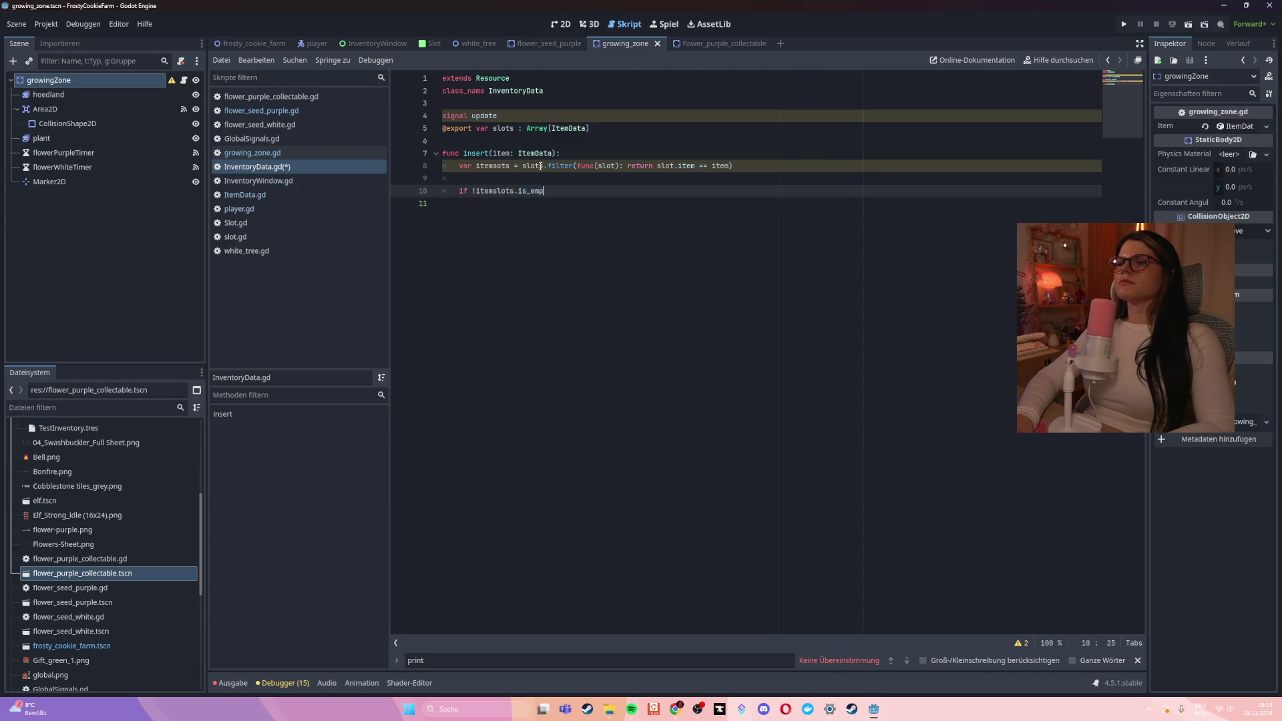
text(ty()\)
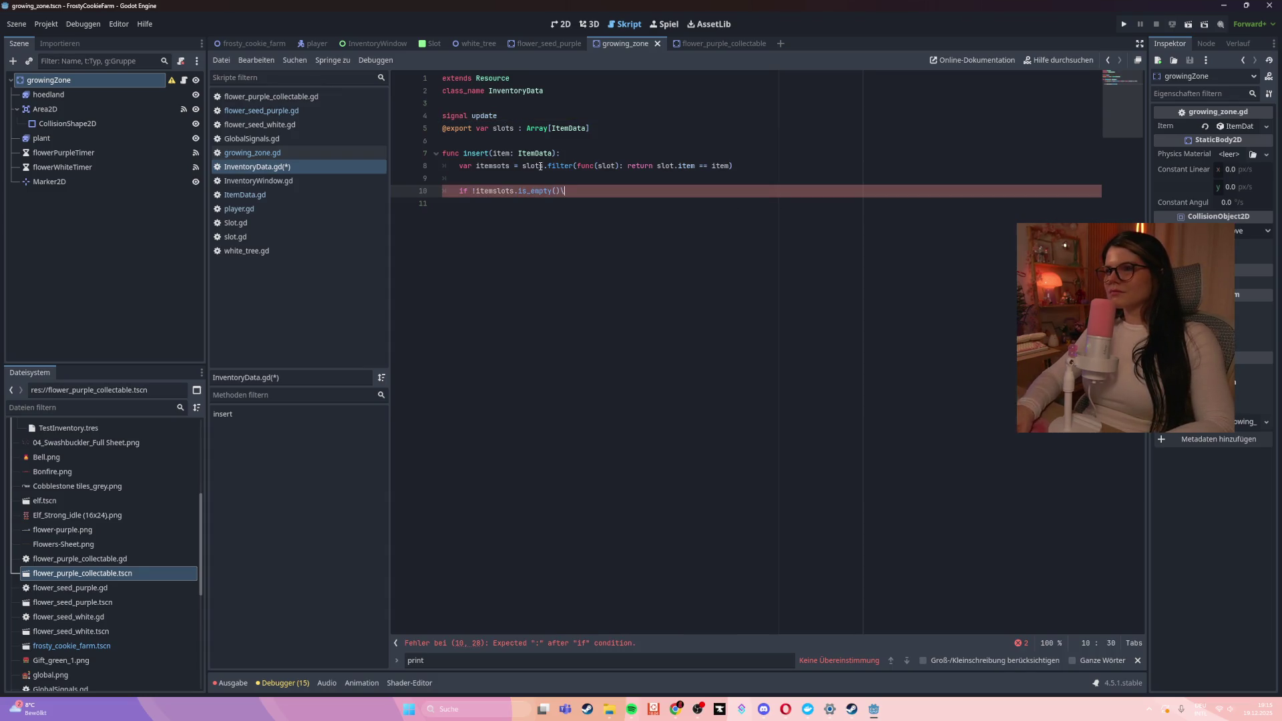
key(BackSpace)
key(BackSpace)
text(:)
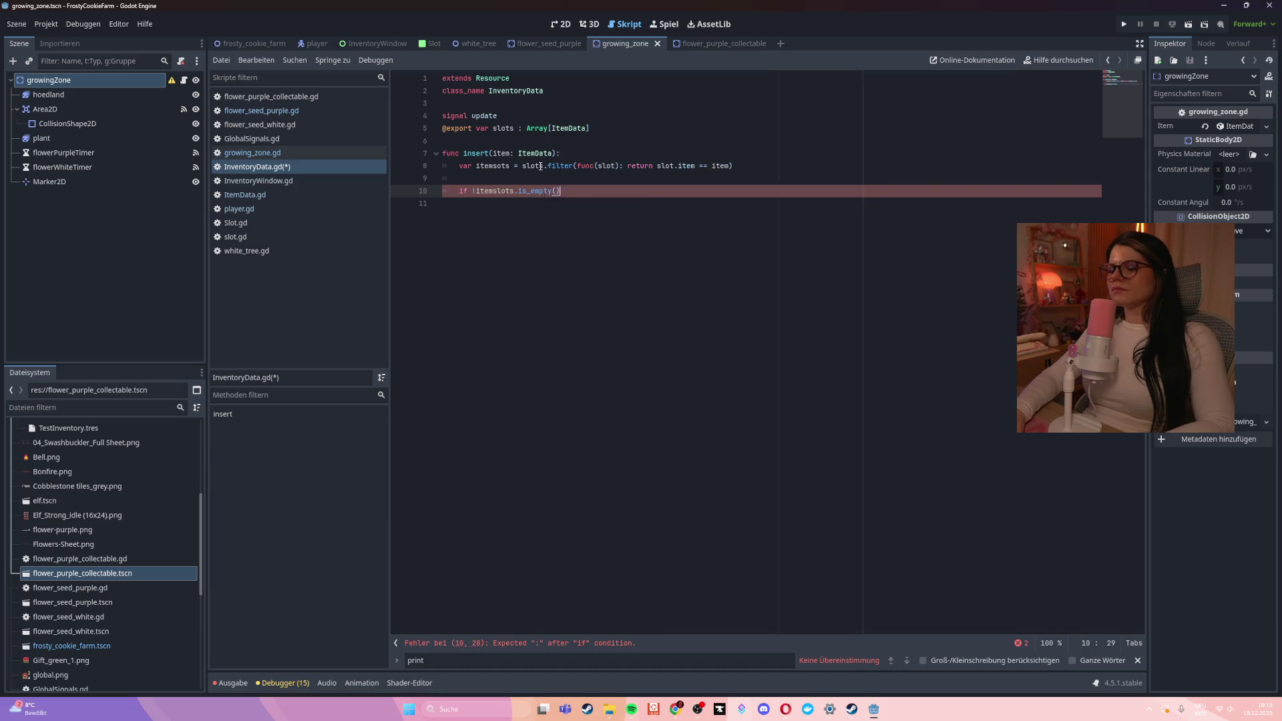
- Increment itemslots[0].amount by 1 inside the if, then start an else: branch
key(Return)
text(itemslots(9)
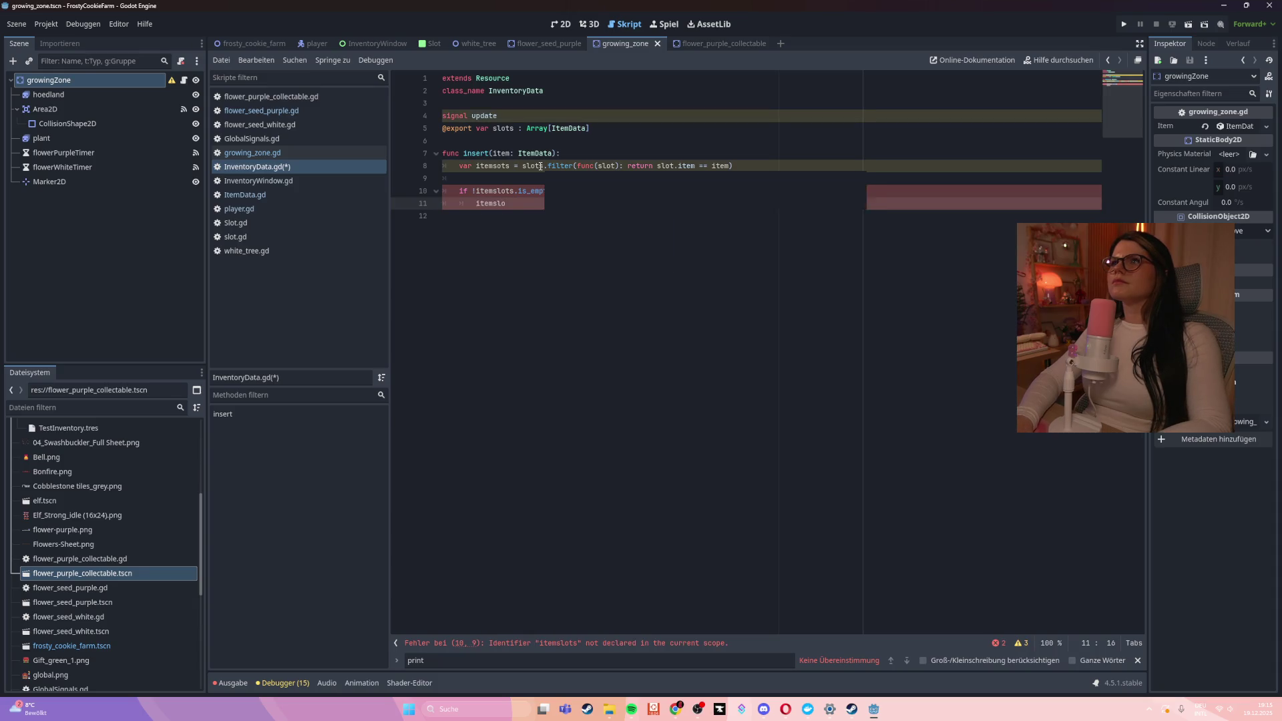
key(BackSpace)
key(BackSpace)
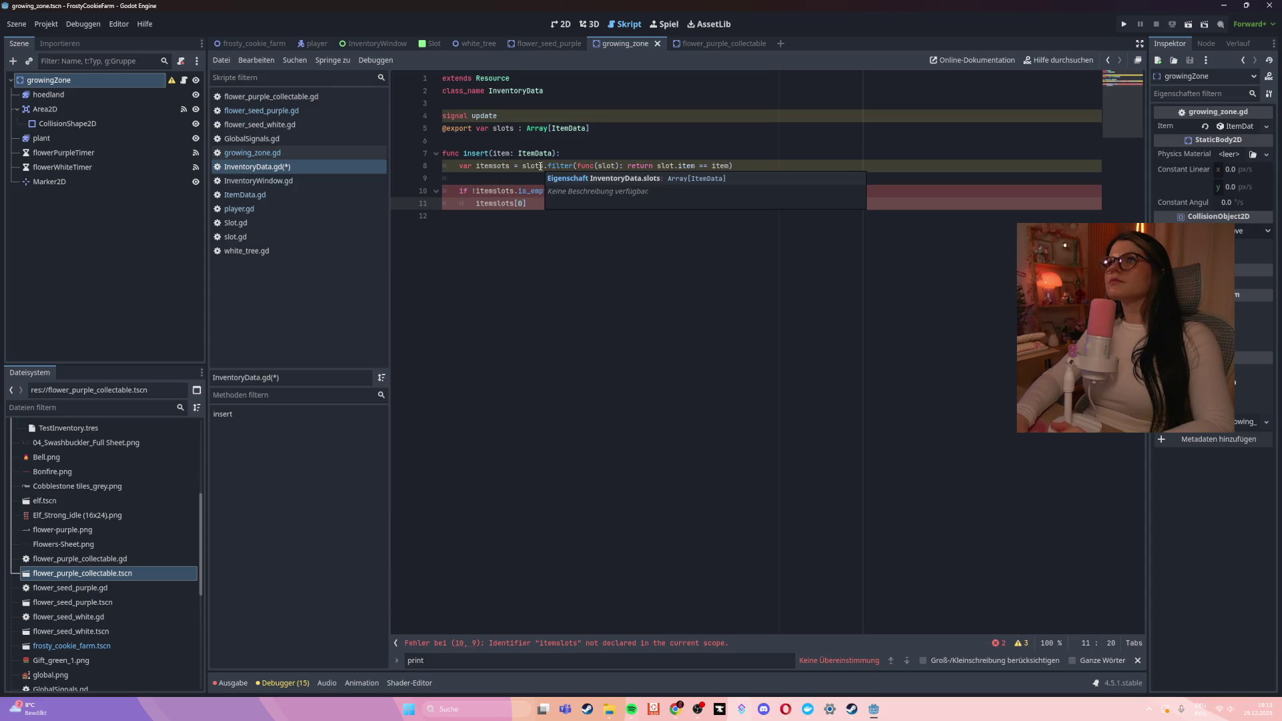
key(Right)
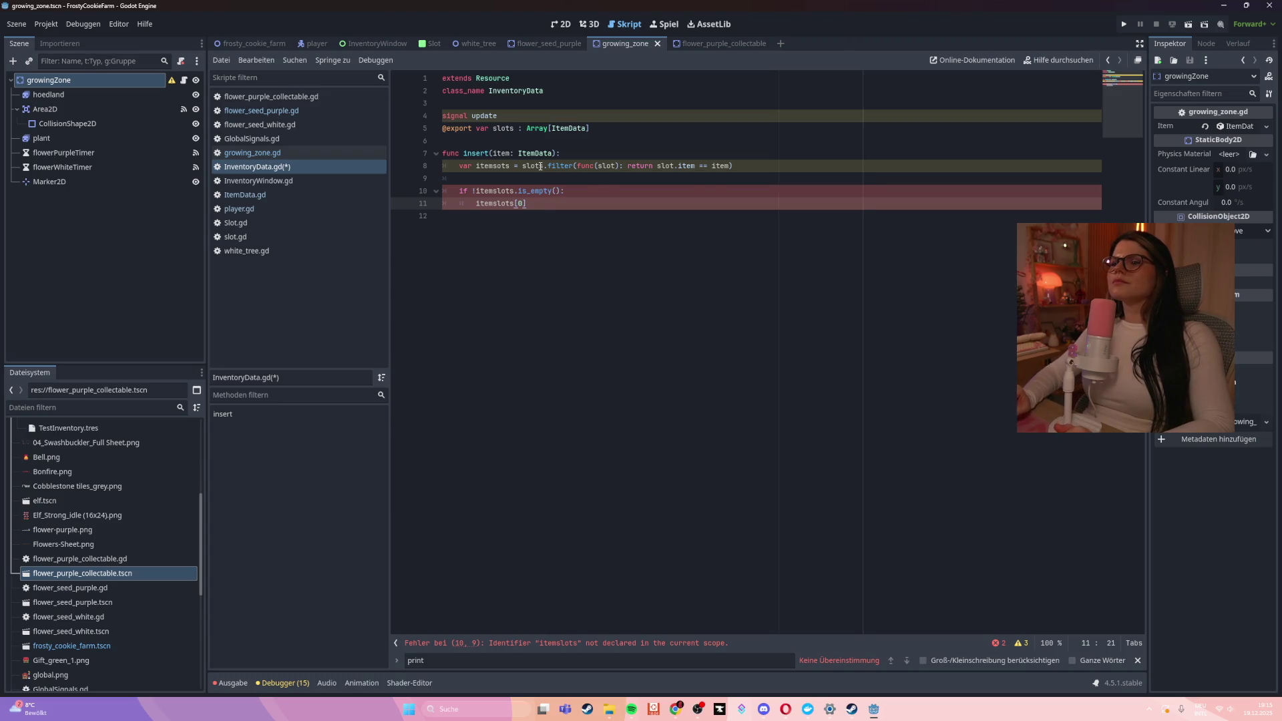
text(.am,o)
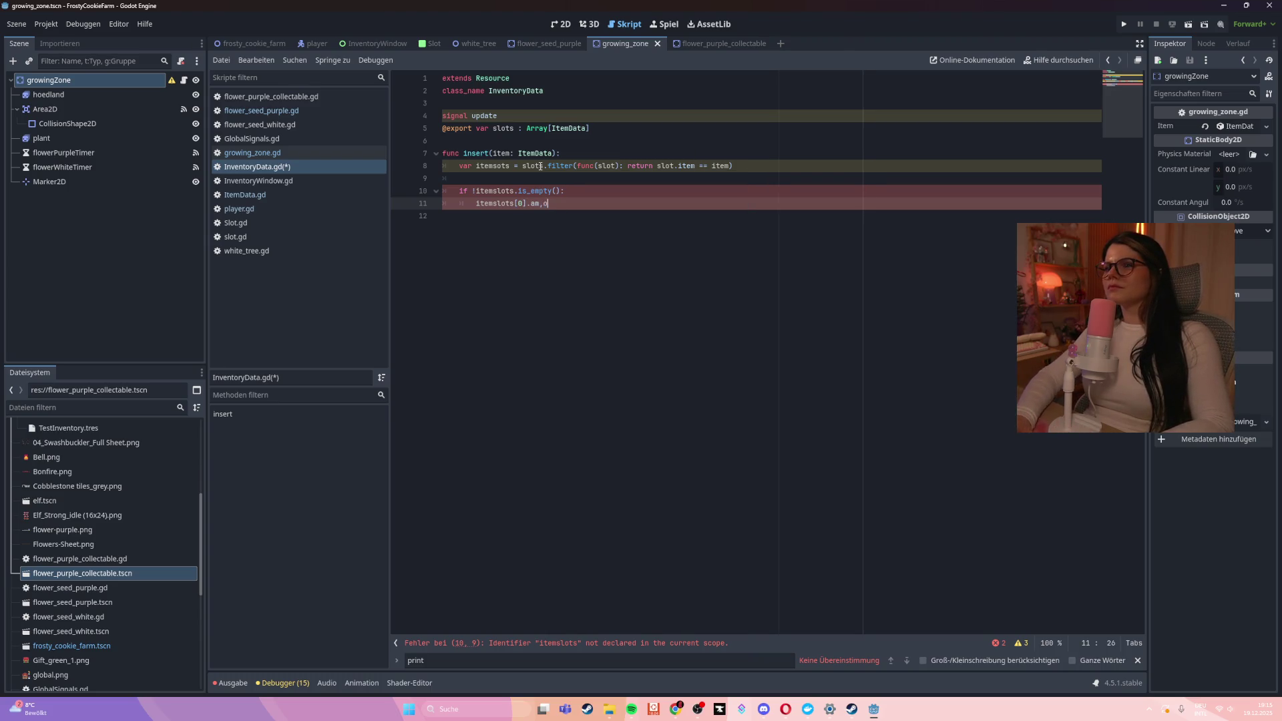
text(ount +-)
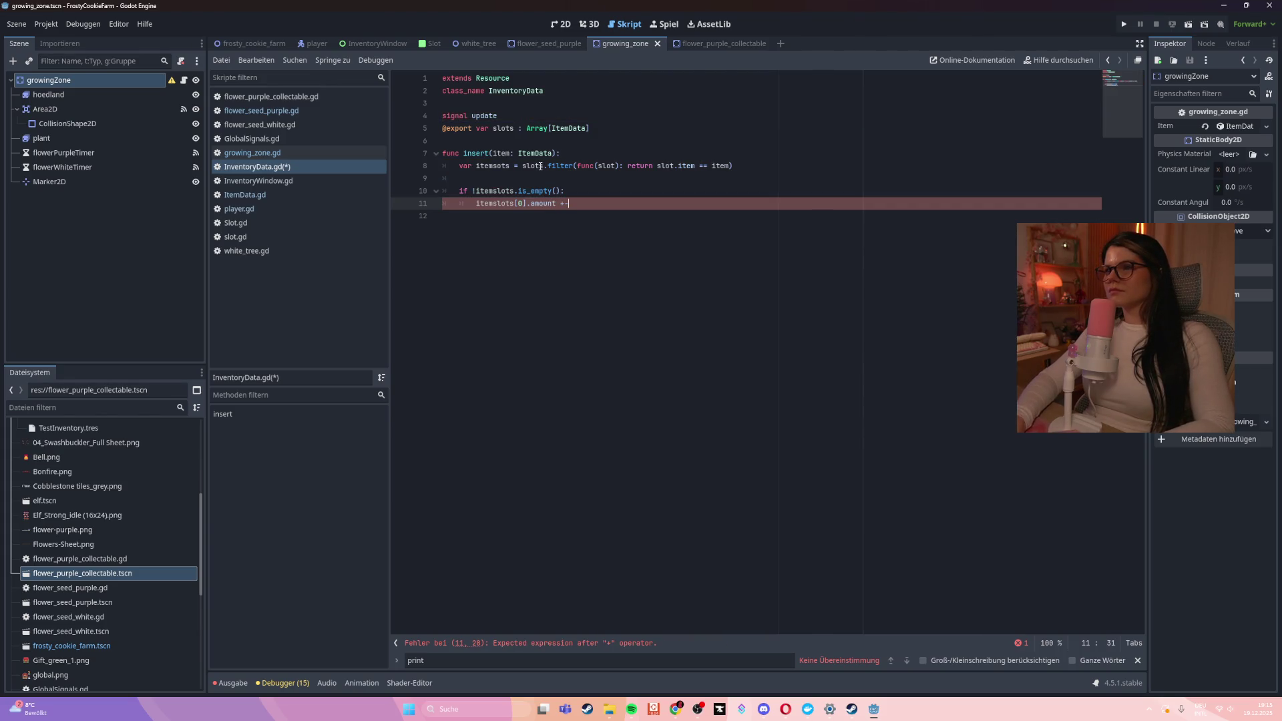
text(=)
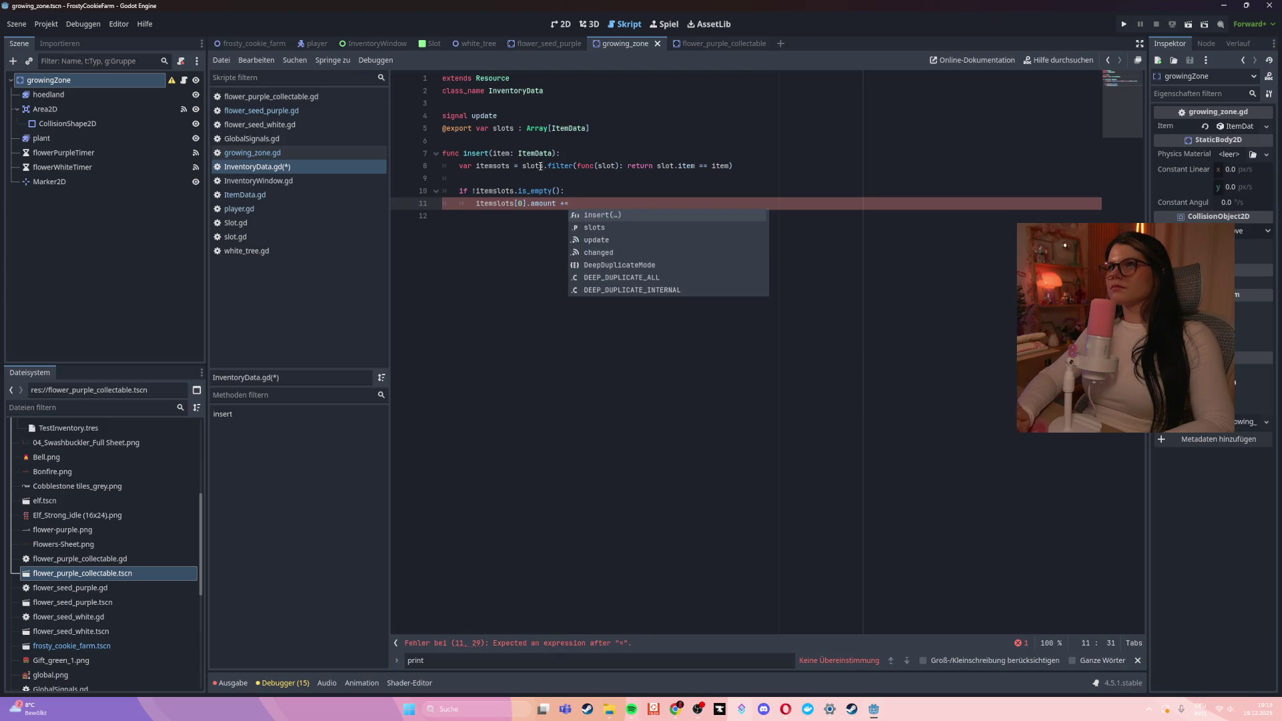
key(Return)
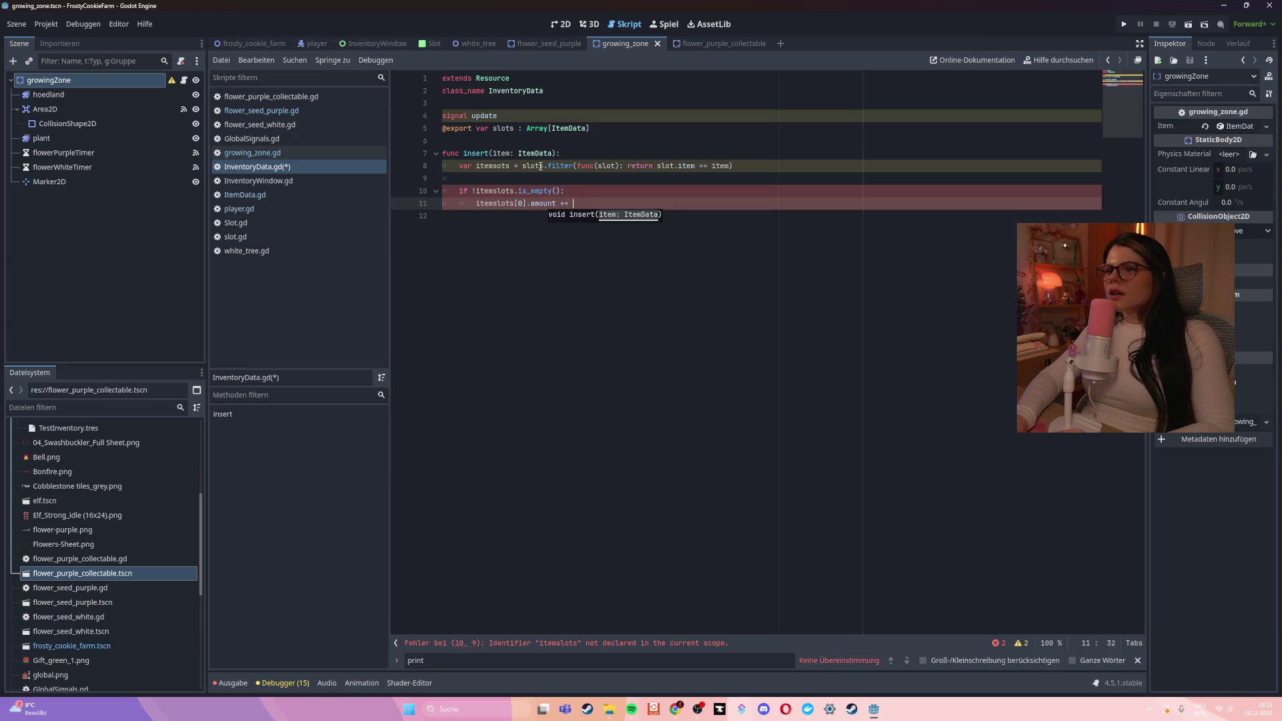
key(BackSpace)
key(BackSpace)
key(BackSpace)
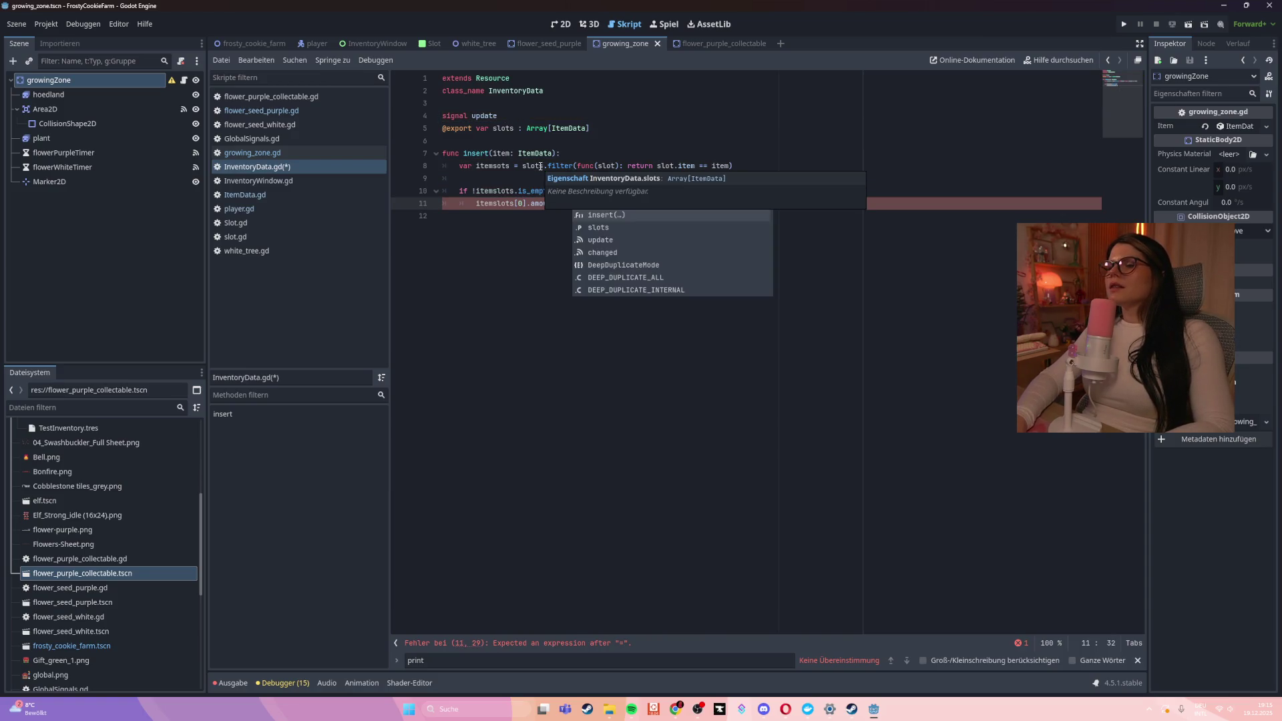
text(1)
key(Return)
key(BackSpace)
text(else)
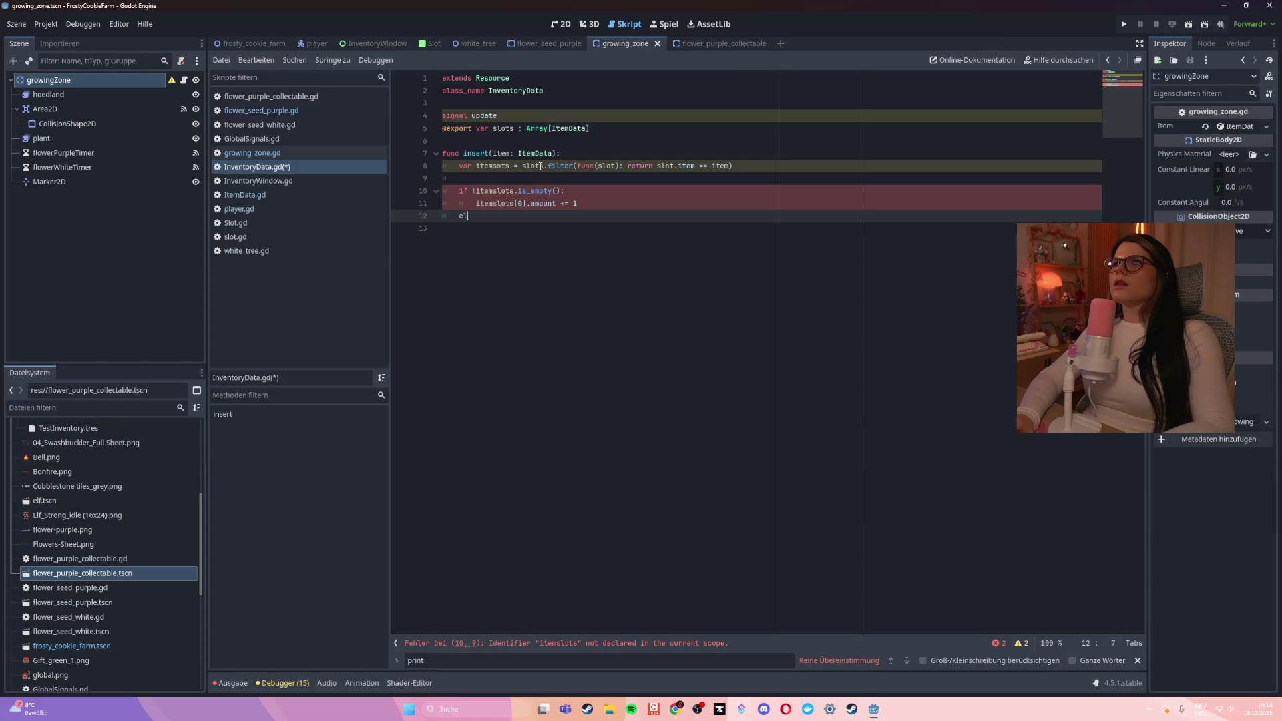
text(:)
- Under else, declare var emptyslots = slots.filter(func(slot): return slot.item == null)
key(Return)
text(va)
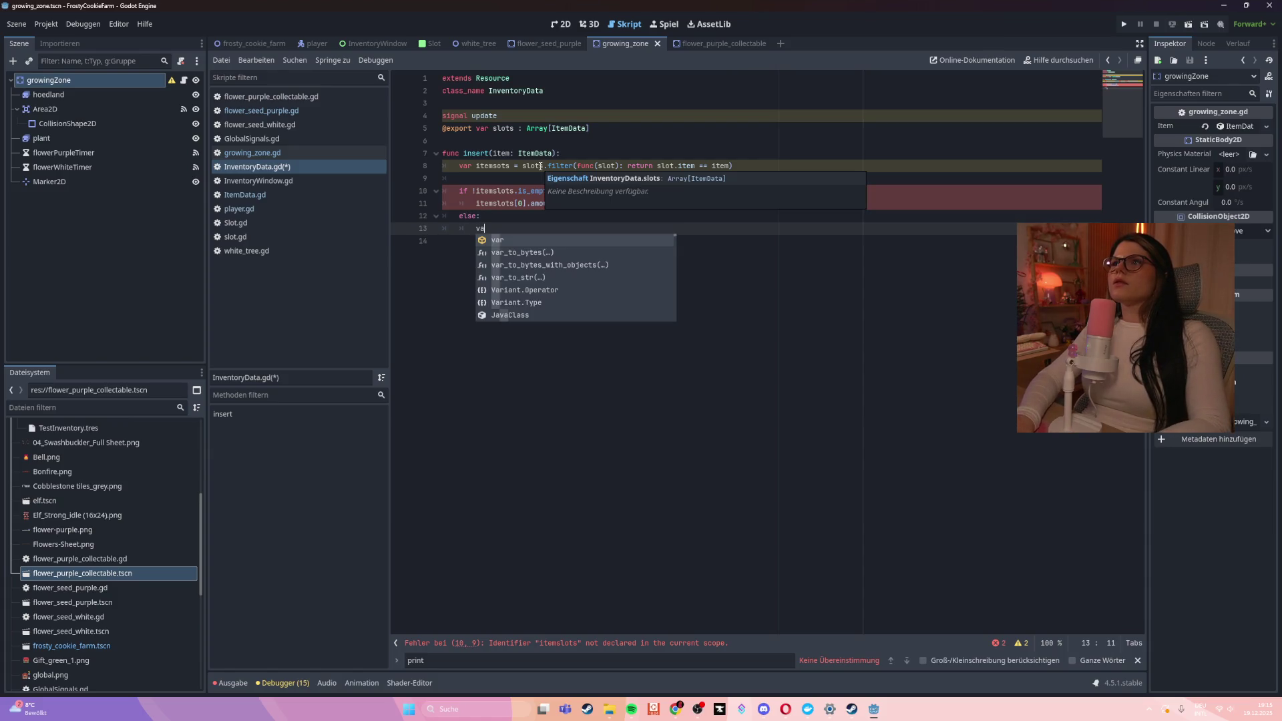
text(r empty)
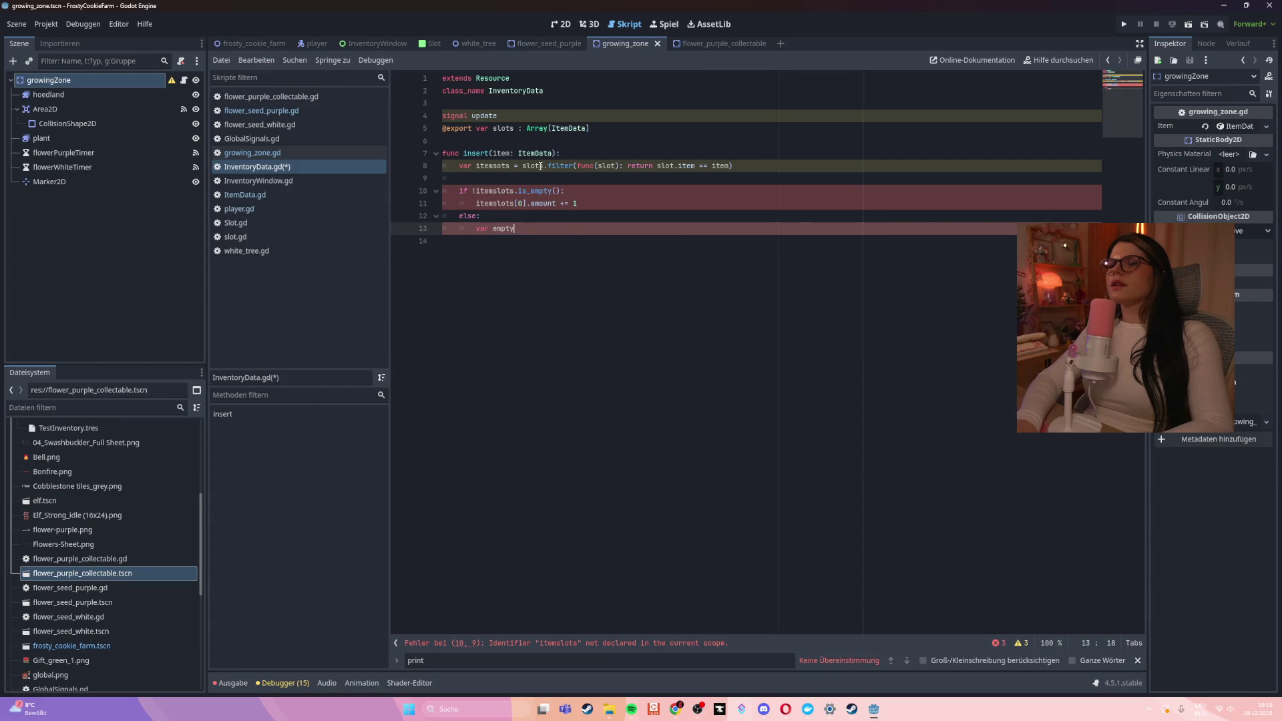
text(slots = )
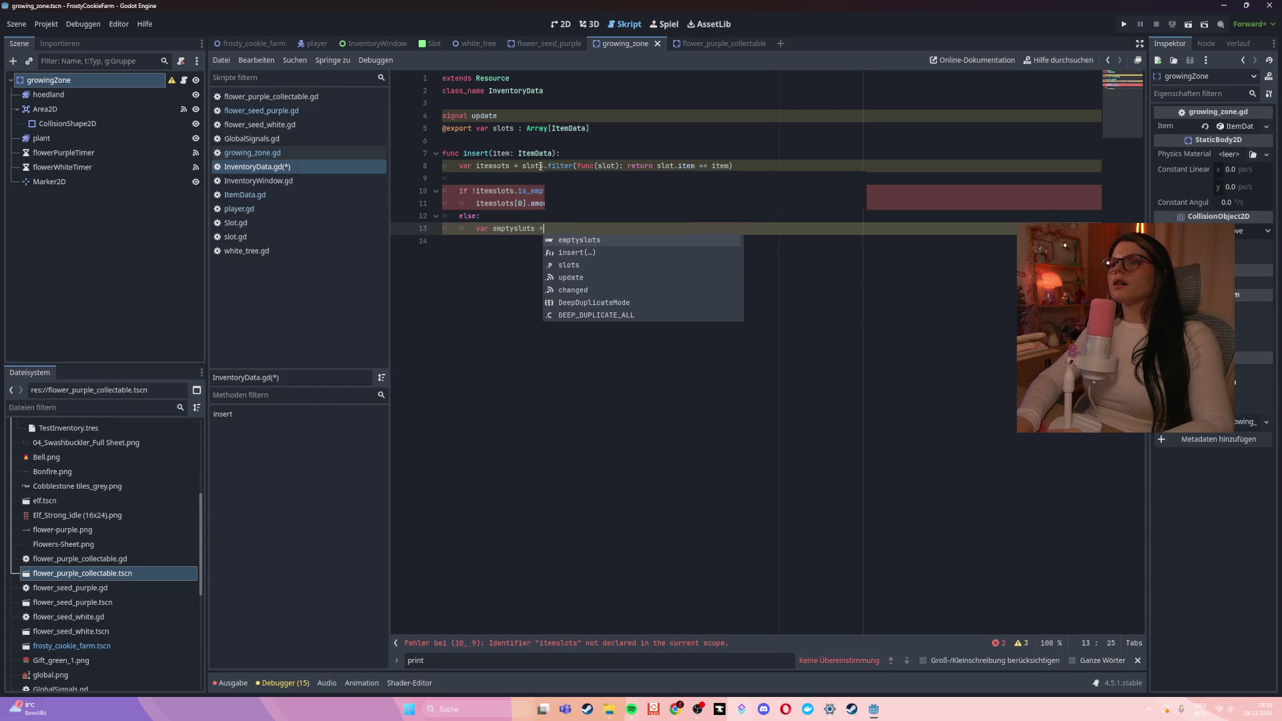
text(slots.filter)
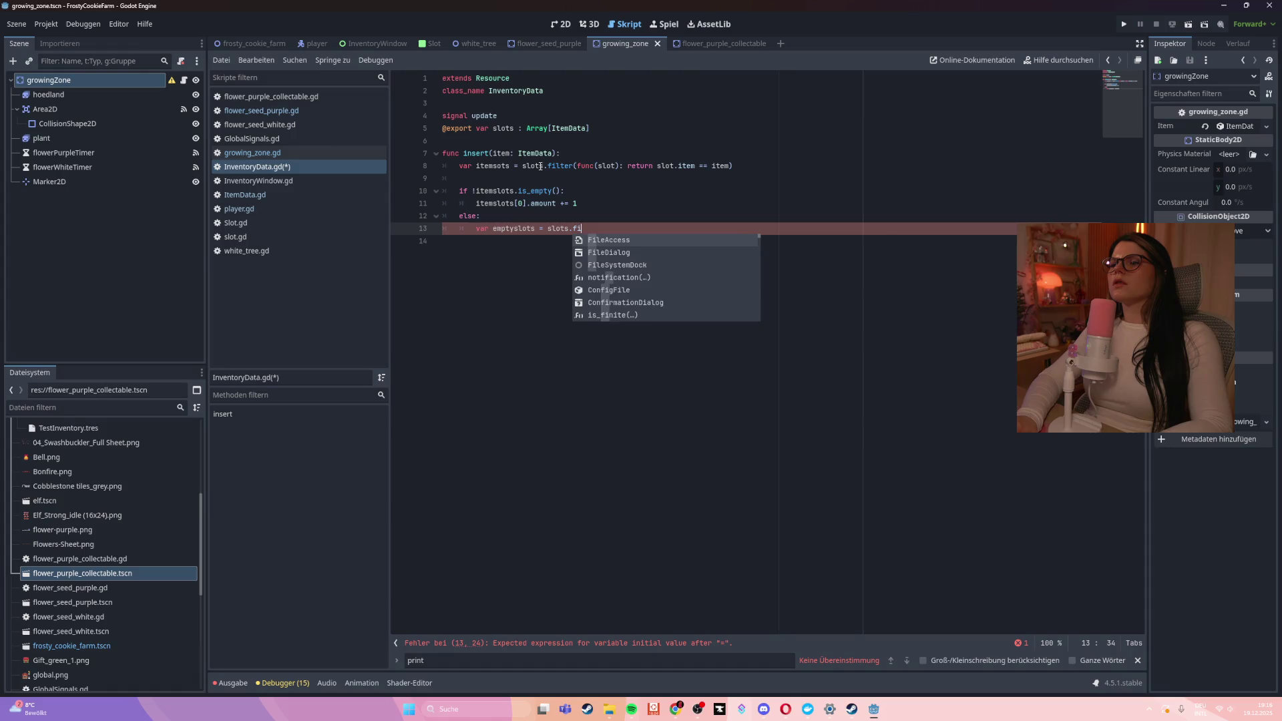
text((func)
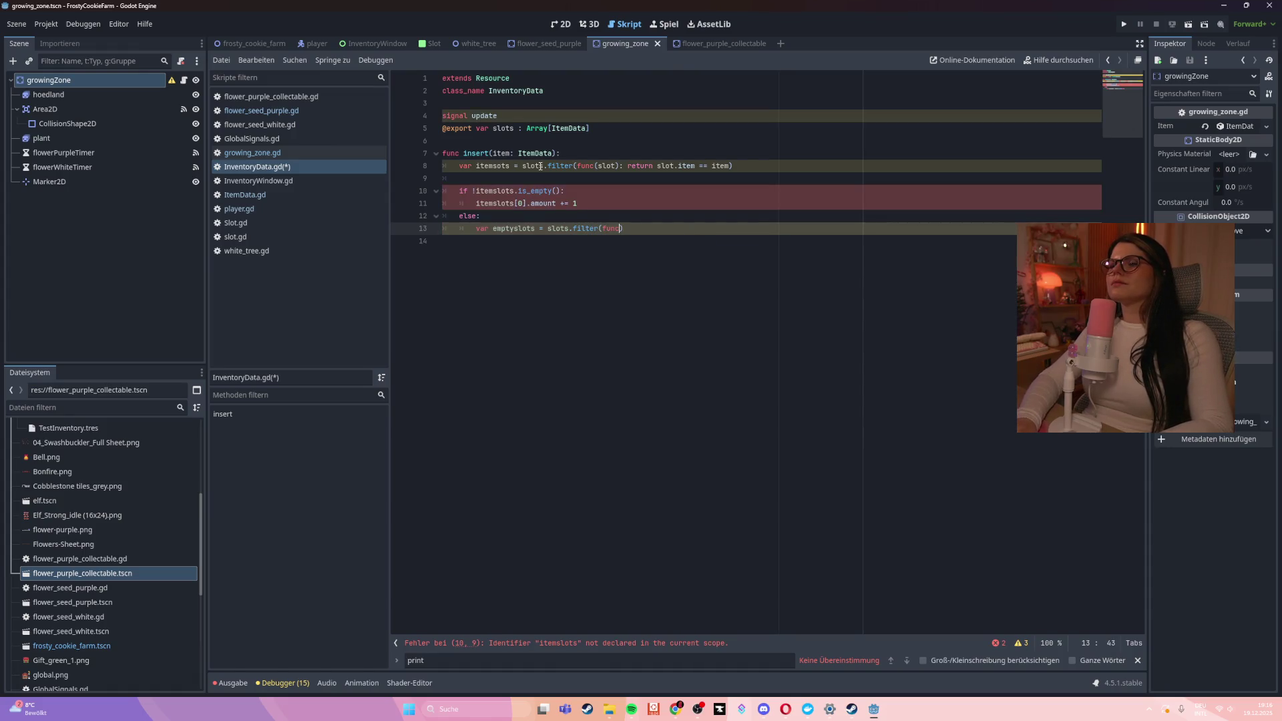
text(()
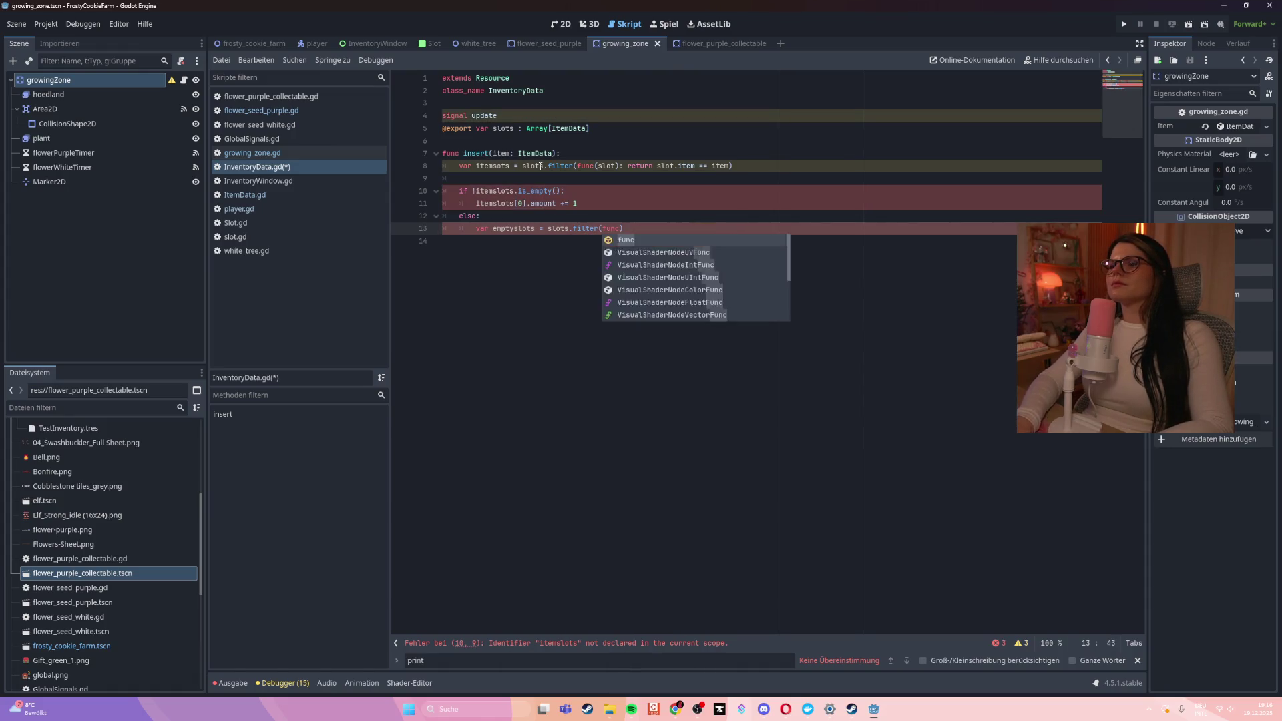
text(t)
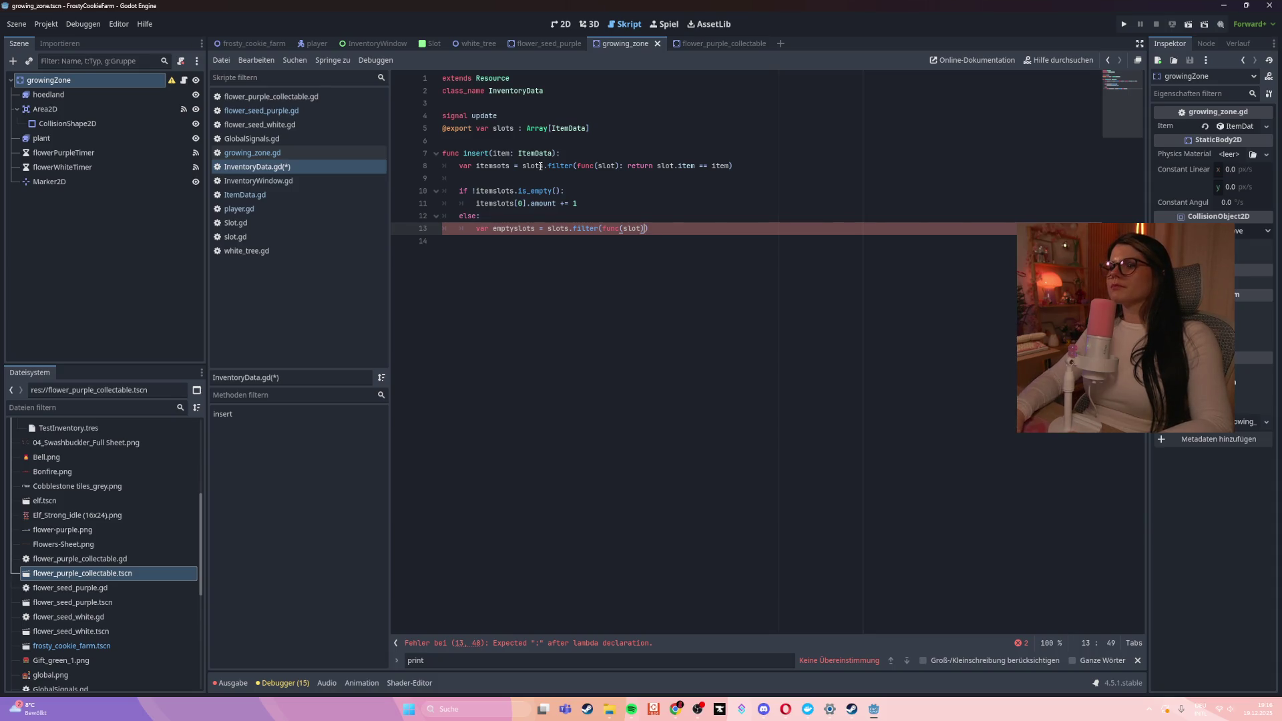
text(t)
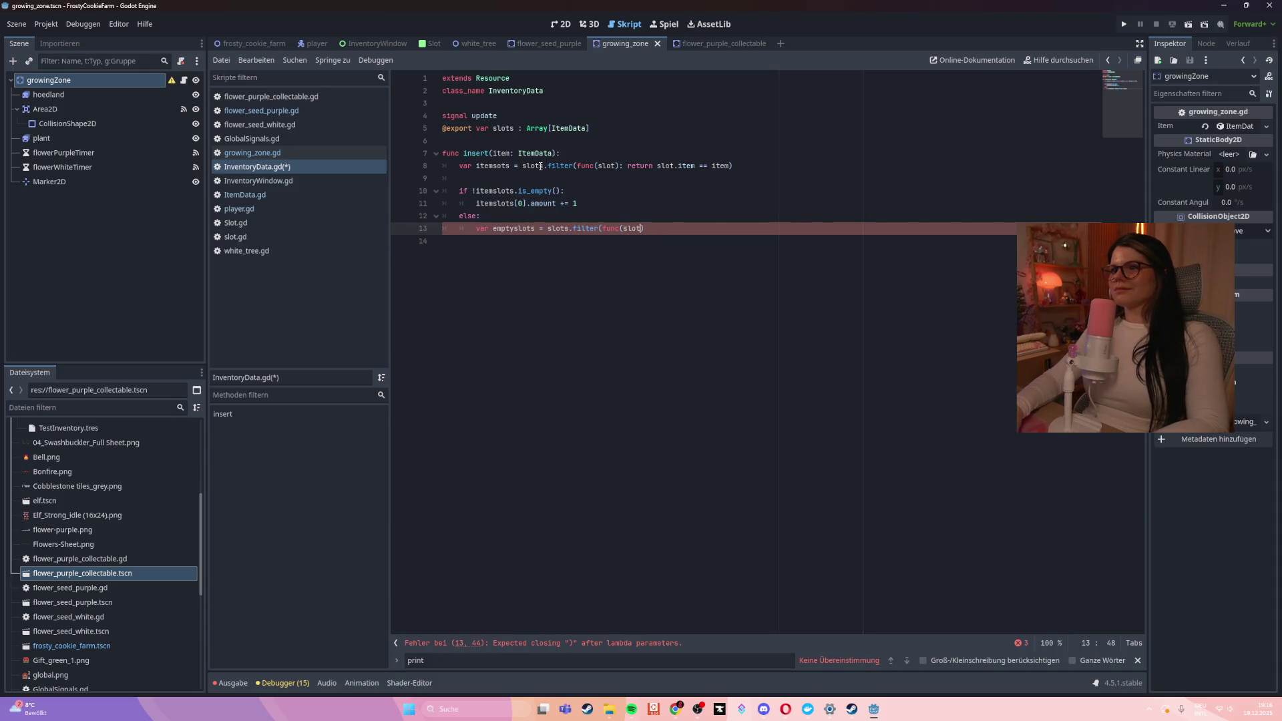
text())
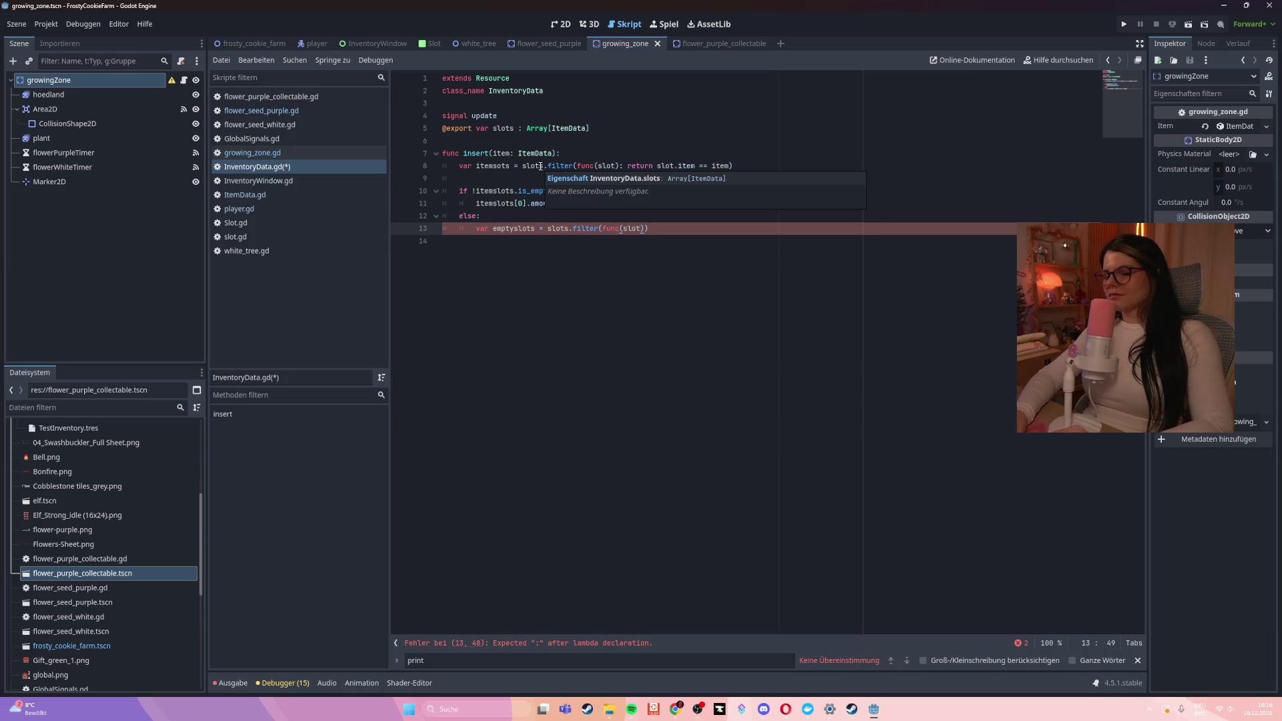
key(Left)
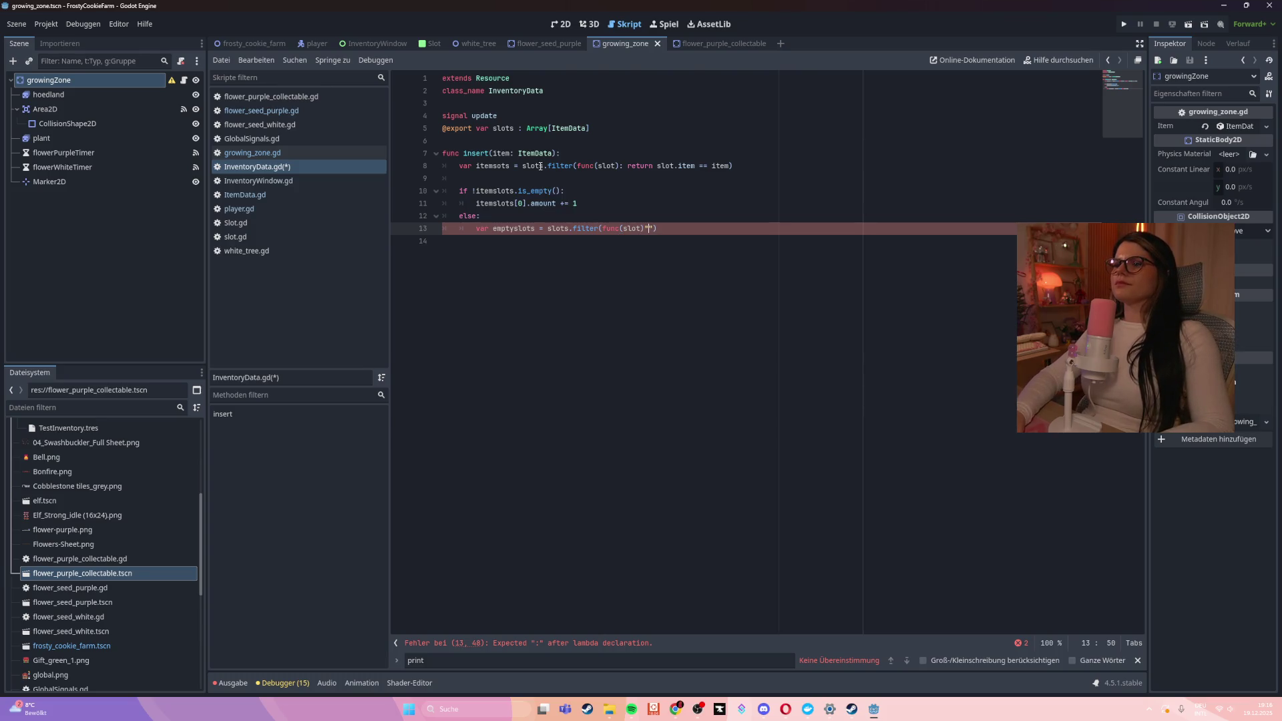
text(re)
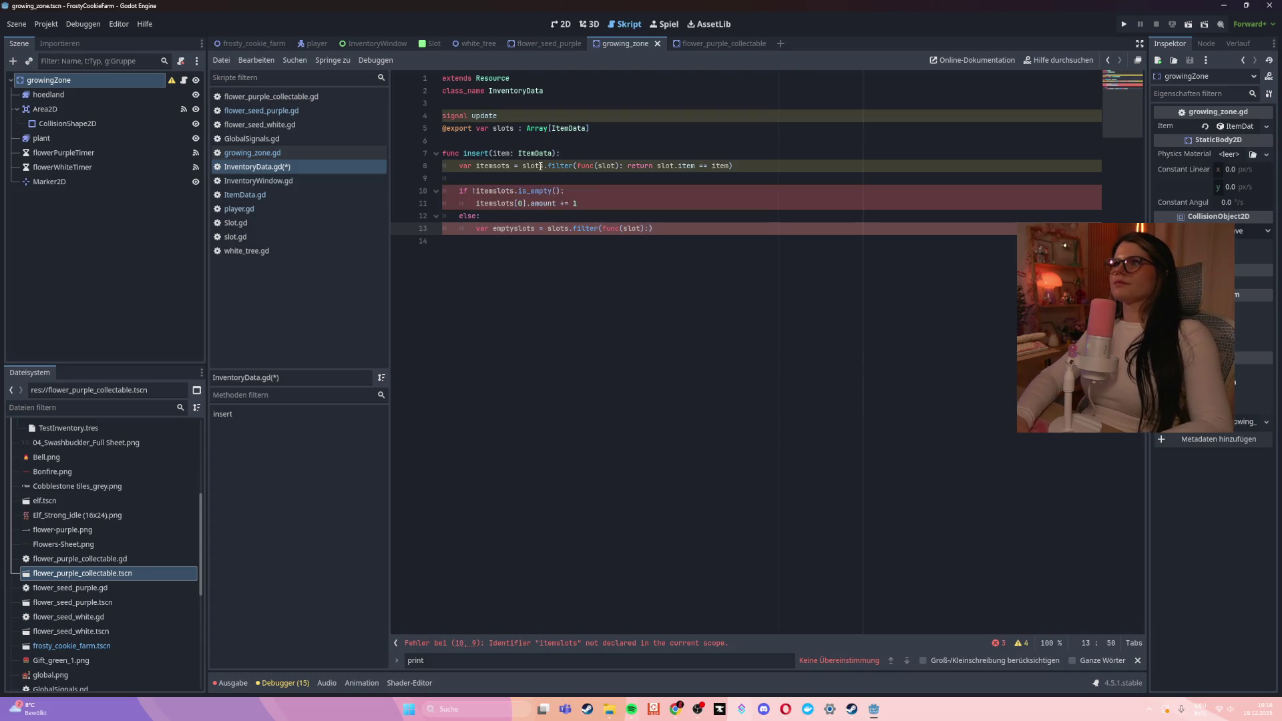
text(n s;l)
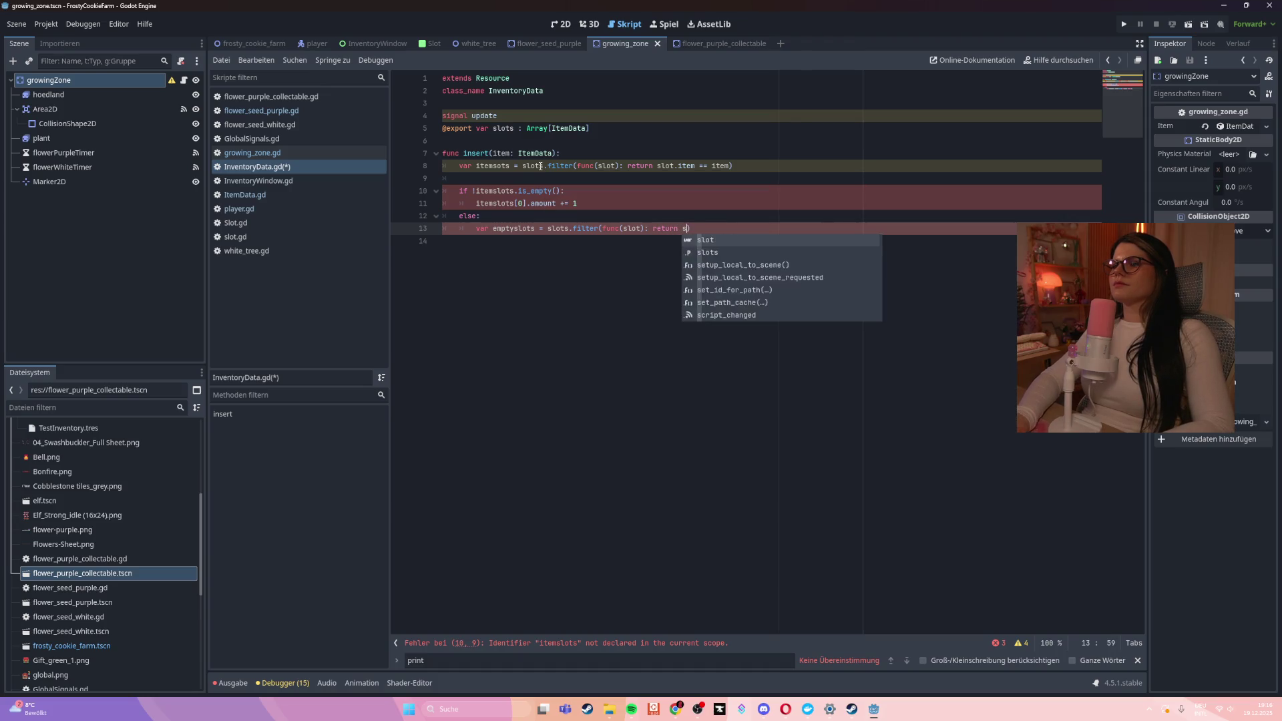
text(lllllllllllllllllllltitem)
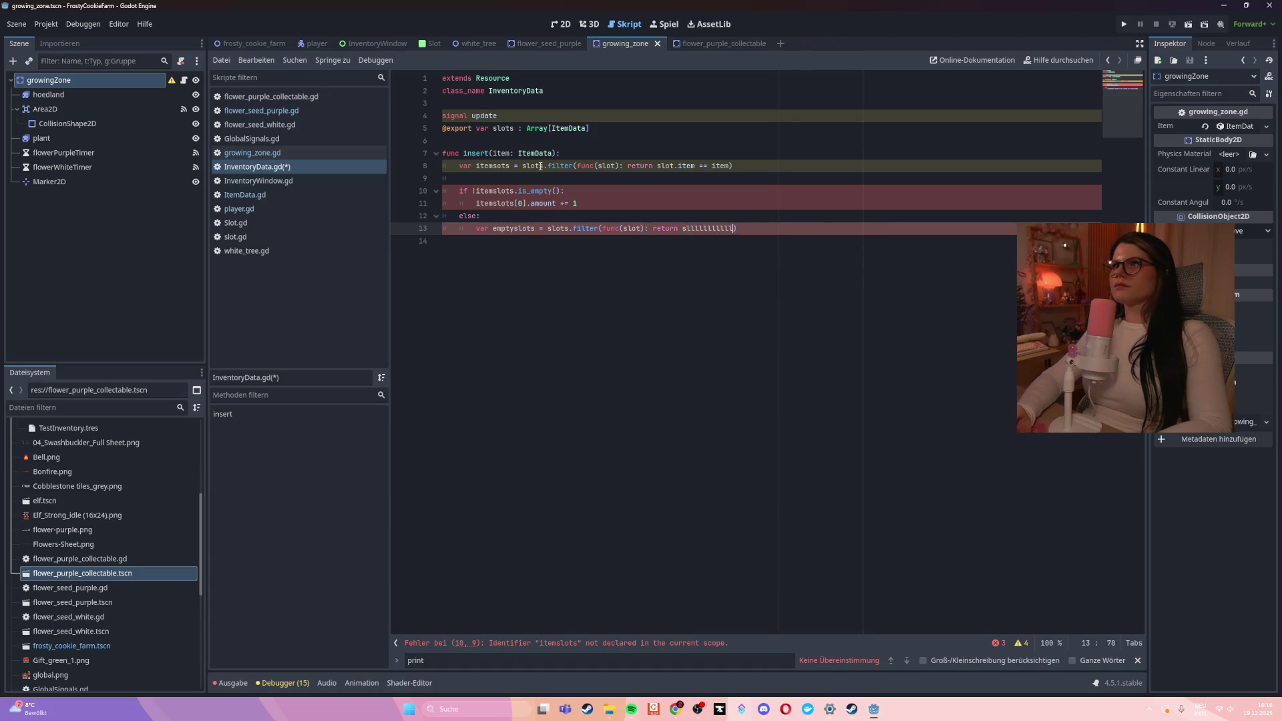
key(BackSpace)
key(BackSpace)
key(BackSpace)
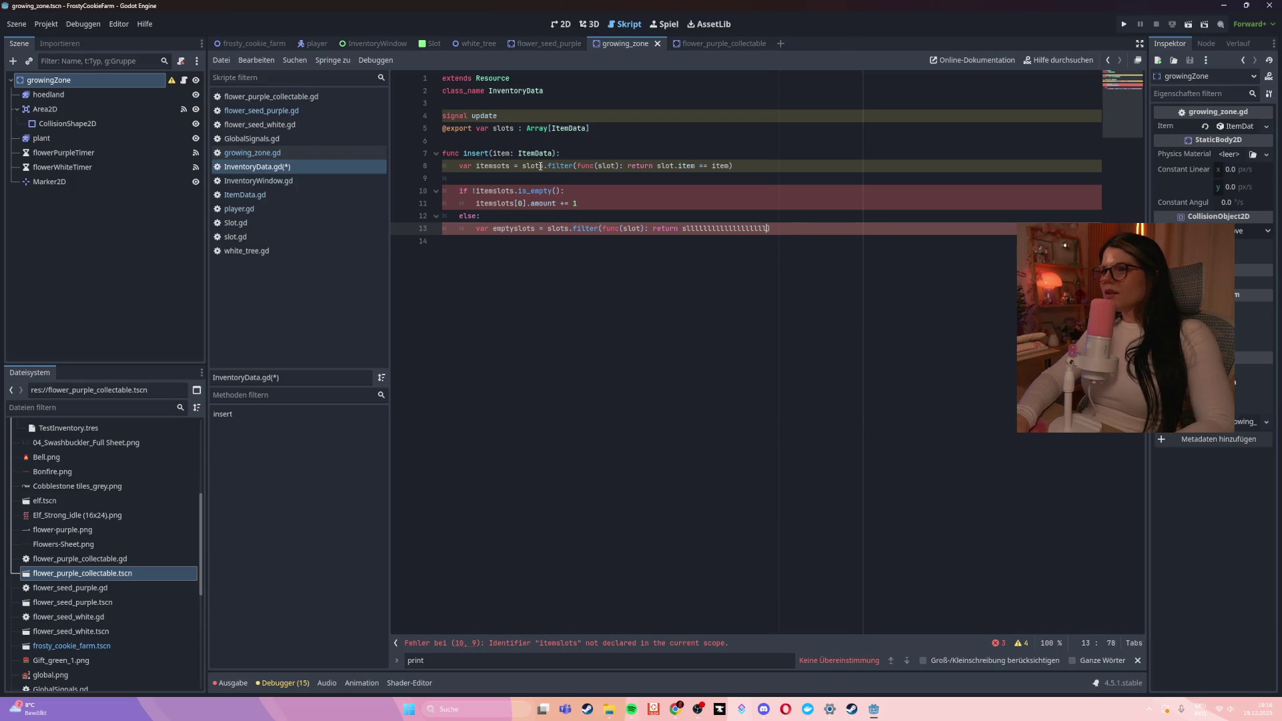
text(lot)
text(.item == nu)
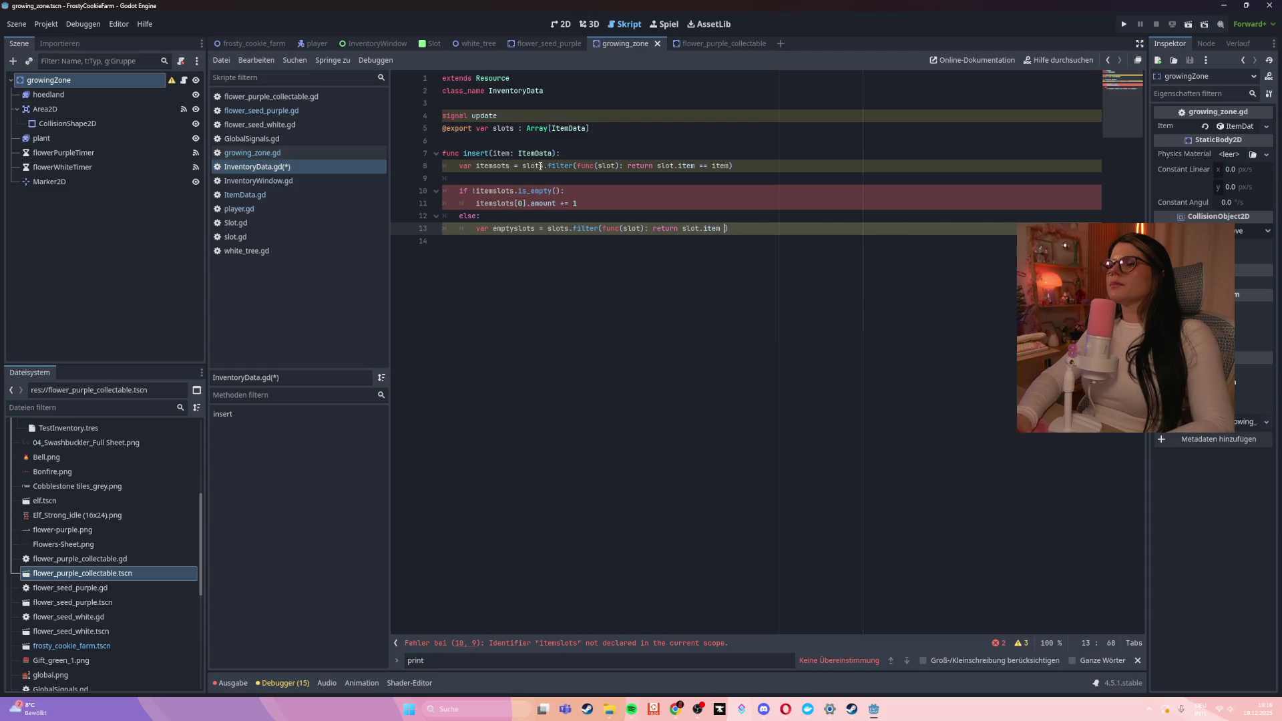
text(ll))
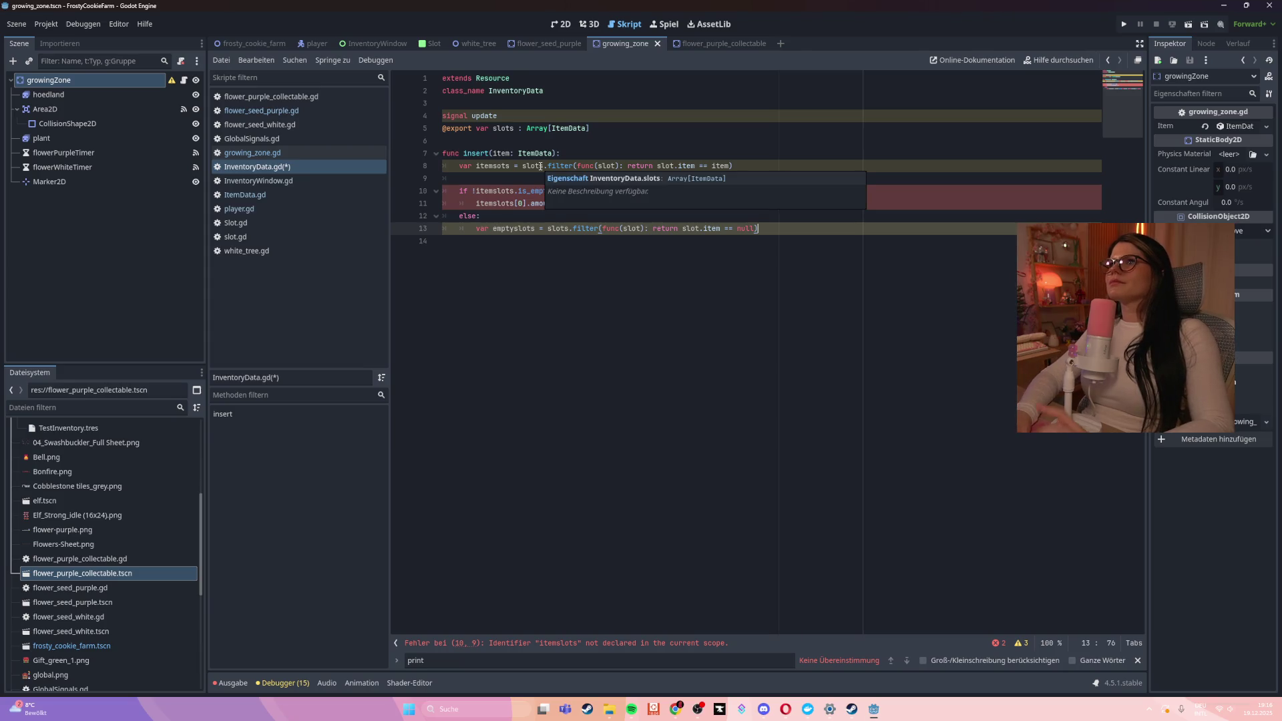
key(Return)
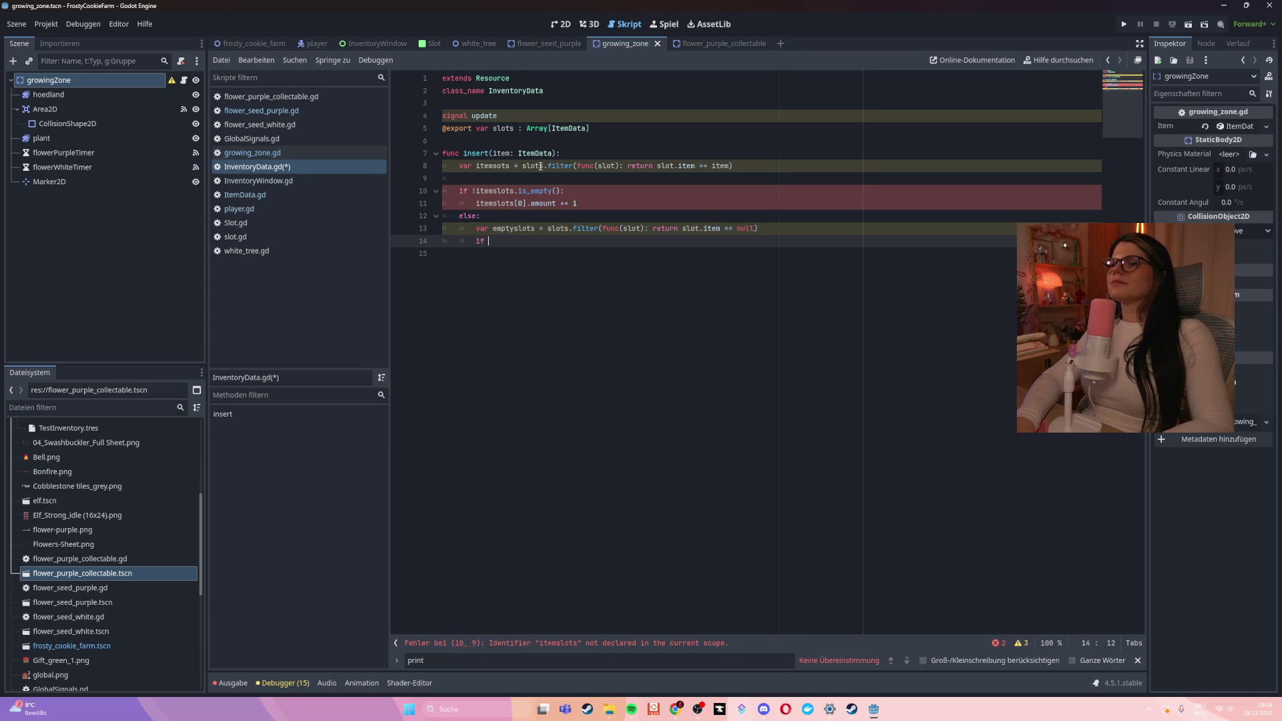
- Add if !emptyslots.is_empty(): that sets emptyslots[0].item = item
text(if !empty)
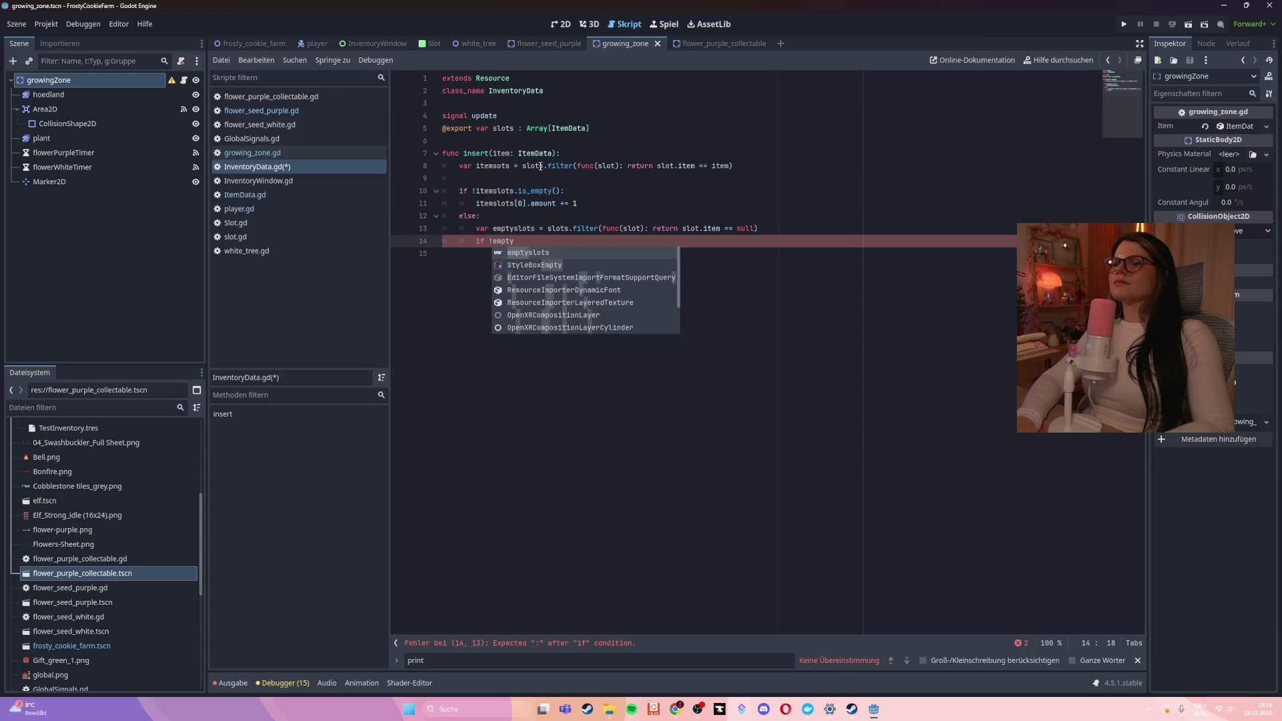
text(.)
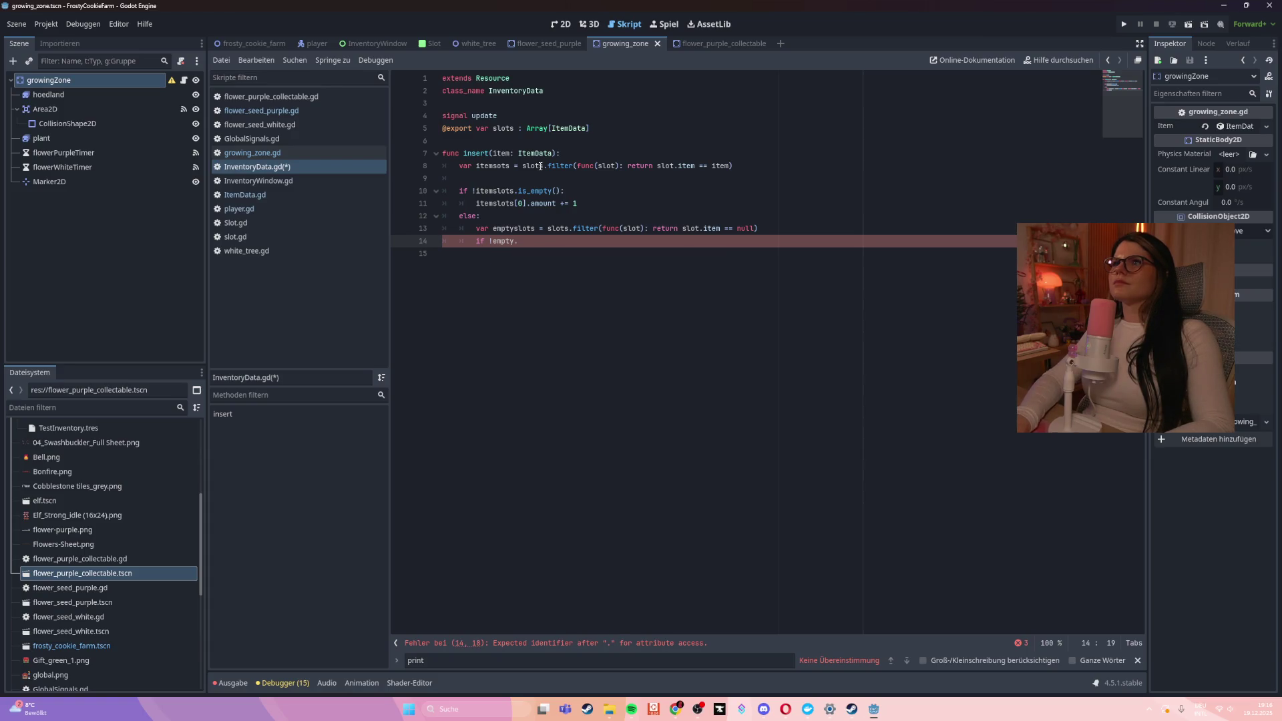
text(ts.is)
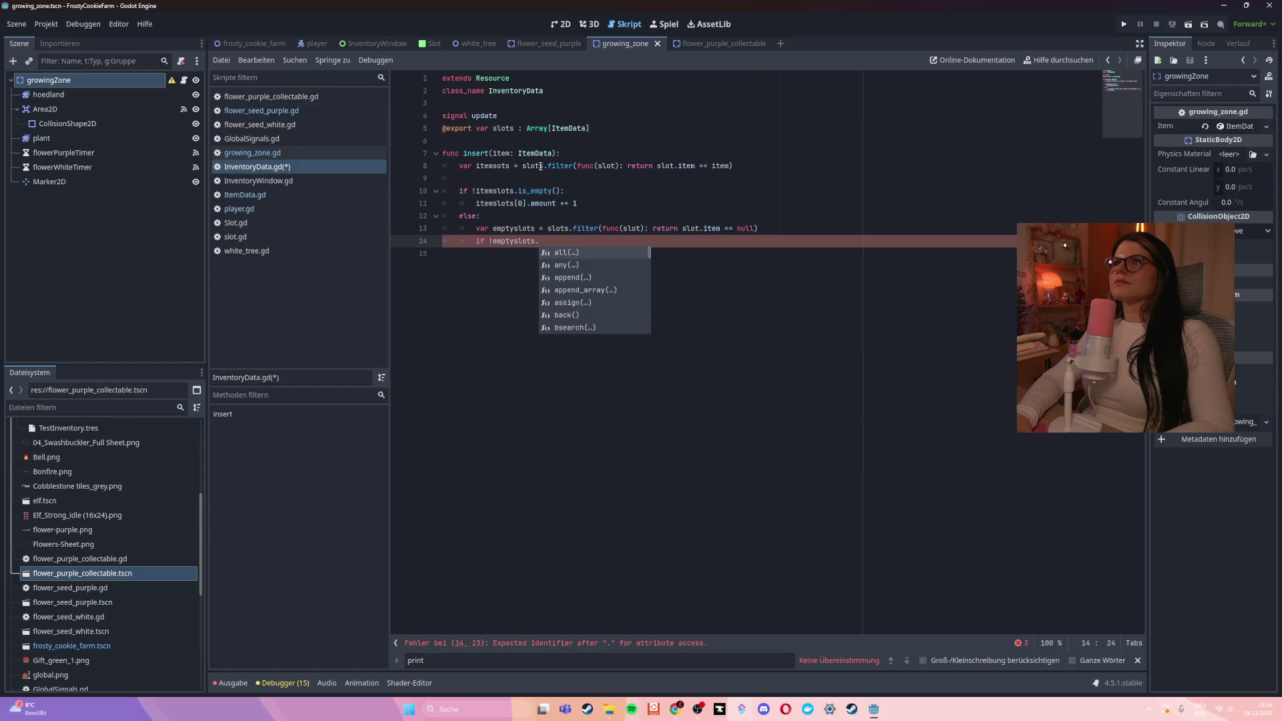
key(Return)
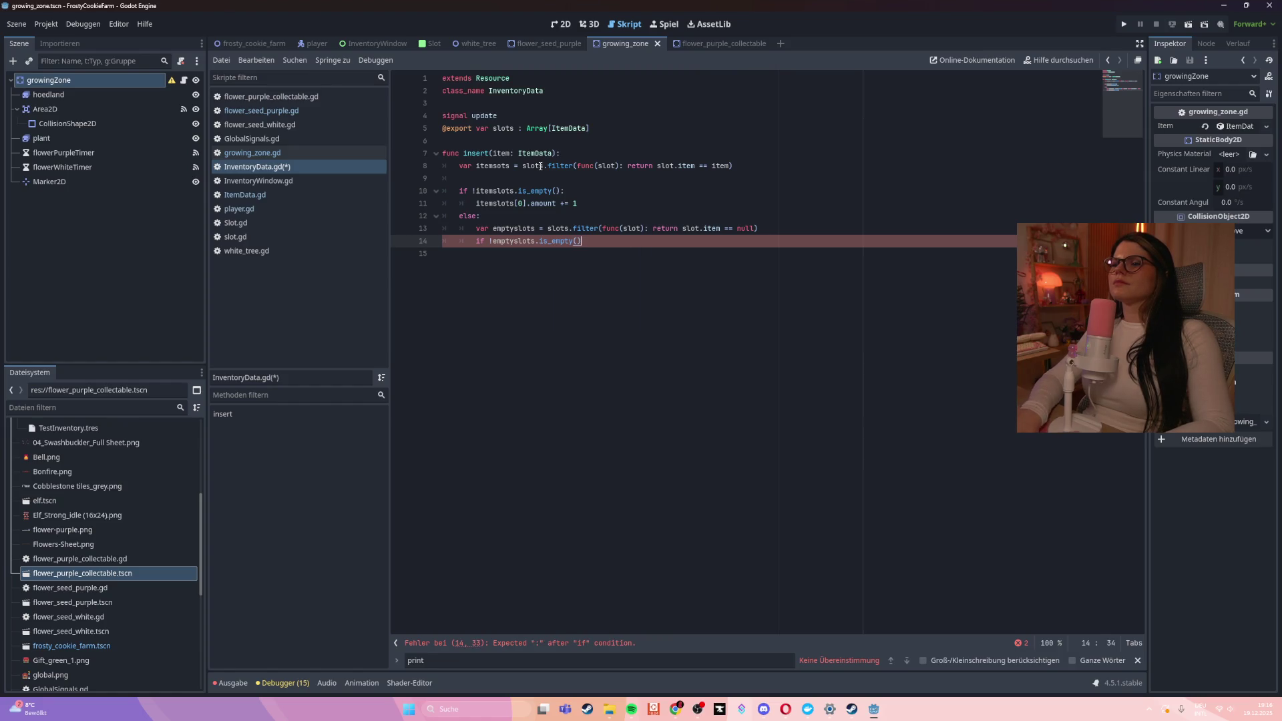
text(")
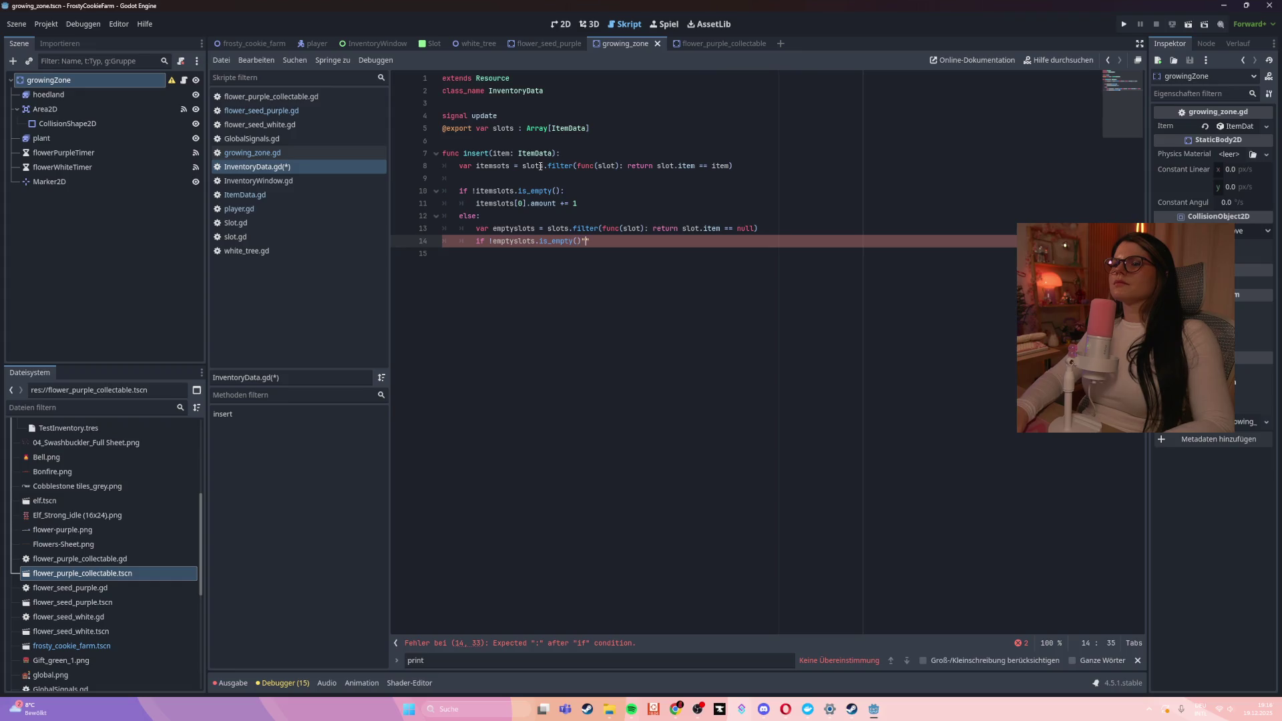
text(:)
key(Return)
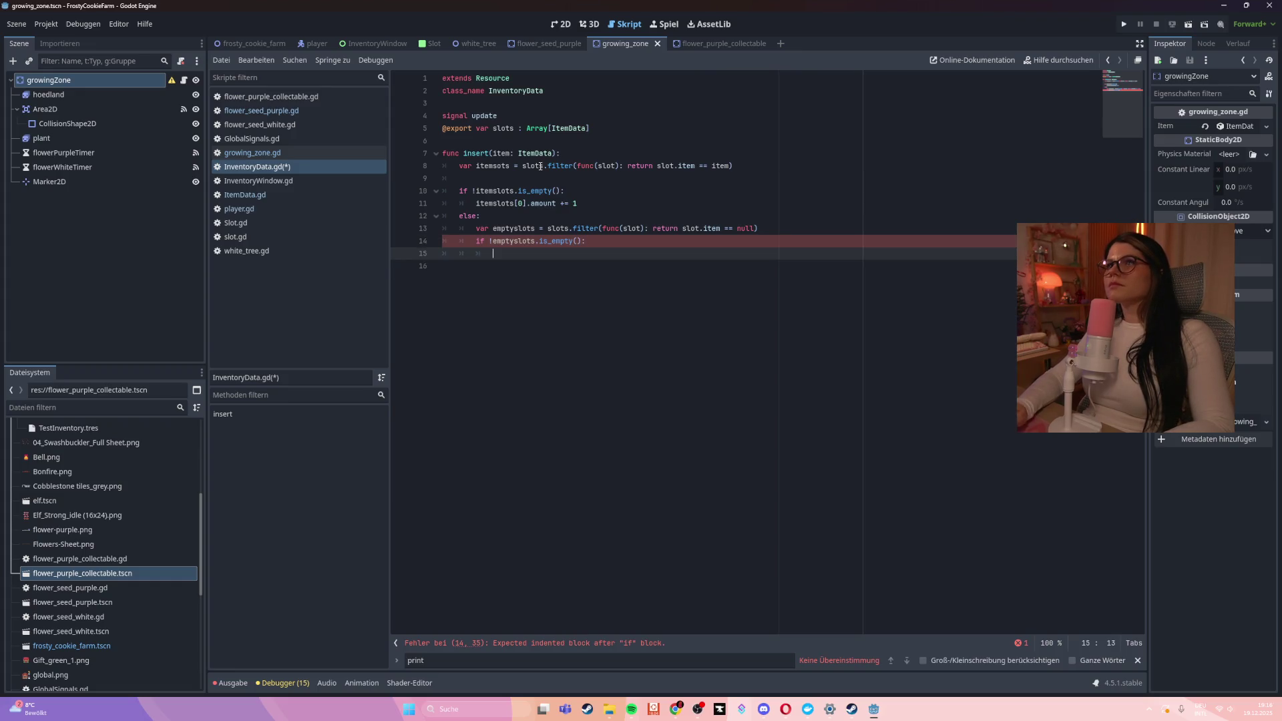
key(BackSpace)
text(m)
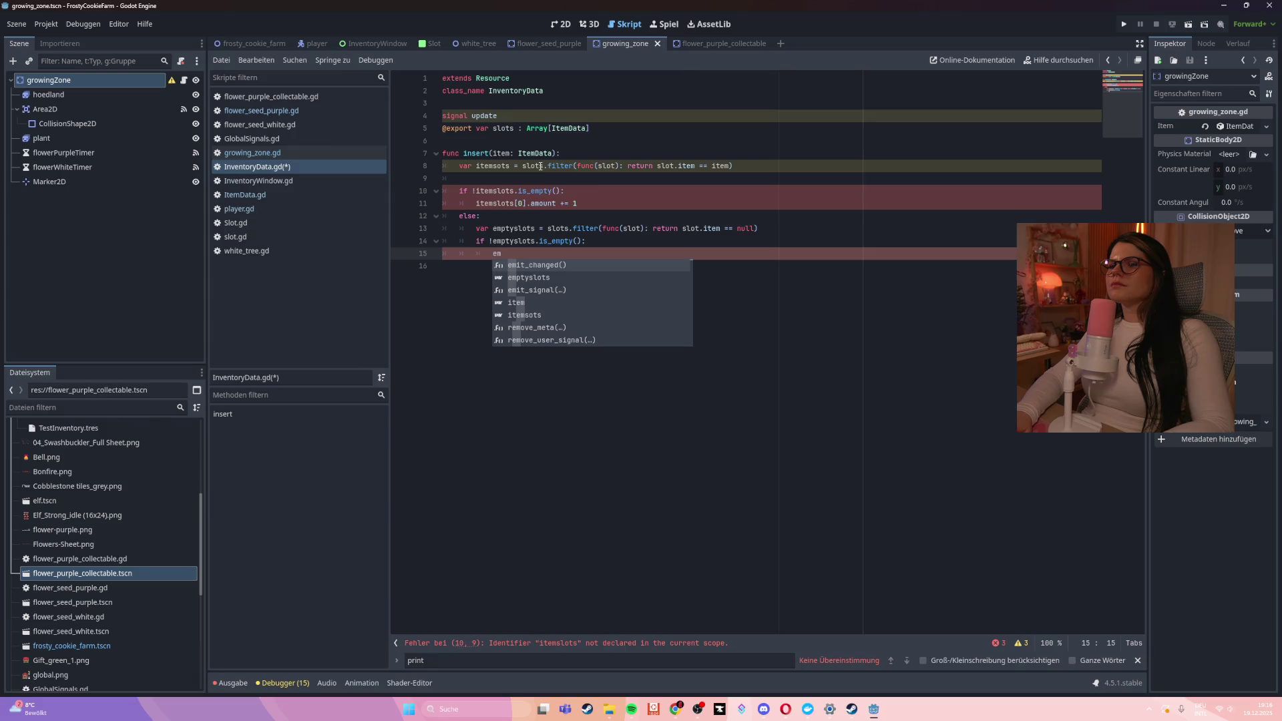
key(Down)
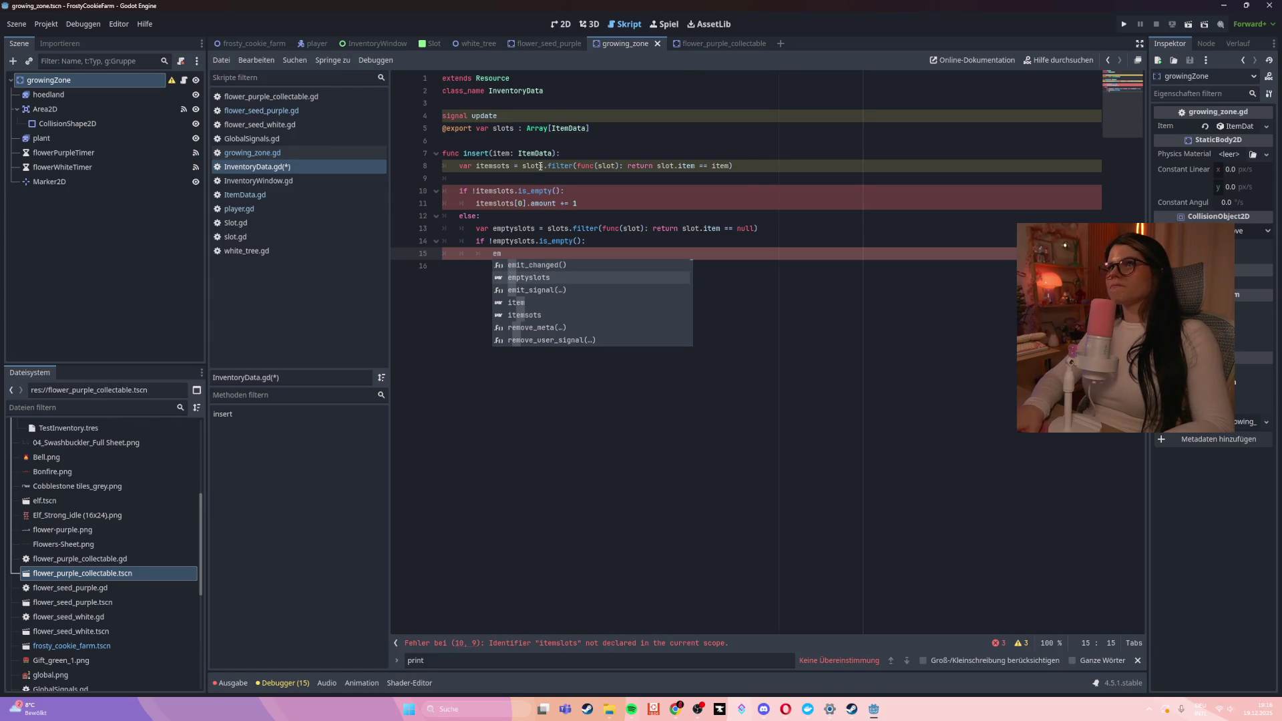
key(Return)
text([)
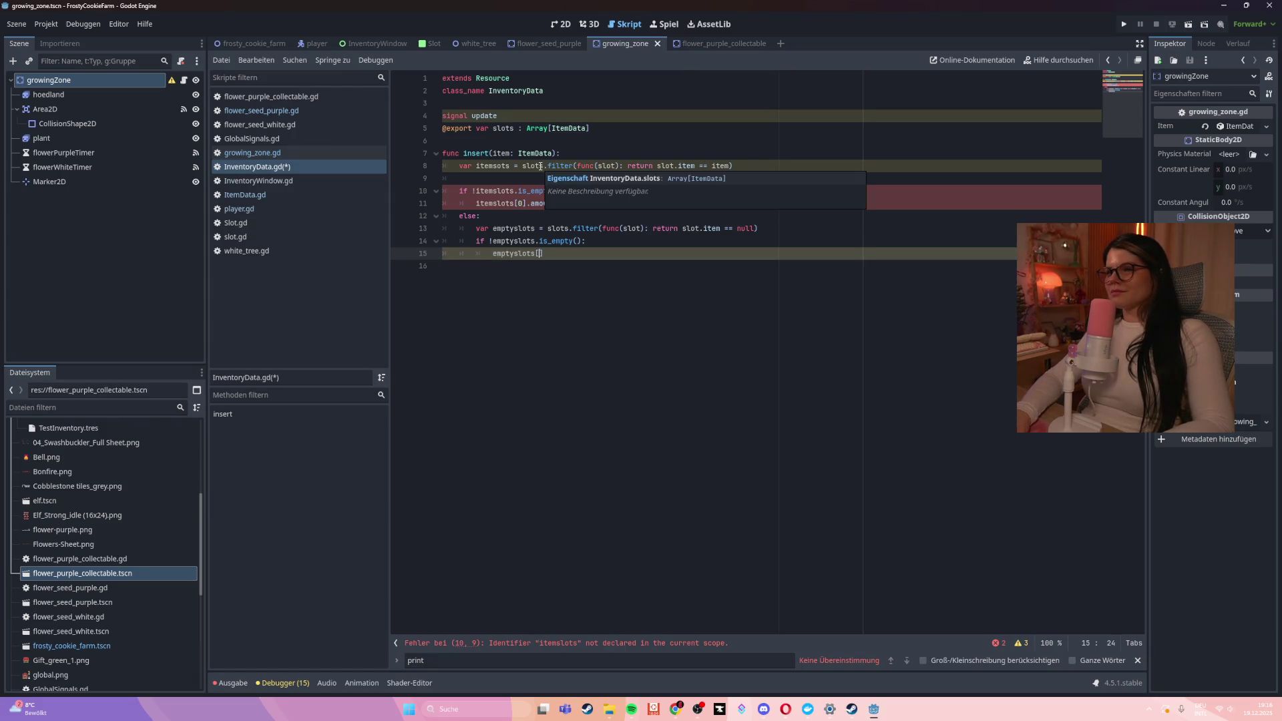
text(0)
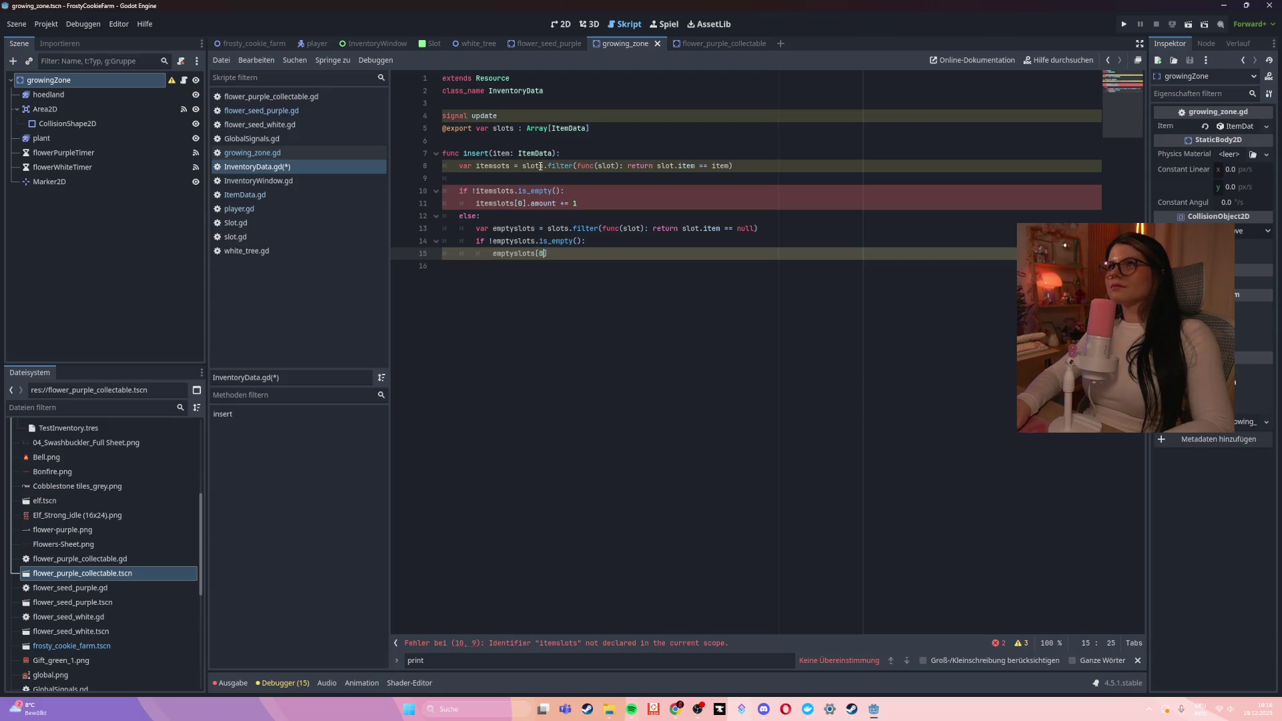
text(].item = item)
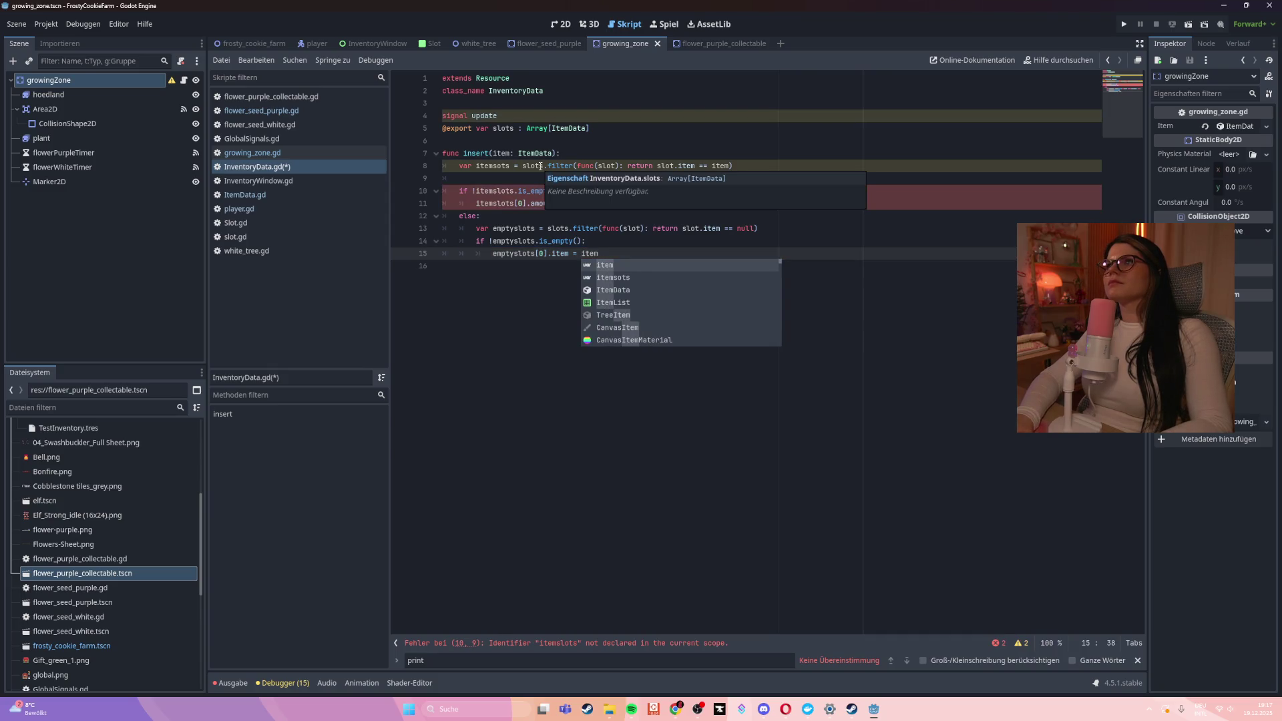
key(Escape)
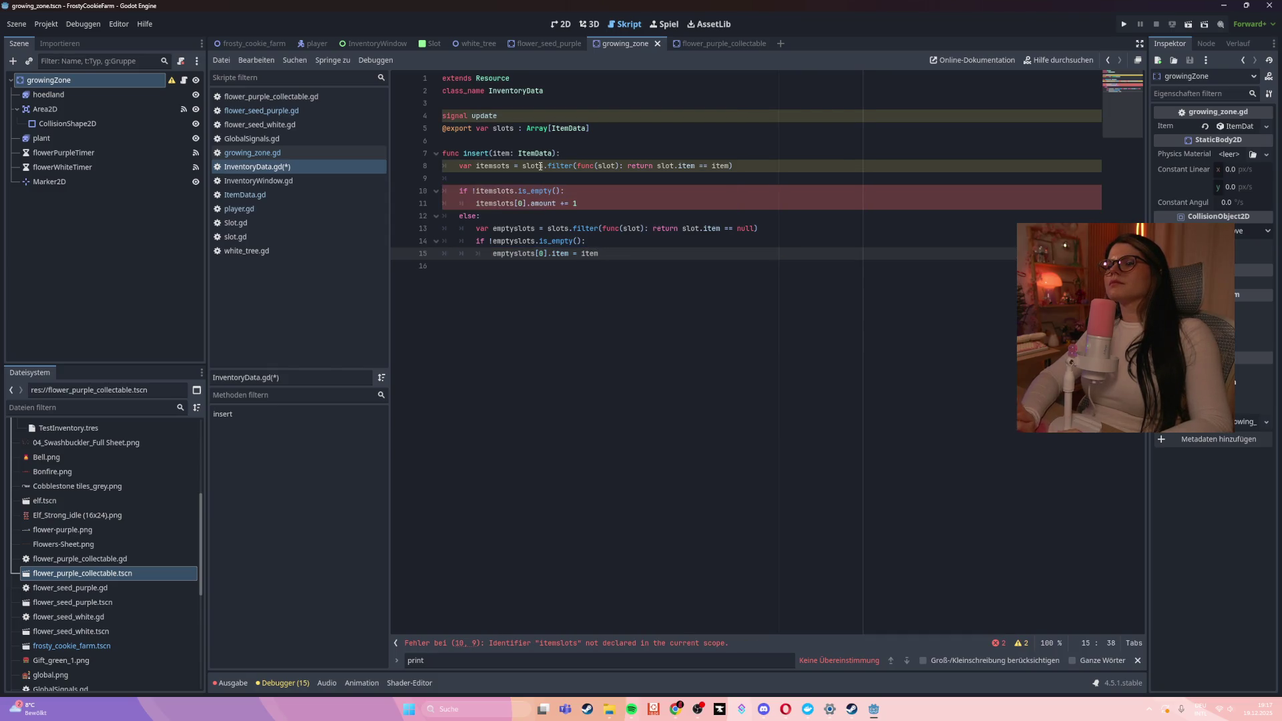
- Set emptyslots[0].amount to 1, end insert() with update.emit(), and save
key(Return)
text(pty)
key(Return)
text([0)
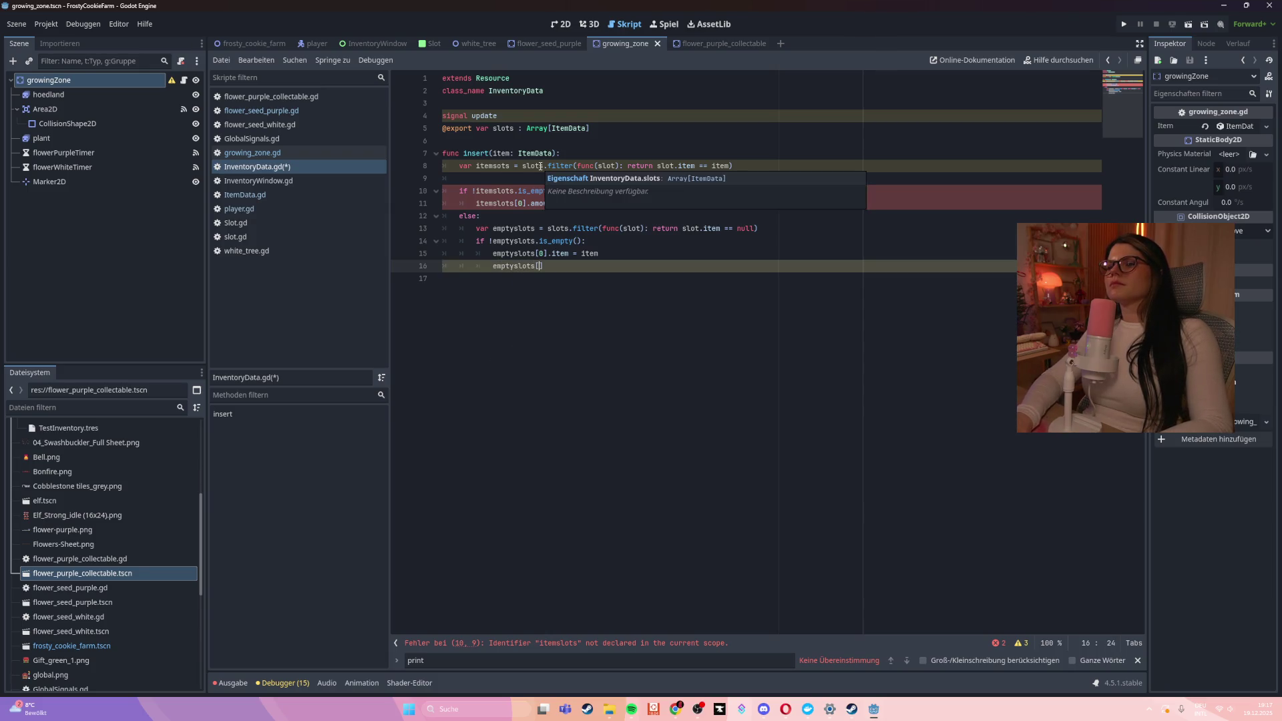
text(].a)
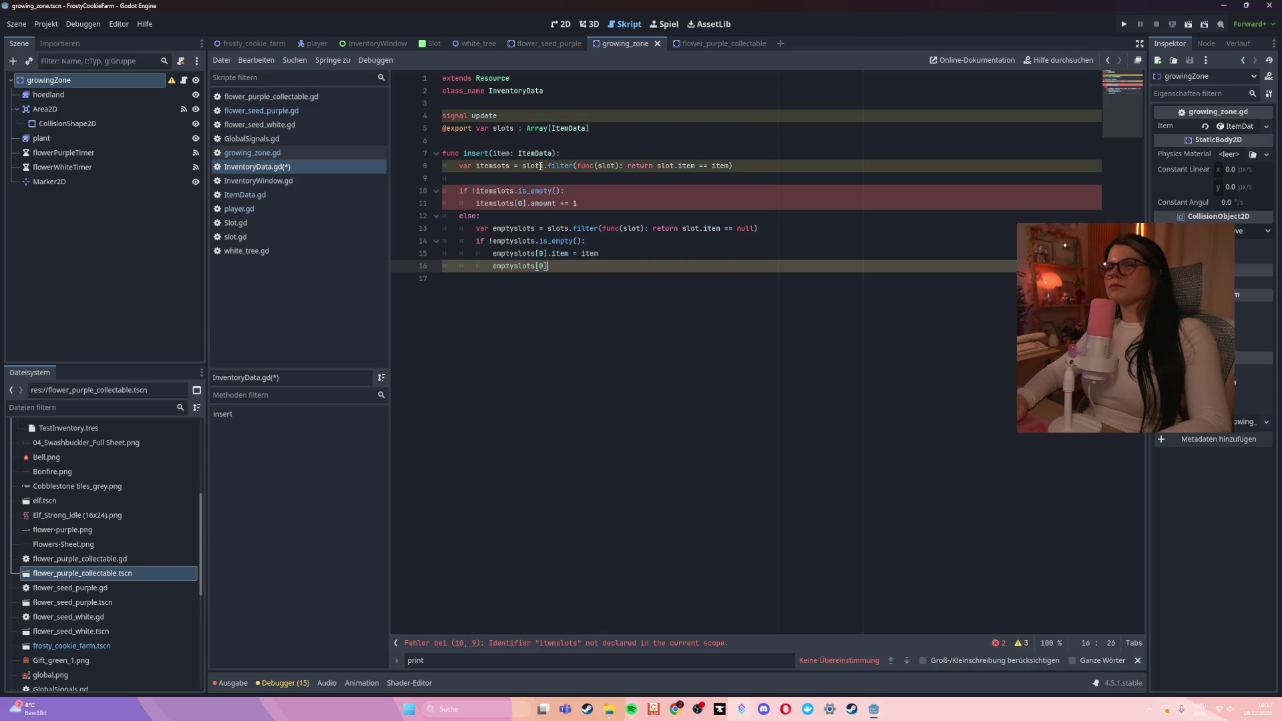
text(mount = 1)
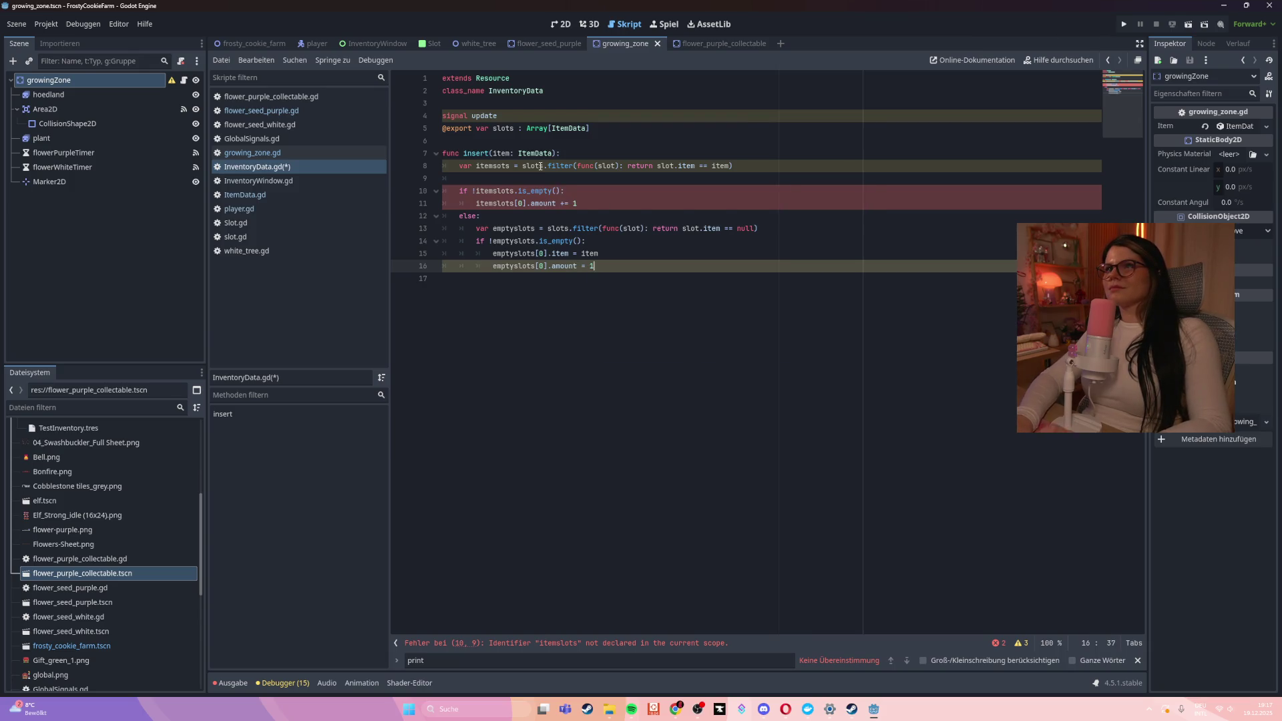
key(Return)
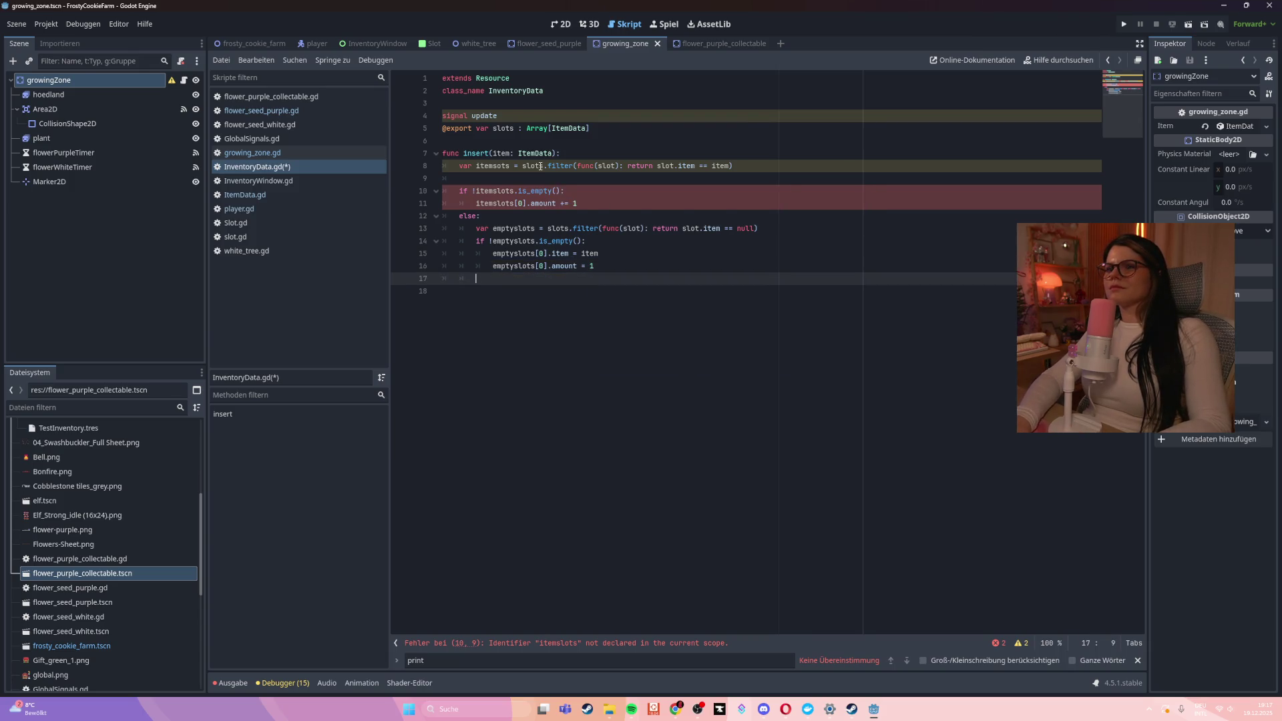
key(BackSpace)
key(BackSpace)
text(update.emot)
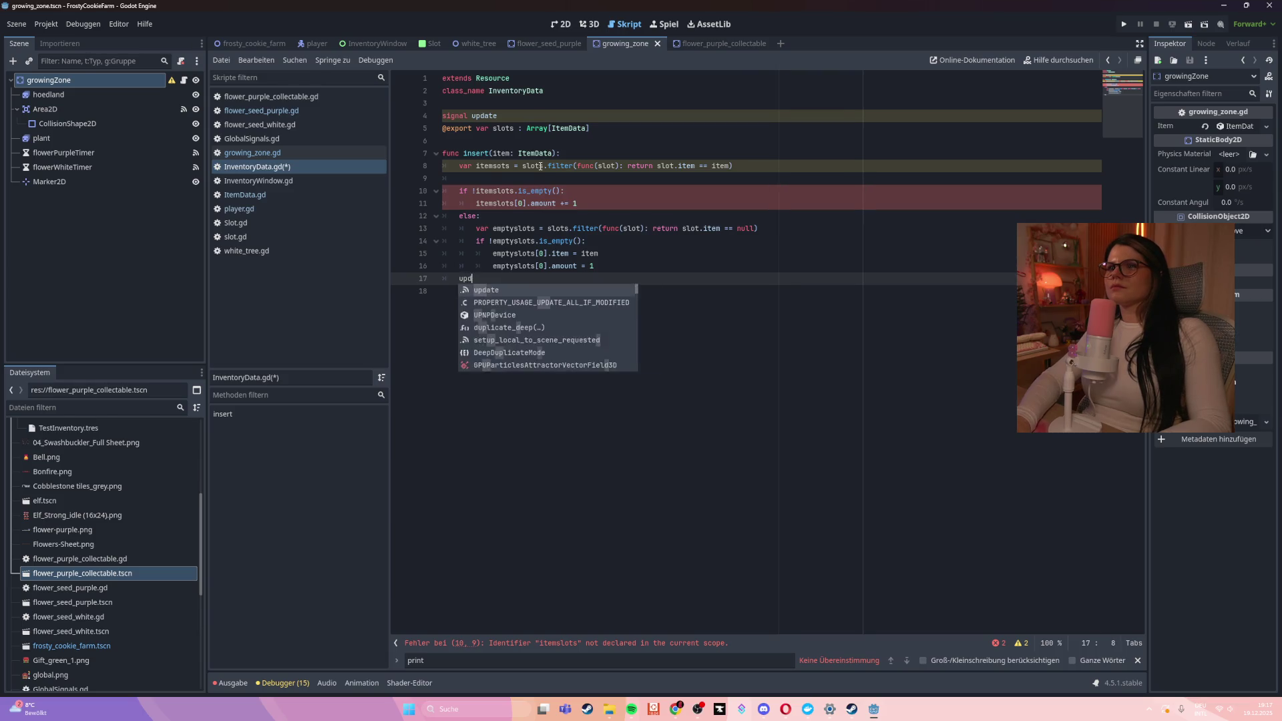
key(Escape)
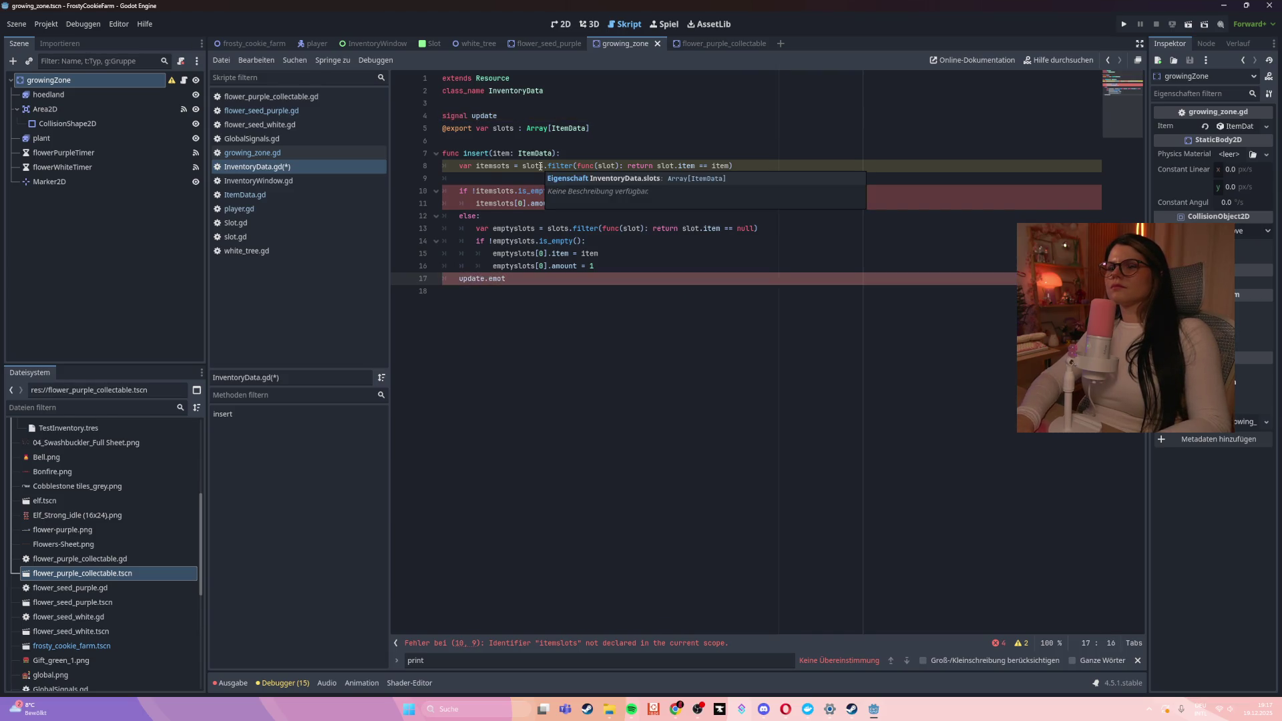
key(BackSpace)
key(BackSpace)
text(i)
key(Return)
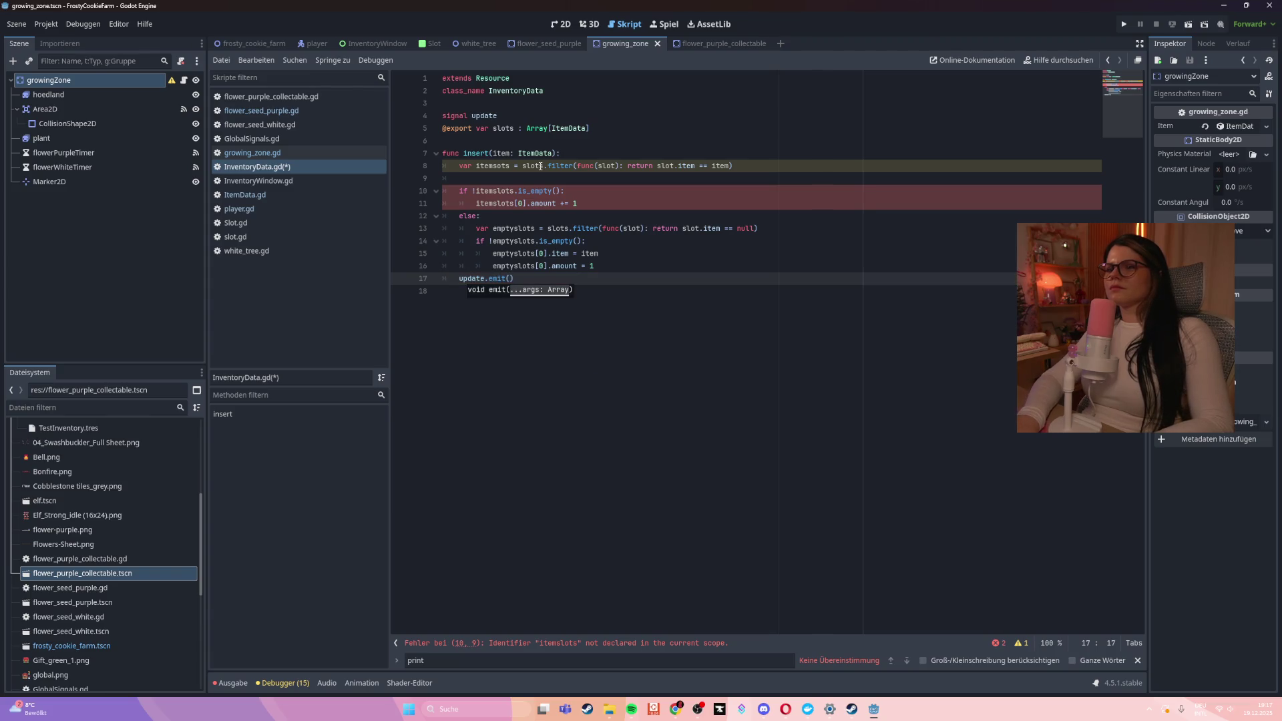
key(ctrl+s)
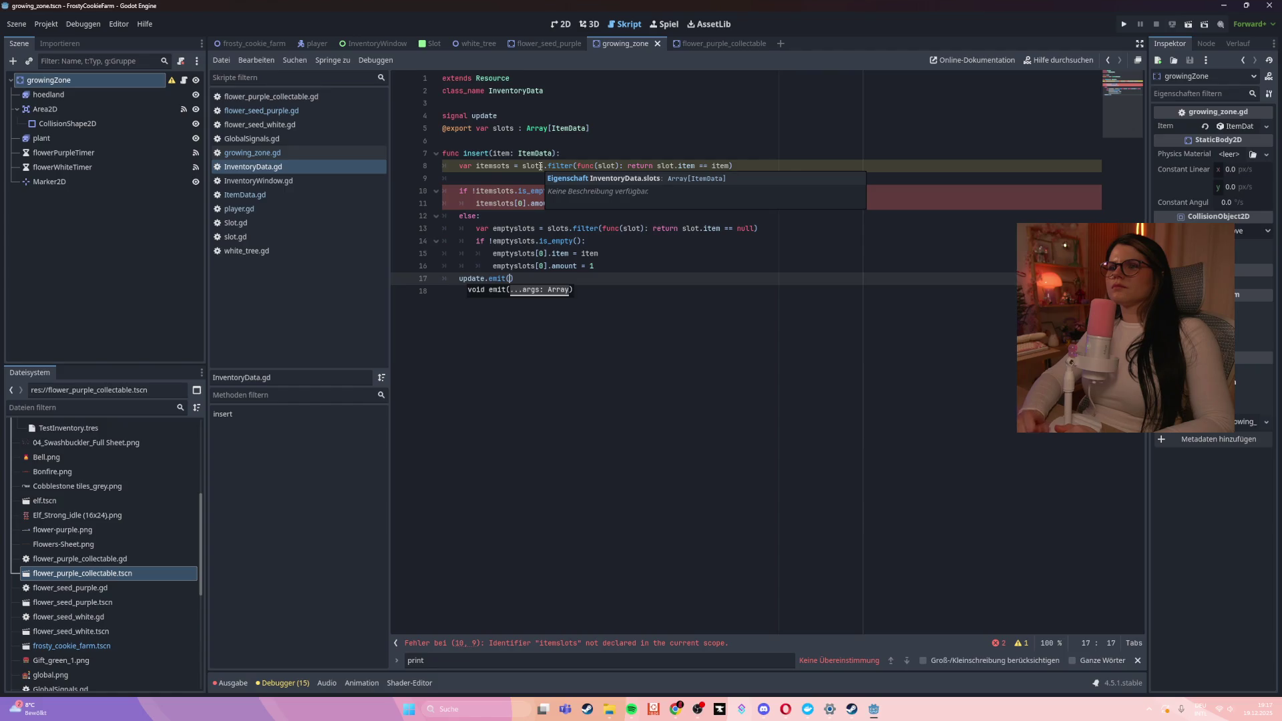
- Correct the misspelled itemsots on line 8 to itemslots and save InventoryData.gd
double_click(495, 191)
key(ctrl+c)
double_click(493, 165)
key(ctrl+v)
key(ctrl+s)
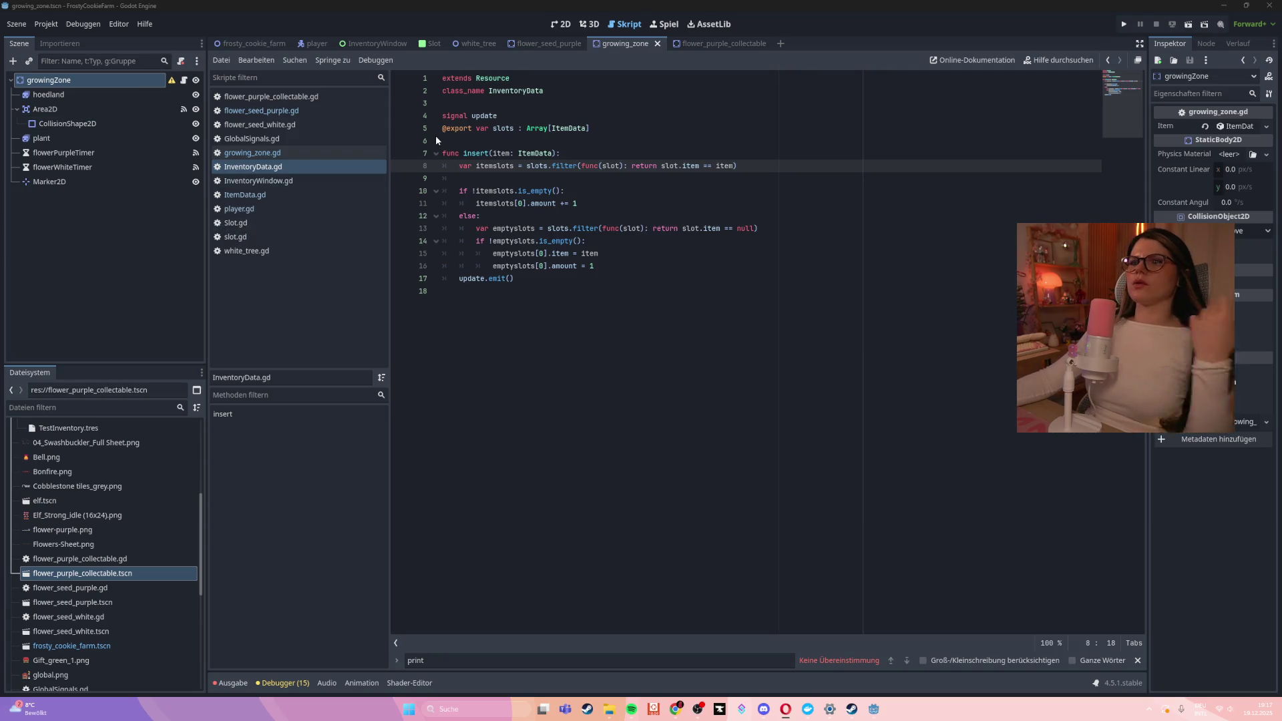
click(376, 44)
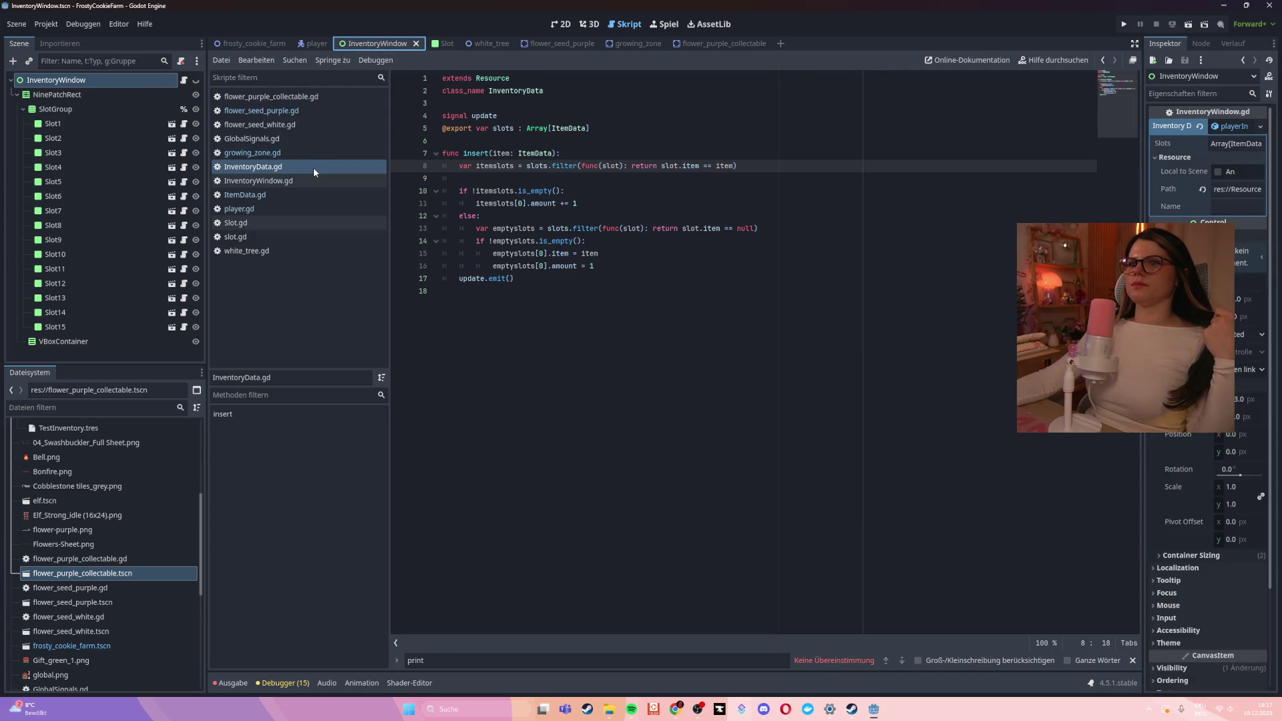
- Open InventoryWindow.gd and select item_data in the update_inventory_data loop on line 39
click(278, 183)
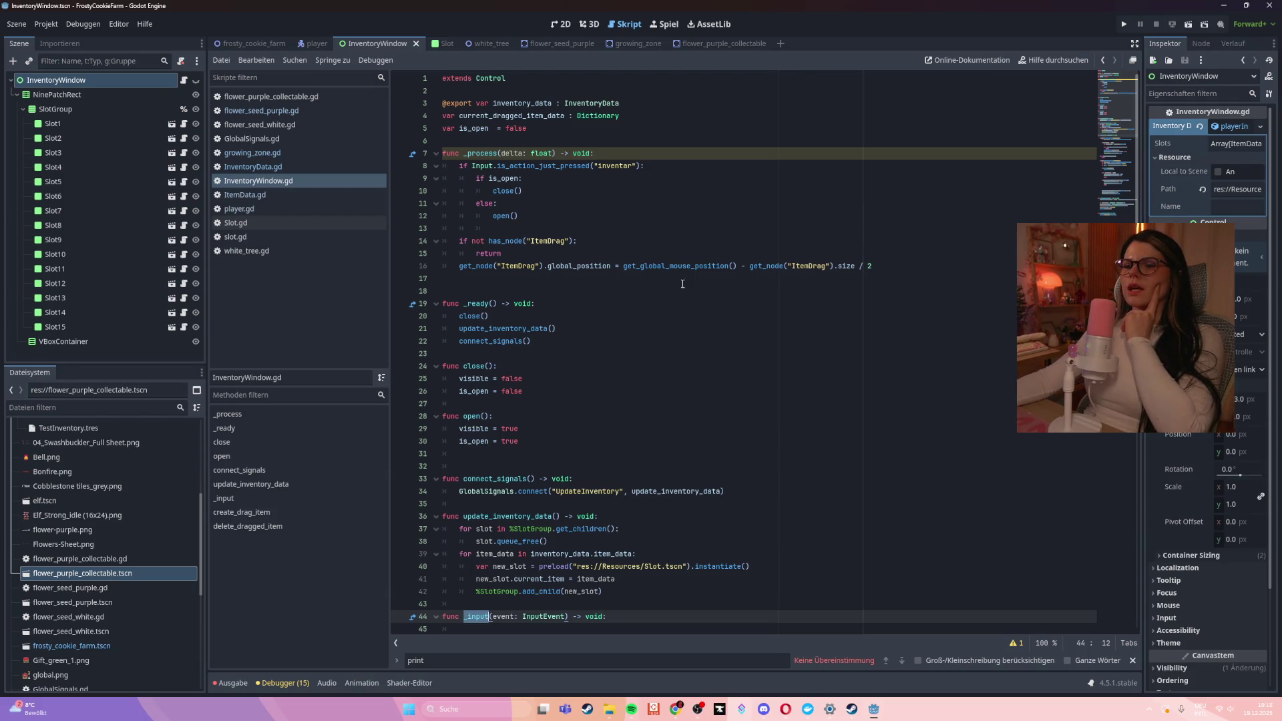
scroll(681, 258, down, 6)
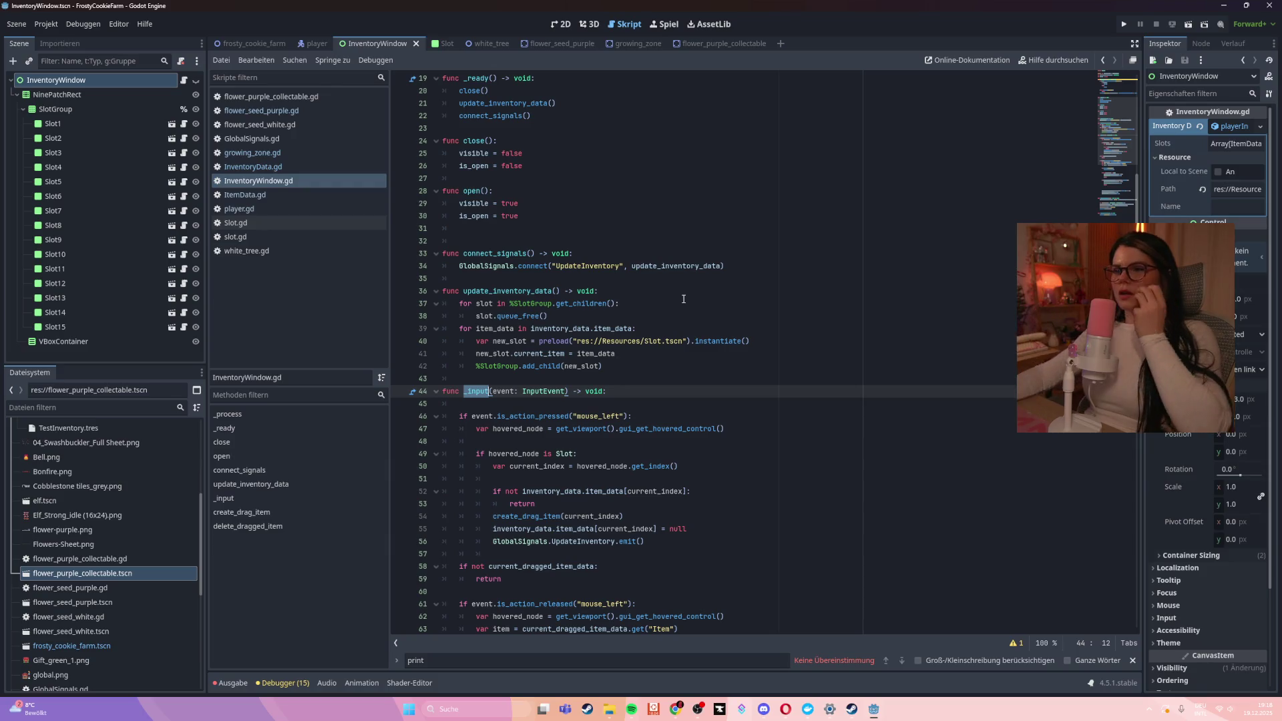
double_click(621, 329)
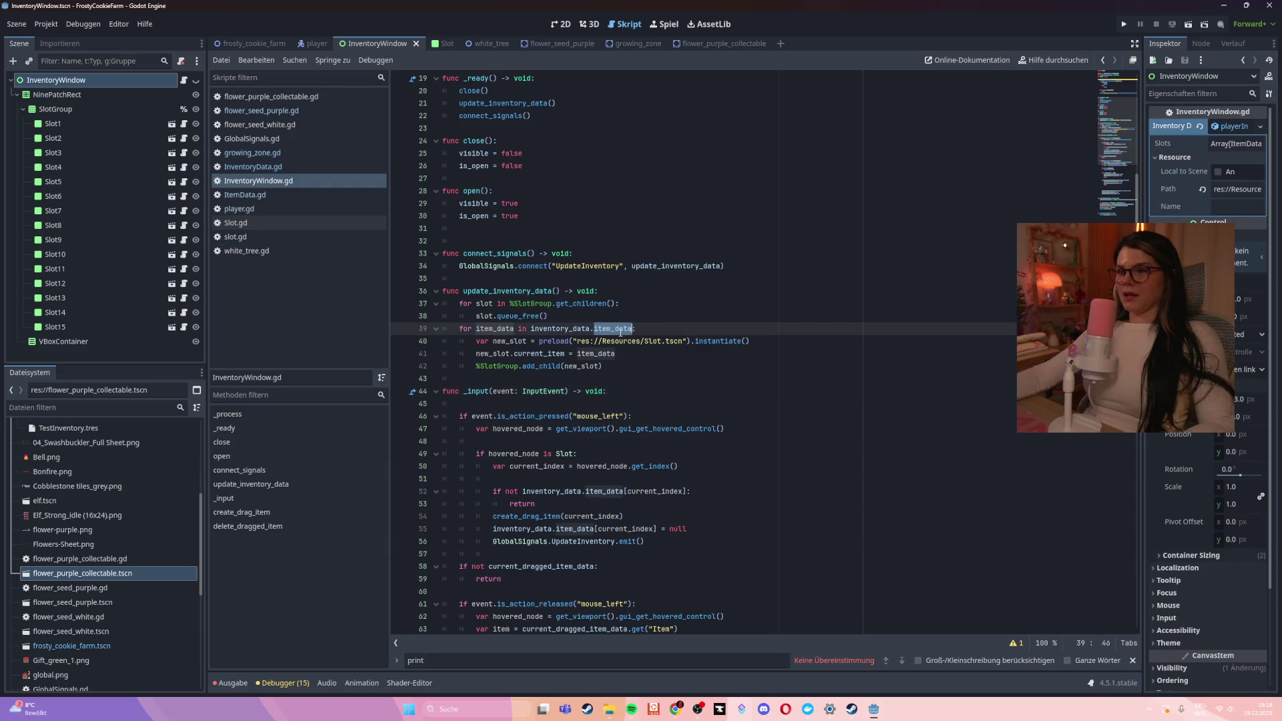
- Replace item_data with slots on line 39 and save InventoryWindow.gd
text(s)
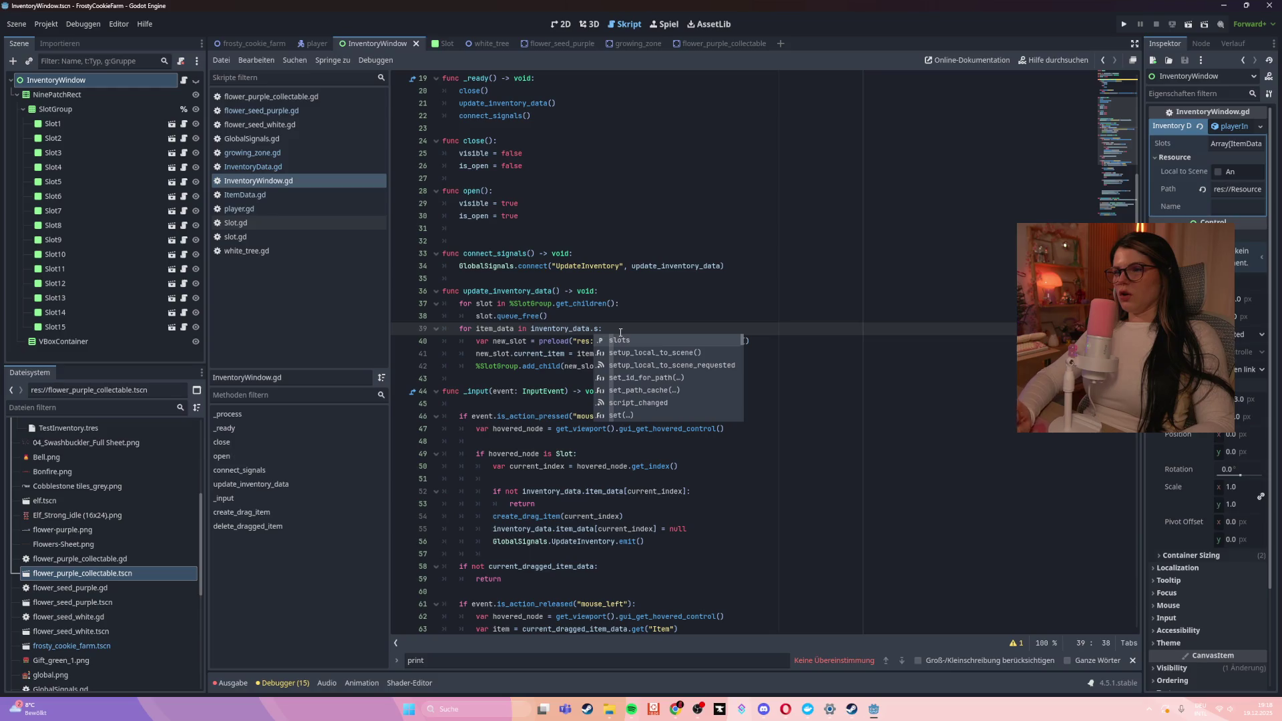
text(lot)
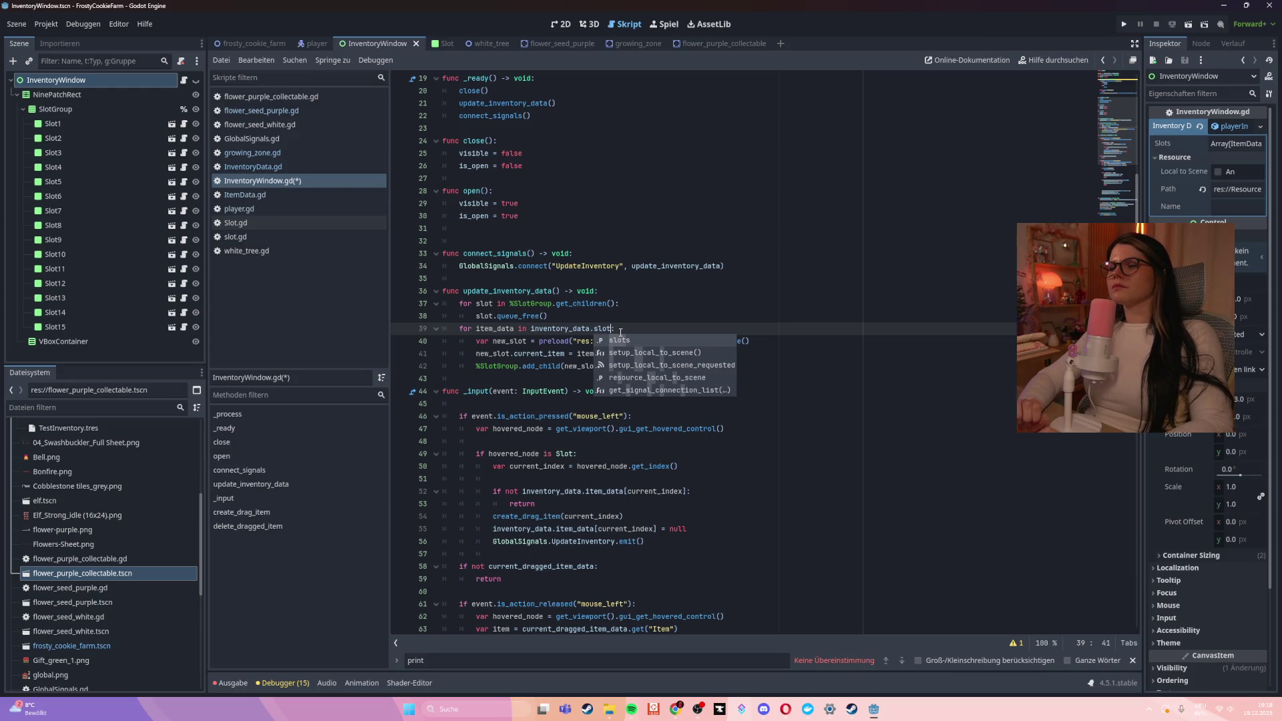
key(Return)
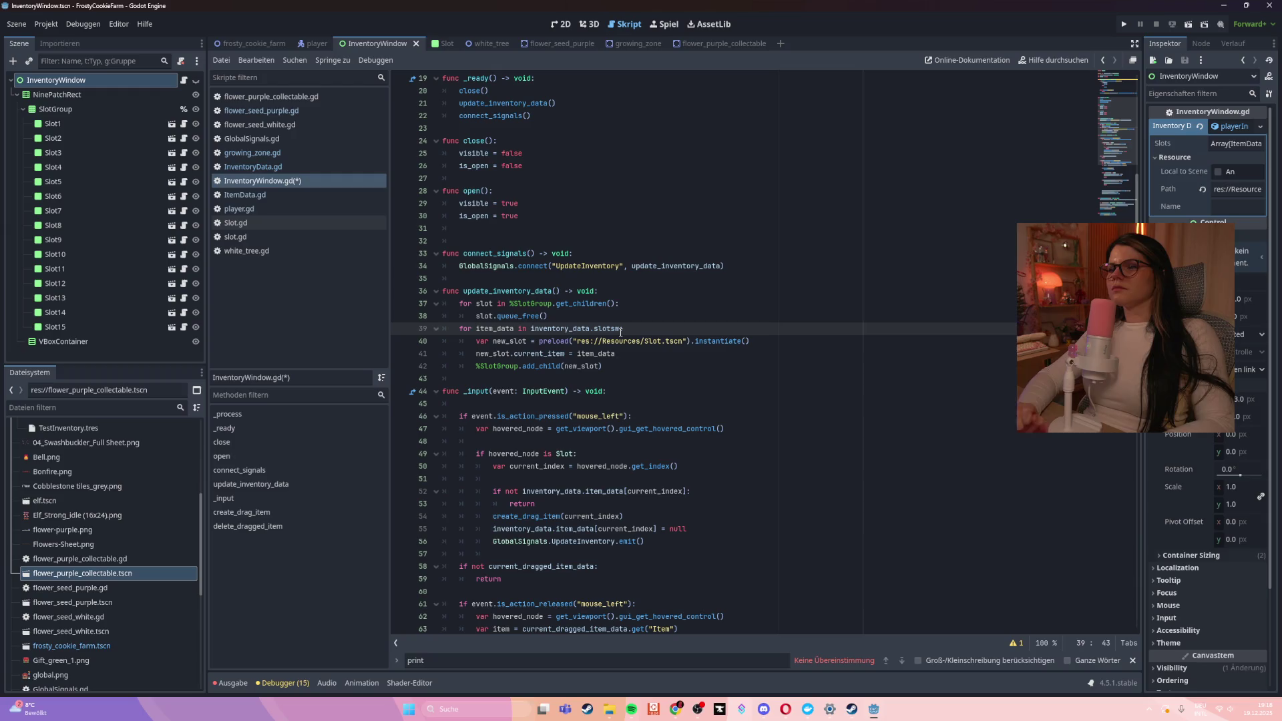
key(ctrl+s)
click(616, 318)
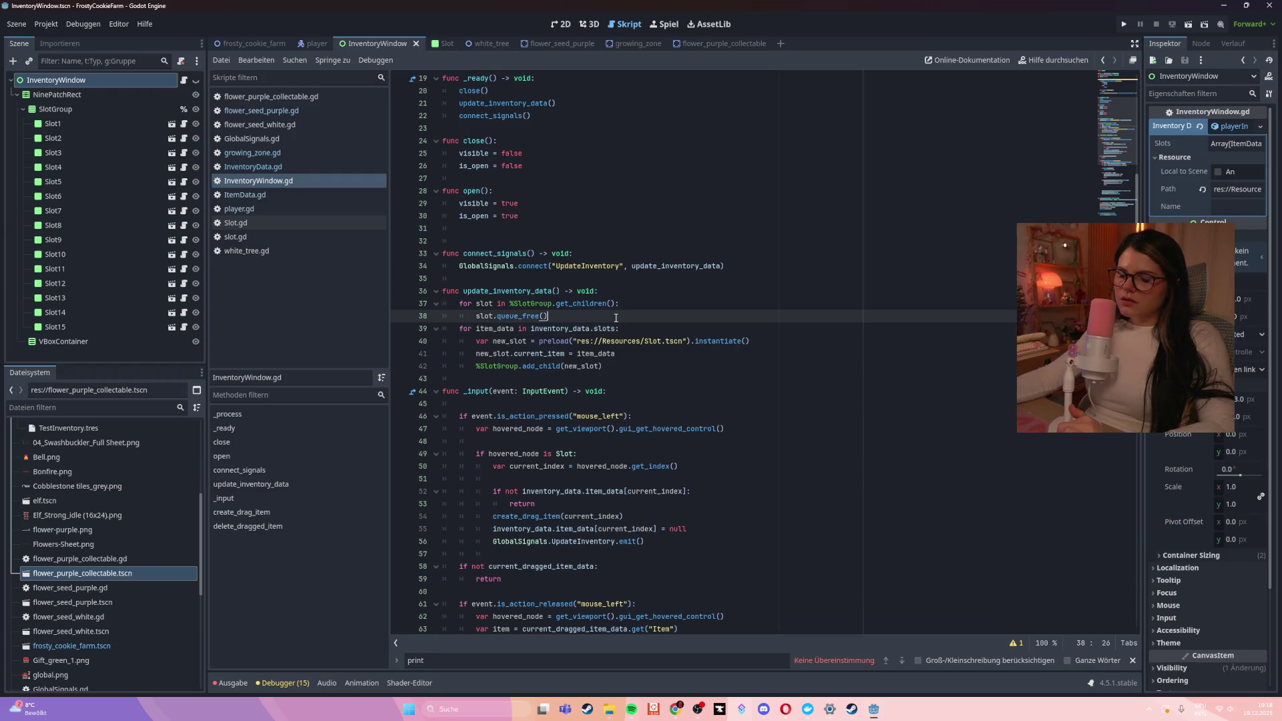
- Check the slots variable in InventoryData.gd, then return to line 52 of InventoryWindow.gd
click(274, 167)
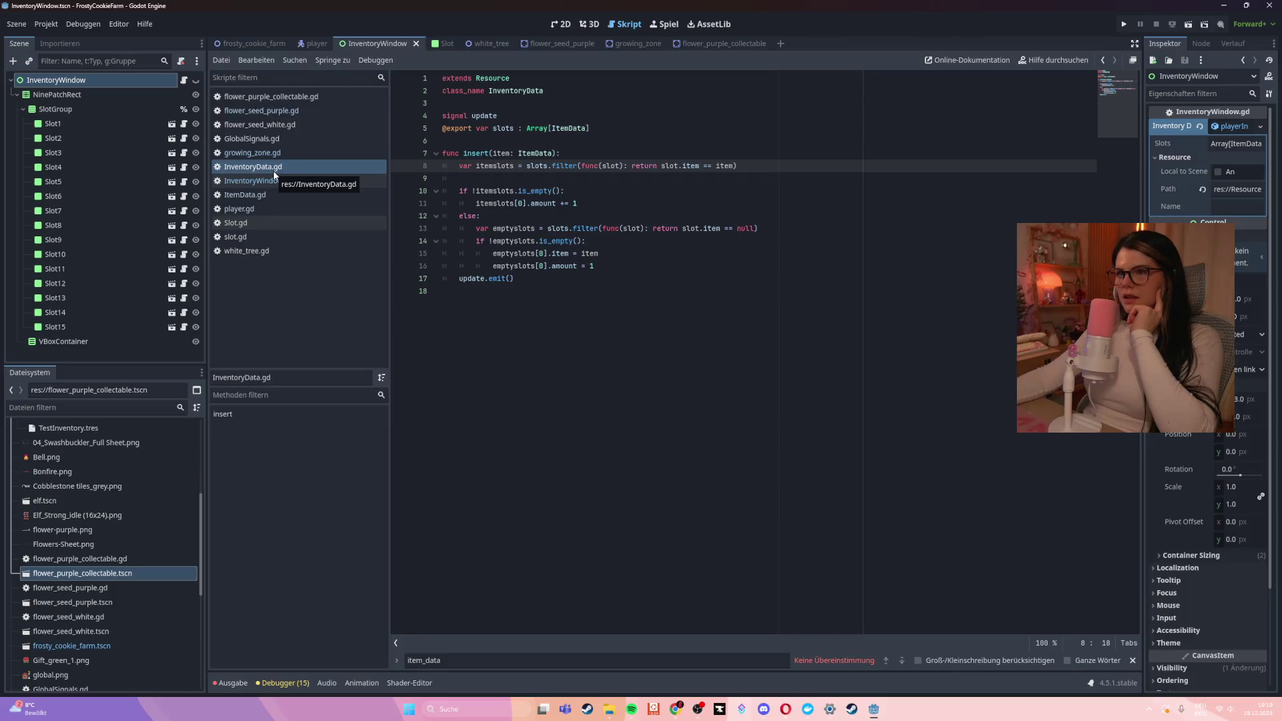
double_click(503, 128)
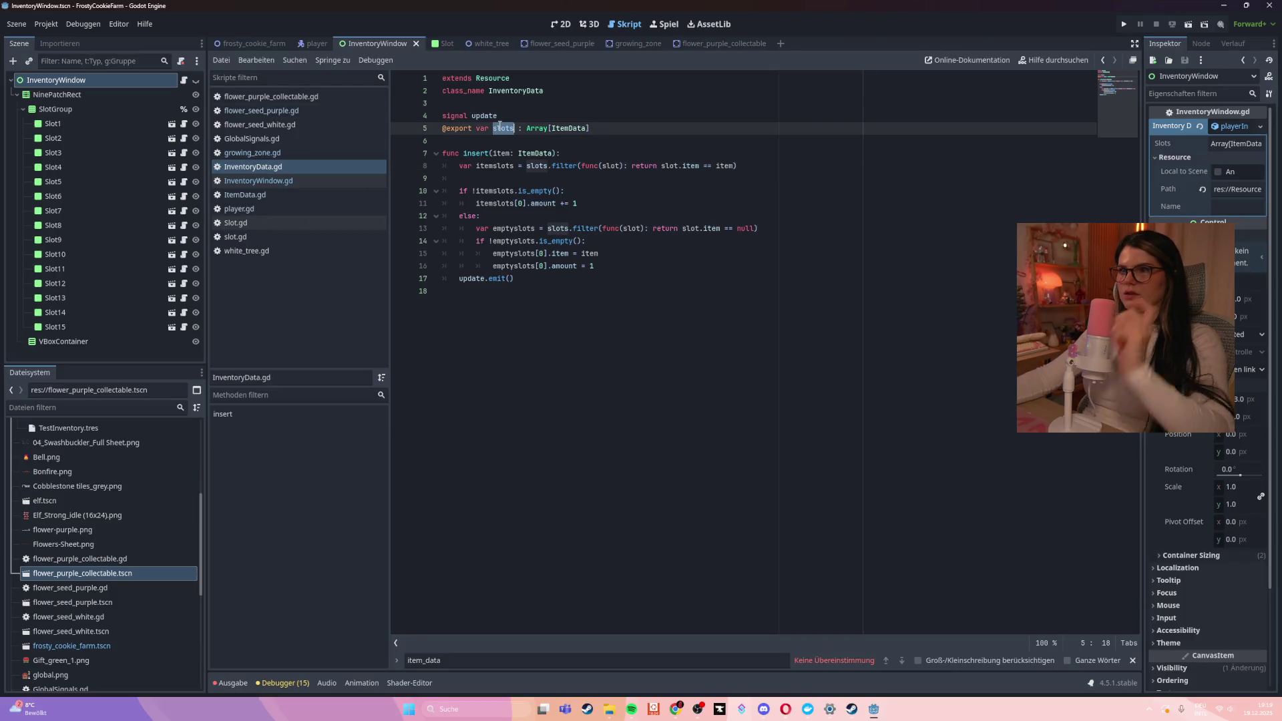
click(274, 181)
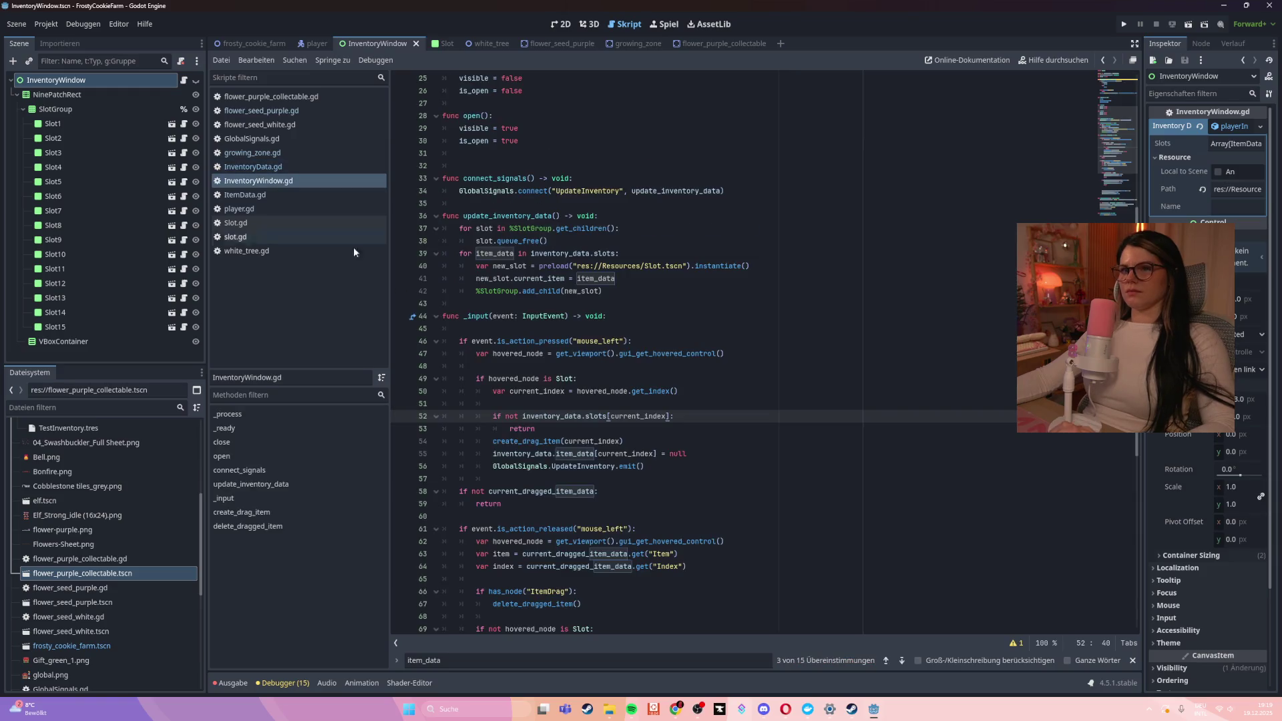
click(646, 340)
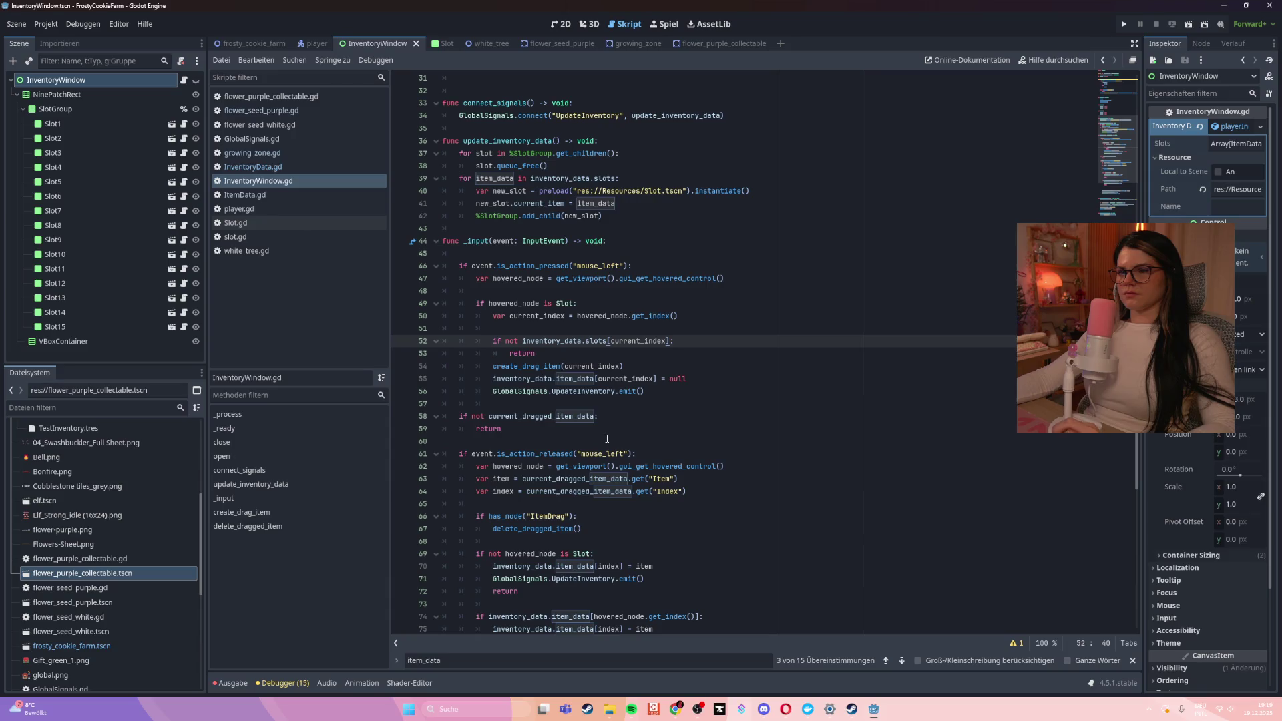
- Change item_data to slots on lines 70, 74 and 75, then save the script
scroll(607, 437, down, 2)
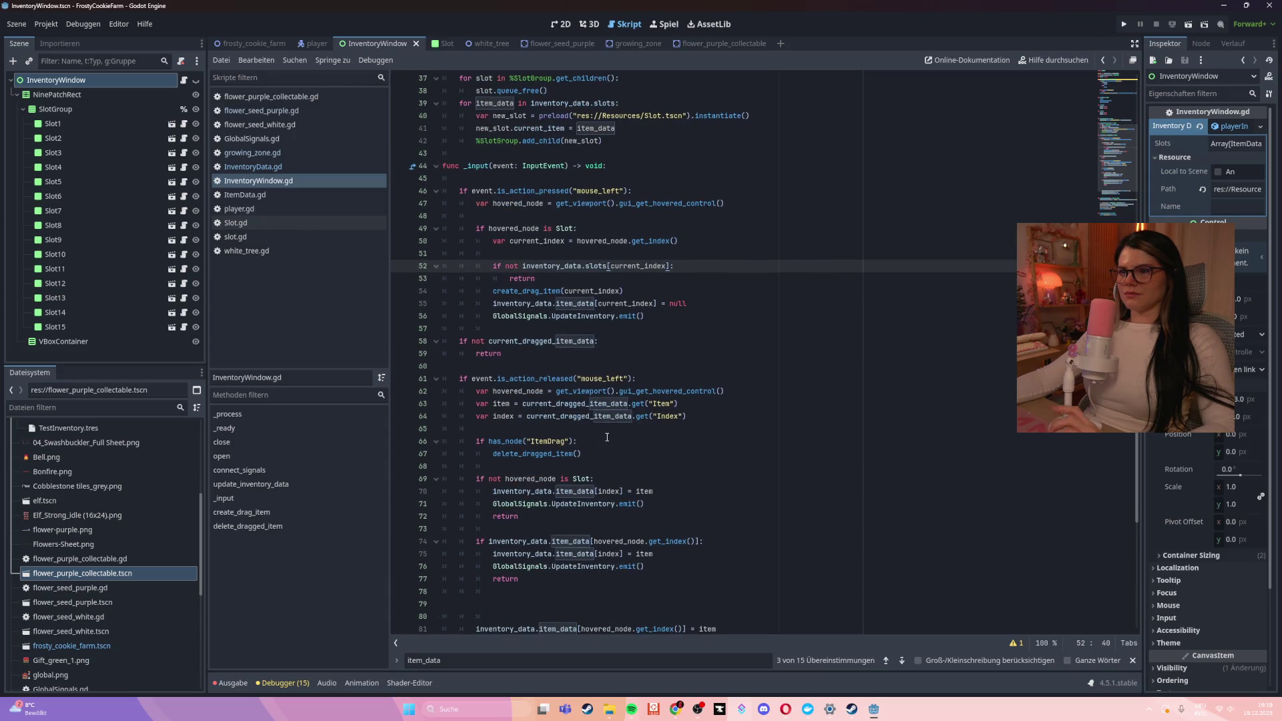
scroll(732, 439, down, 1)
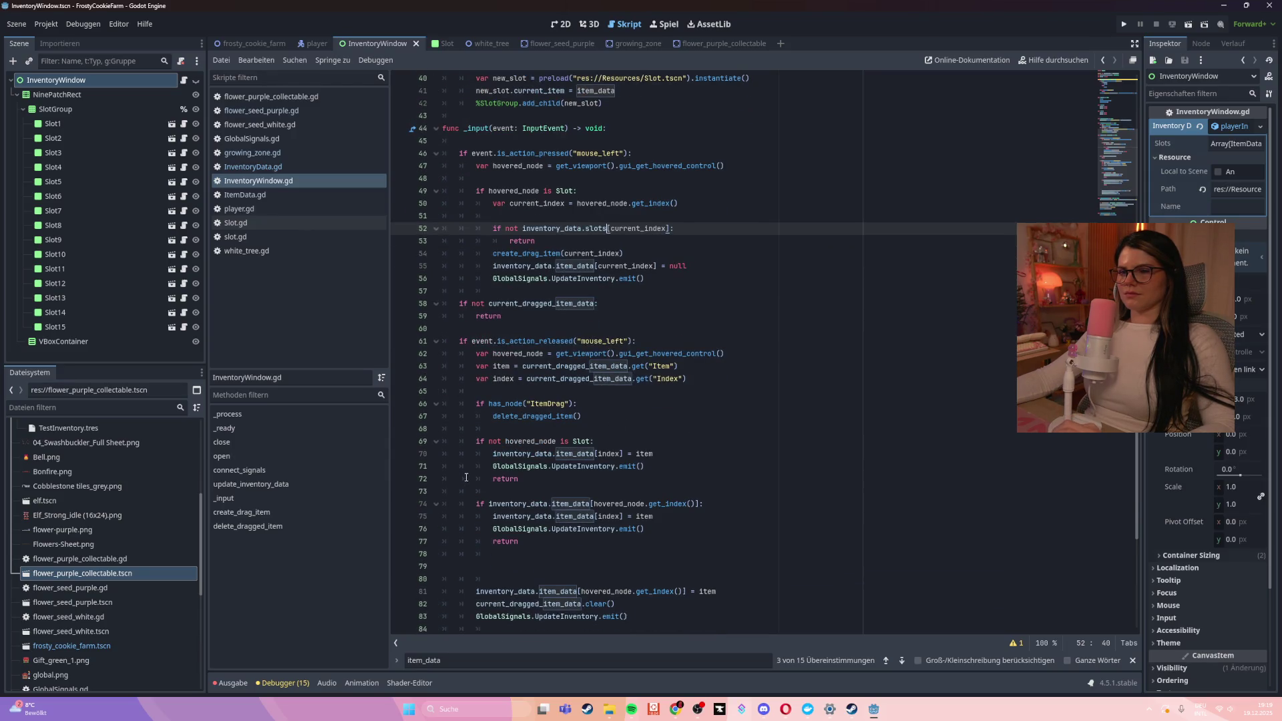
double_click(574, 454)
text(slots)
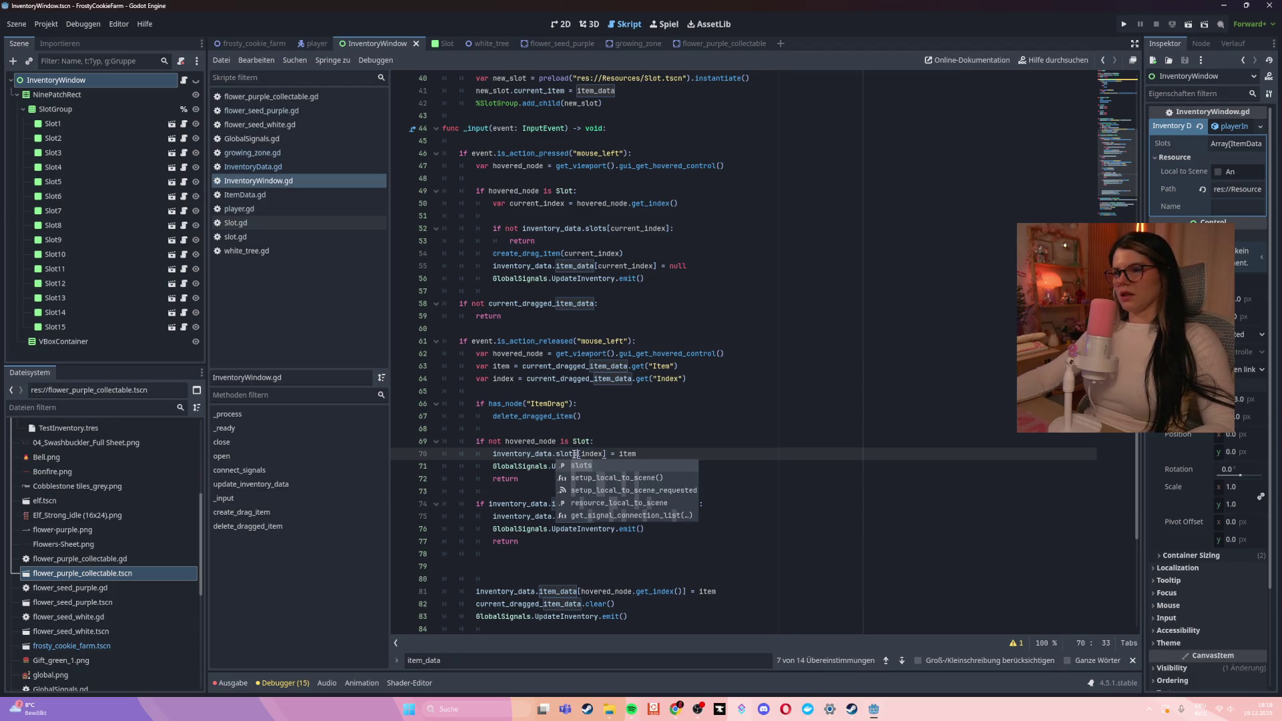
key(Return)
double_click(570, 504)
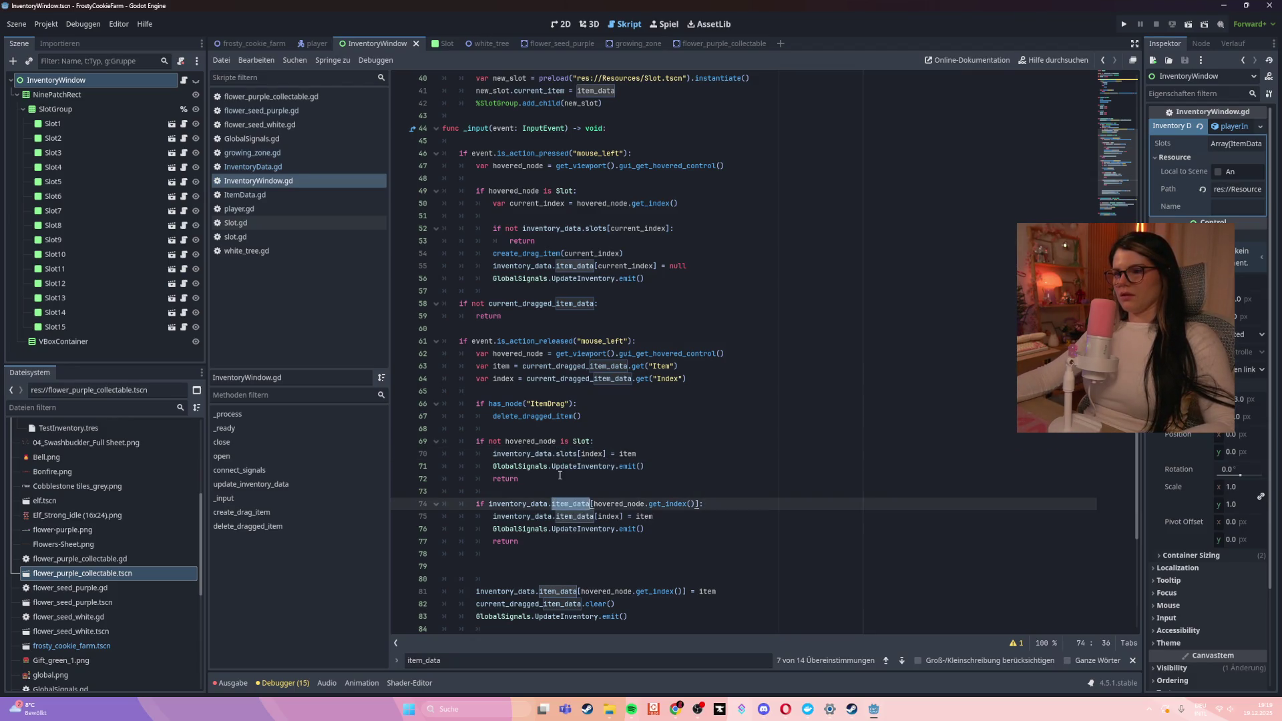
text(slots)
click(573, 516)
double_click(573, 516)
text(slots)
key(ctrl+s)
- Change item_data to slots on lines 81, 87 and 90 in create_drag_item
scroll(561, 494, down, 3)
click(557, 478)
double_click(557, 479)
text(slots)
scroll(565, 495, down, 2)
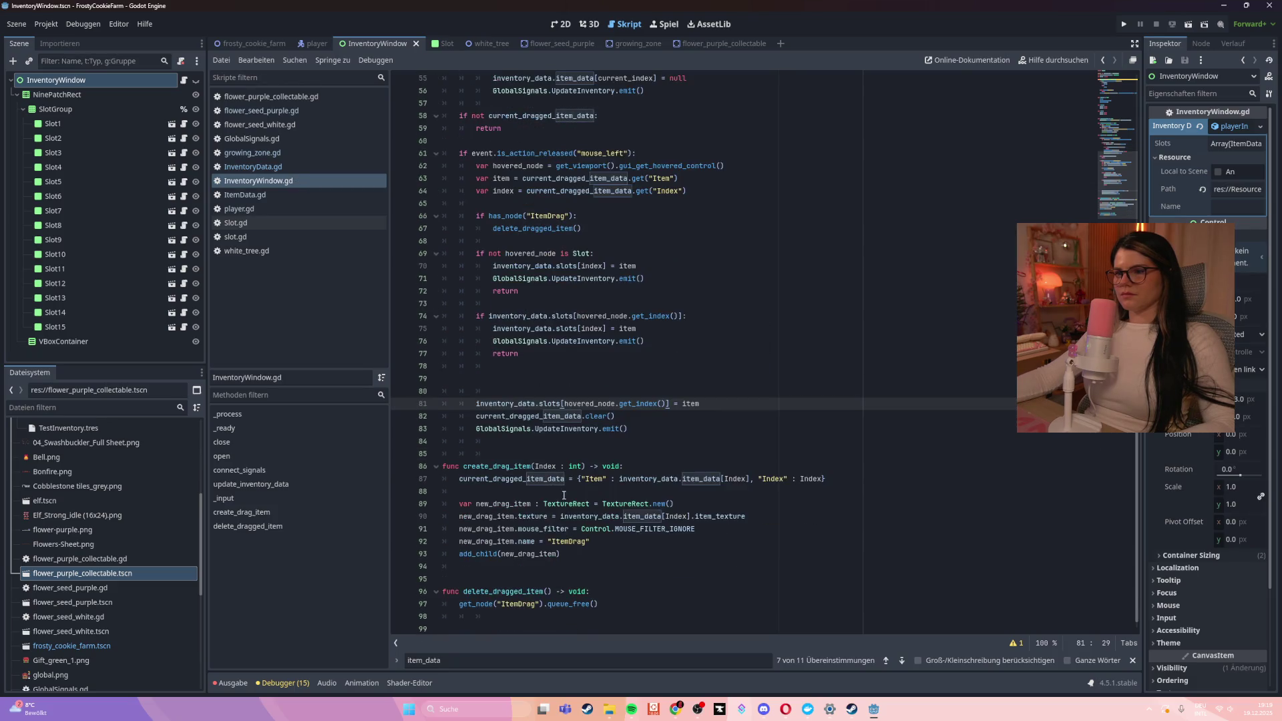
double_click(709, 481)
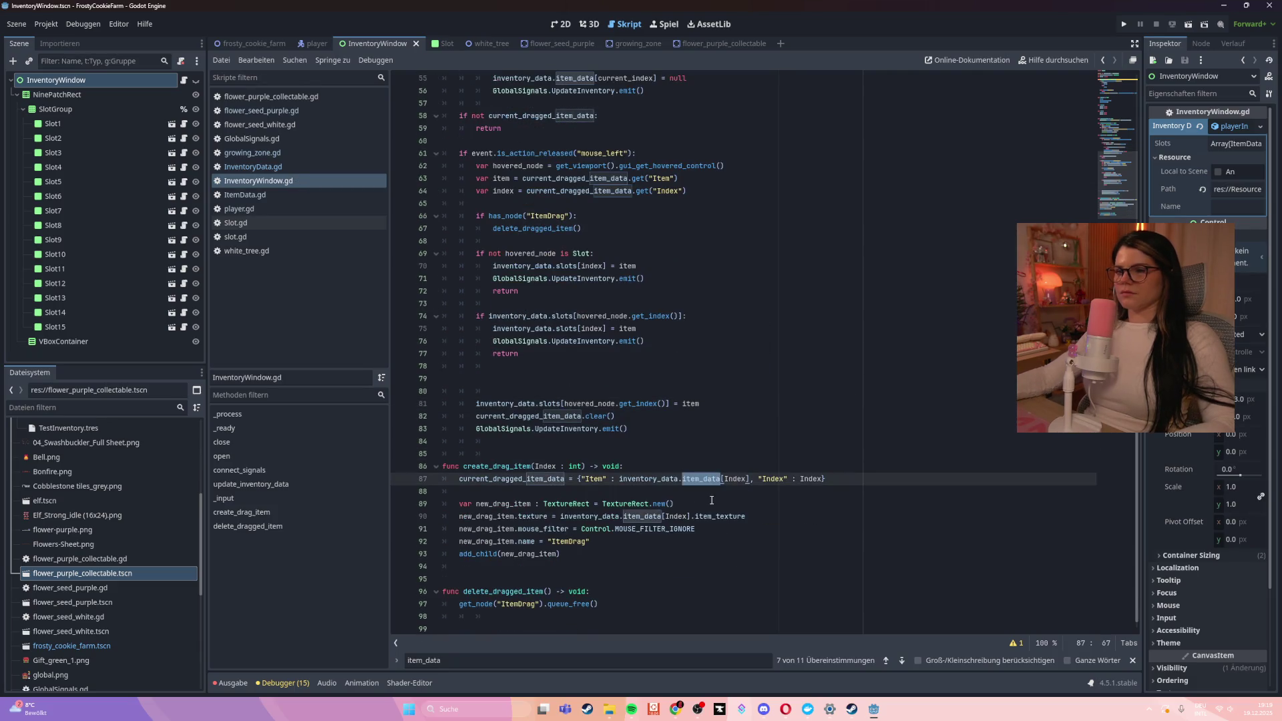
text(slots)
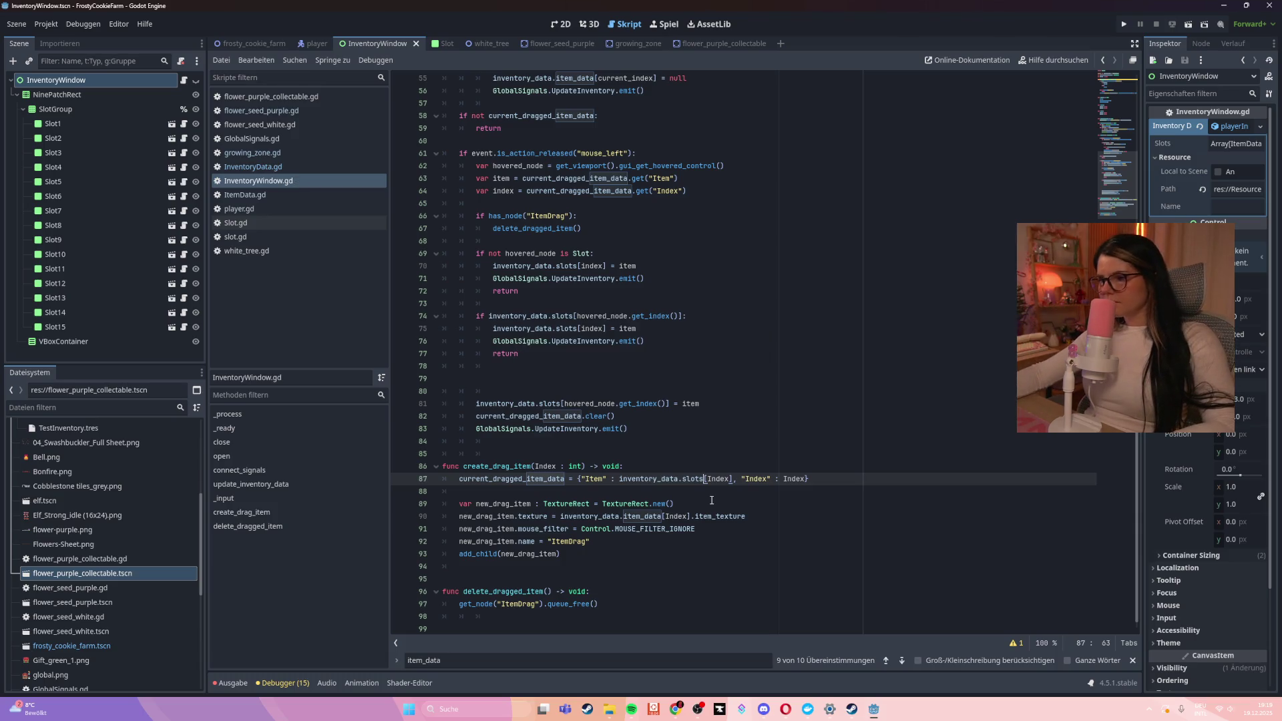
double_click(659, 517)
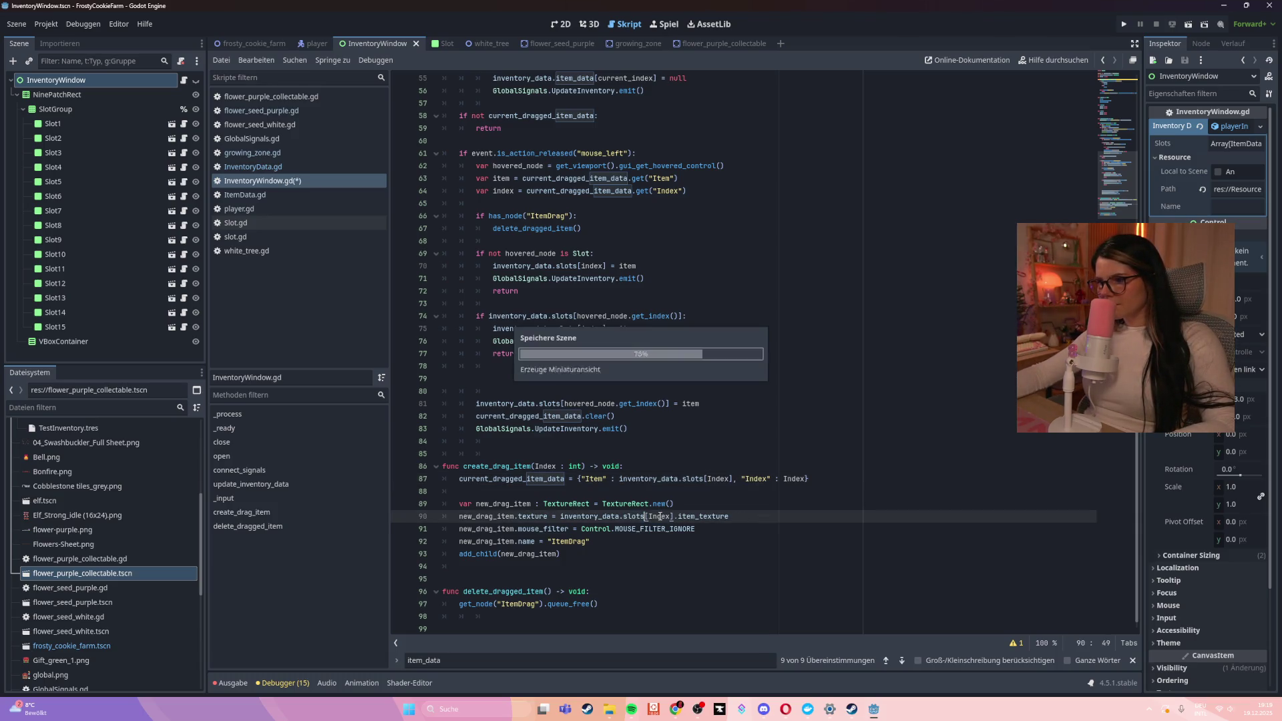
text(slots)
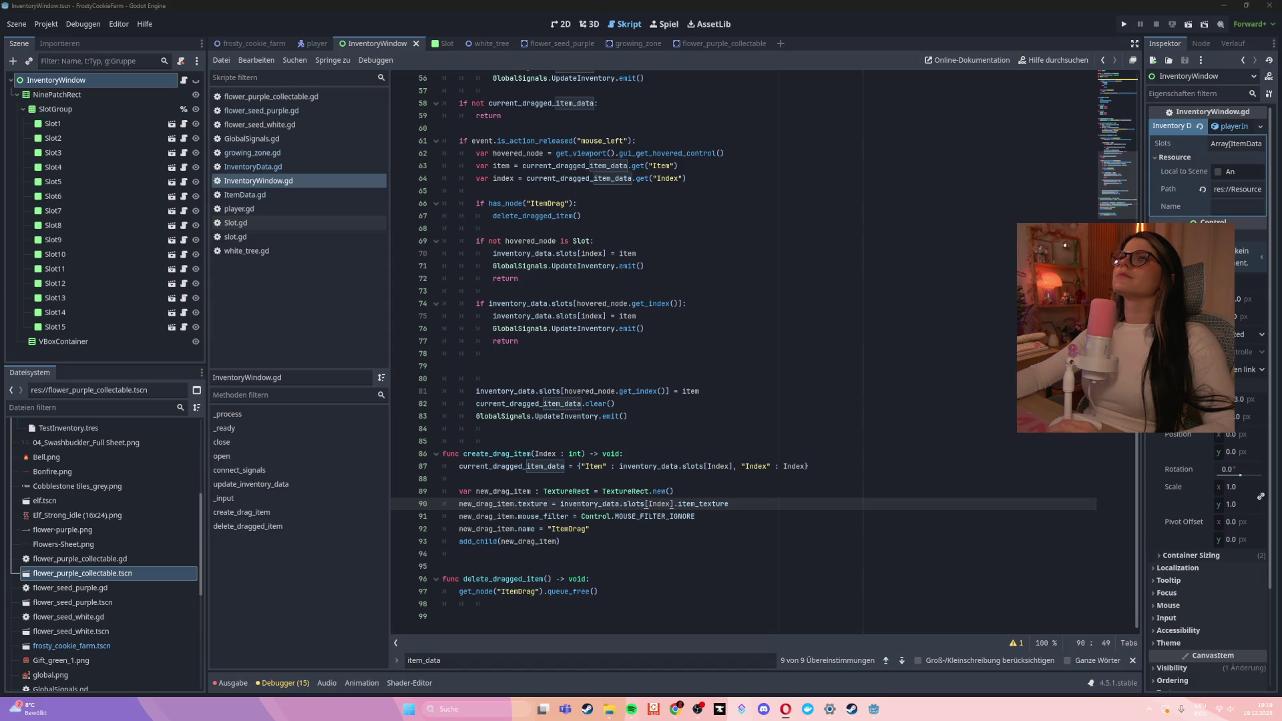
scroll(702, 482, up, 6)
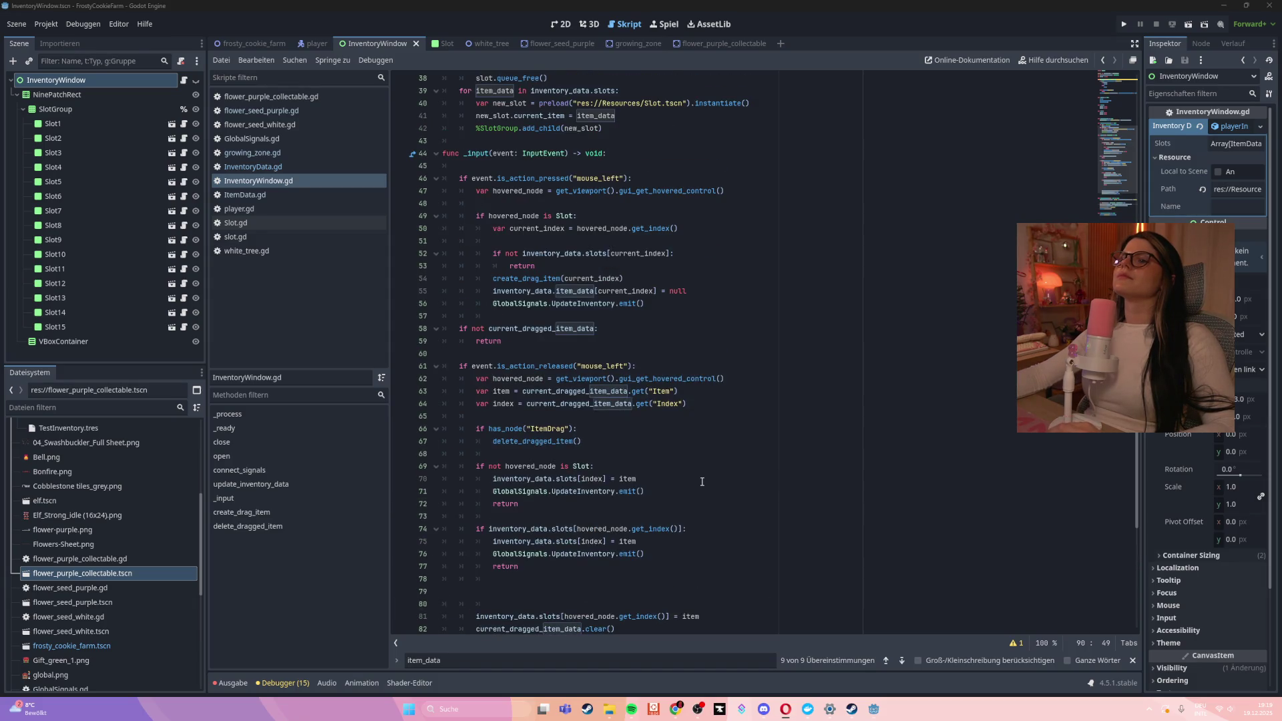
scroll(701, 482, up, 7)
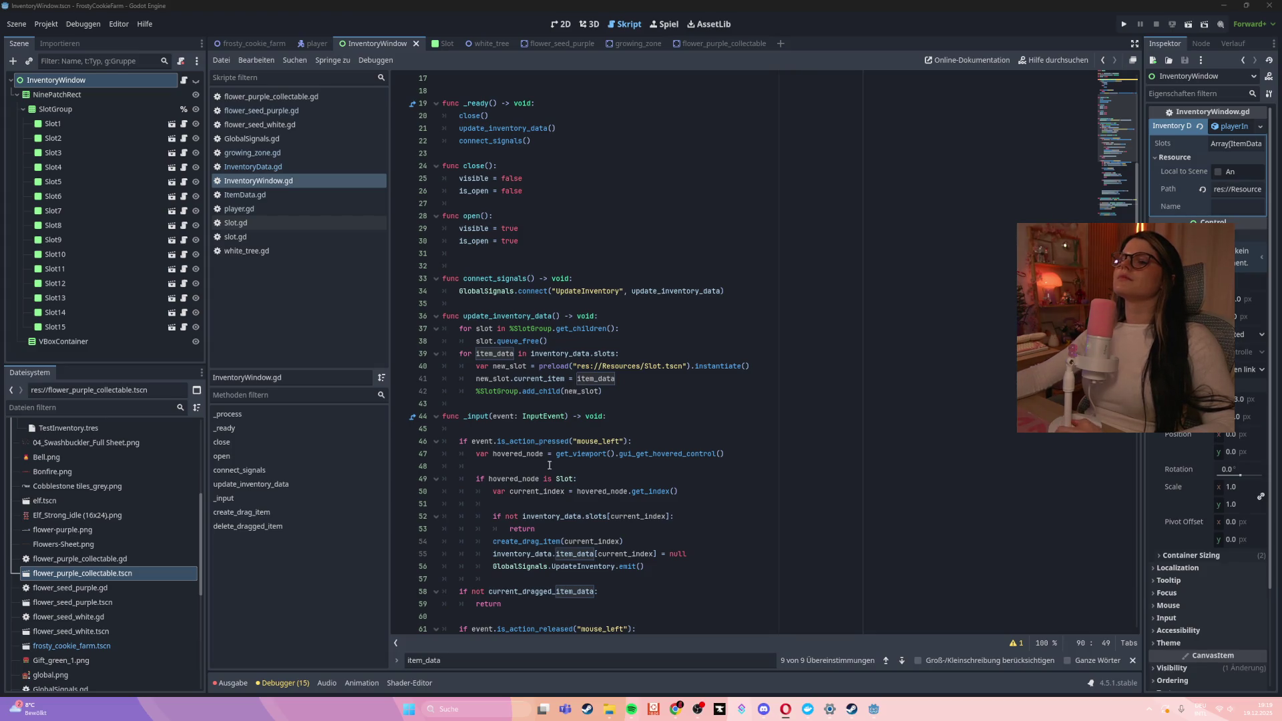
scroll(580, 347, up, 5)
scroll(579, 346, up, 1)
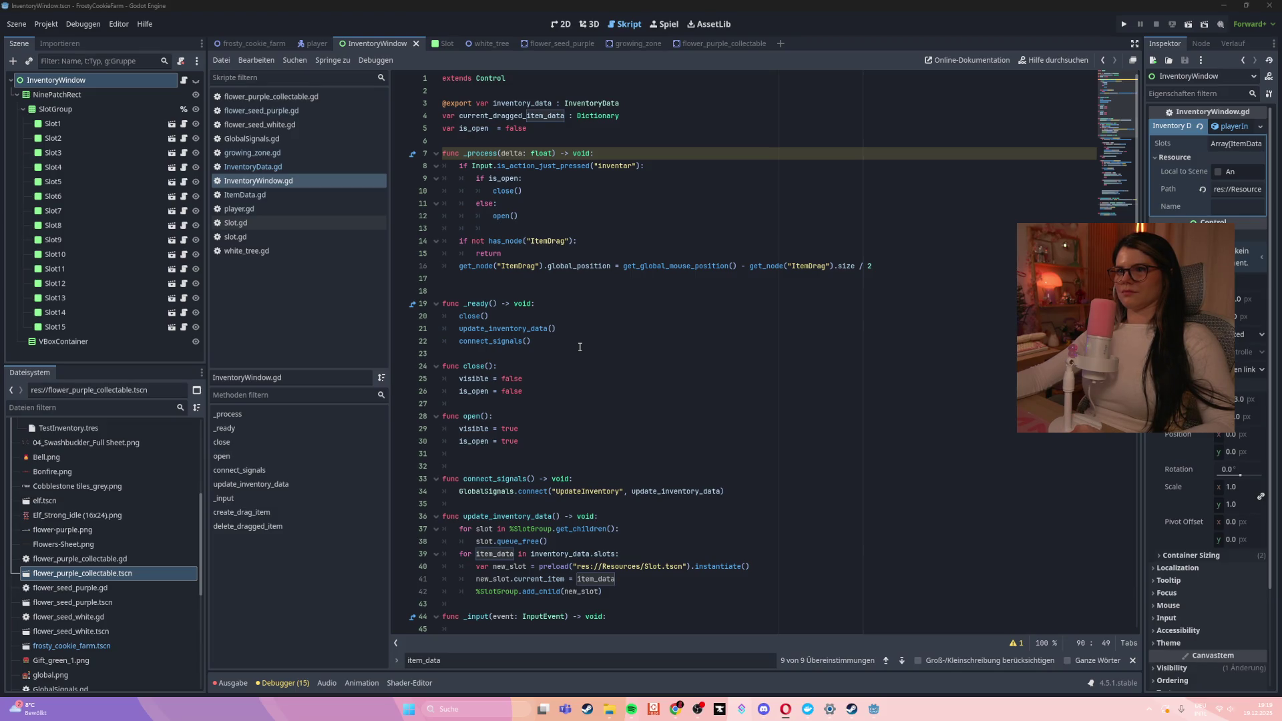
click(580, 347)
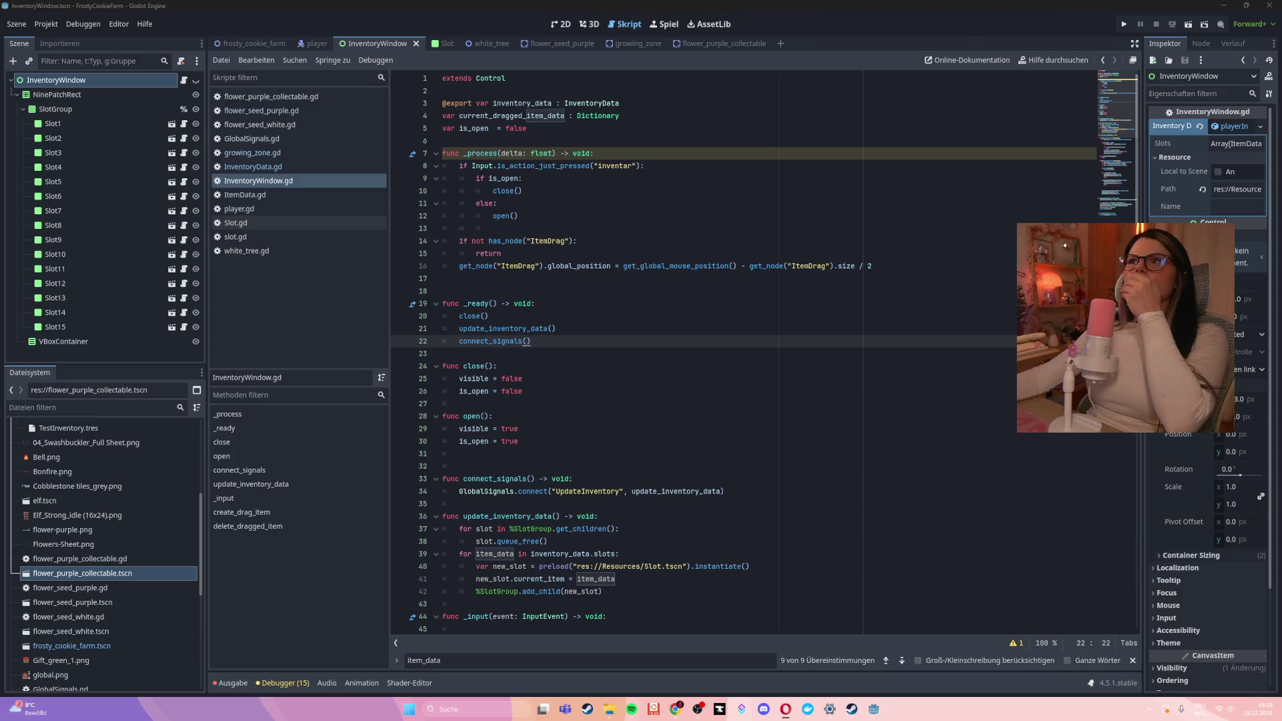
click(566, 305)
click(562, 316)
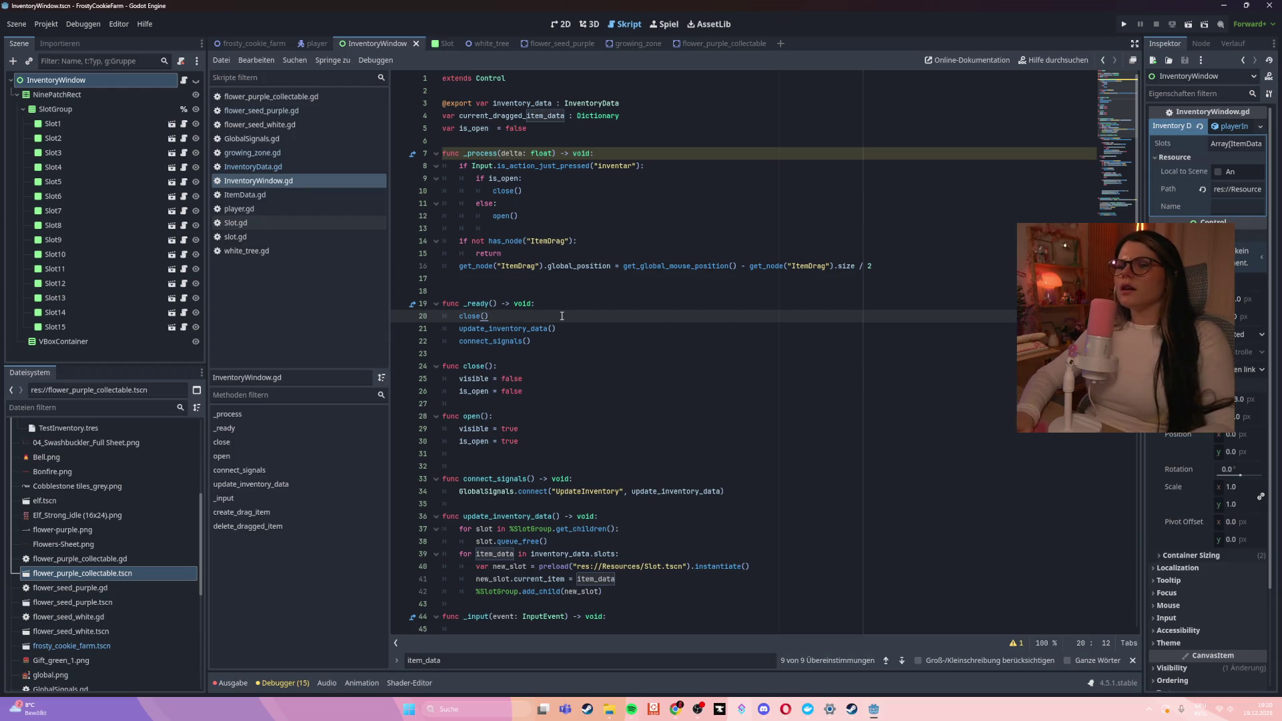
key(Return)
text(inv)
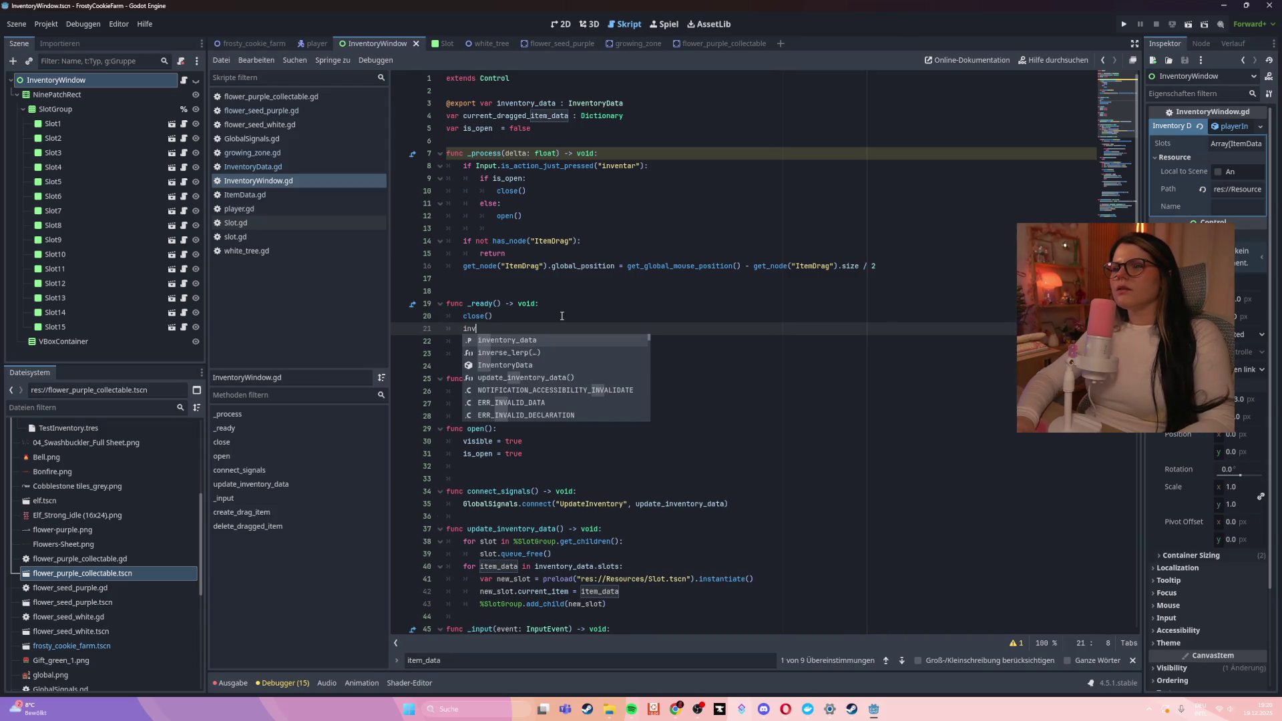
key(Return)
text(.conn)
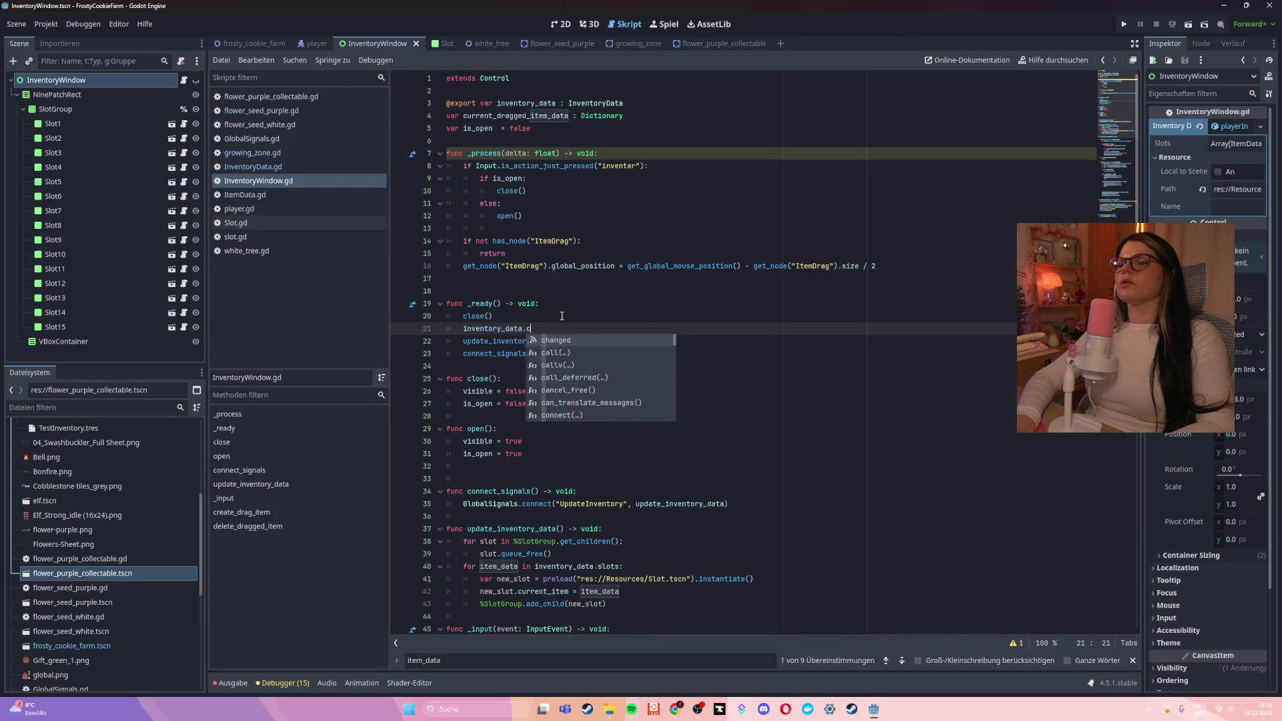
key(Return)
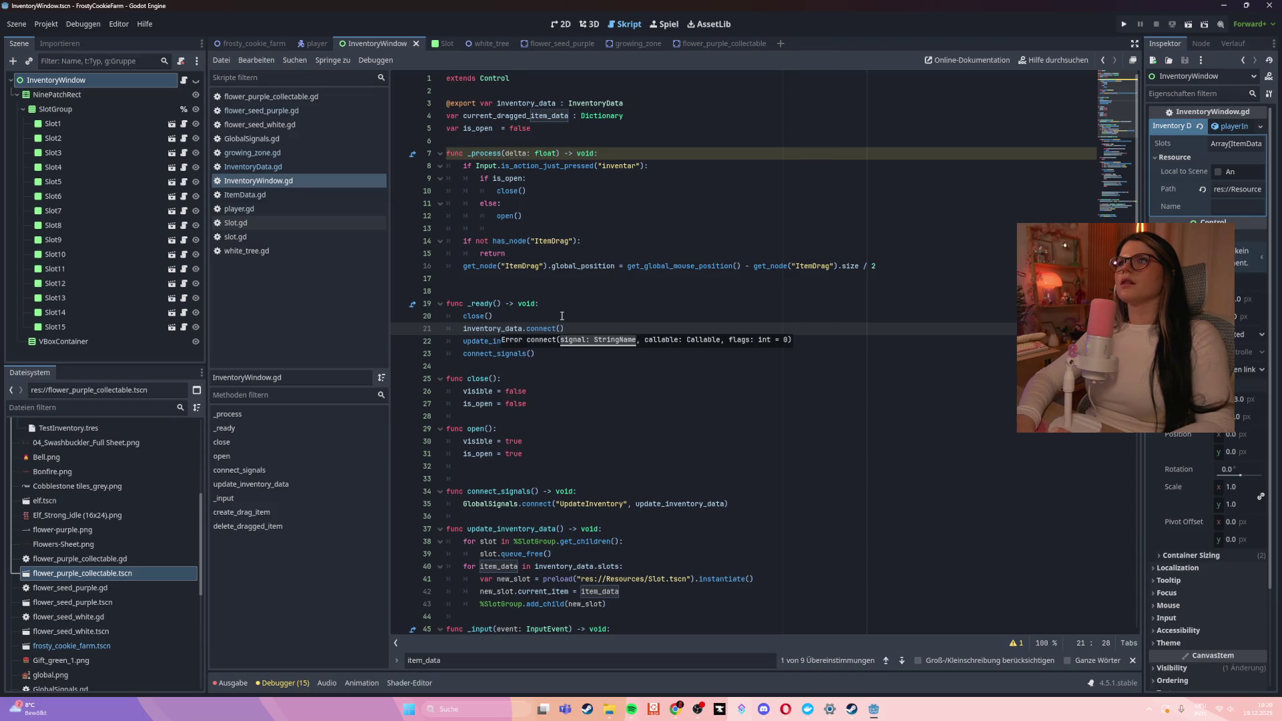
text(up)
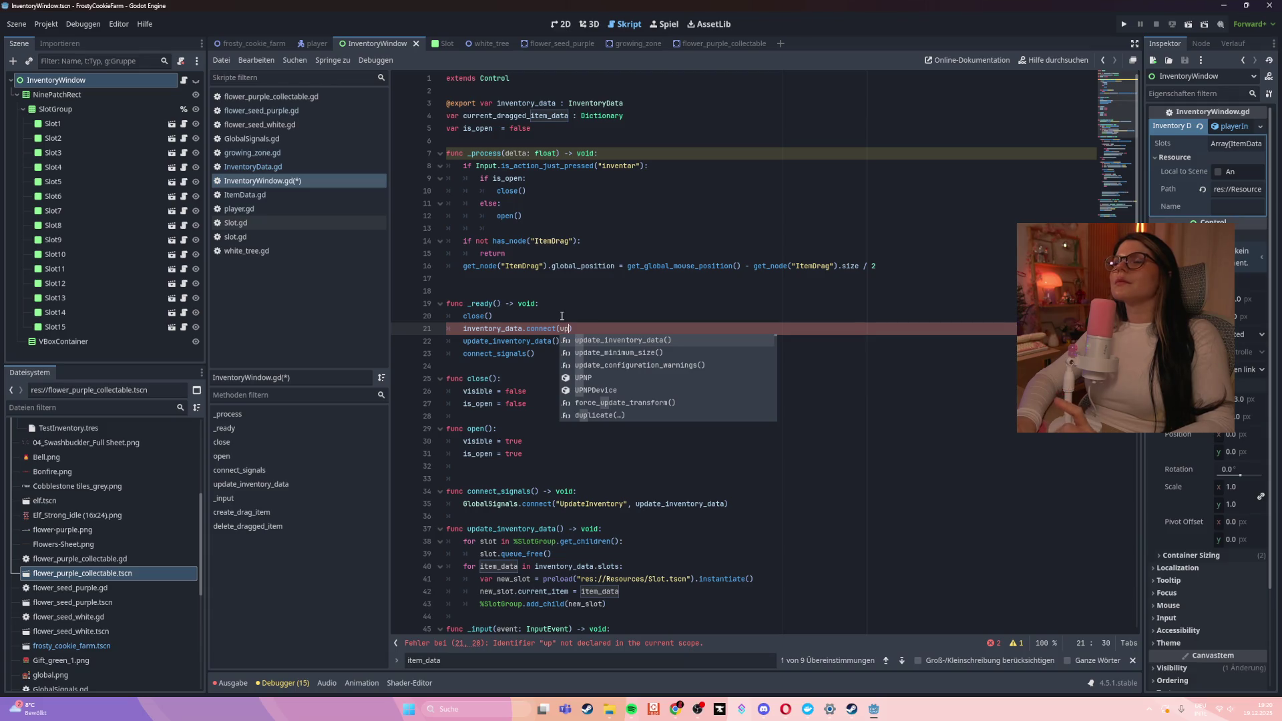
click(491, 352)
double_click(491, 352)
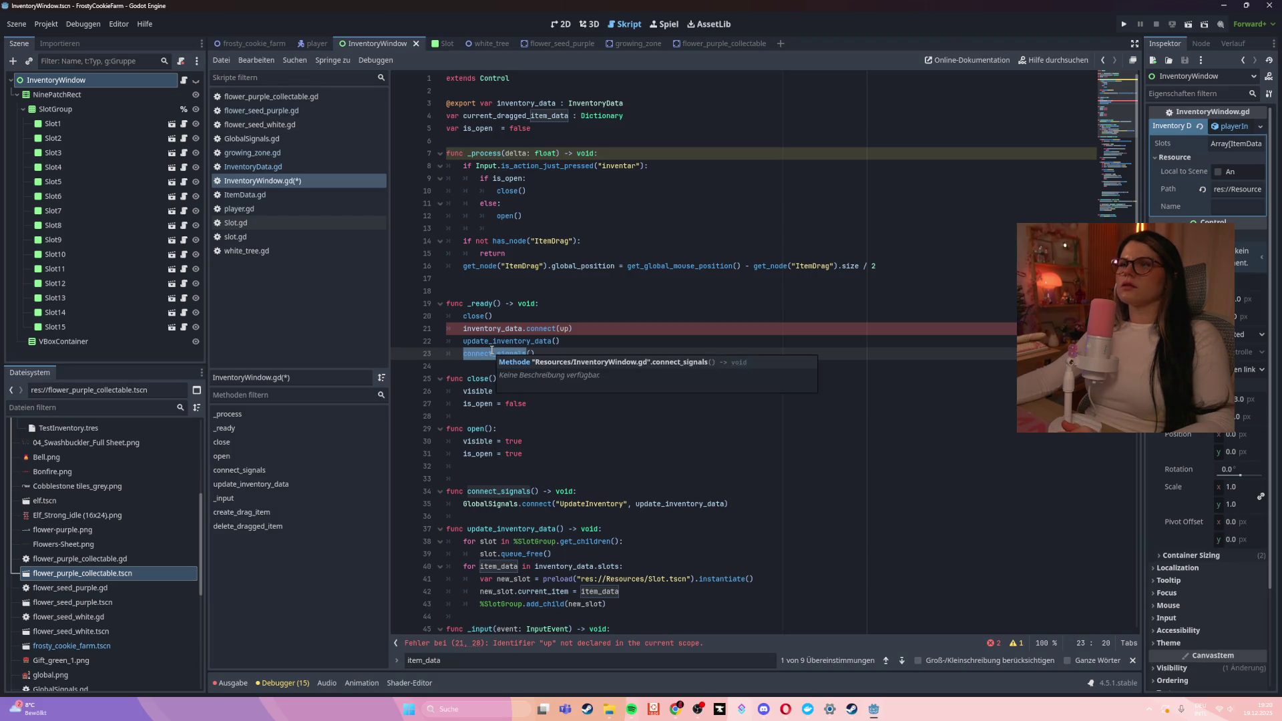
drag(534, 354, 469, 341)
drag(573, 329, 446, 326)
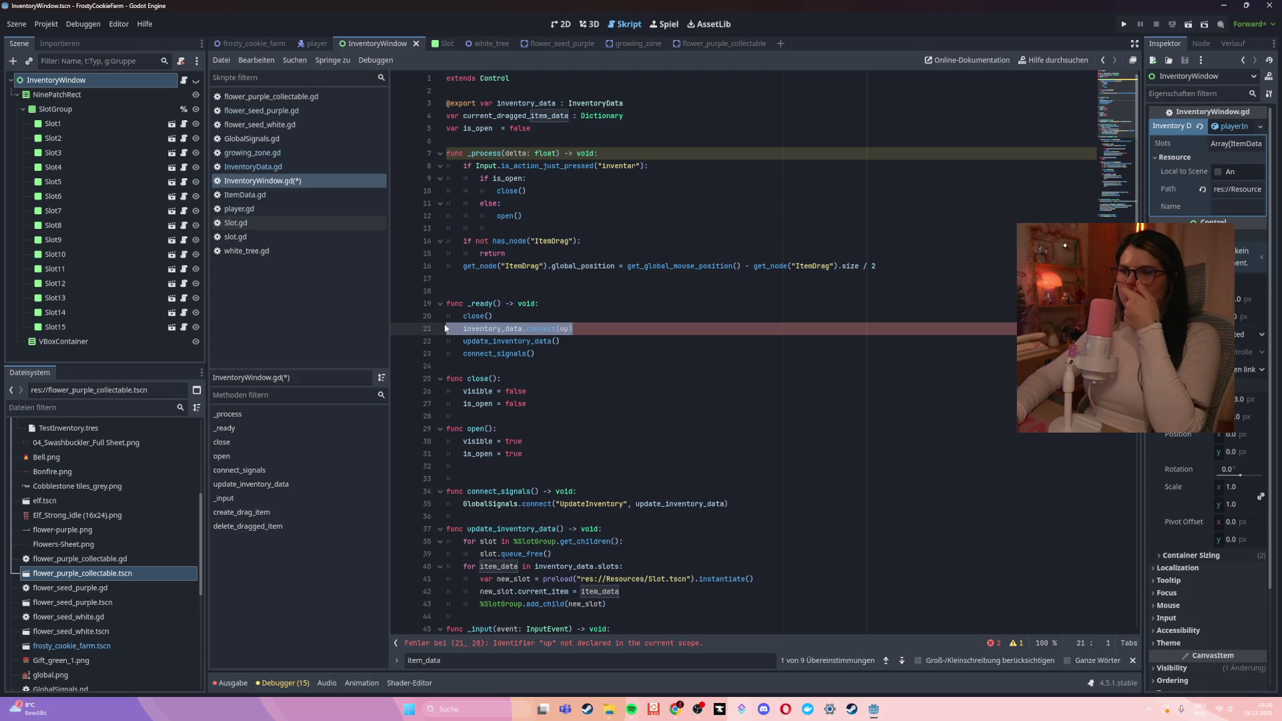
key(BackSpace)
key(BackSpace)
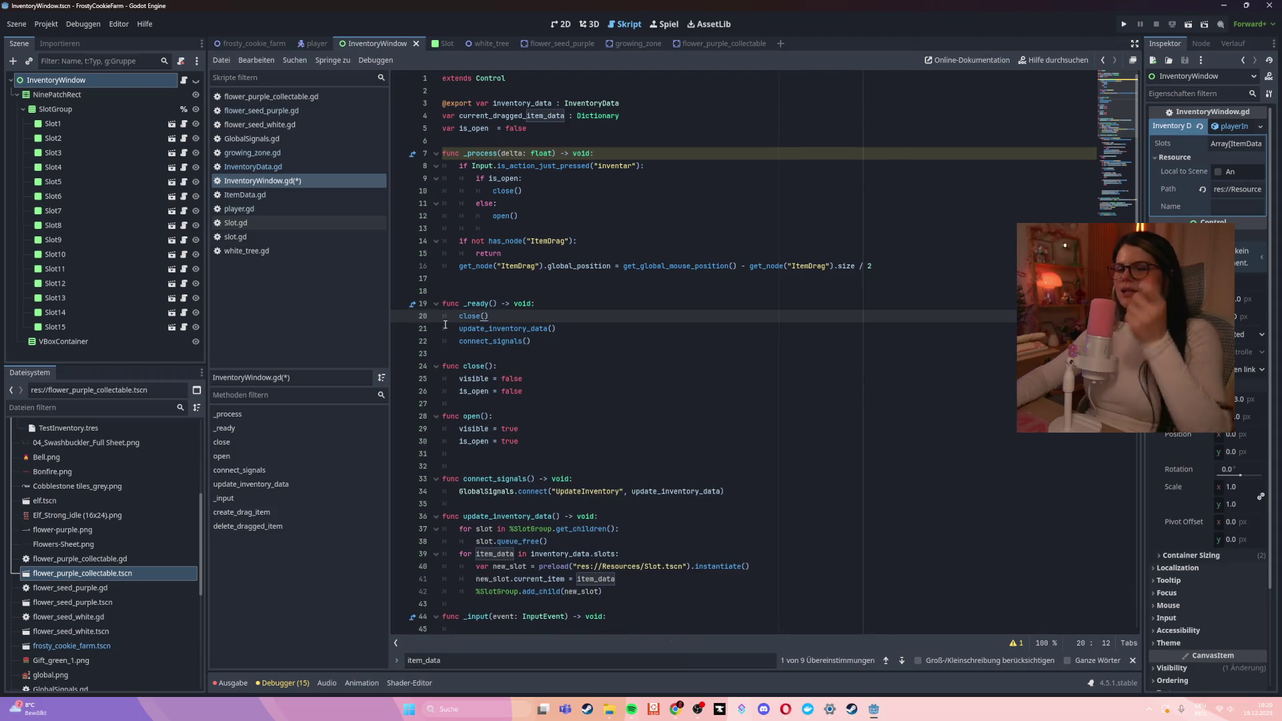
key(ctrl+s)
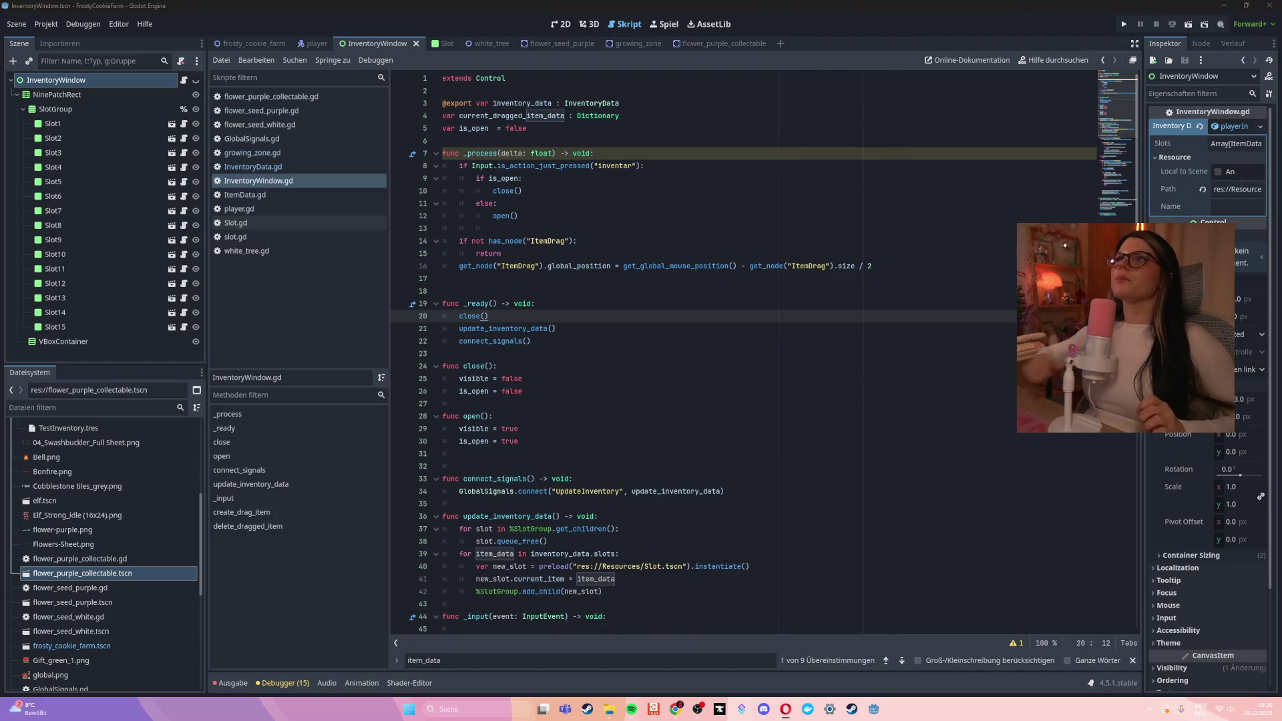
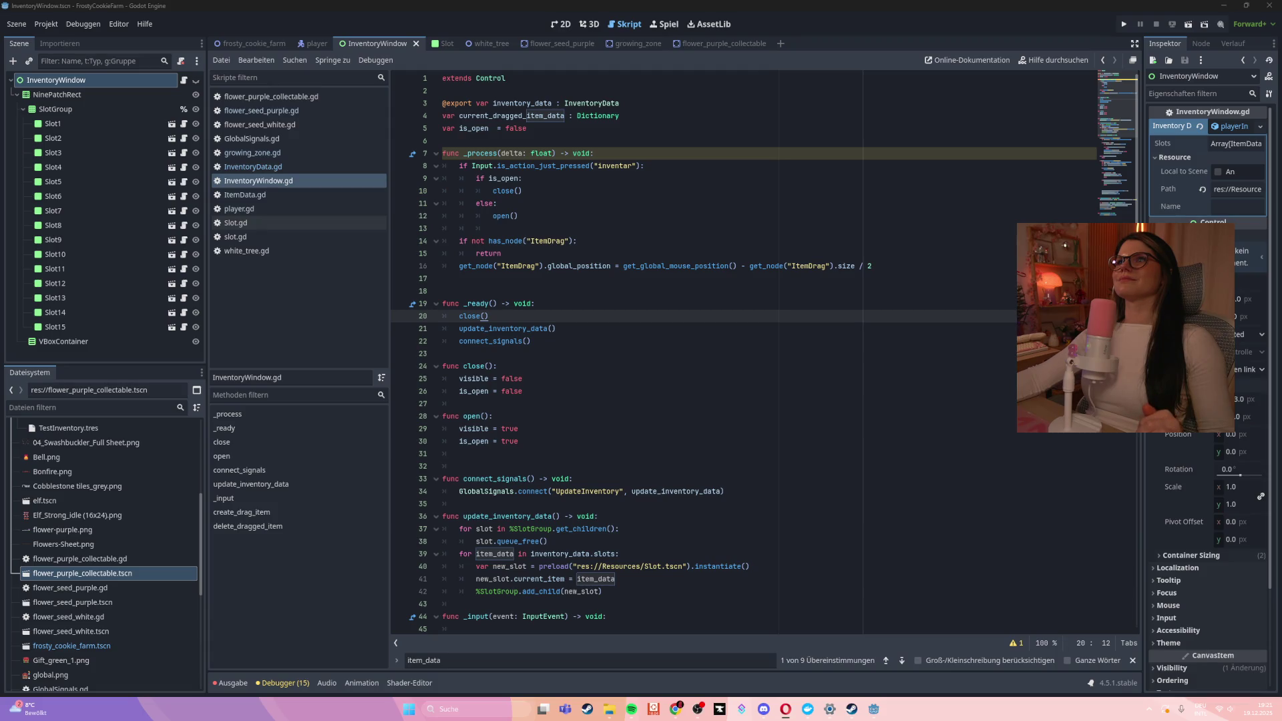
- Look over InventoryData.gd, then bring up Slot.gd in the script editor
click(274, 169)
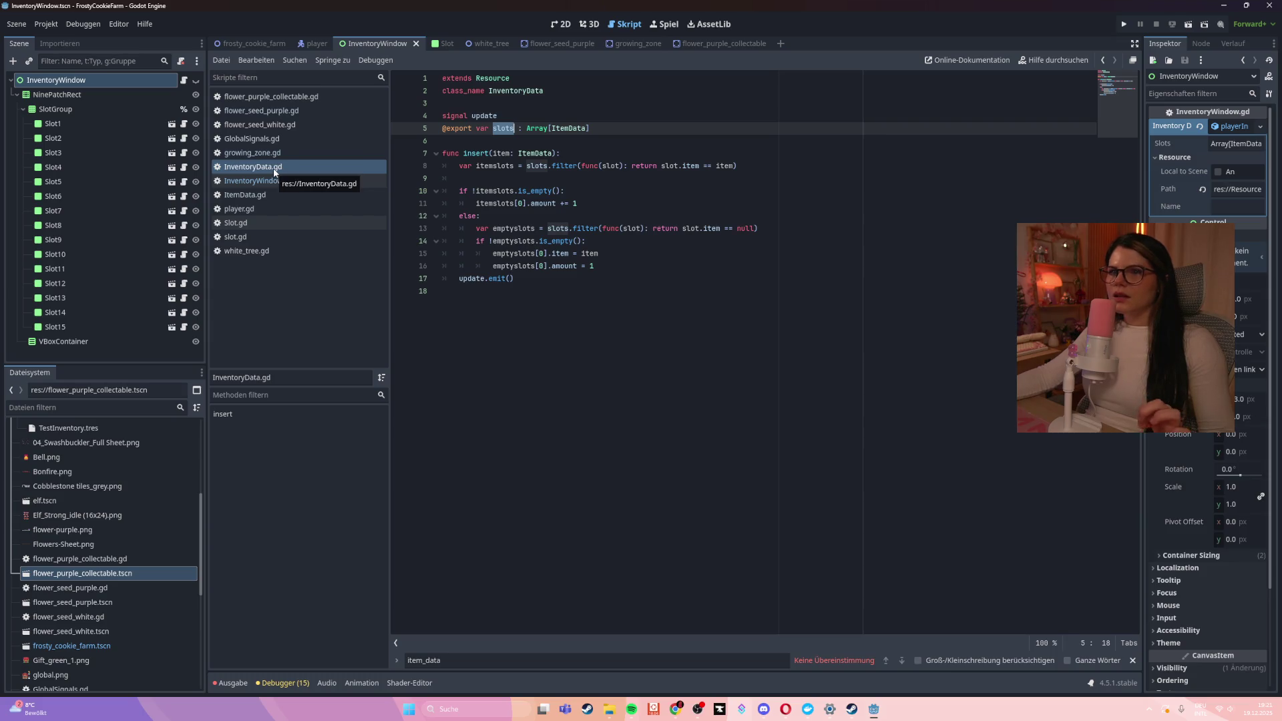
click(255, 223)
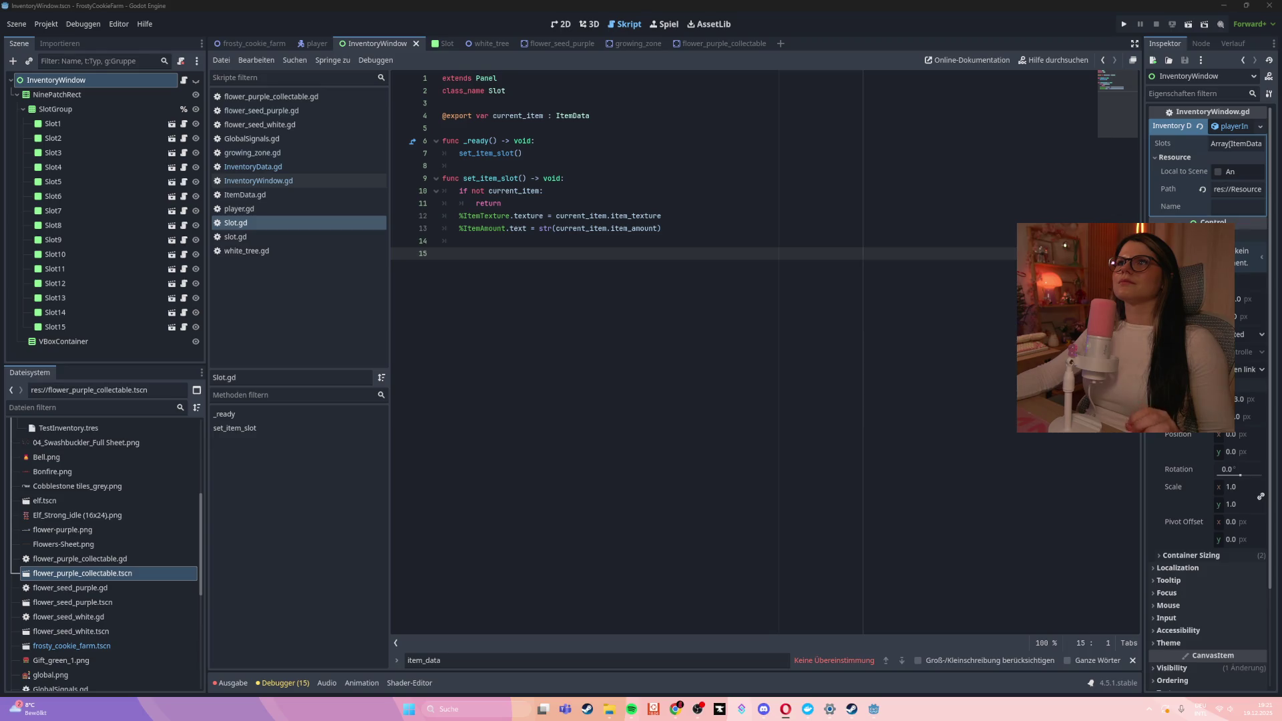
click(617, 115)
key(Return)
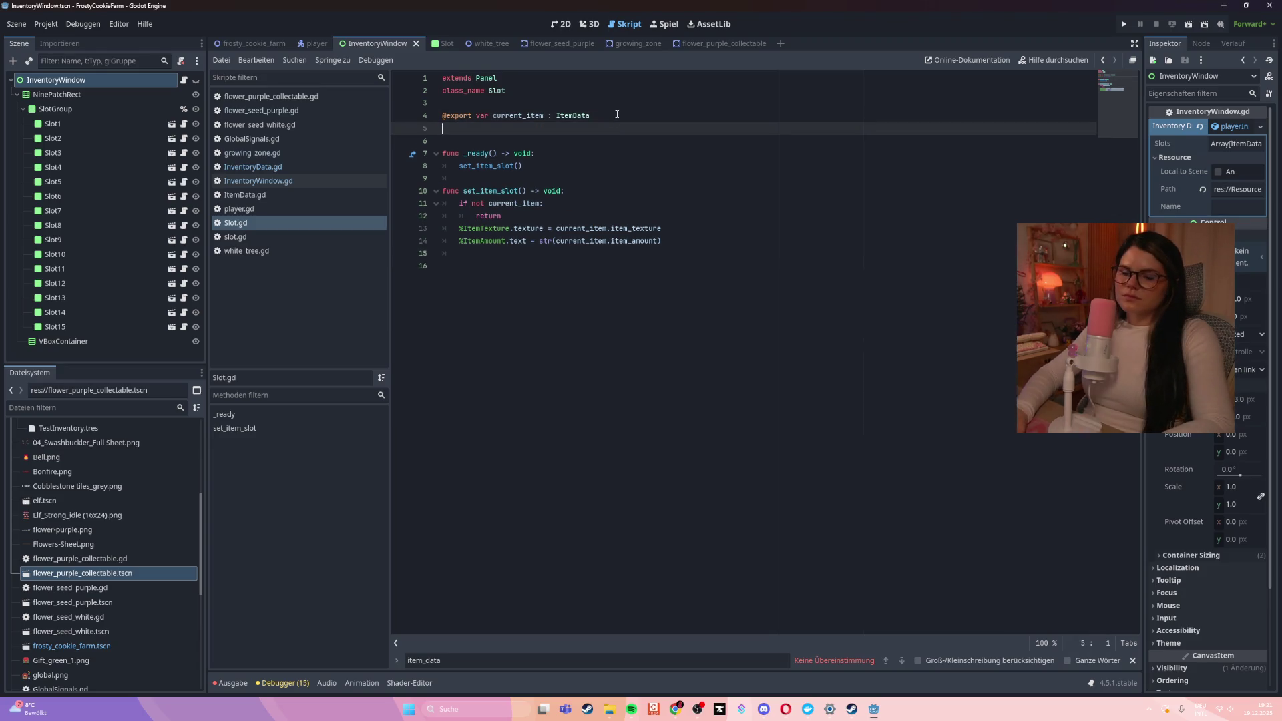
text(@onready )
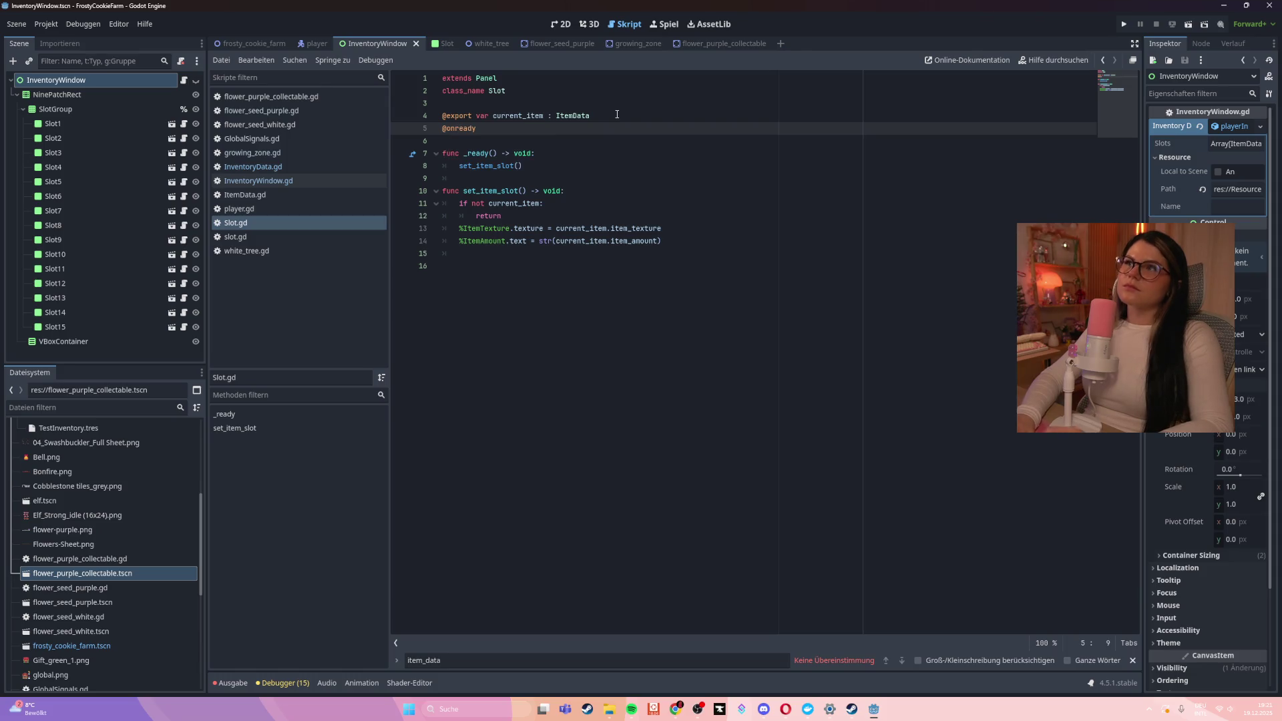
text( amount_)
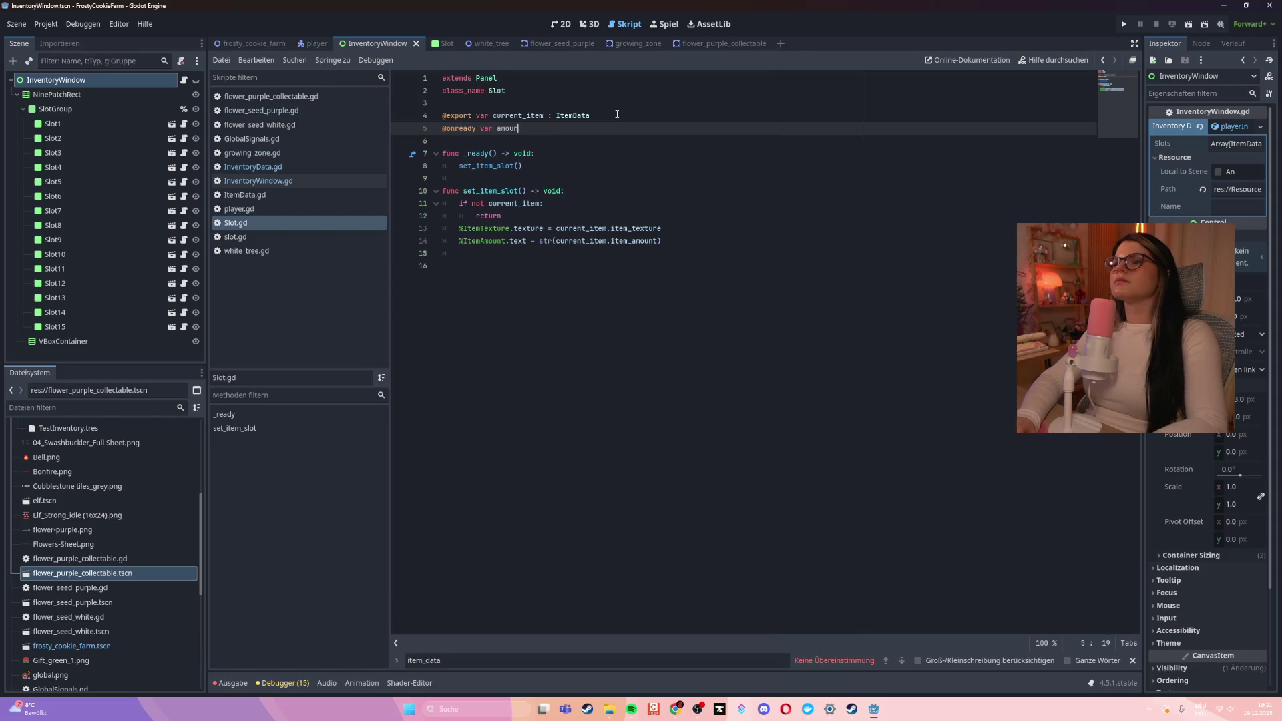
text(text )
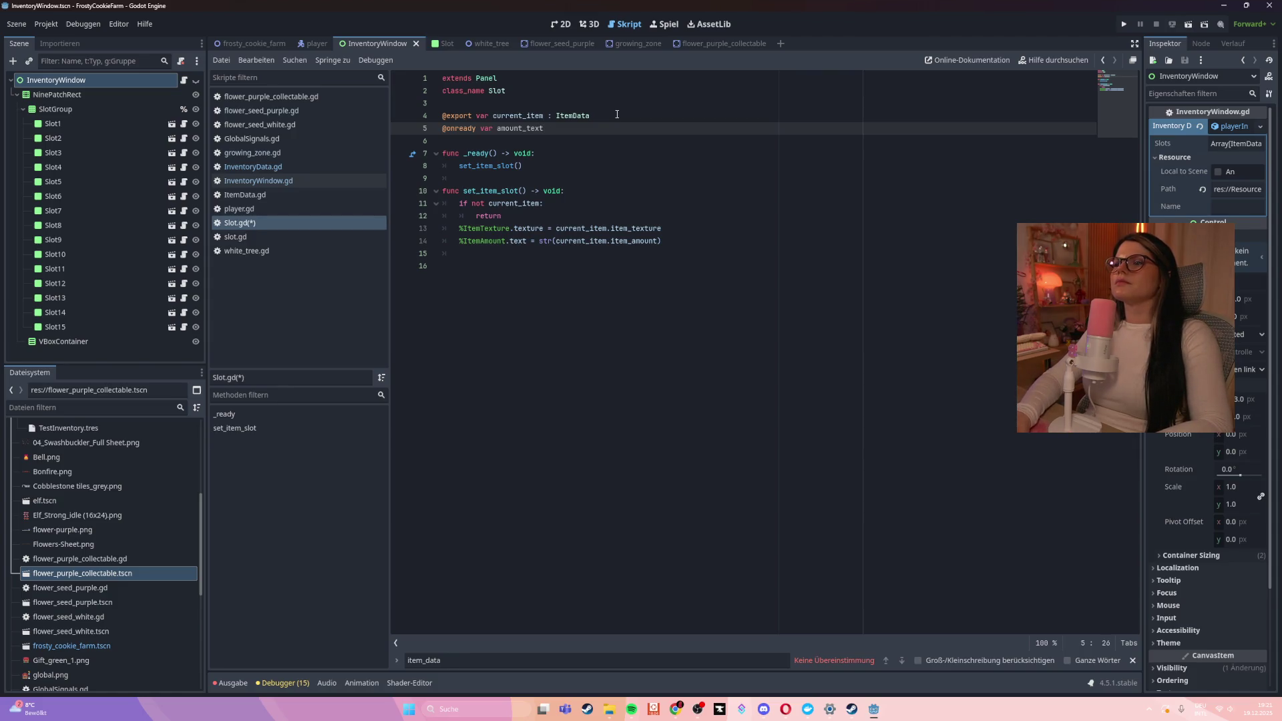
text(t)
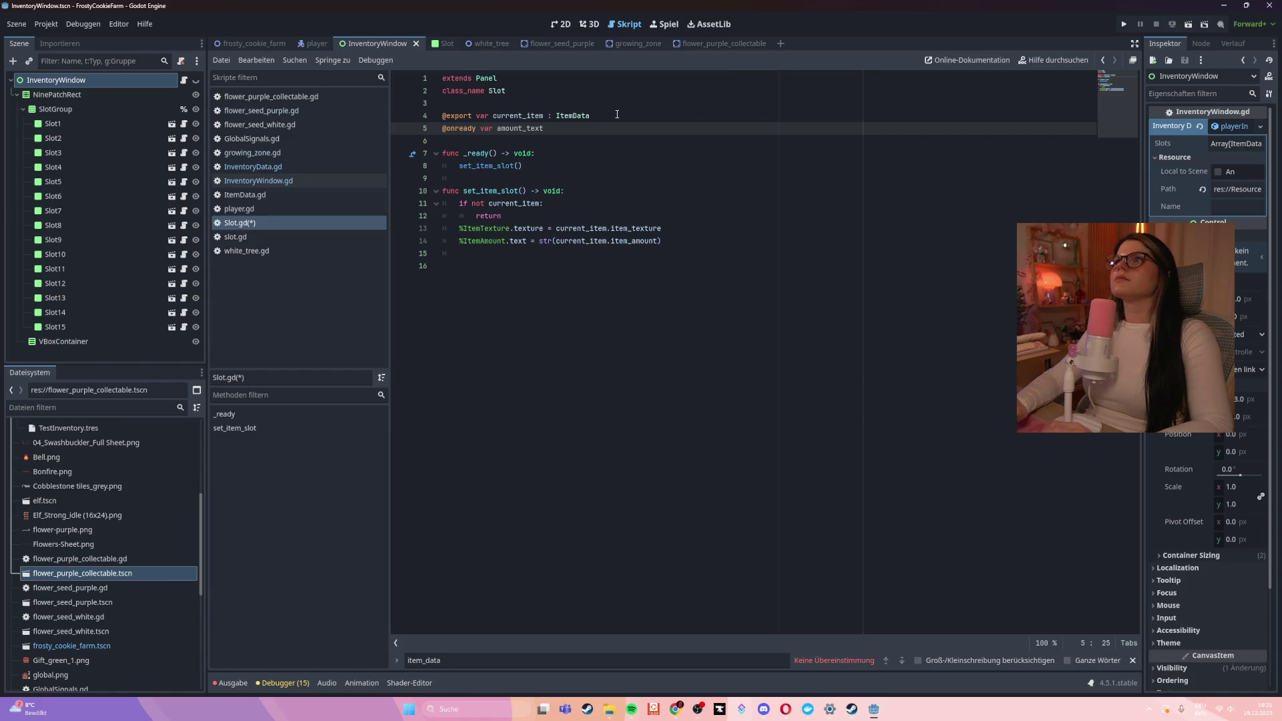
mouse_move(551, 135)
mouse_down()
mouse_move(467, 120)
mouse_move(443, 130)
mouse_move(486, 130)
mouse_move(435, 131)
mouse_up()
key(BackSpace)
key(BackSpace)
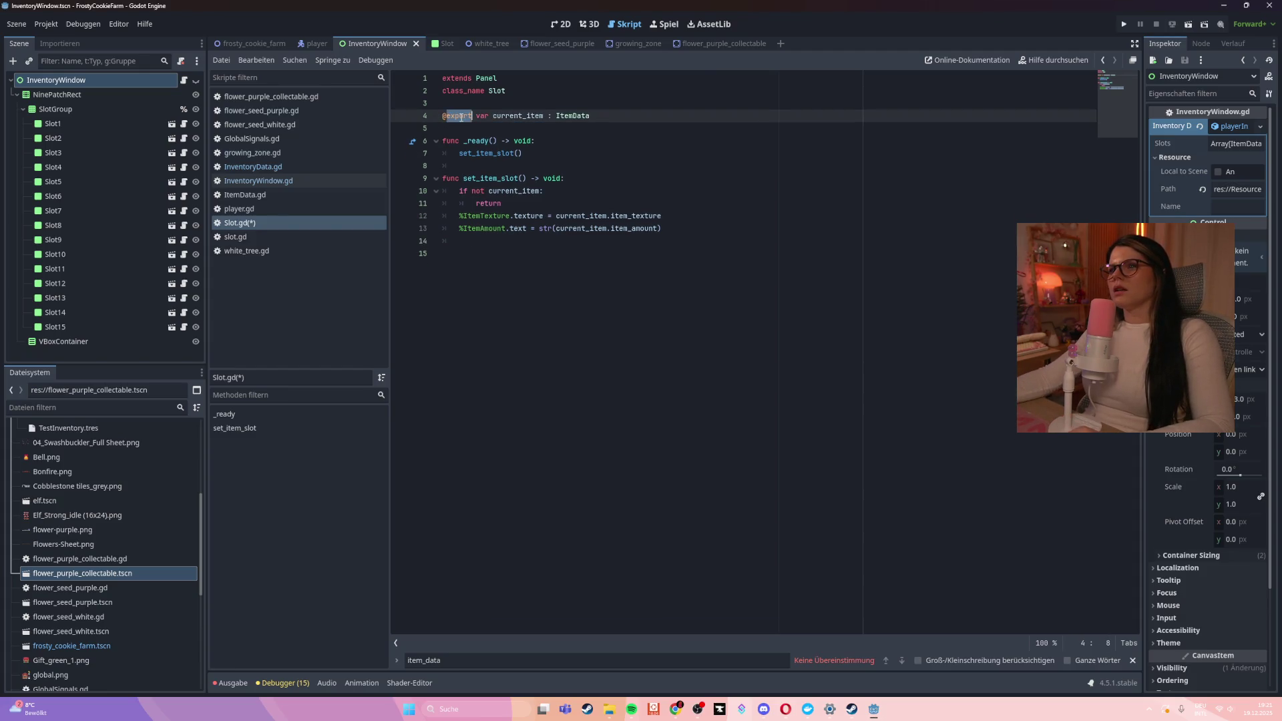
mouse_move(461, 117)
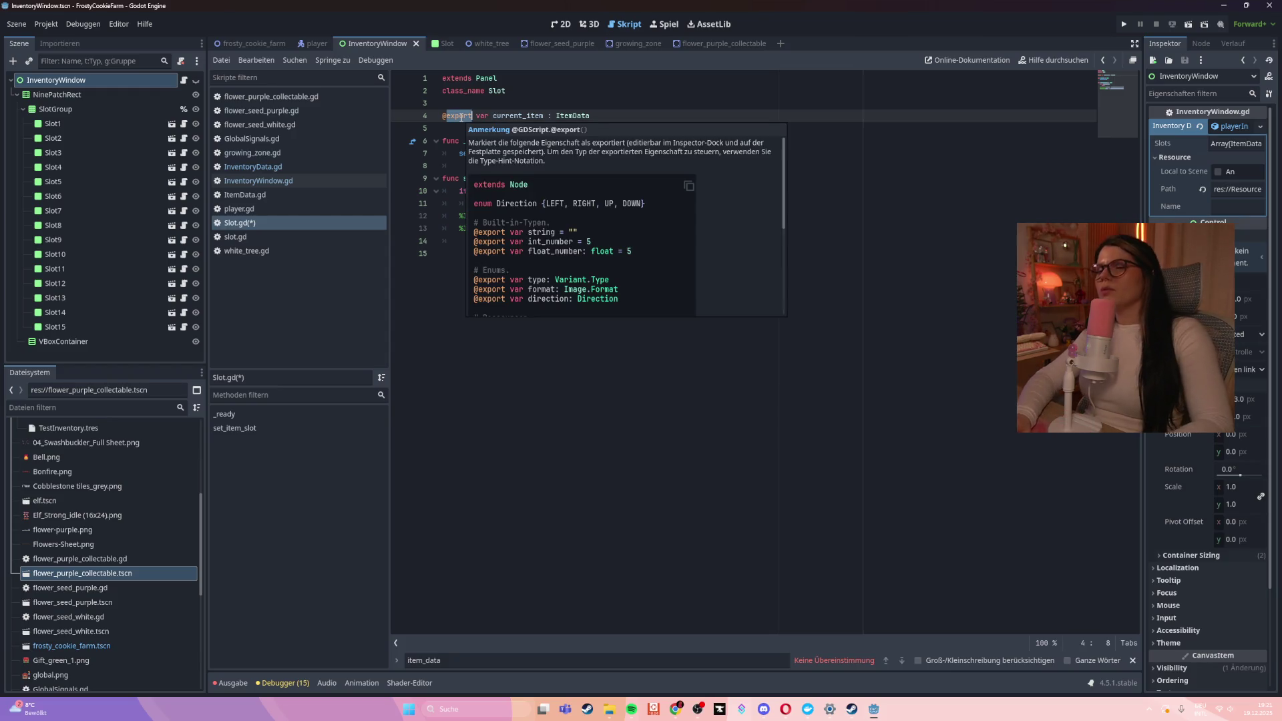
text(onready)
key(ctrl+s)
key(F5)
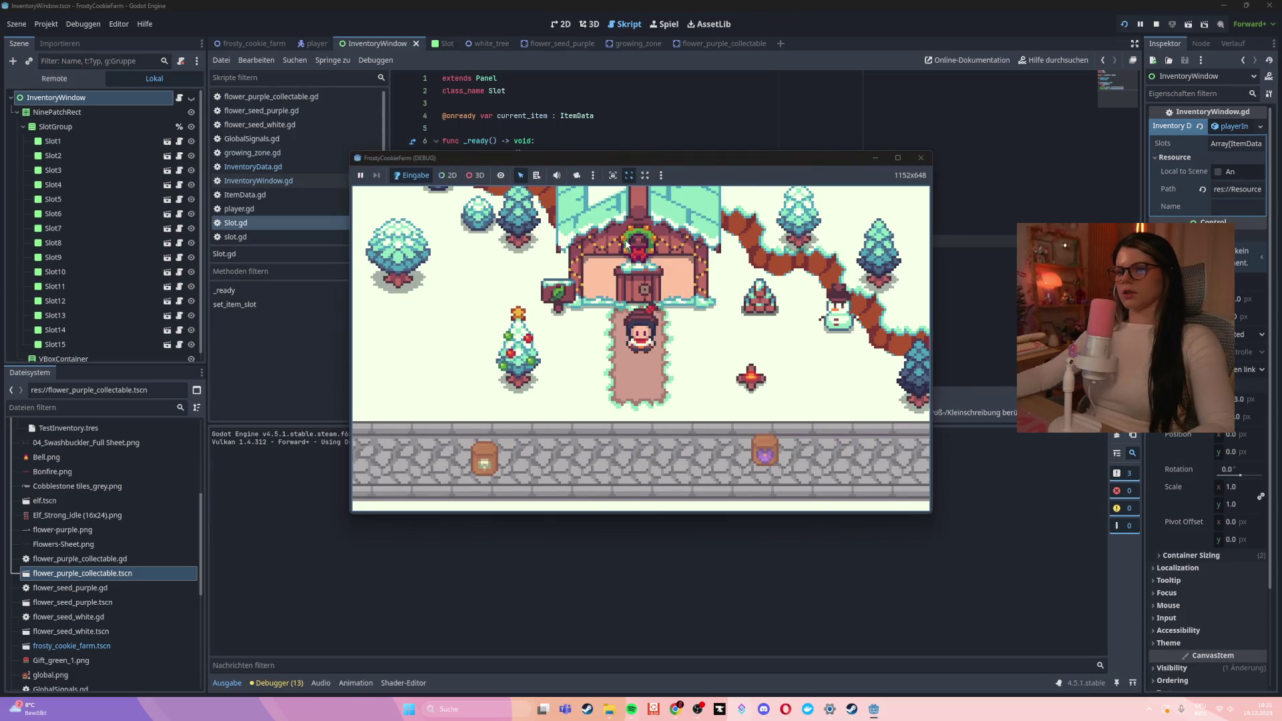
- Walk to the soil plot, plant a seed, toggle the inventory, and harvest the grown flower
key(Down)
click(422, 383)
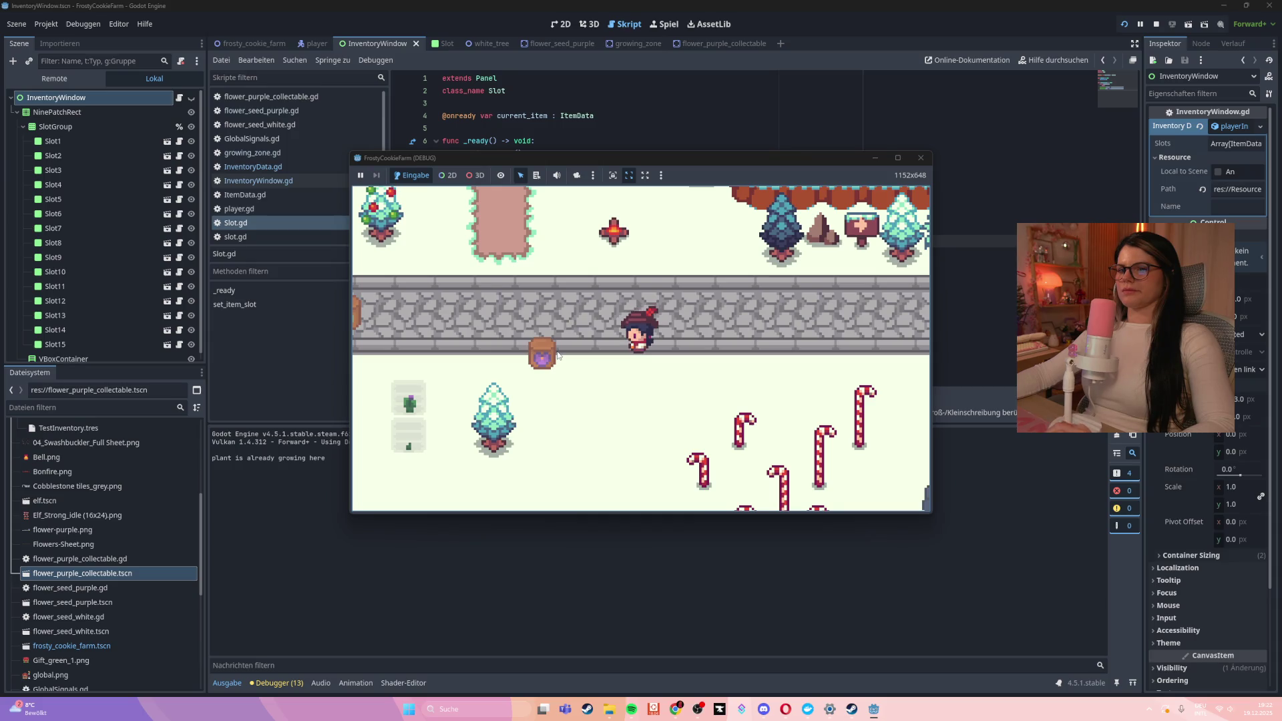
key(i)
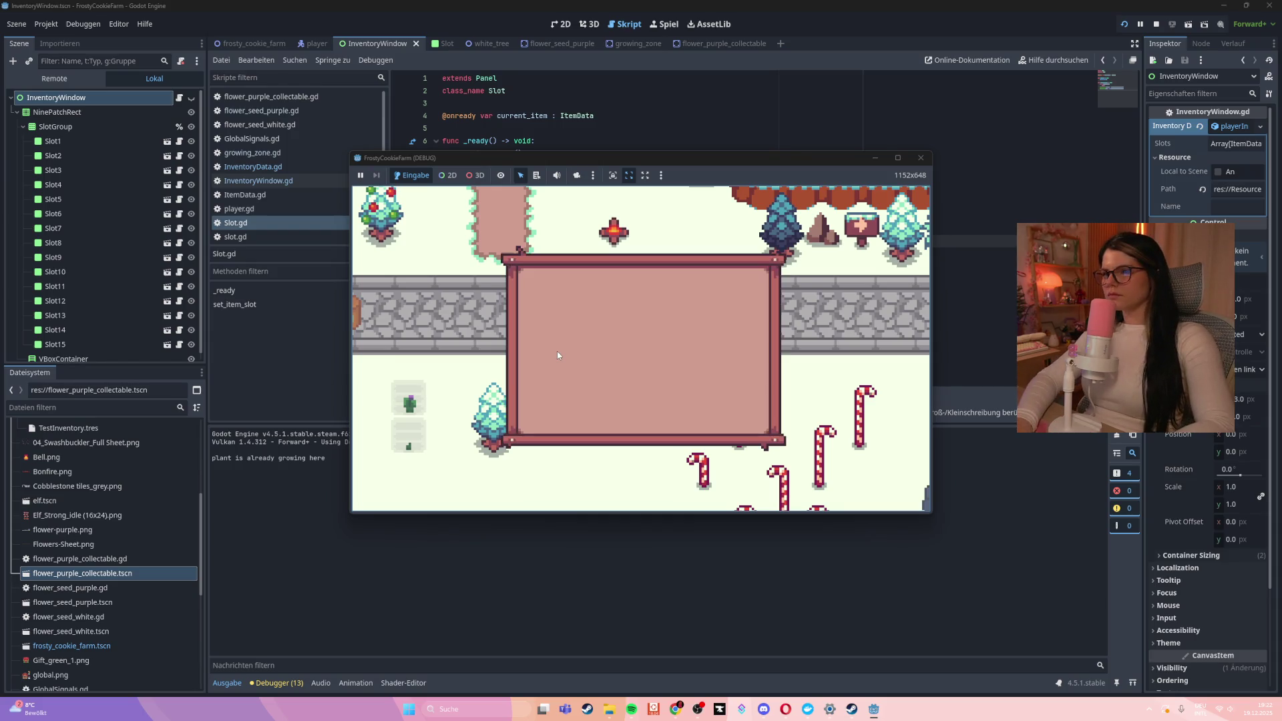
key(i)
key(Left)
key(Down)
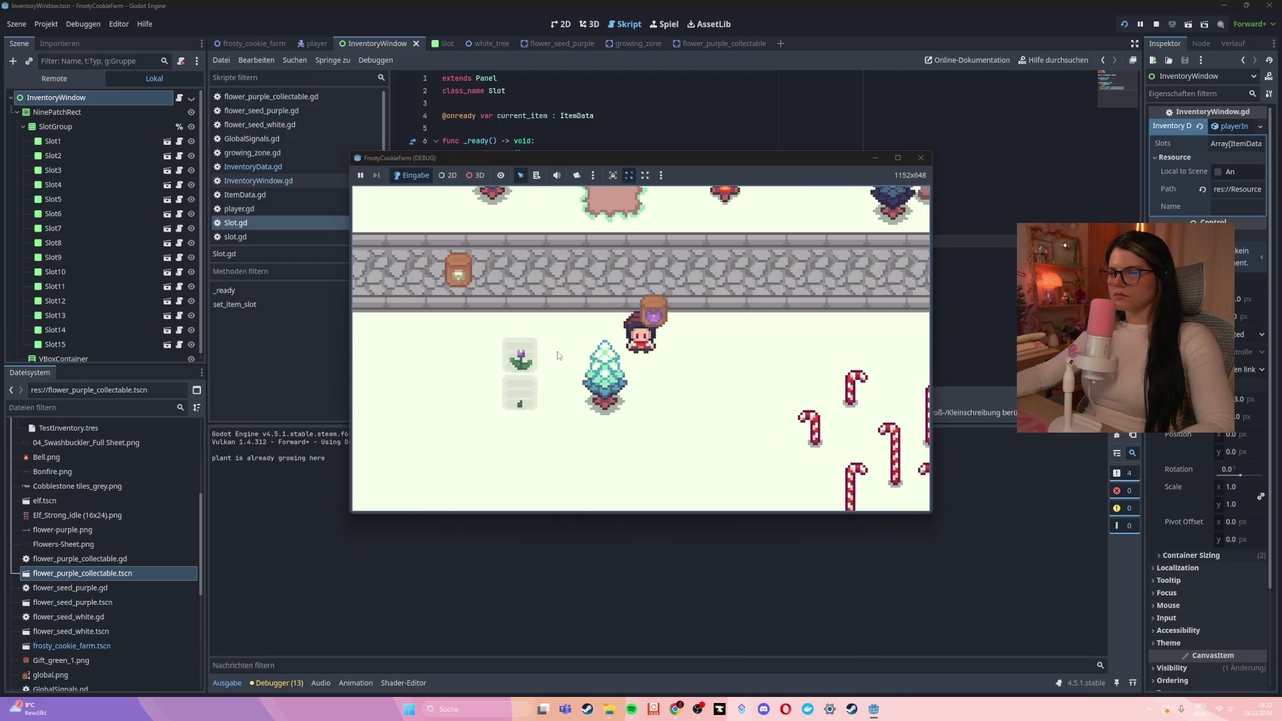
key(i)
key(i)
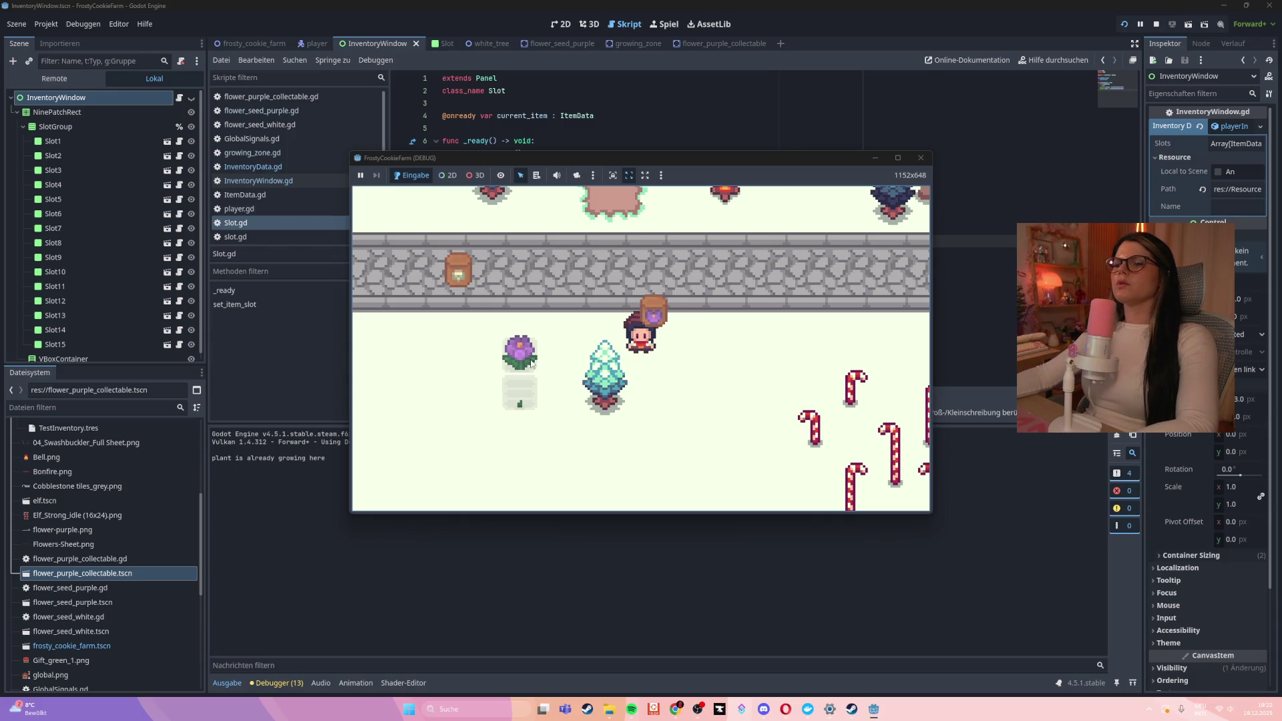
click(531, 360)
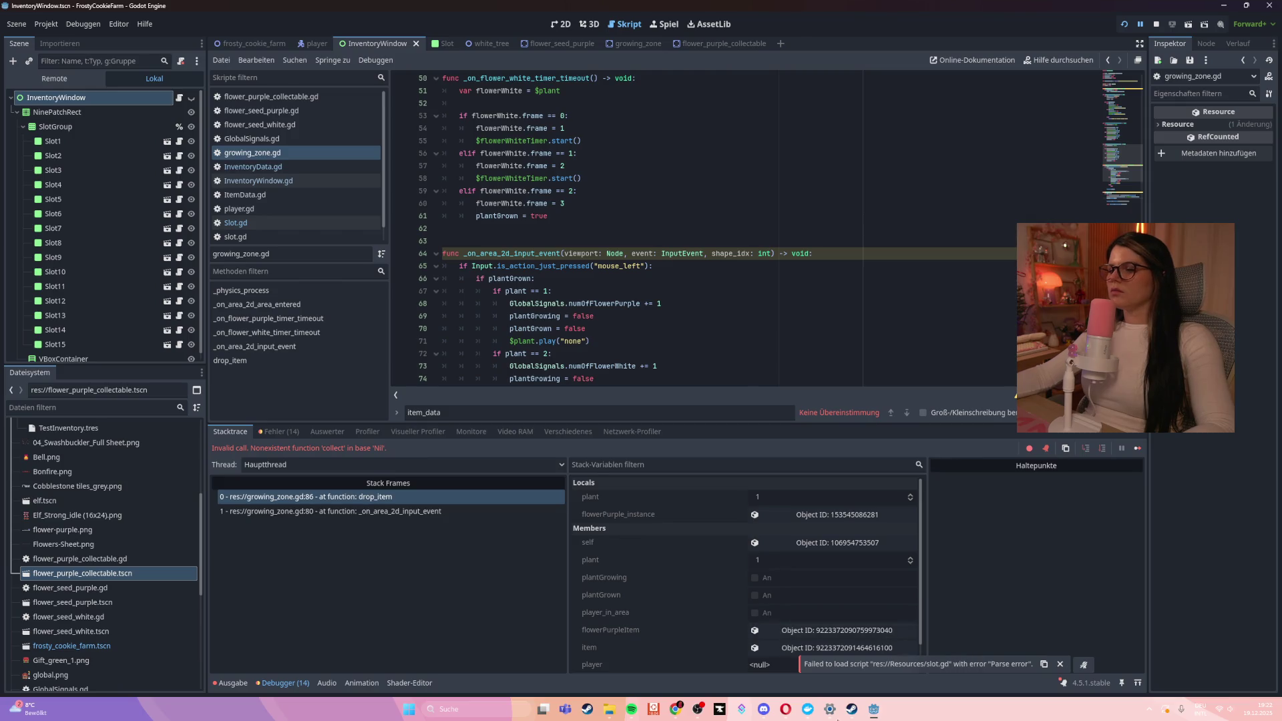
- Close the crashed game window to end debugging, then switch to the player scene
mouse_move(872, 713)
click(964, 623)
click(698, 234)
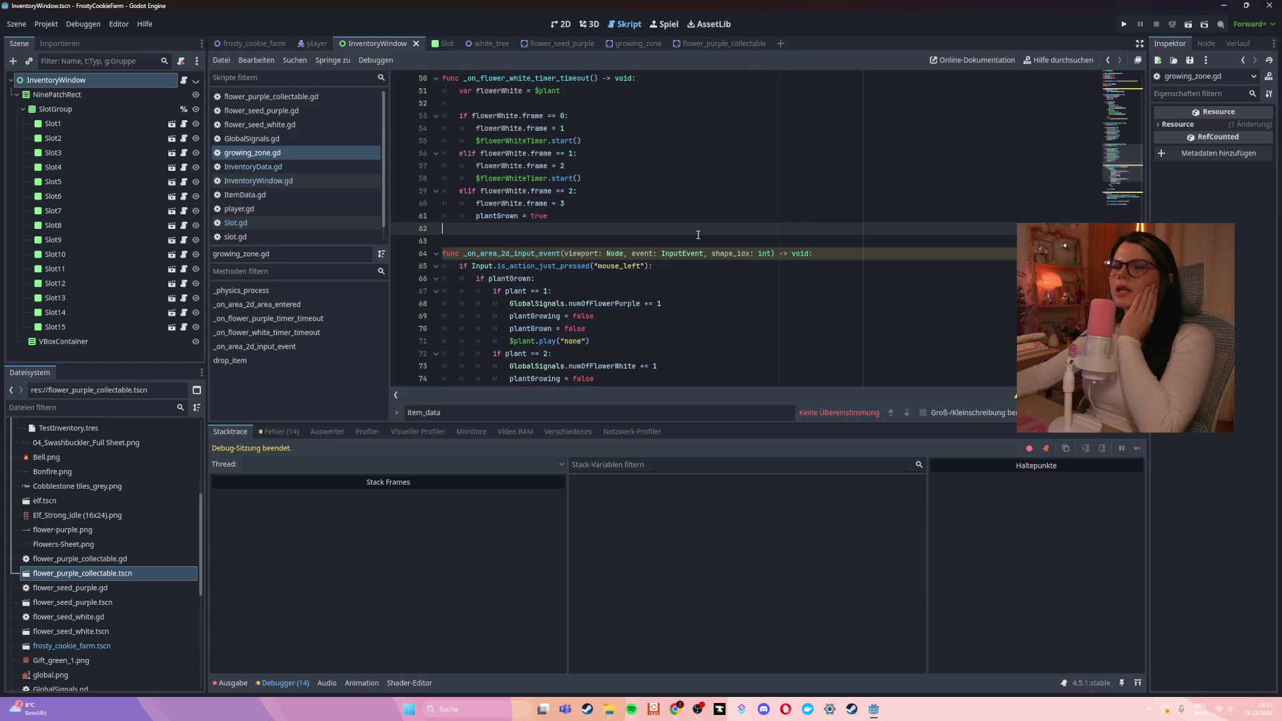
scroll(698, 234, down, 4)
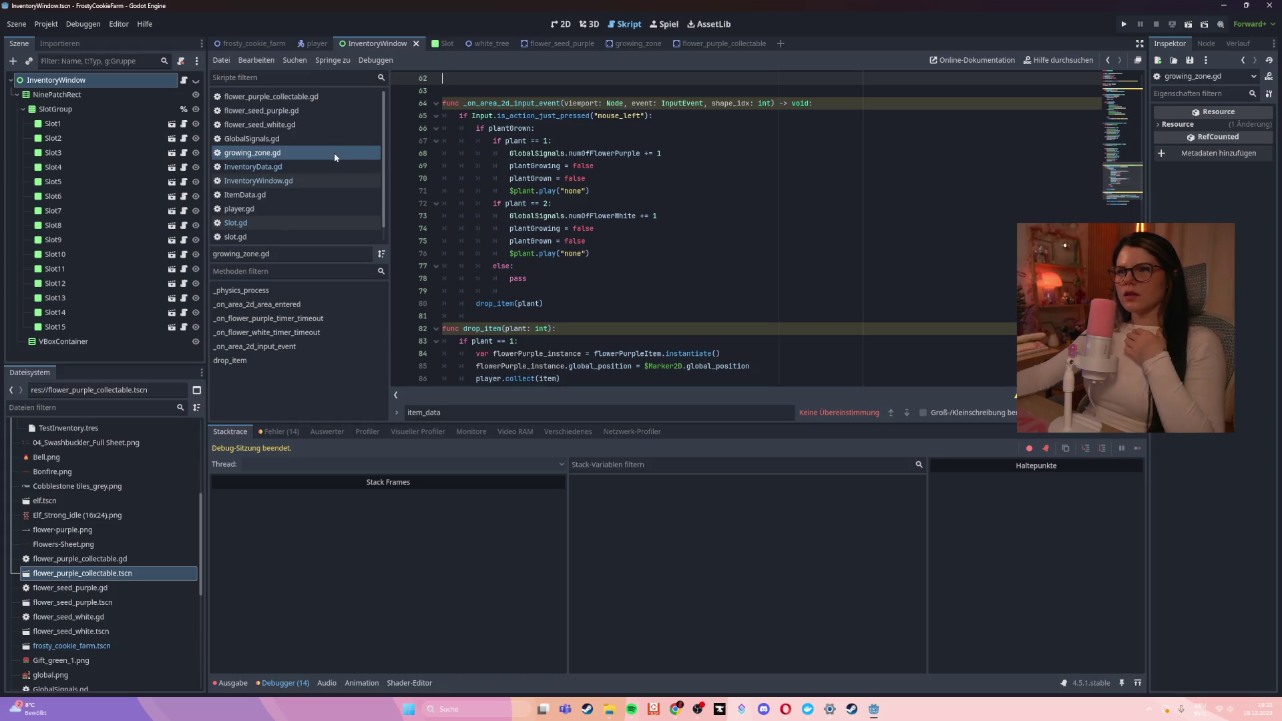
click(313, 43)
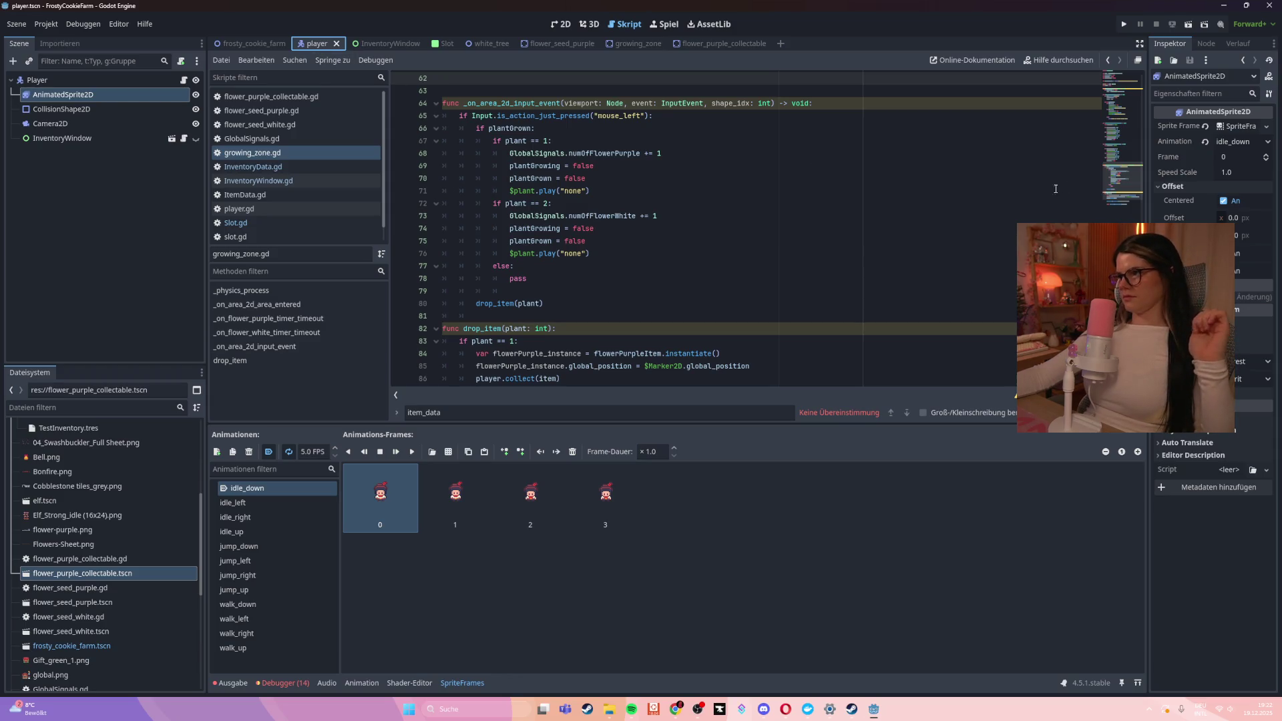
- Select the Player node and clear its existing Inv resource in the Inspector
click(61, 108)
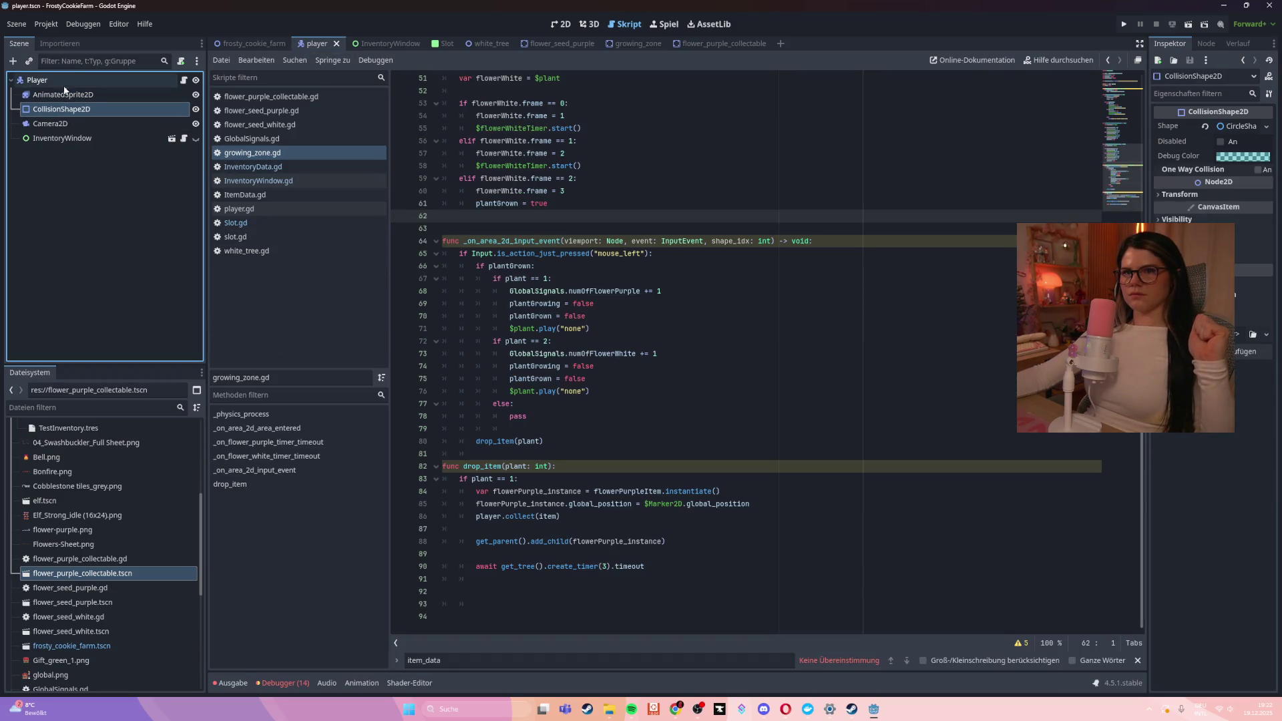
click(62, 78)
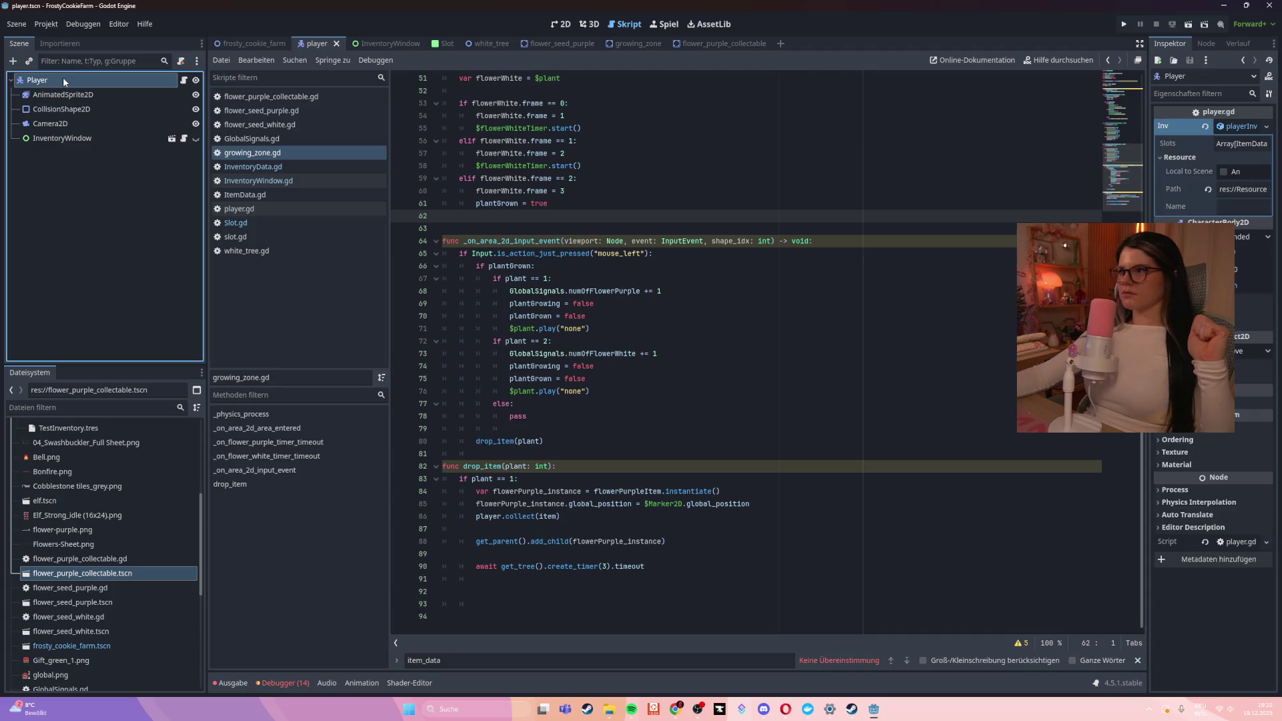
click(1267, 126)
click(1231, 125)
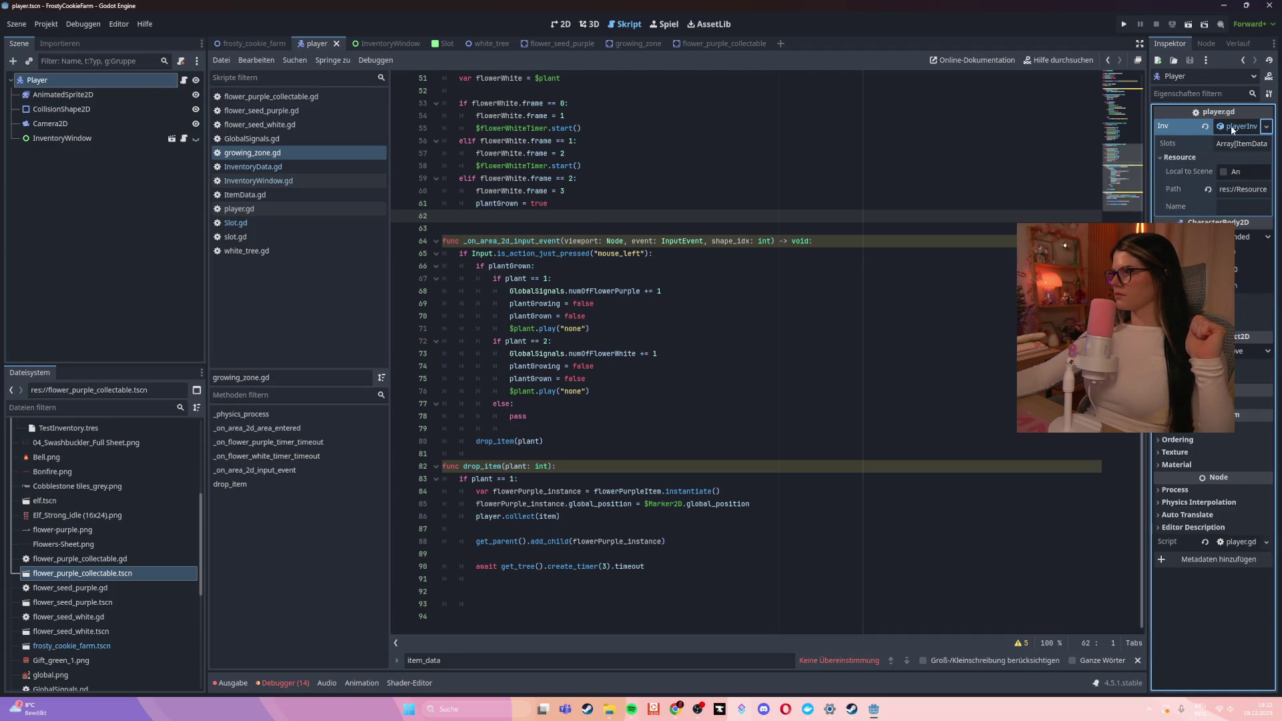
click(1233, 127)
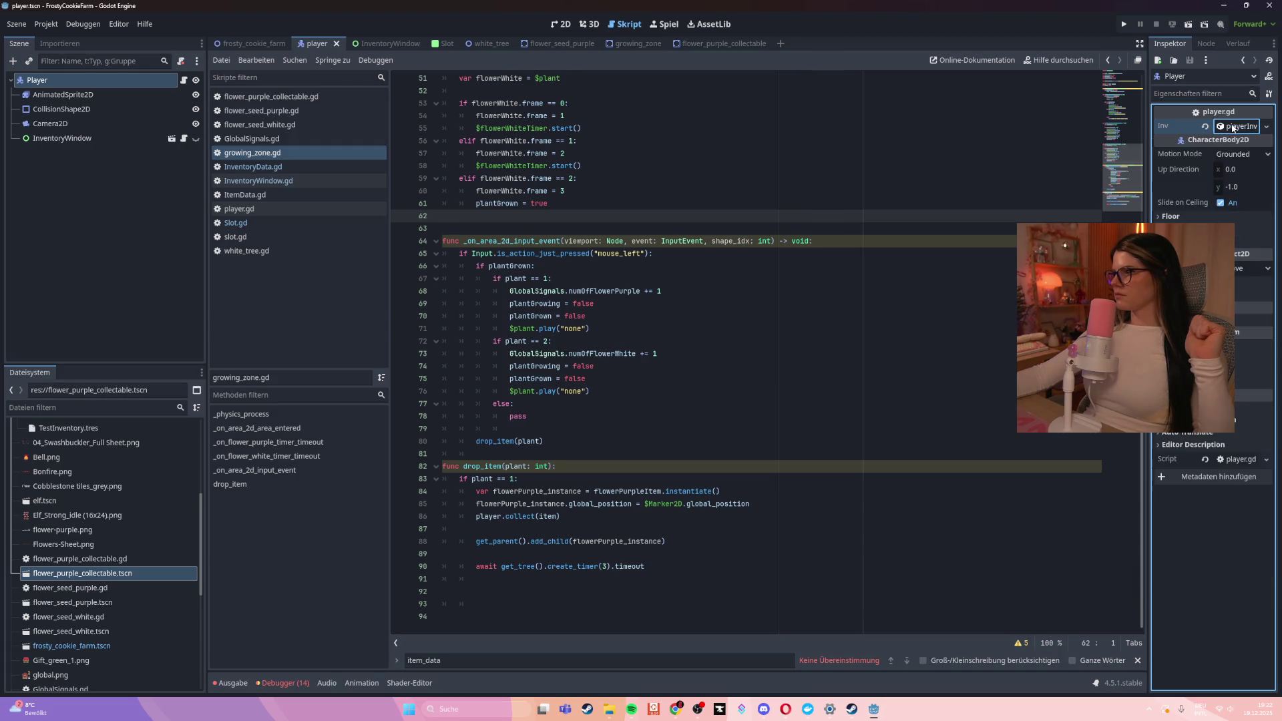
click(1206, 126)
click(1266, 127)
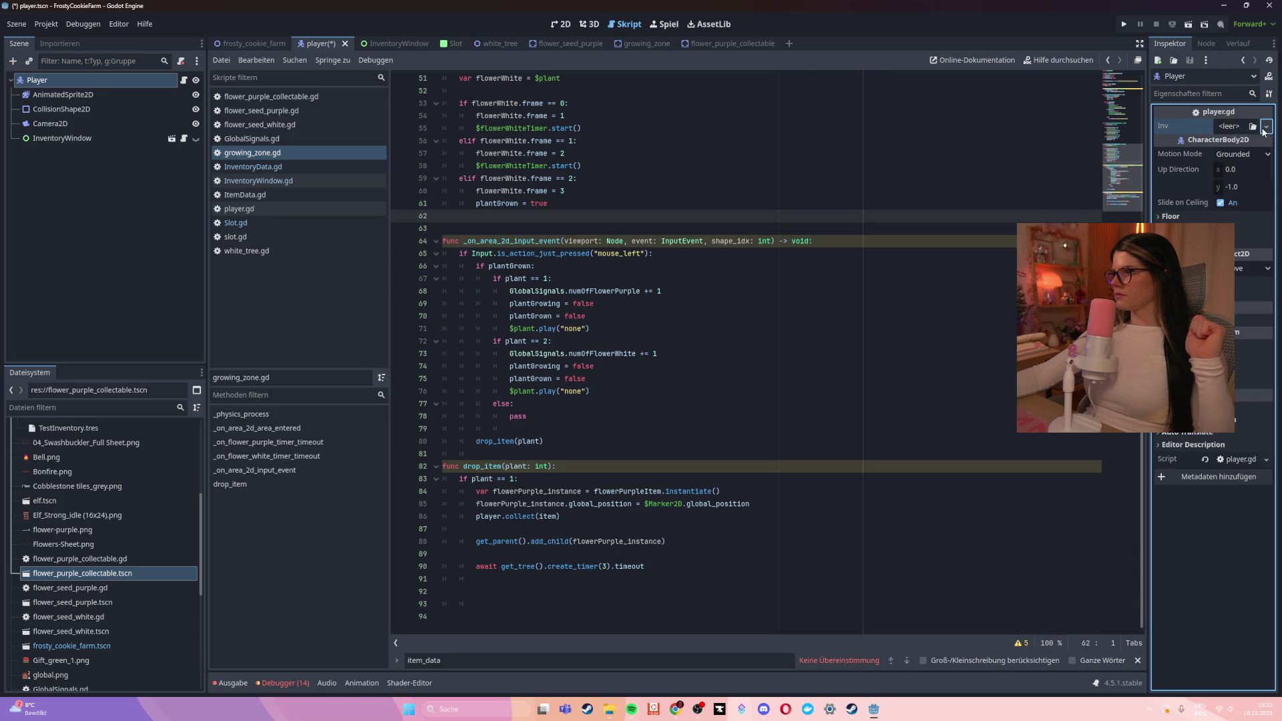
- Drag playerInv.tres from the FileSystem dock onto the Player's Inv property
scroll(107, 587, down, 3)
click(113, 575)
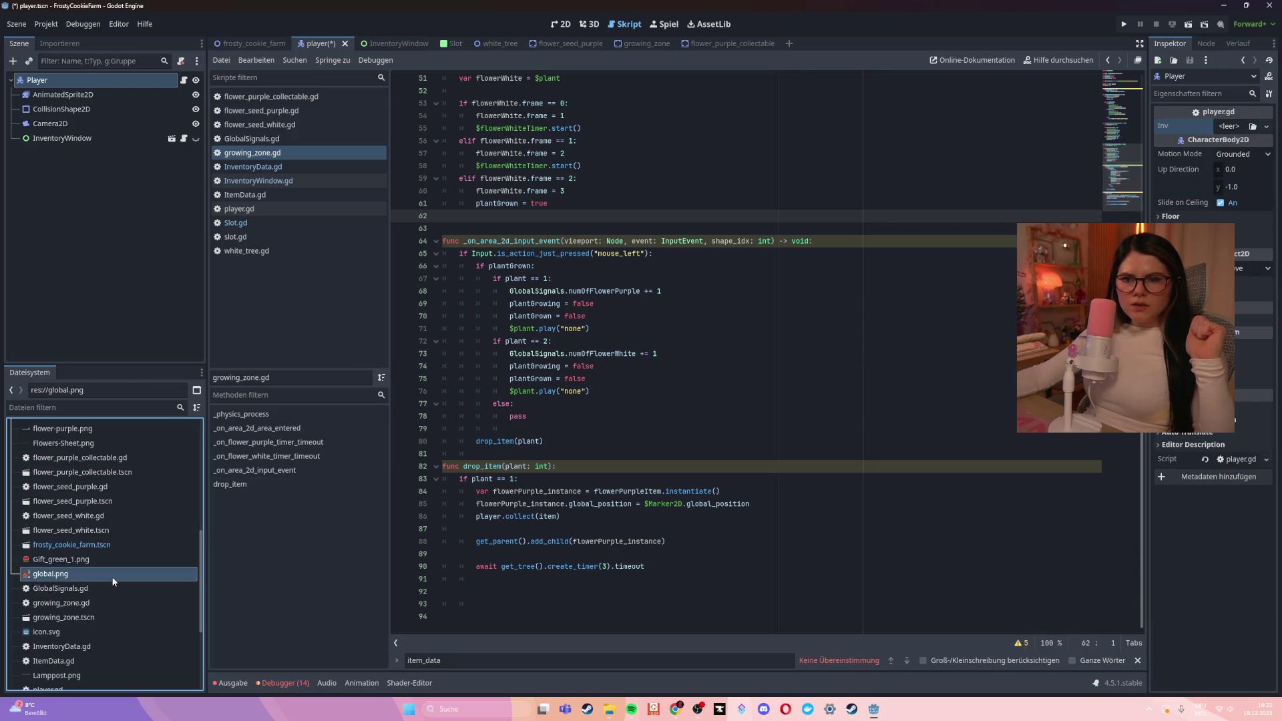
scroll(112, 578, down, 3)
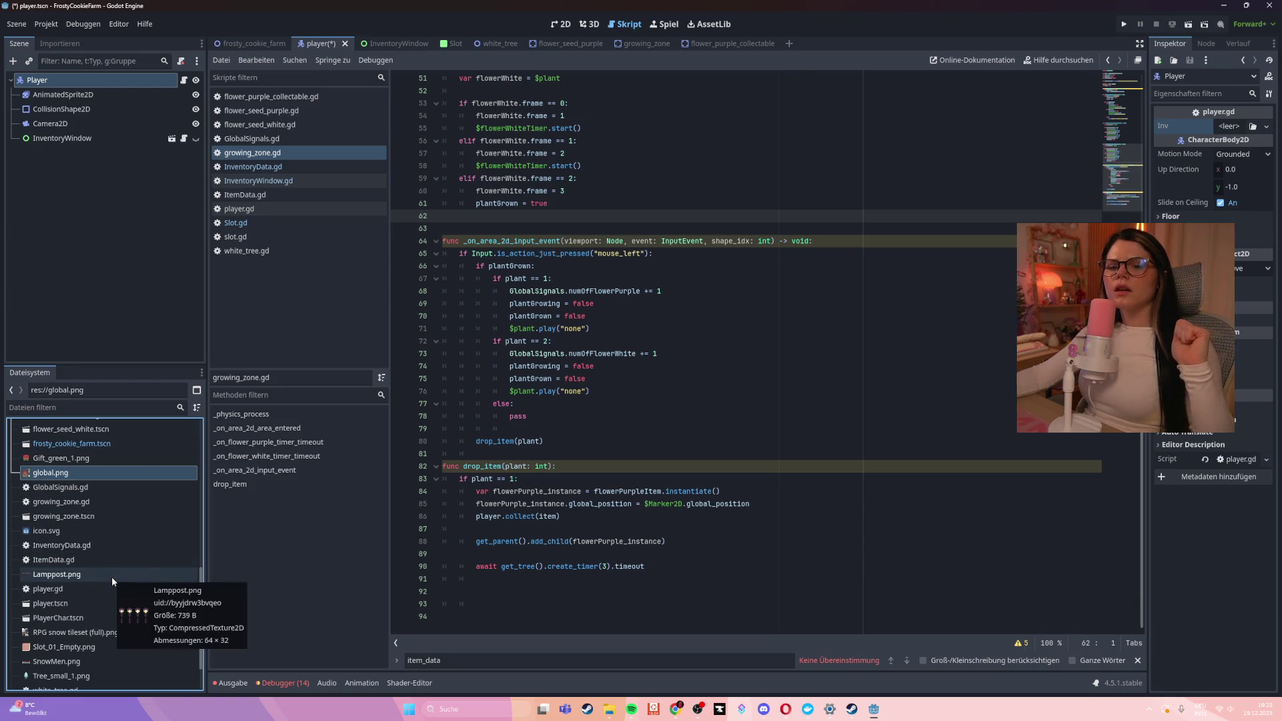
scroll(93, 604, up, 5)
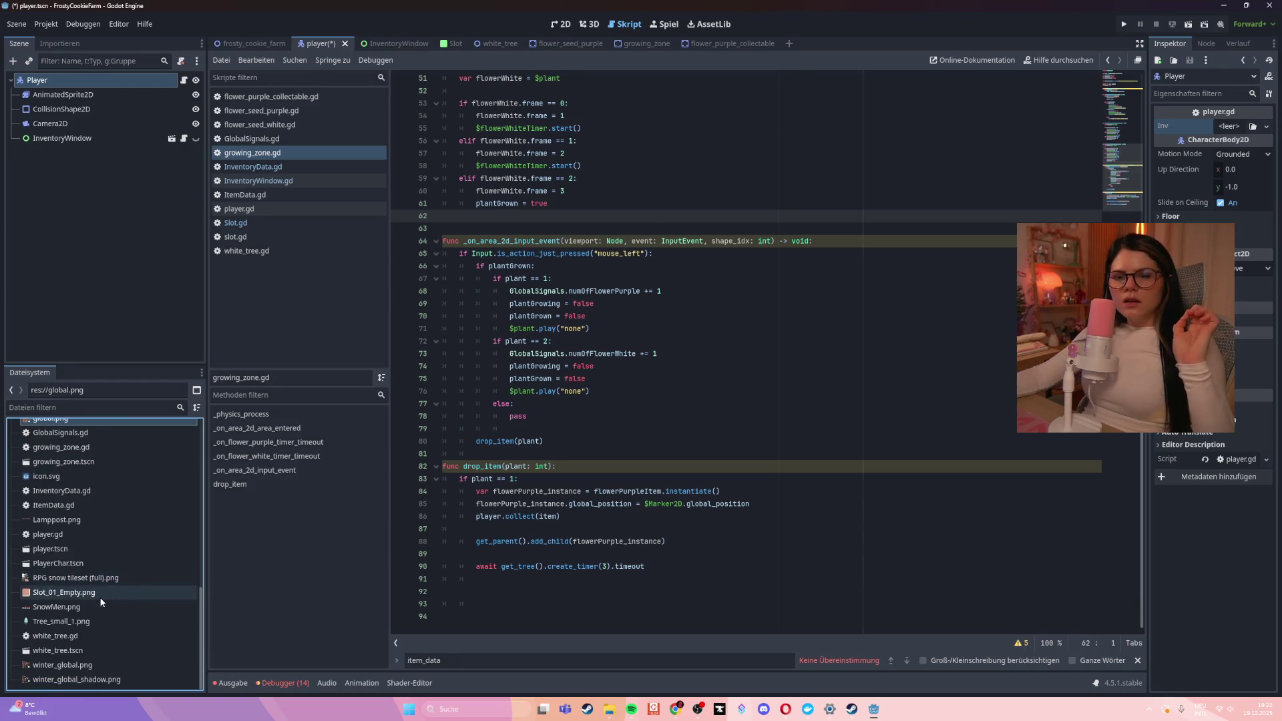
scroll(99, 597, up, 5)
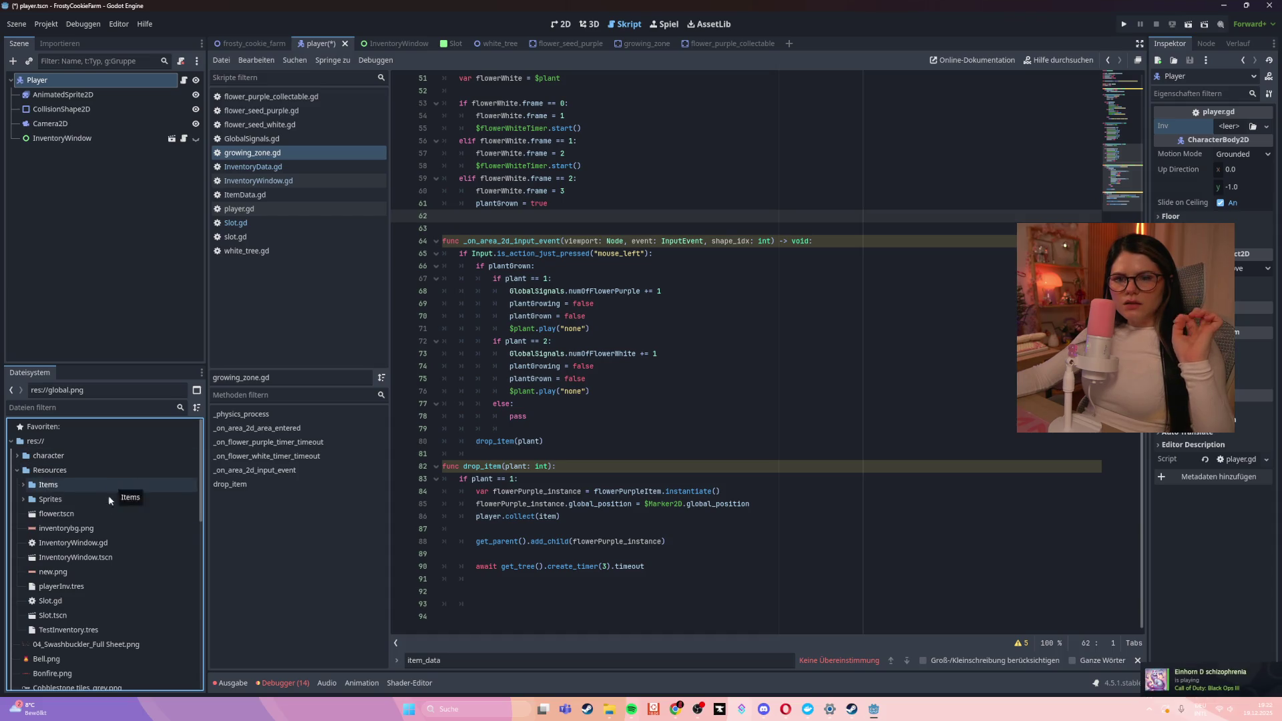
double_click(45, 499)
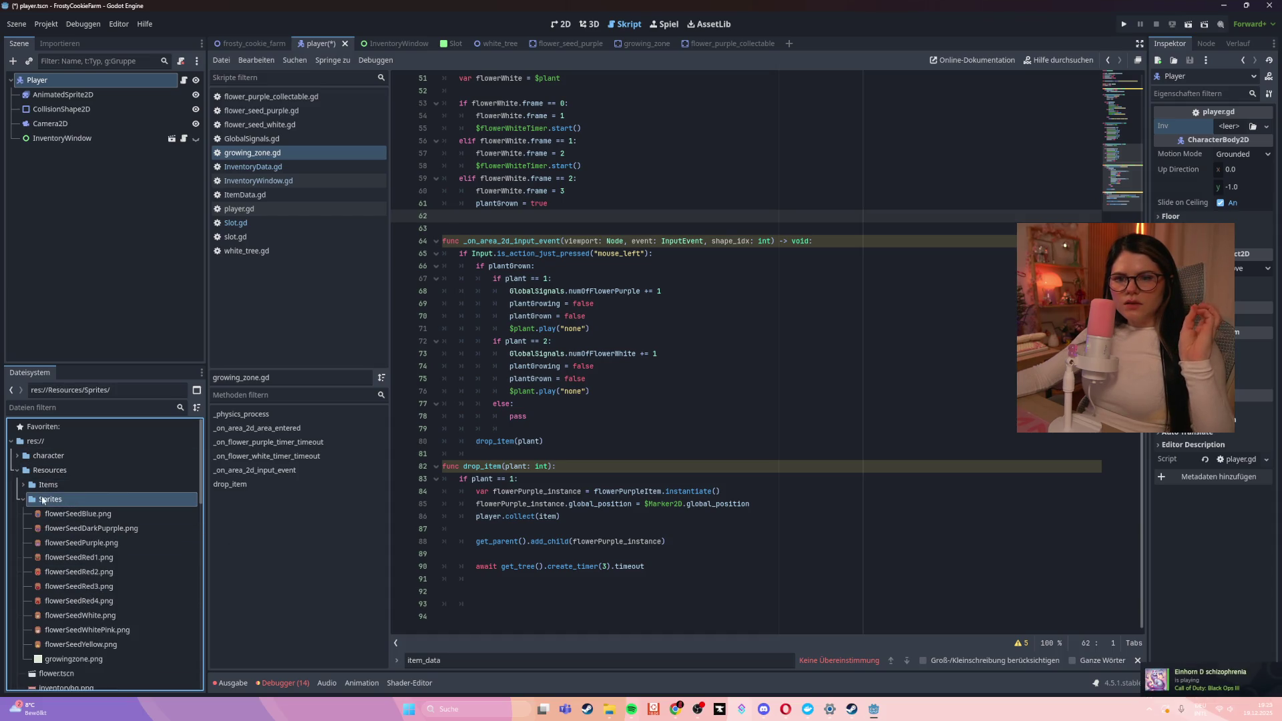
click(47, 490)
double_click(47, 488)
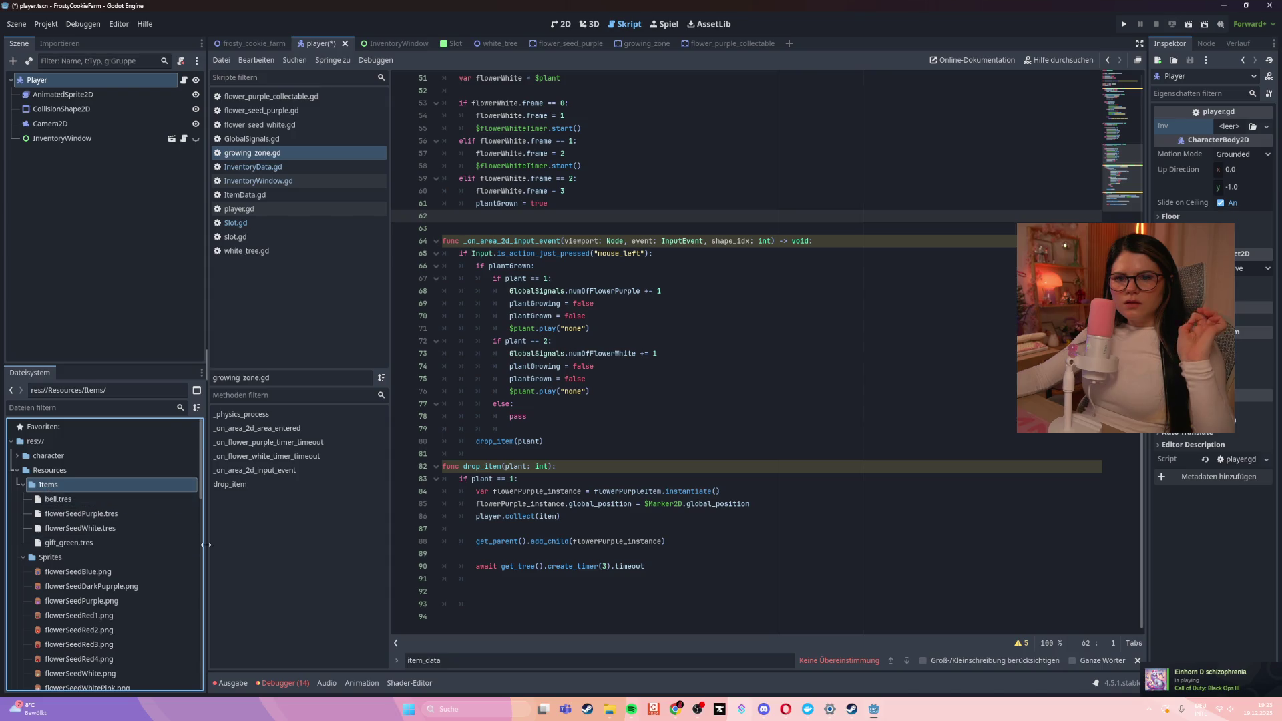
scroll(153, 513, down, 5)
scroll(153, 518, down, 2)
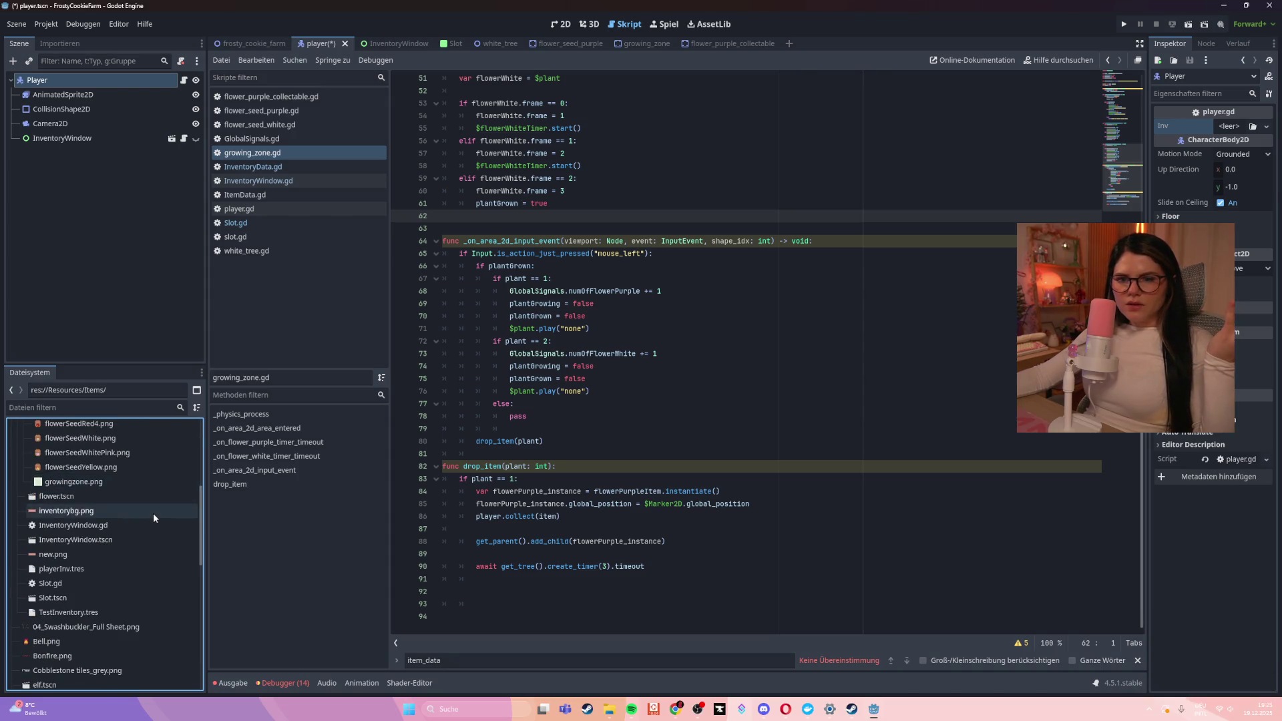
mouse_move(62, 568)
mouse_down()
mouse_move(991, 140)
mouse_move(1248, 113)
mouse_move(1230, 127)
mouse_up()
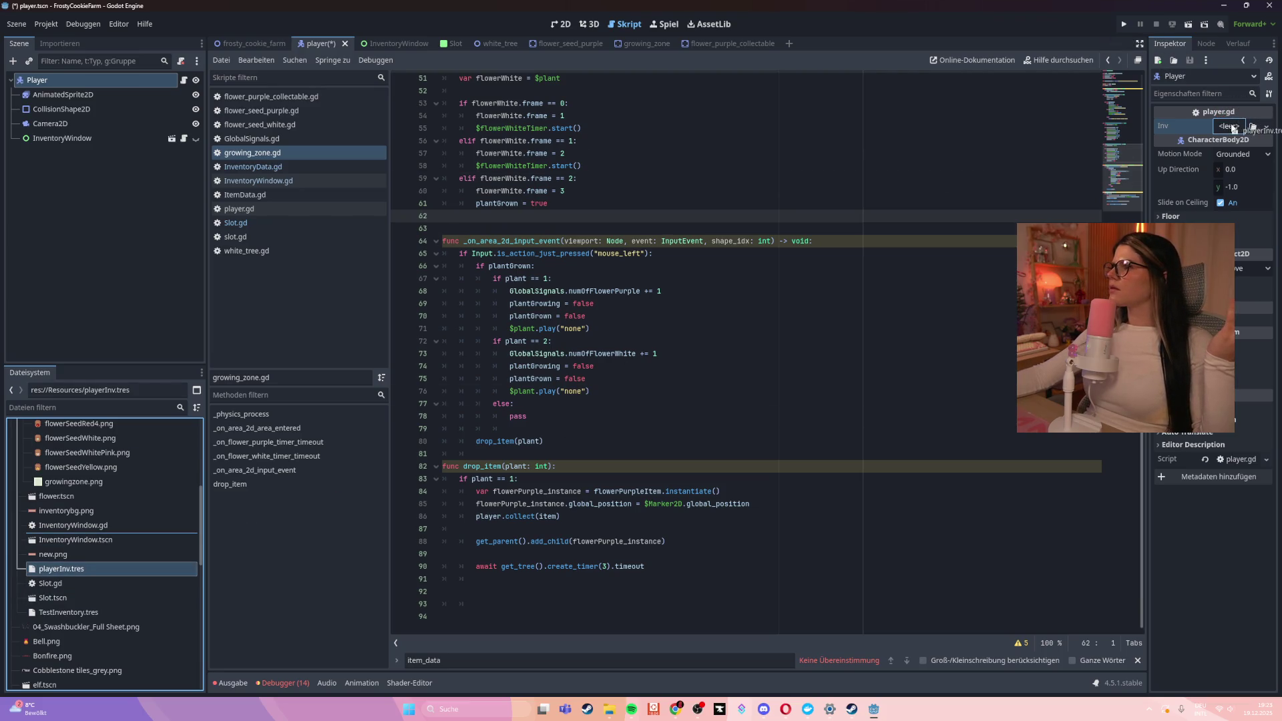
click(39, 81)
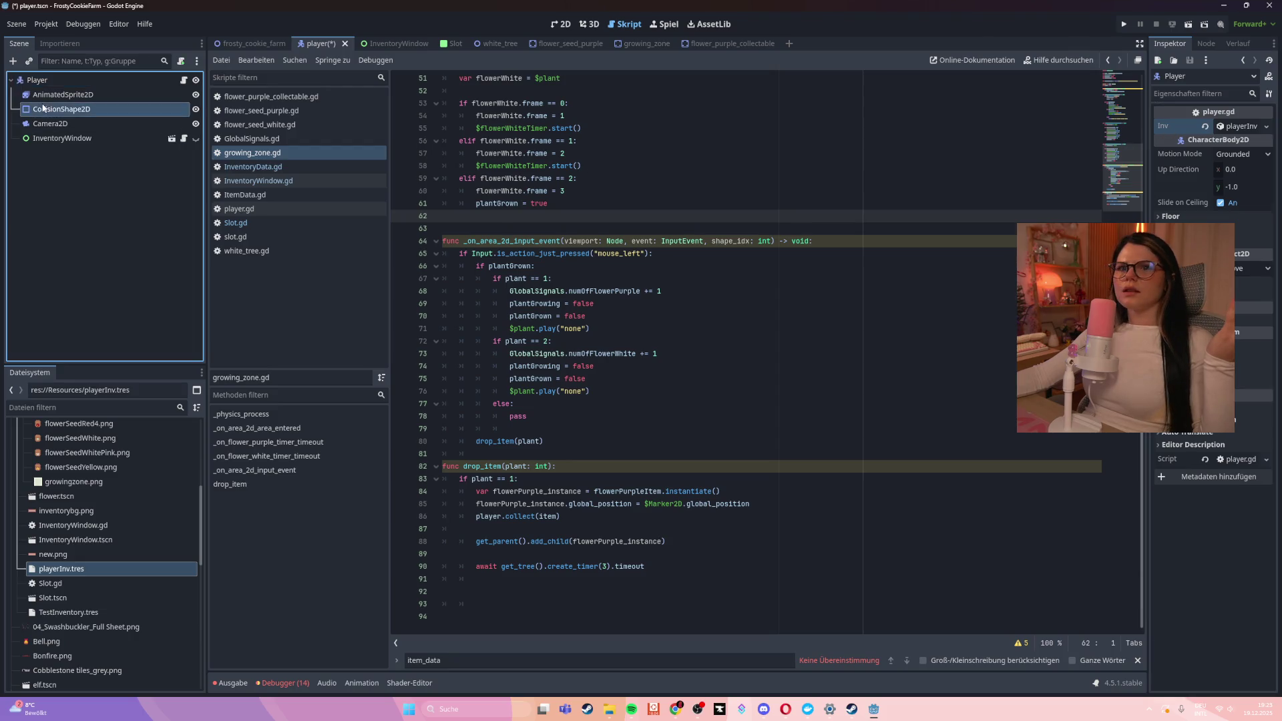
click(390, 43)
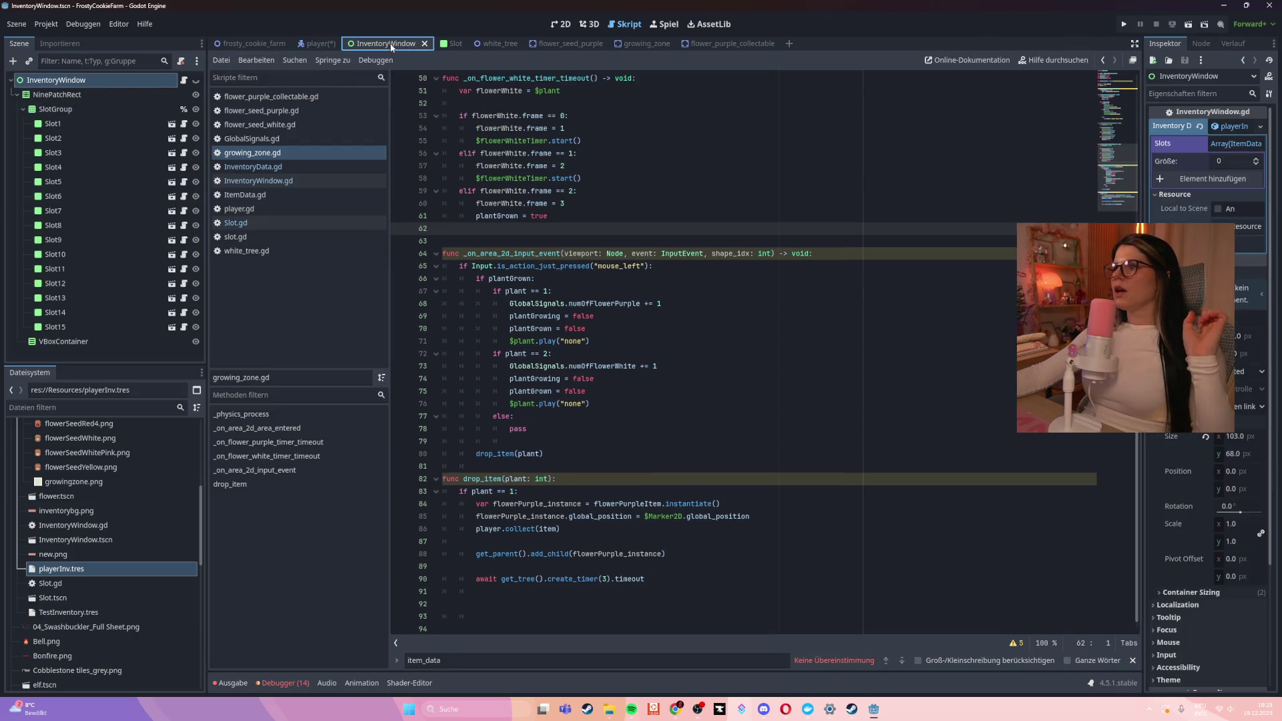
- Select the InventoryWindow root and set its Slots array size to 15
click(73, 94)
click(80, 81)
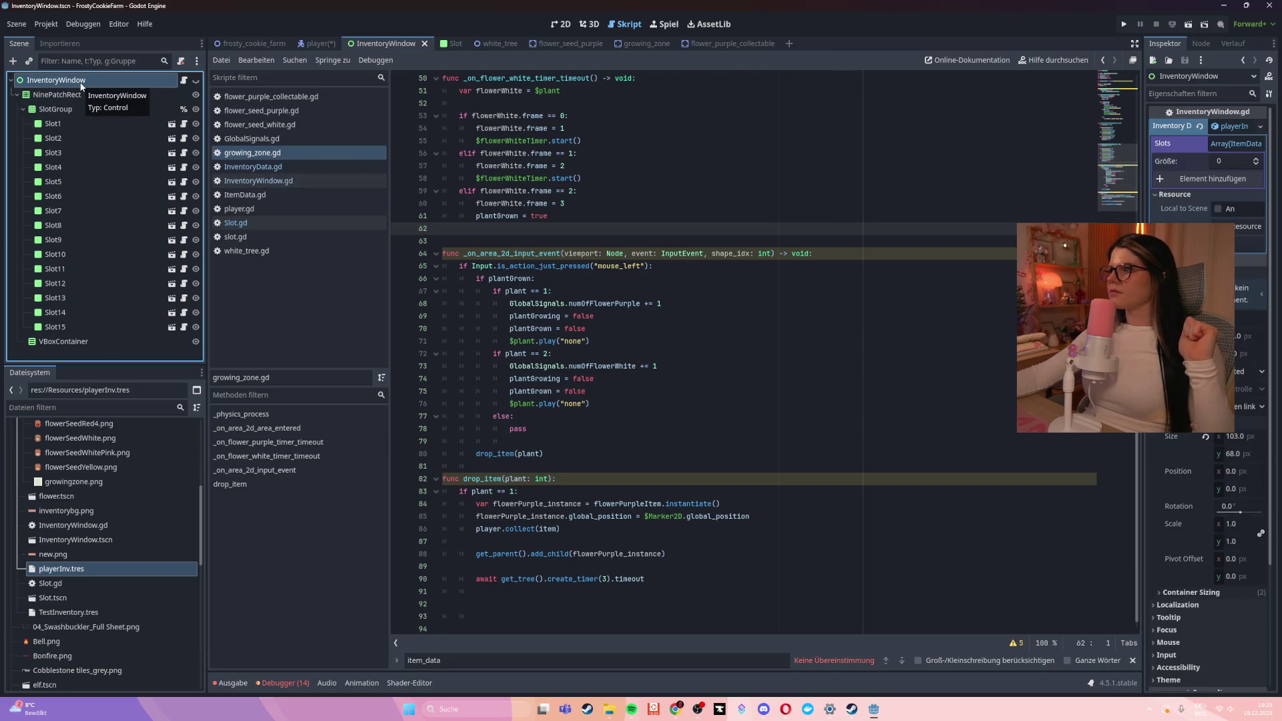
click(1243, 148)
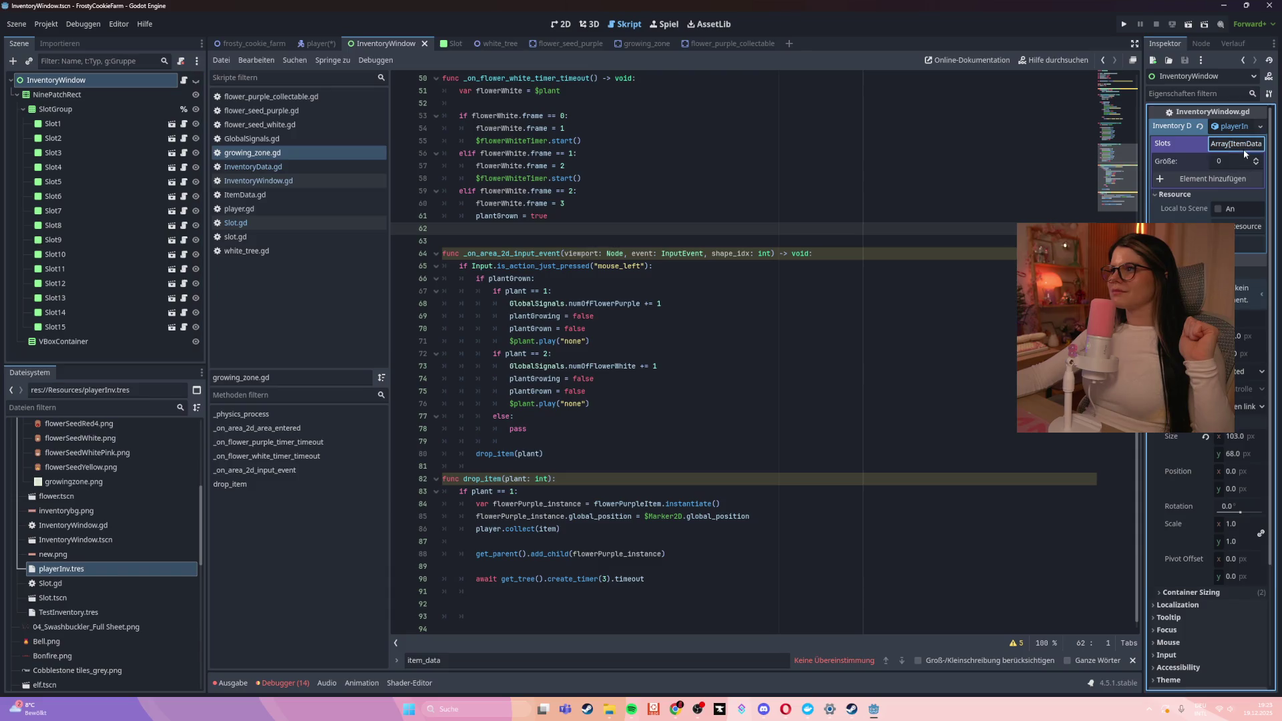
click(1243, 148)
click(1236, 157)
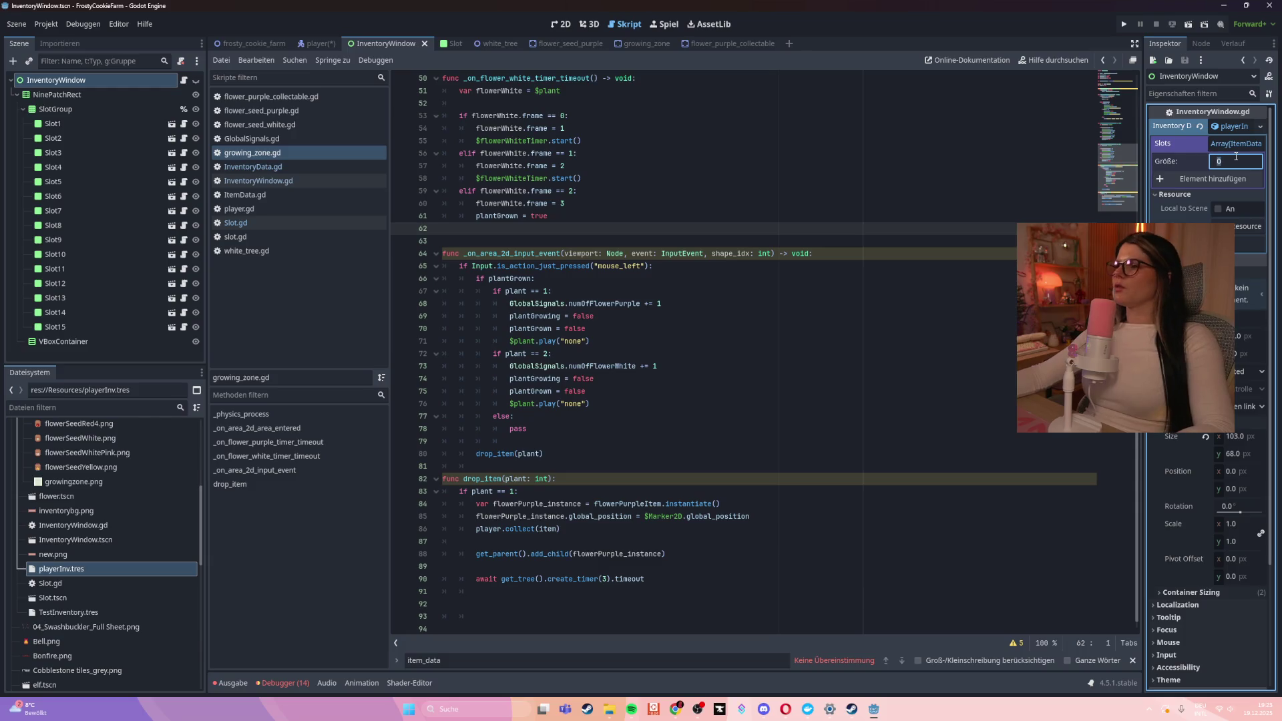
text(15)
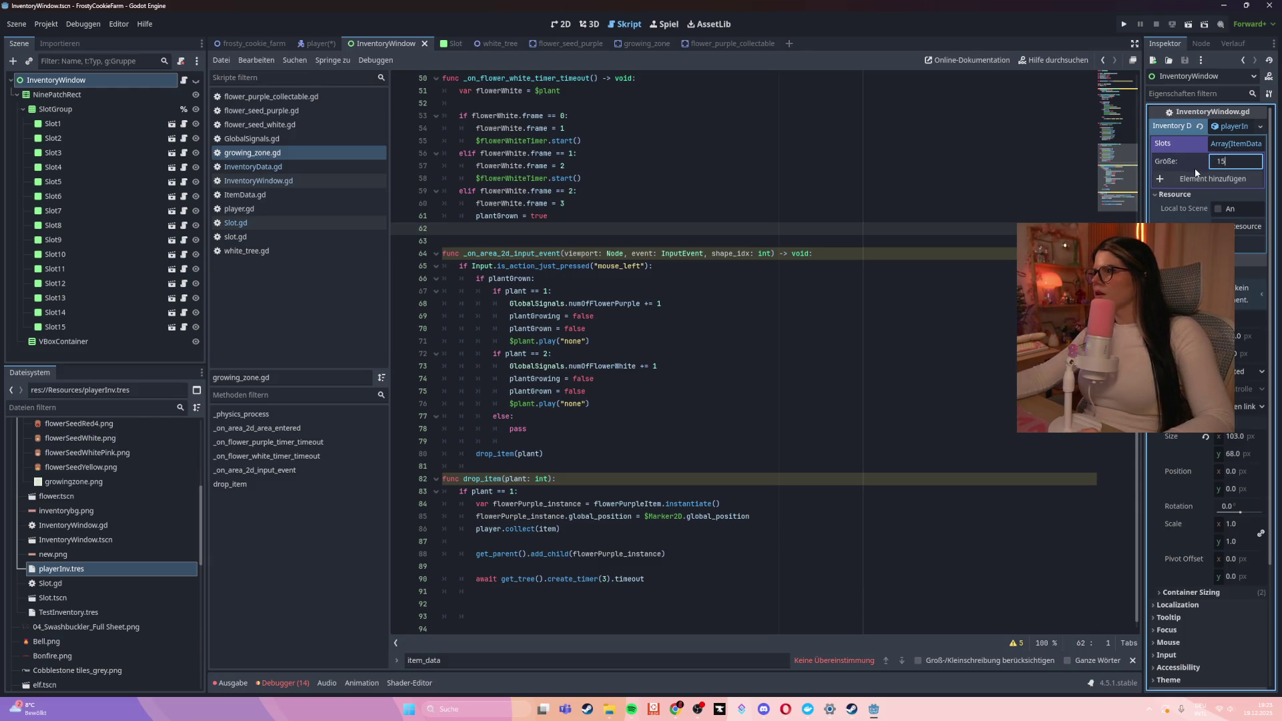
key(Return)
- Fill each Slots element with a new ItemData, then save and run the game
click(1240, 179)
click(1242, 190)
click(1240, 196)
click(1242, 208)
click(1240, 214)
click(1242, 225)
click(1240, 231)
click(1242, 243)
click(1242, 248)
click(1242, 260)
click(1240, 267)
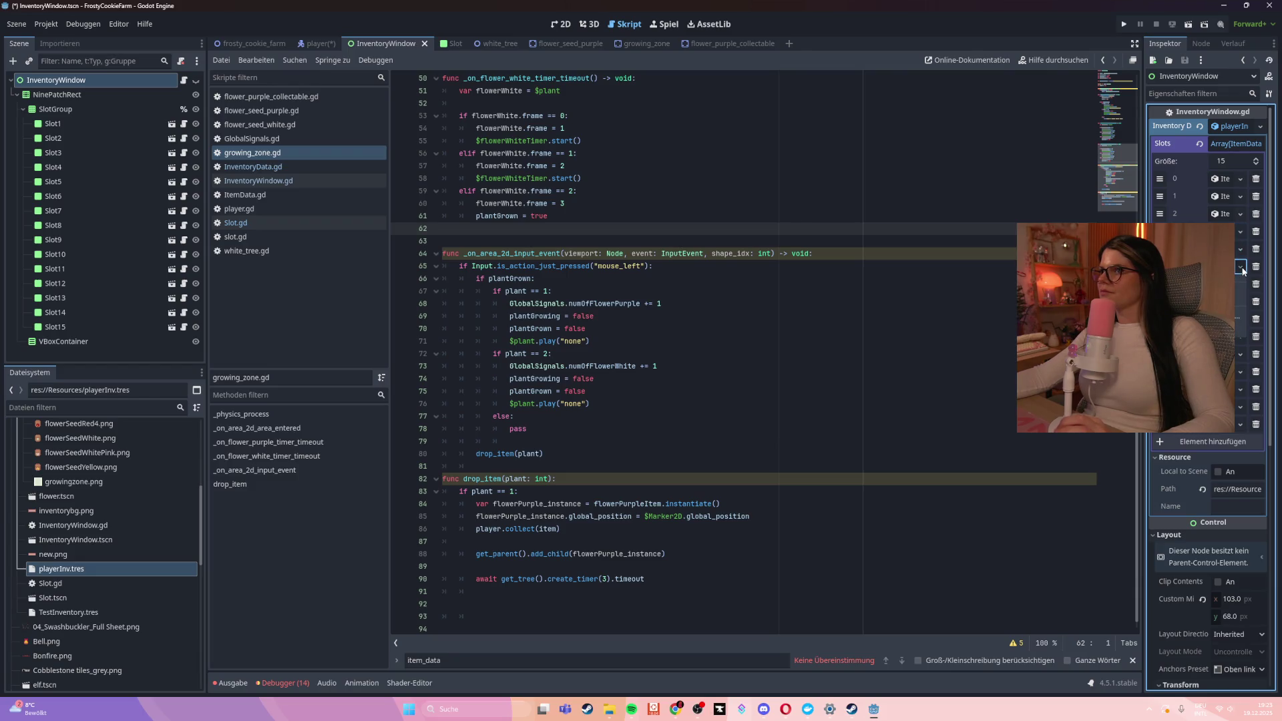
click(1242, 278)
click(1240, 284)
click(1242, 295)
click(1240, 302)
click(1242, 313)
click(1240, 319)
click(1242, 329)
click(1240, 336)
click(1242, 347)
click(1240, 354)
click(1242, 364)
click(1240, 372)
click(1212, 401)
click(1240, 390)
click(1212, 419)
click(1240, 407)
click(1213, 435)
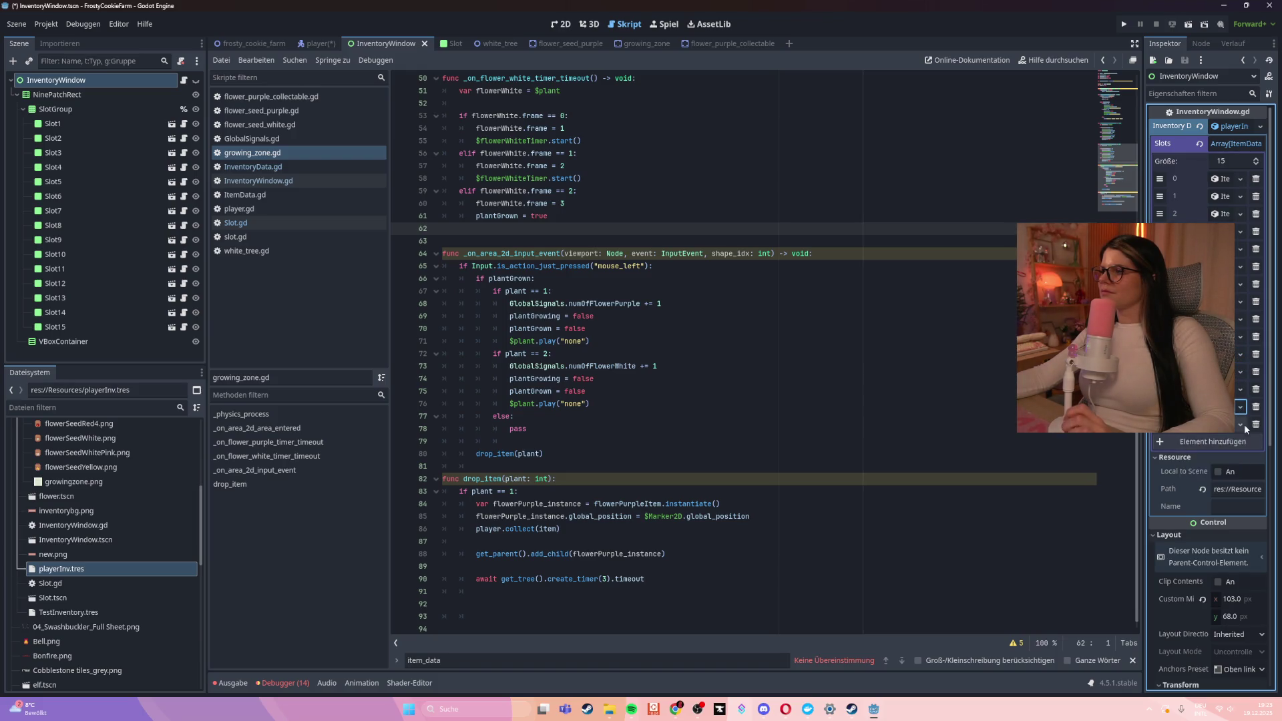
click(957, 376)
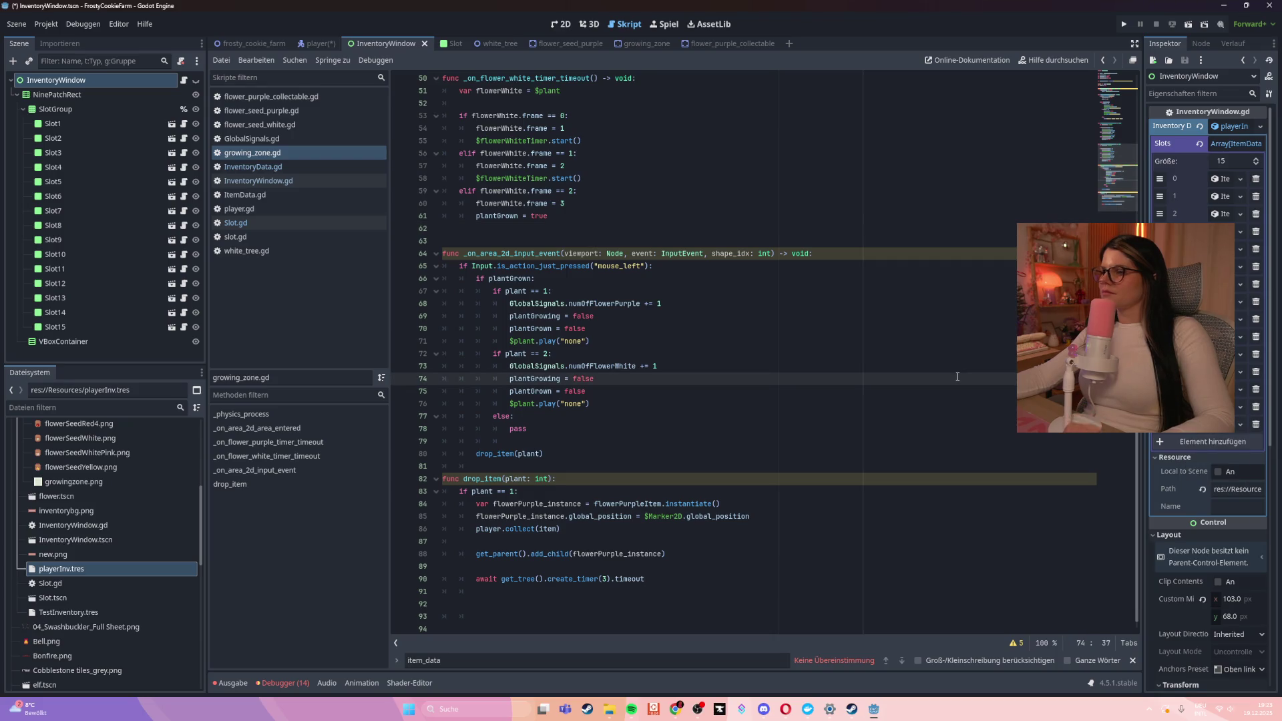
key(F5)
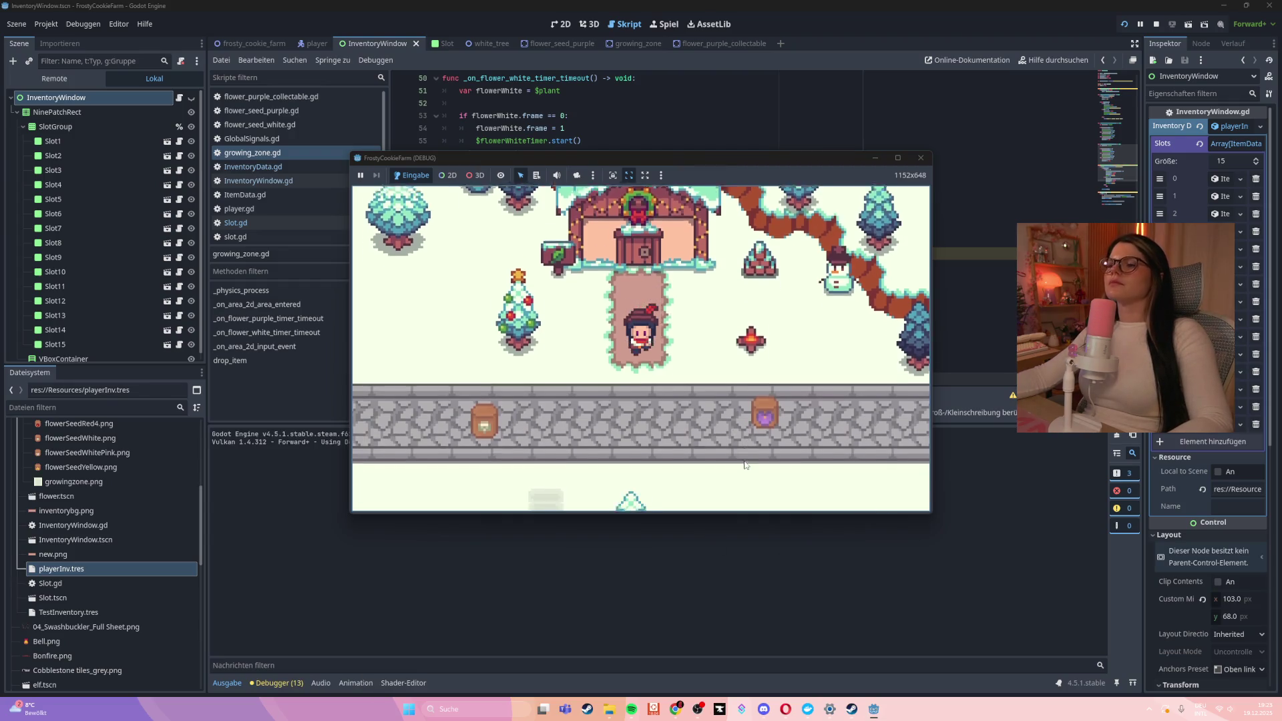
- Walk the player to the plant beds, toggle the inventory, and click a grown flower
key(Down)
key(Right)
mouse_move(692, 367)
mouse_down()
mouse_move(480, 434)
mouse_move(571, 401)
mouse_up()
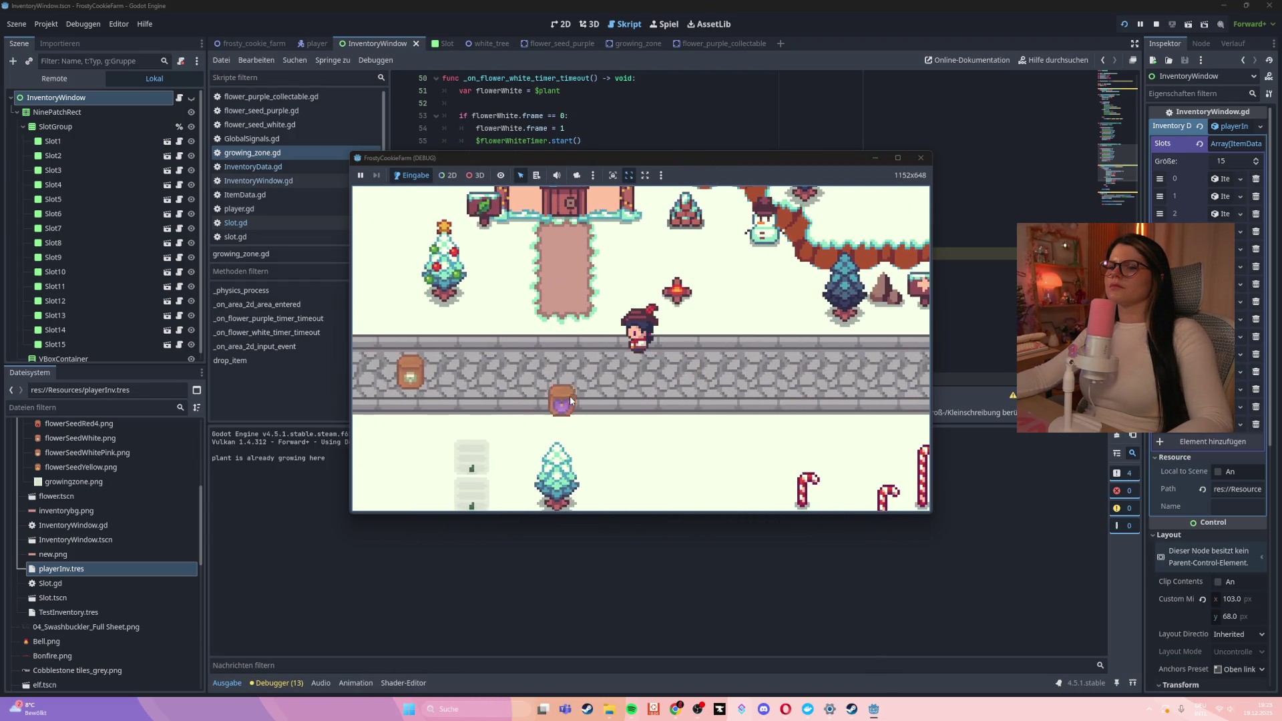
key(i)
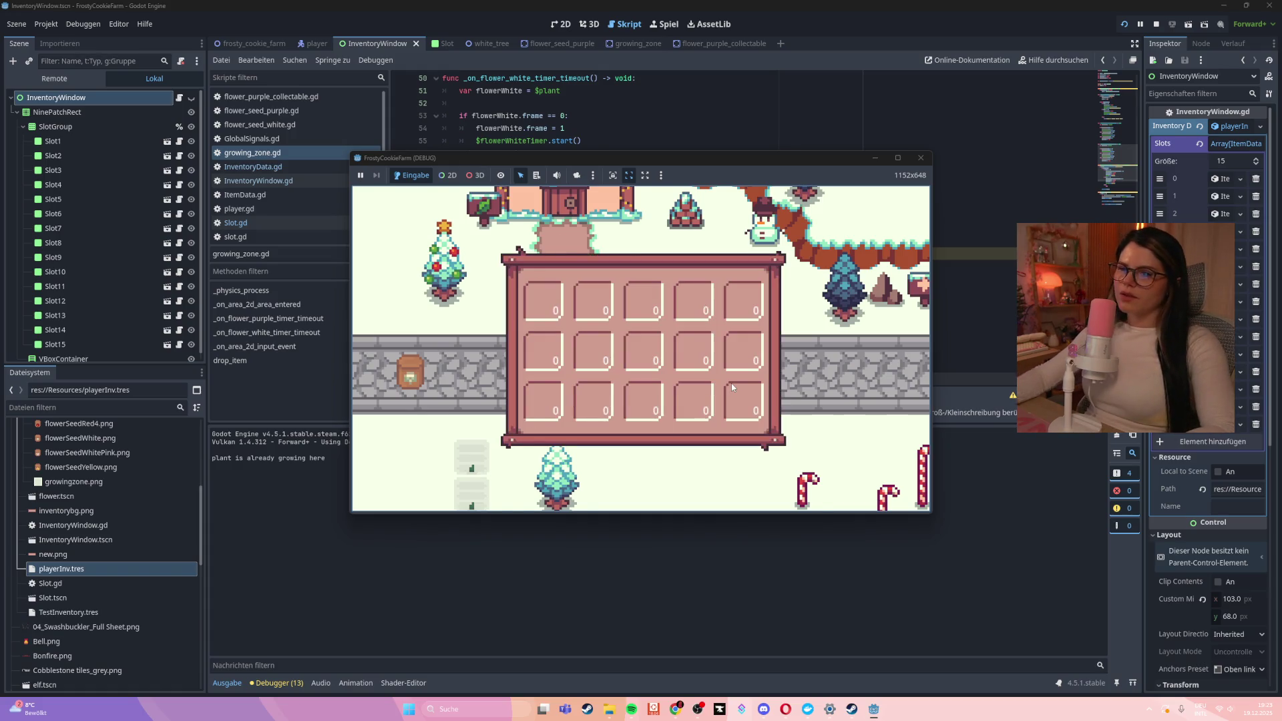
key(Up)
key(Down)
key(i)
key(i)
key(Up)
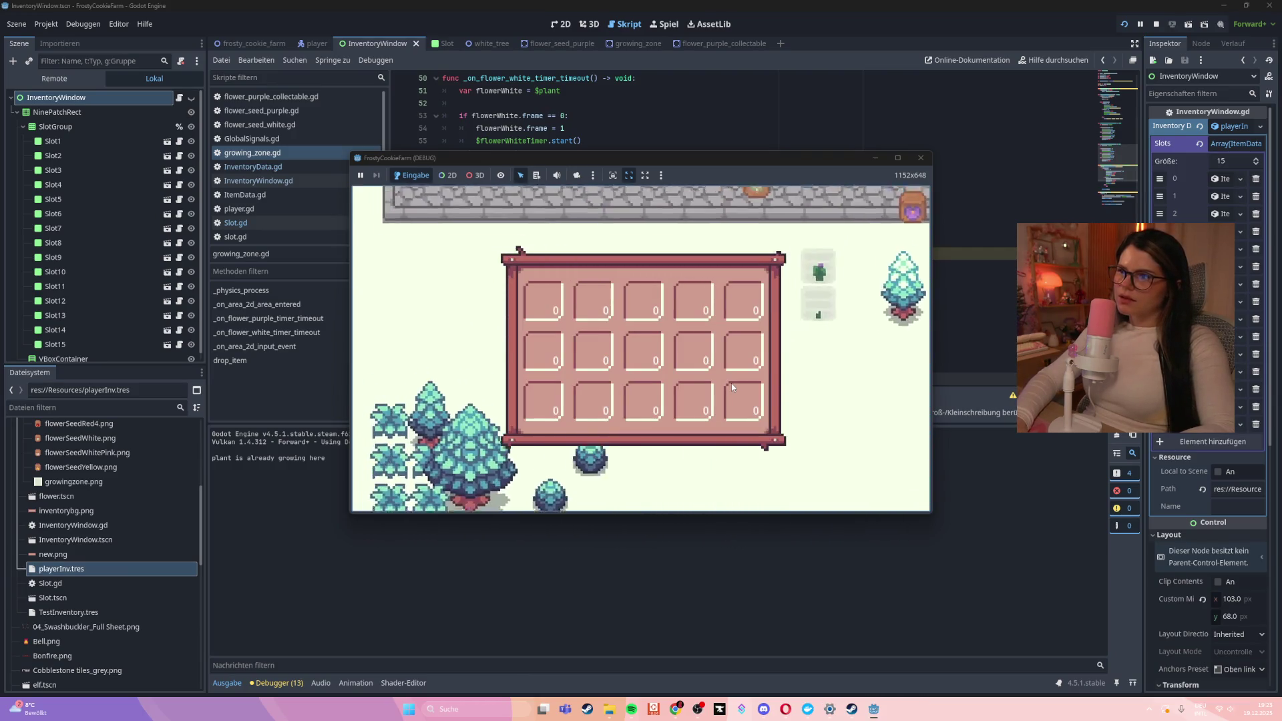
key(i)
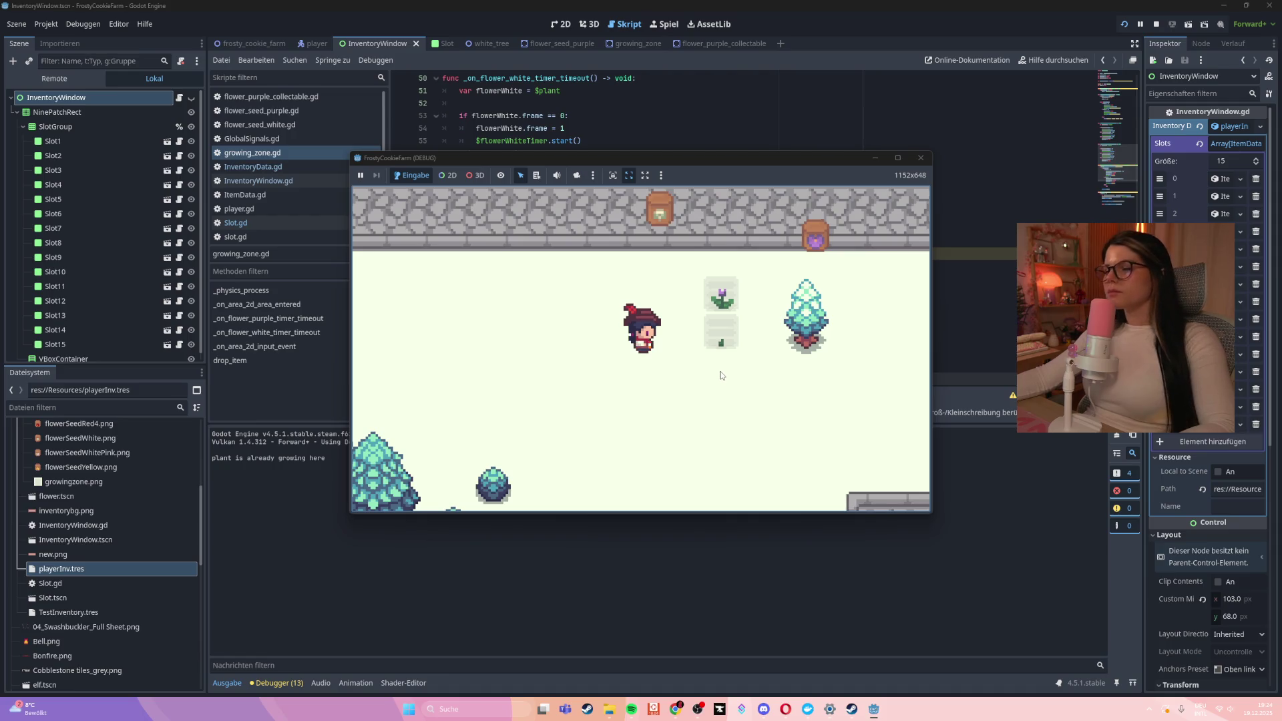
click(730, 305)
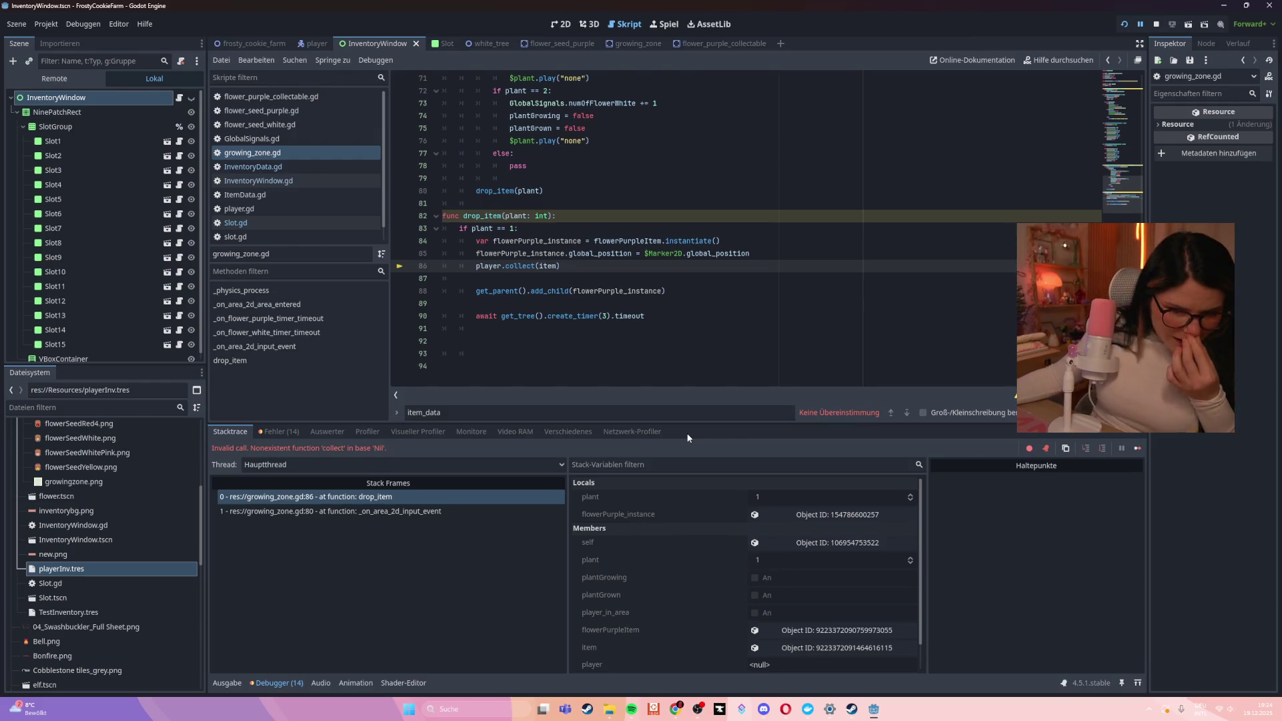
- Place the caret below drop_item in growing_zone.gd and switch to the growing_zone scene
click(737, 324)
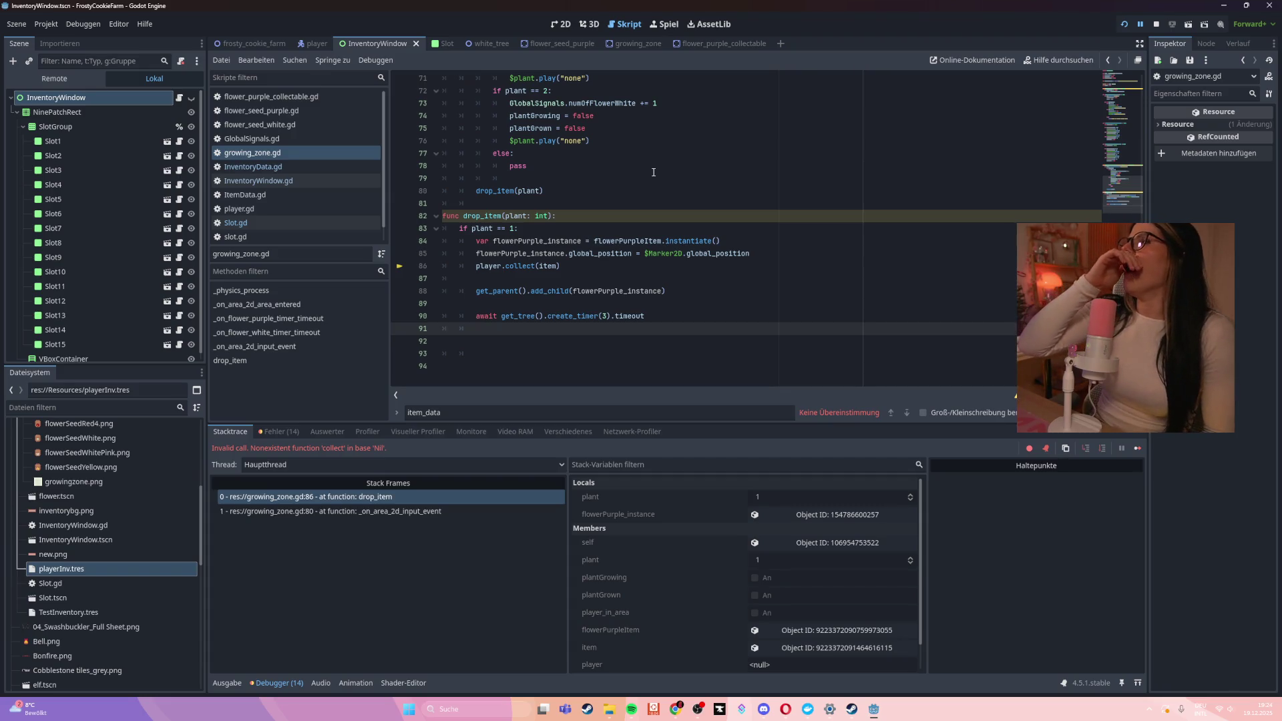
click(634, 43)
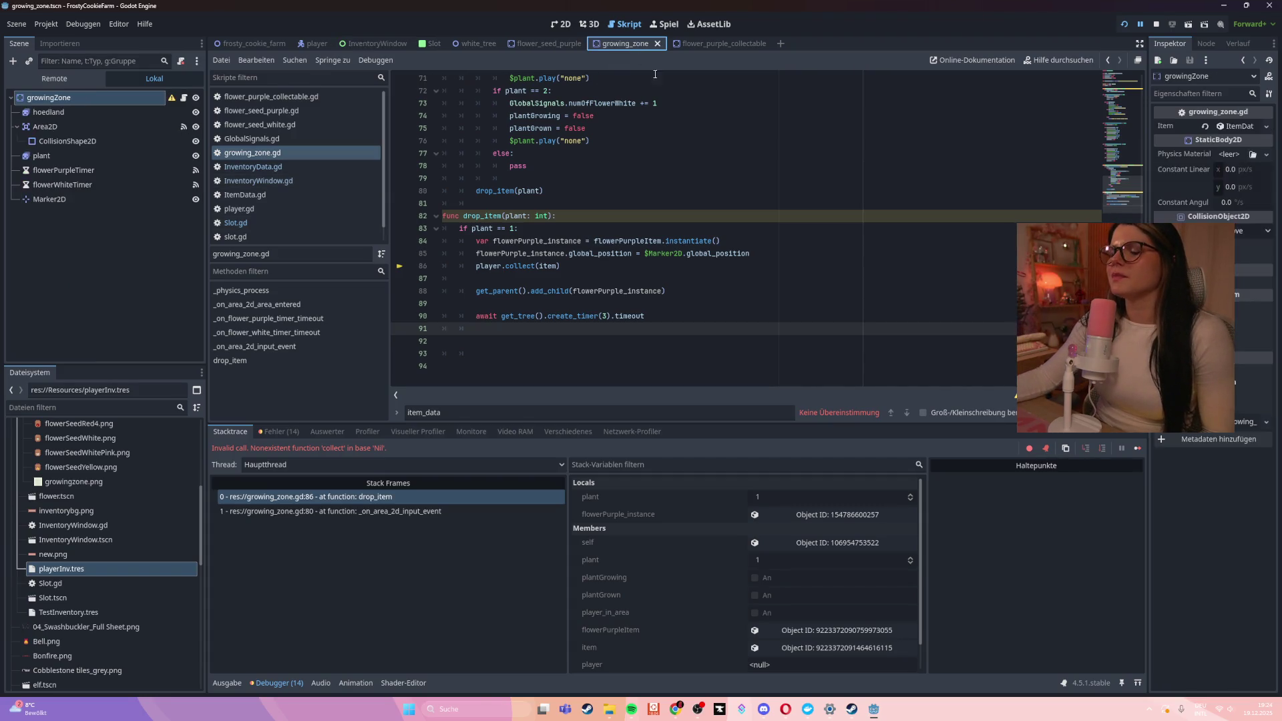
- Review growing_zone.gd from the top, highlighting the flowerPurpleItem preload line
scroll(729, 219, up, 20)
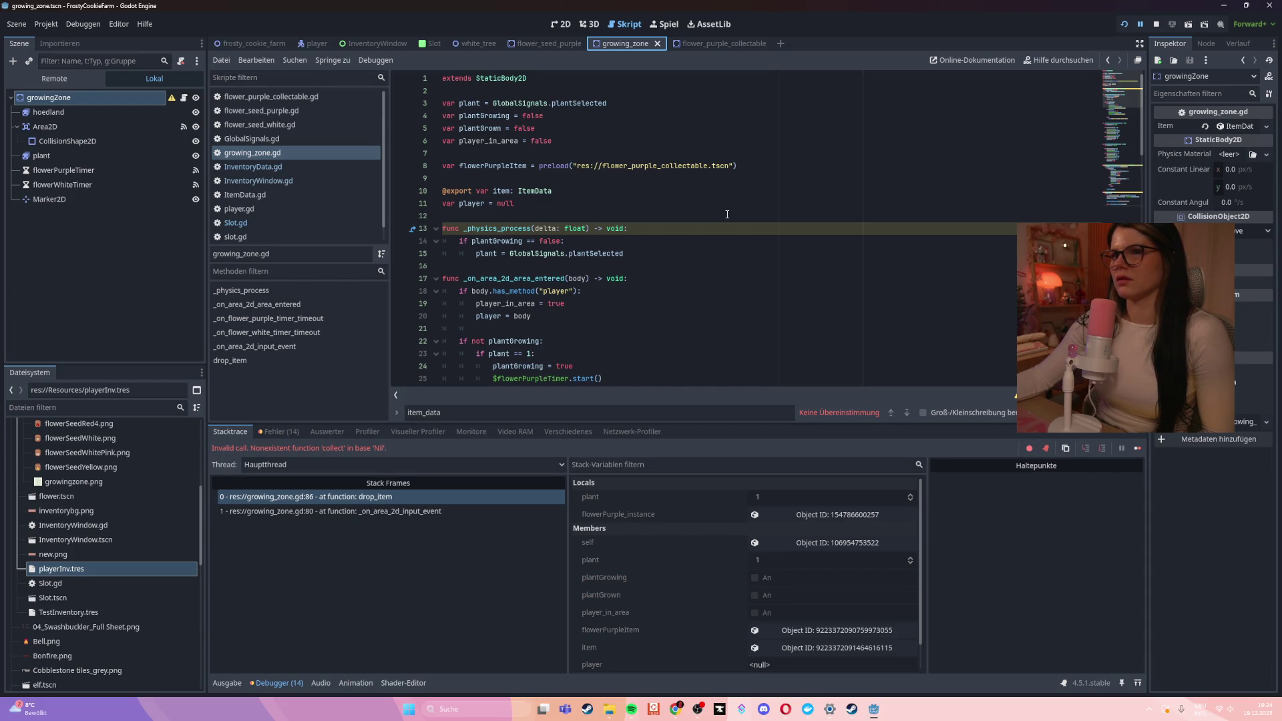
drag(739, 167, 434, 173)
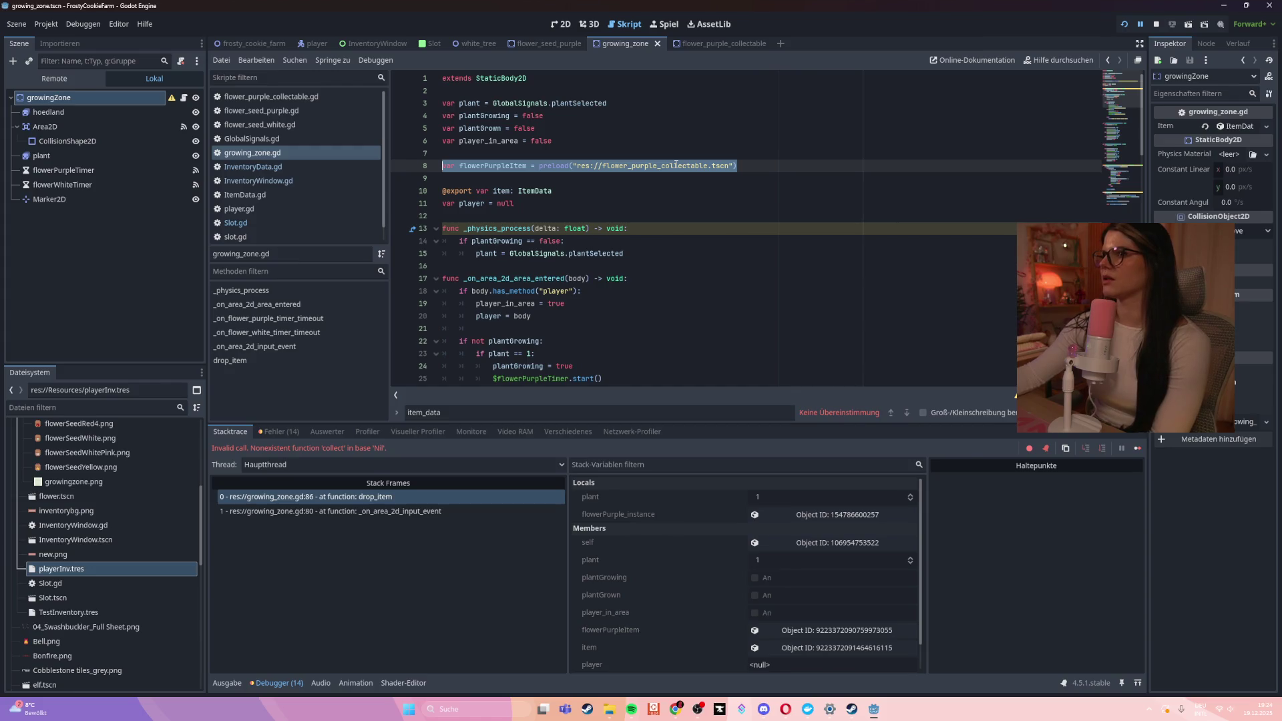
mouse_move(676, 163)
scroll(518, 229, down, 2)
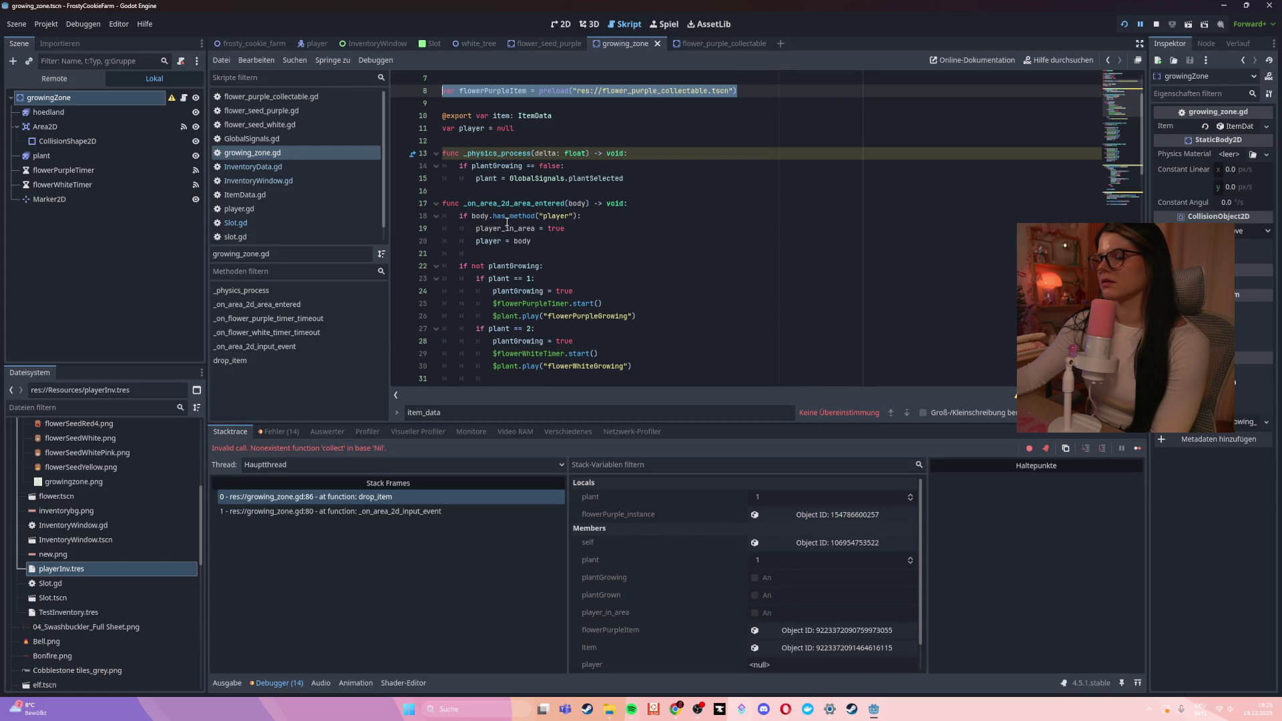
scroll(507, 222, down, 4)
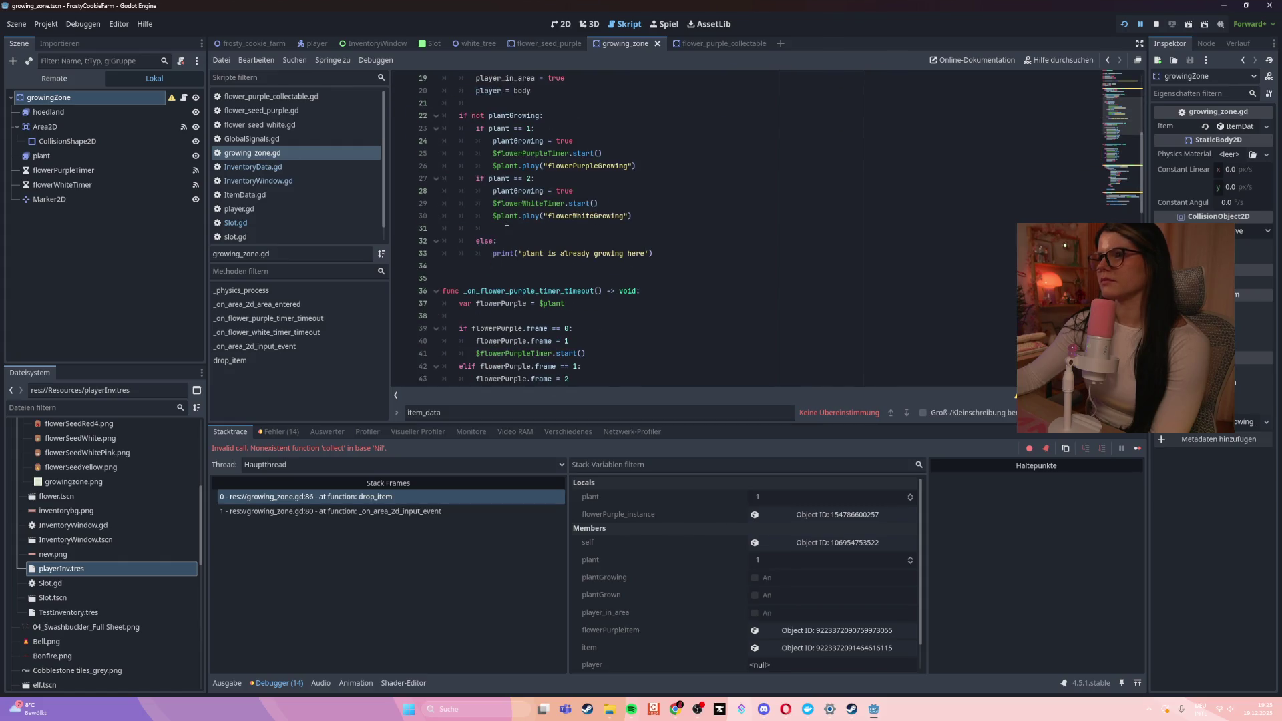
scroll(507, 222, down, 10)
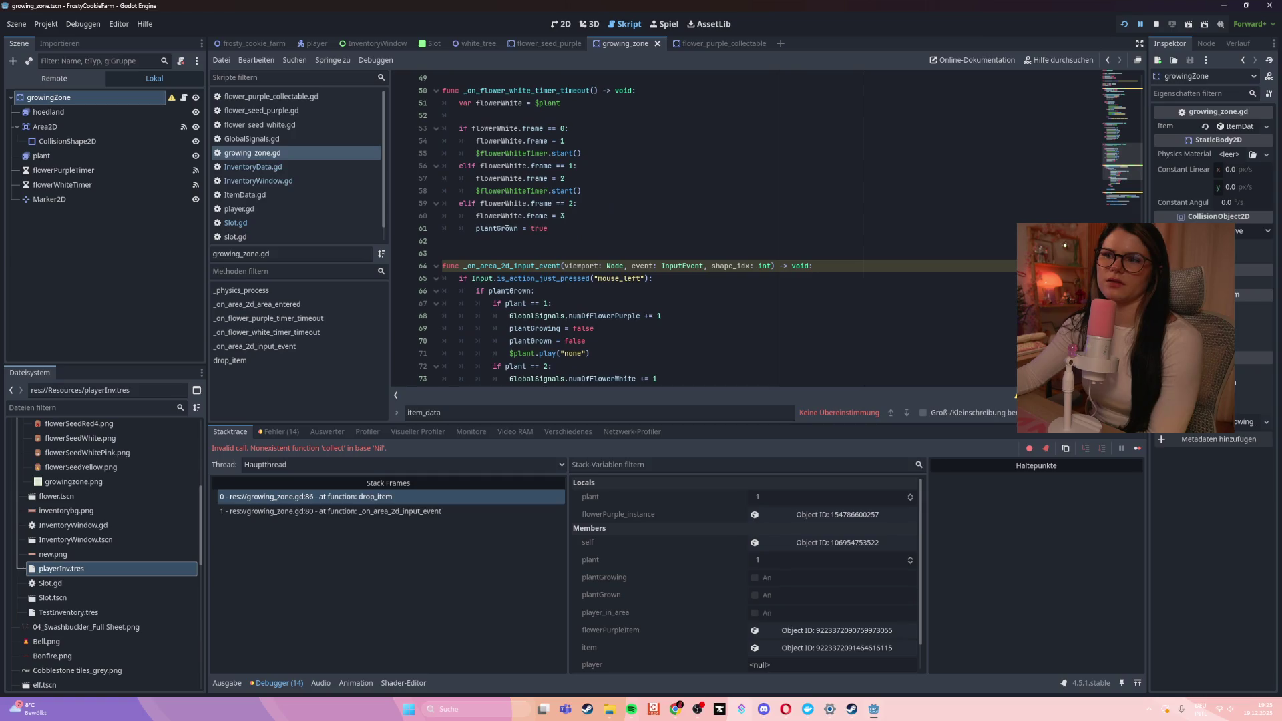
scroll(507, 222, down, 3)
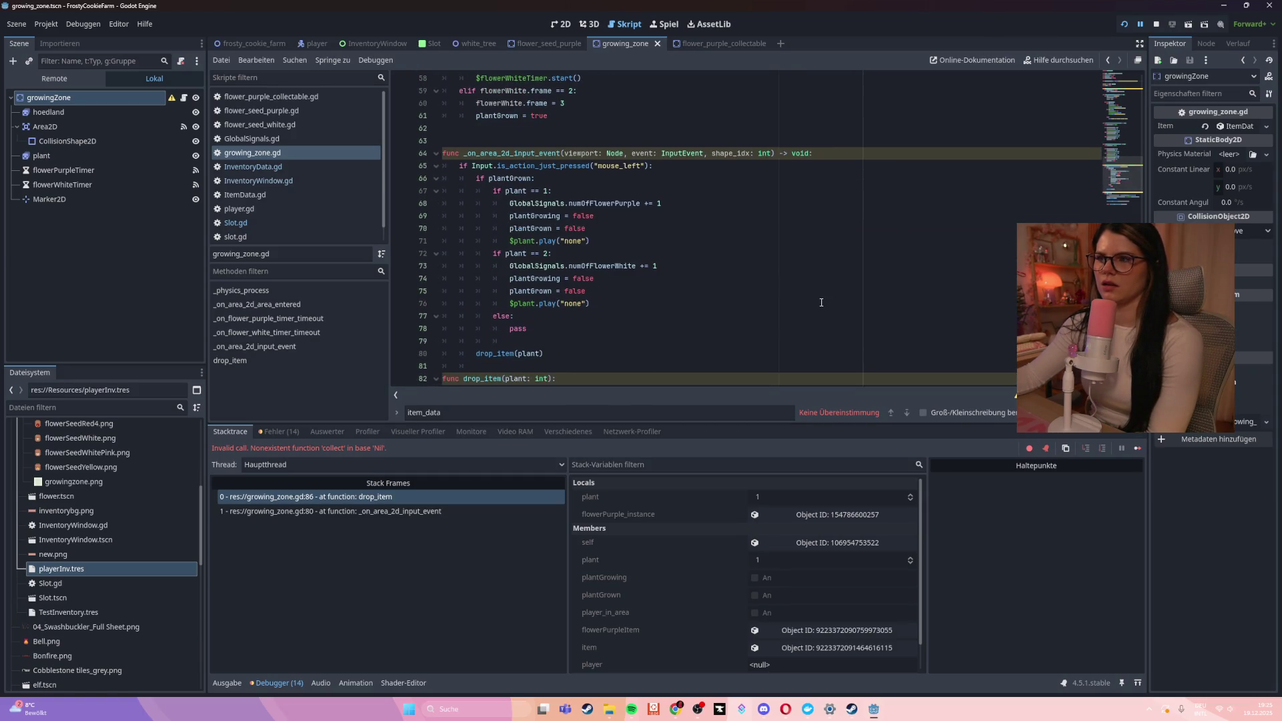
scroll(822, 302, down, 3)
- Check the flower_purple_collectable scene's root, then return and select the plant node
click(712, 44)
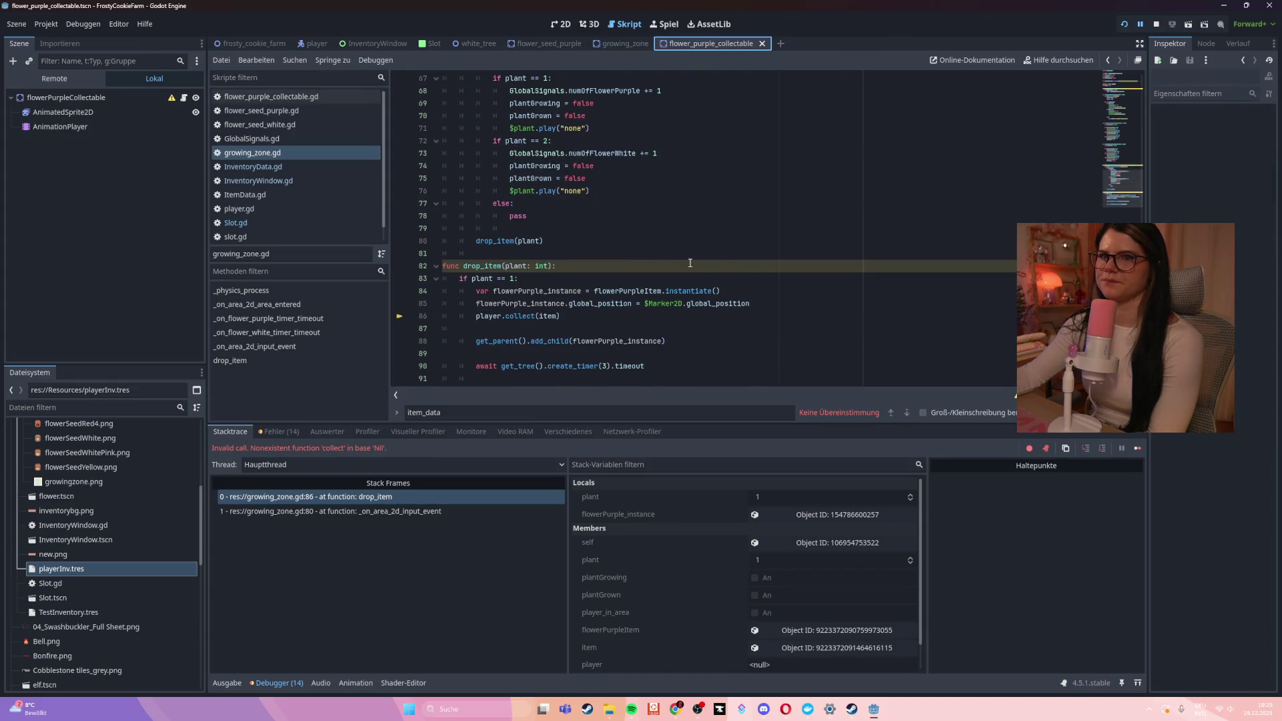
click(67, 97)
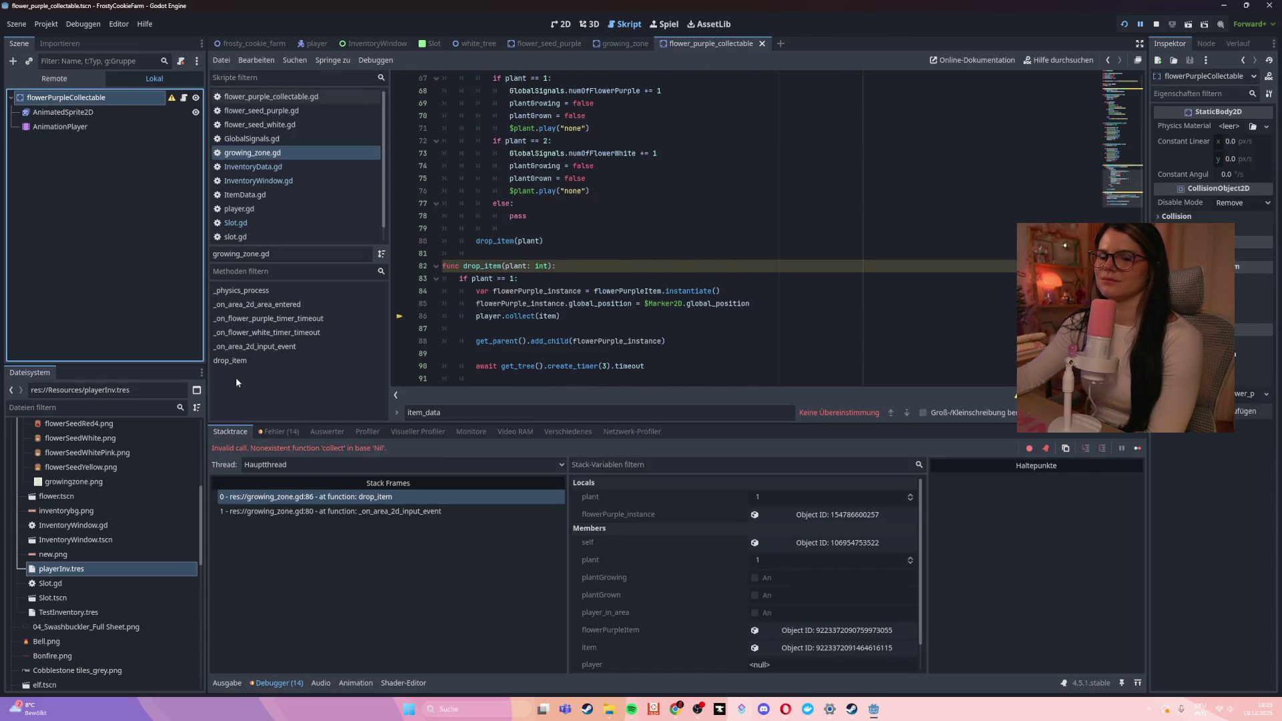
click(622, 44)
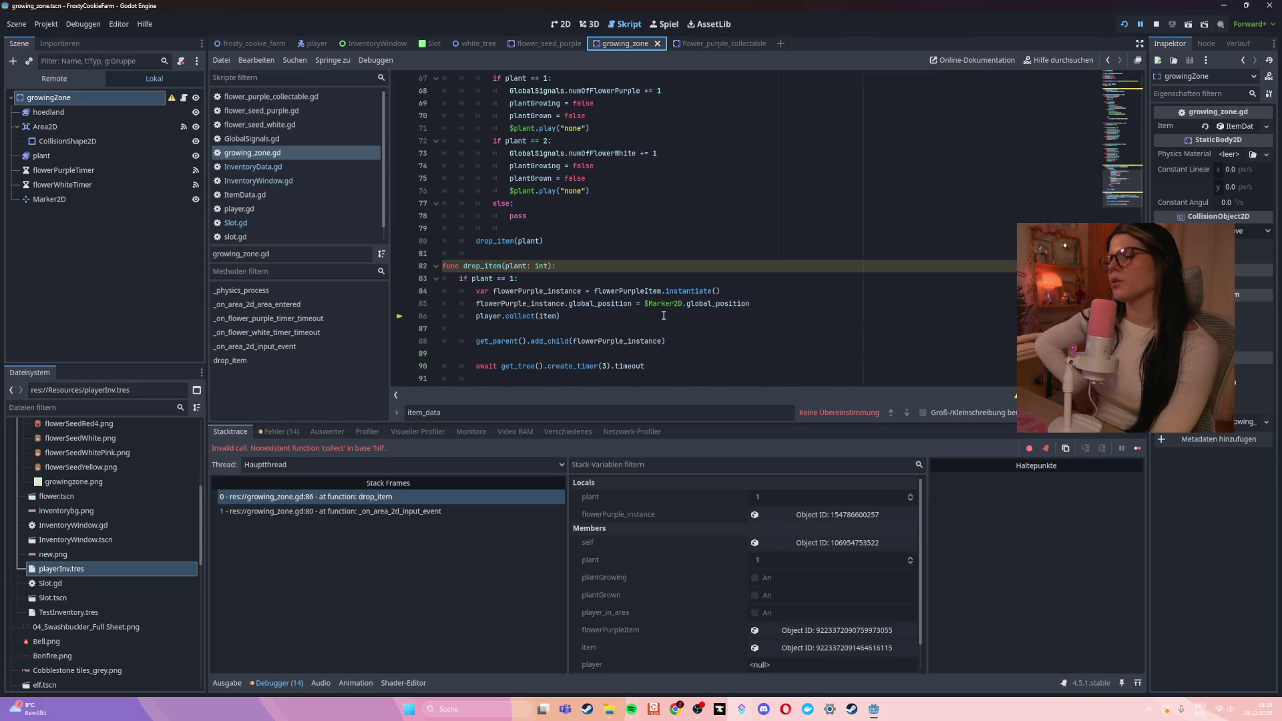
scroll(643, 104, up, 10)
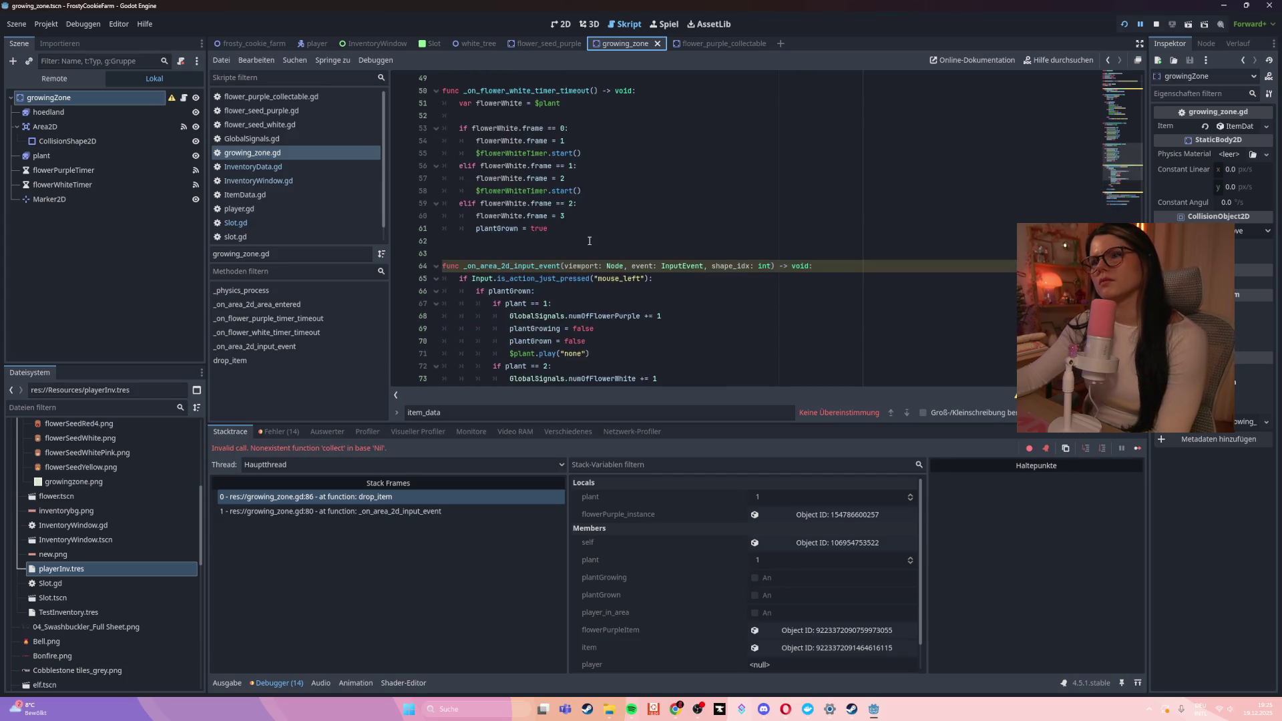
scroll(590, 240, up, 5)
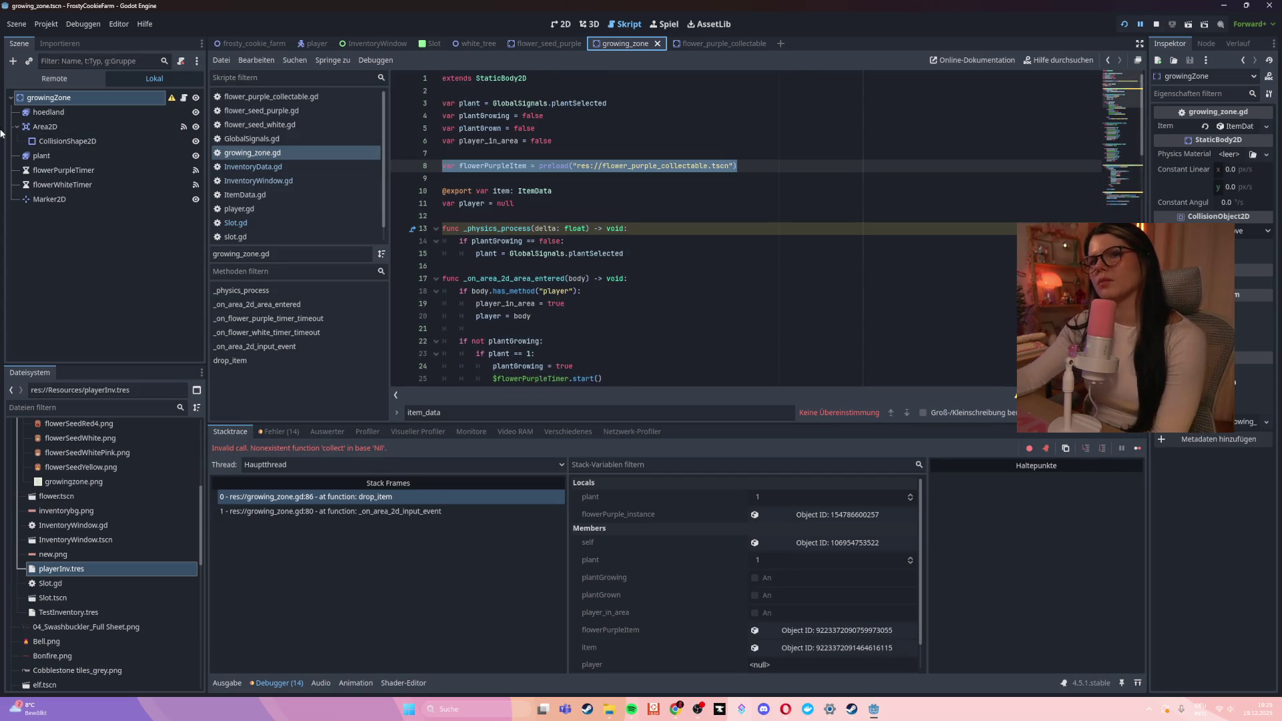
click(32, 153)
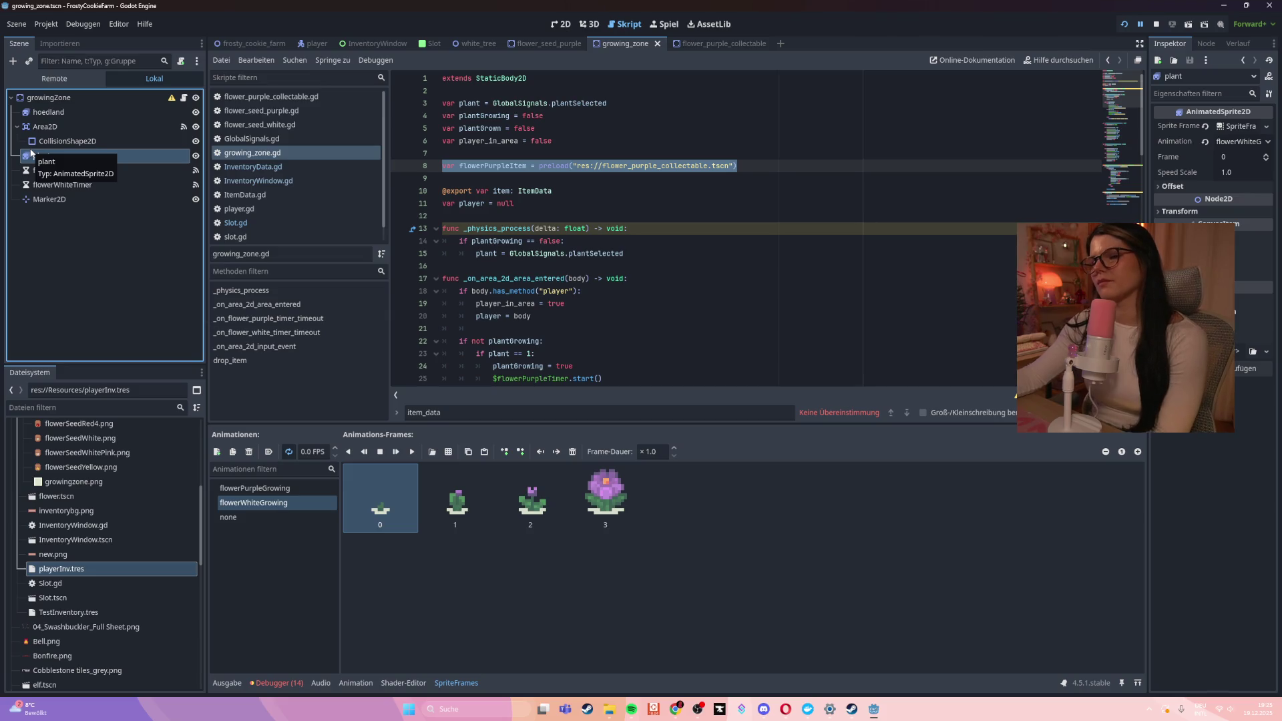
- Switch the plant to flowerPurpleGrowing, inspect the line 10 item export, and select growingZone
click(276, 490)
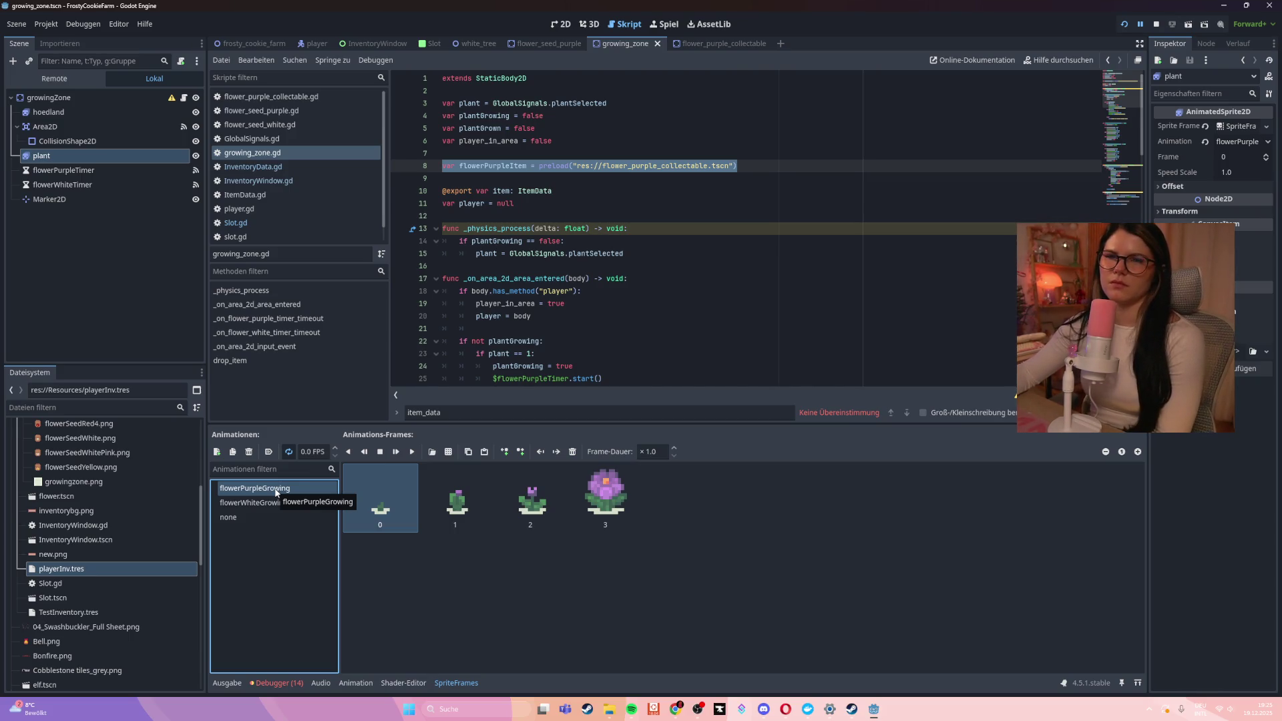
click(556, 191)
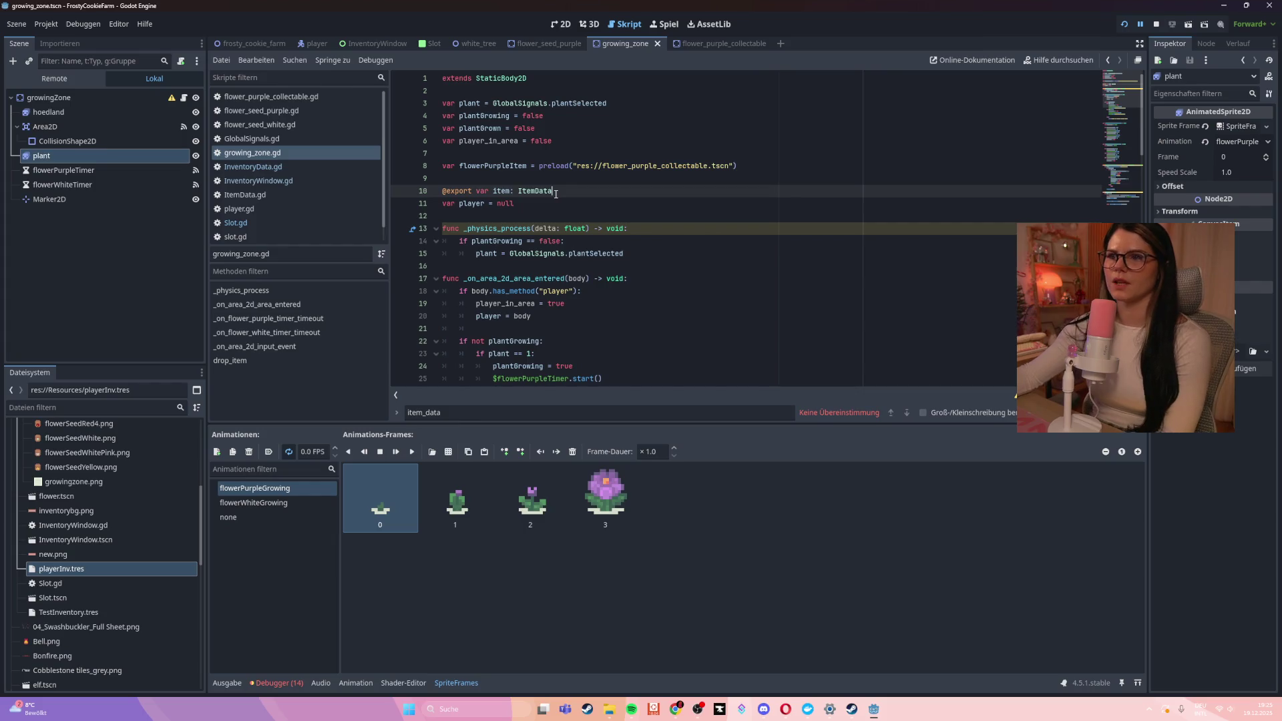
drag(555, 187, 456, 189)
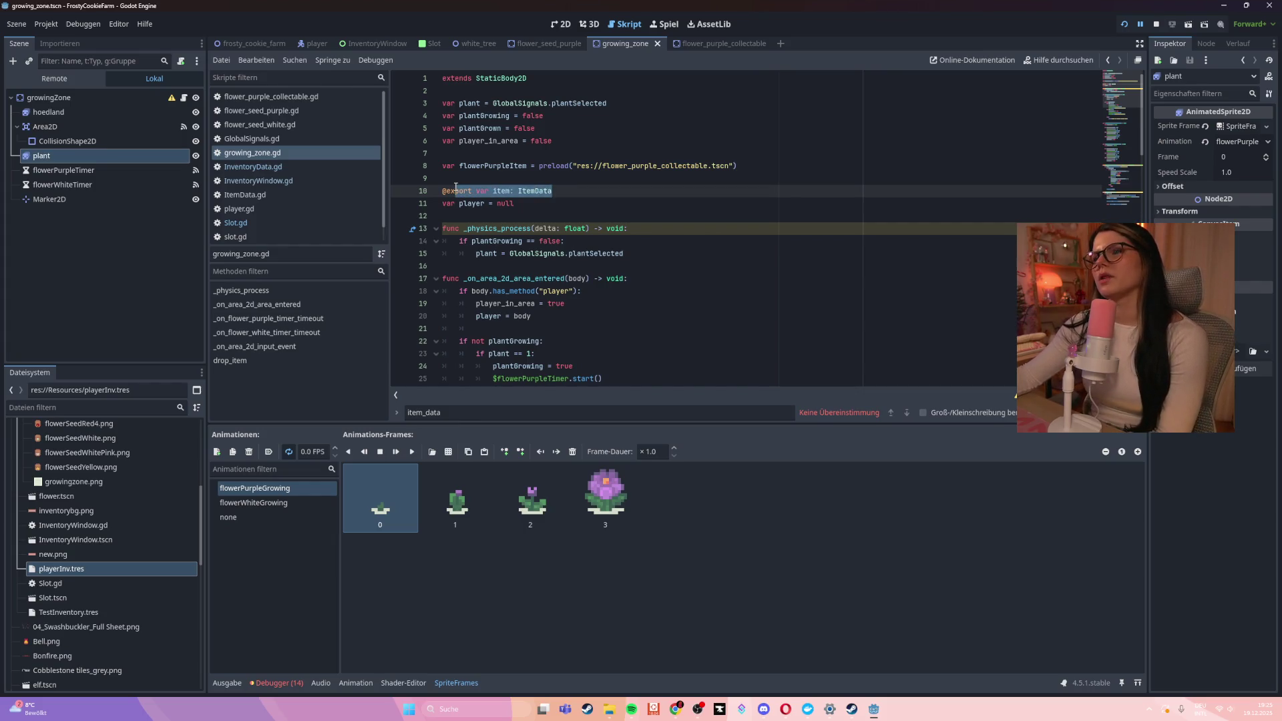
mouse_move(457, 188)
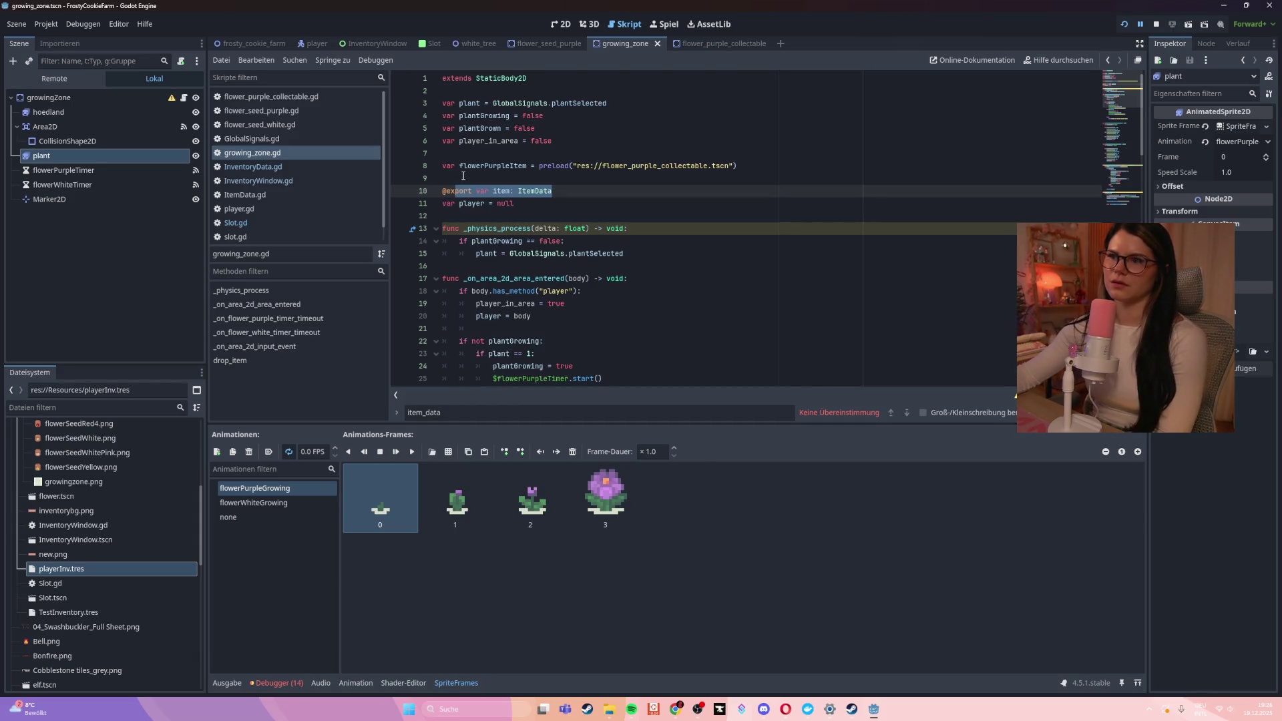
click(654, 195)
click(101, 98)
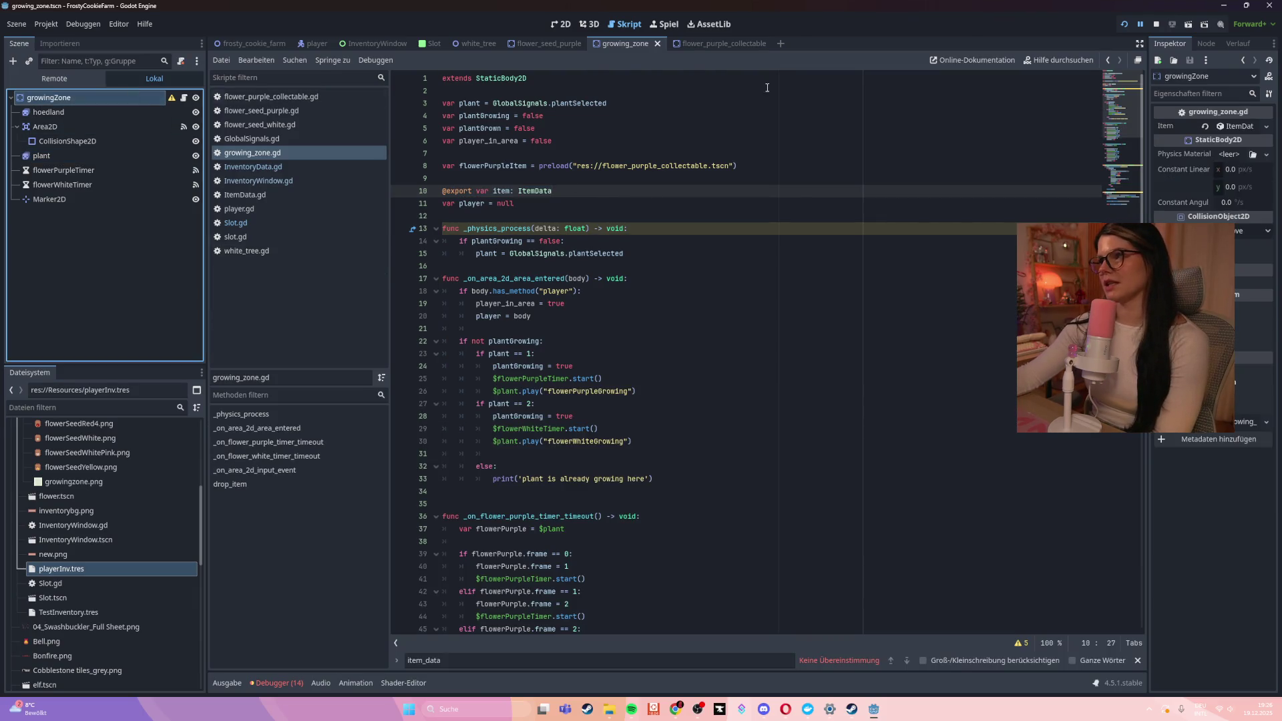
- Assign an ItemData resource to growingZone's exported Item property, then select the Area2D node
click(1267, 126)
click(1228, 158)
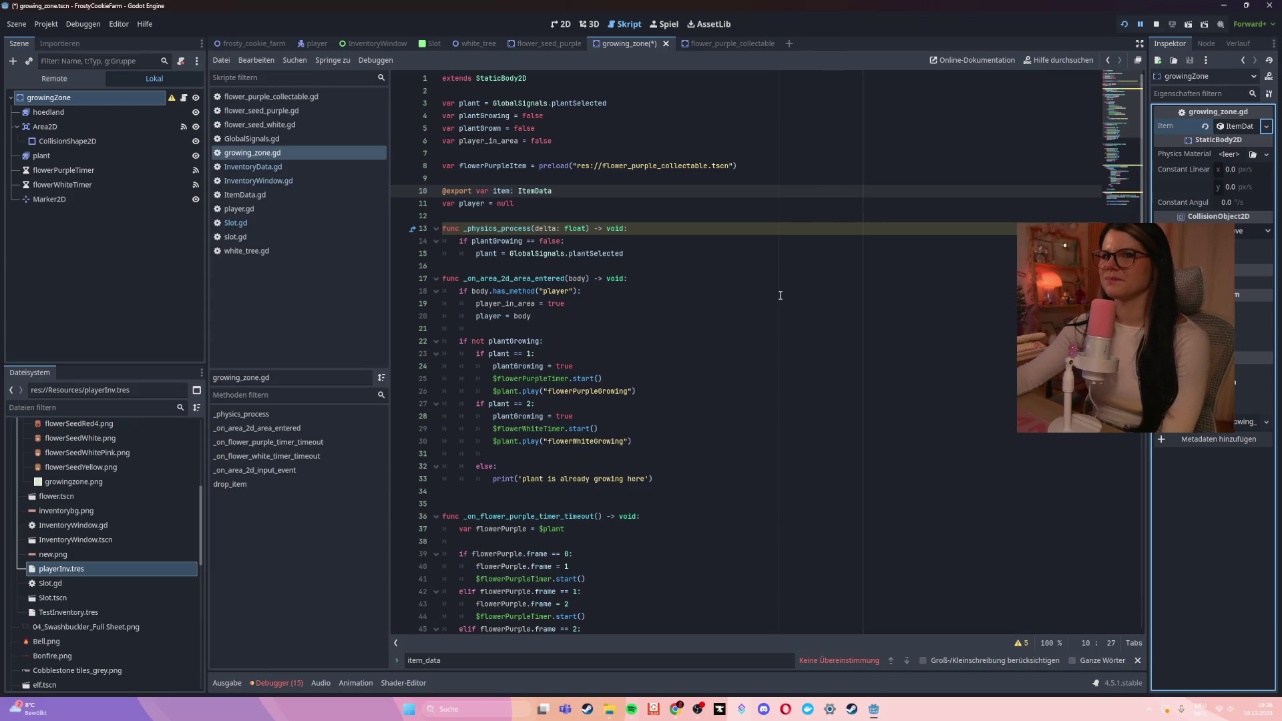
click(134, 126)
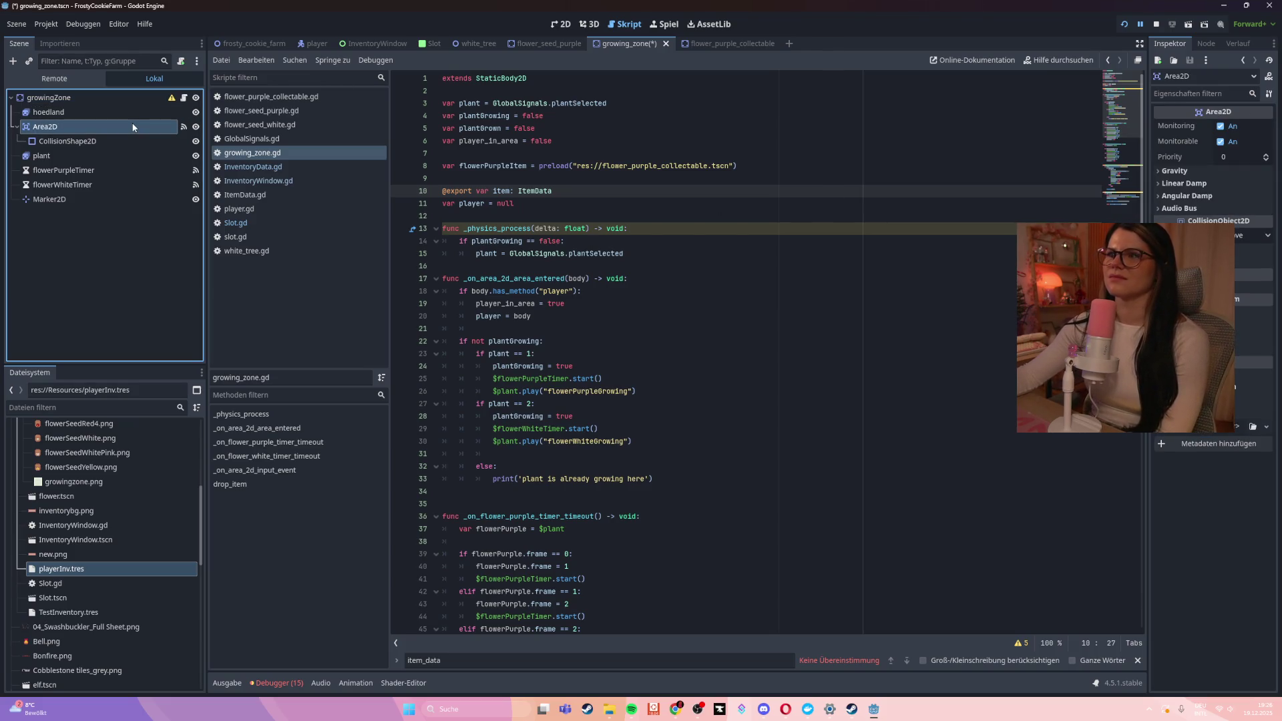
- Scroll the growing_zone script down to review the drop_item code and select all its text
click(782, 228)
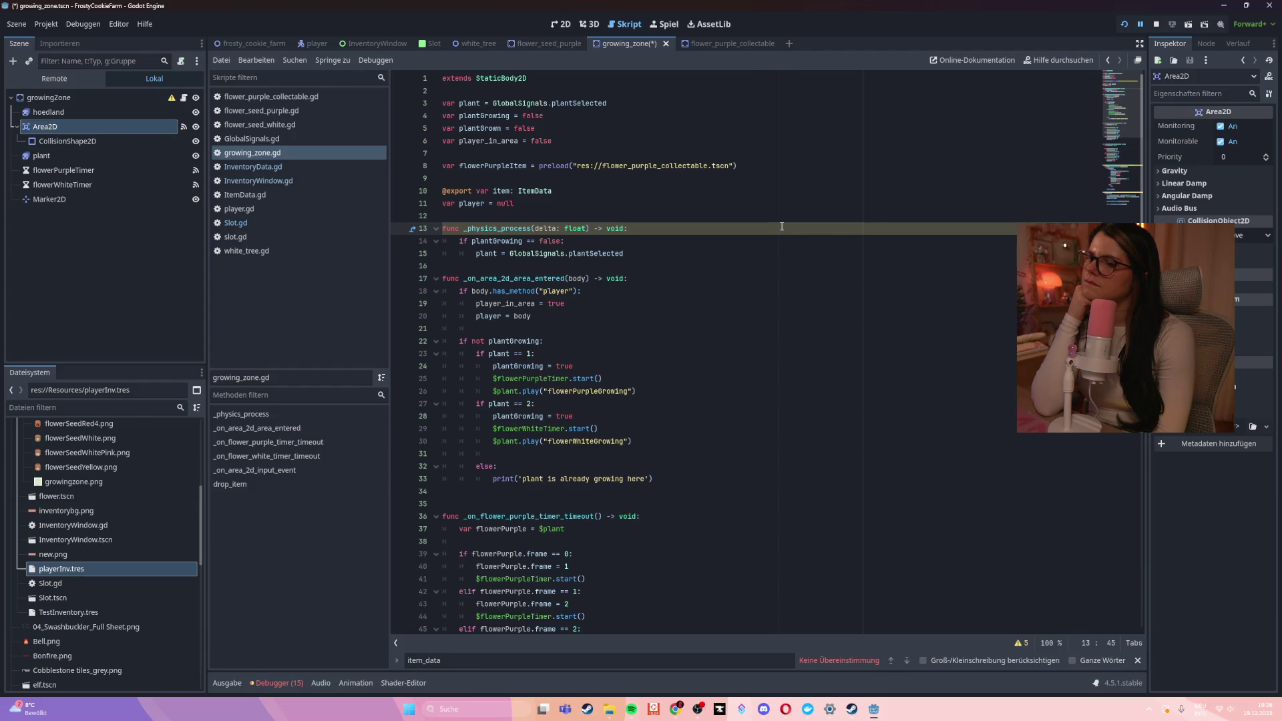
scroll(695, 419, down, 10)
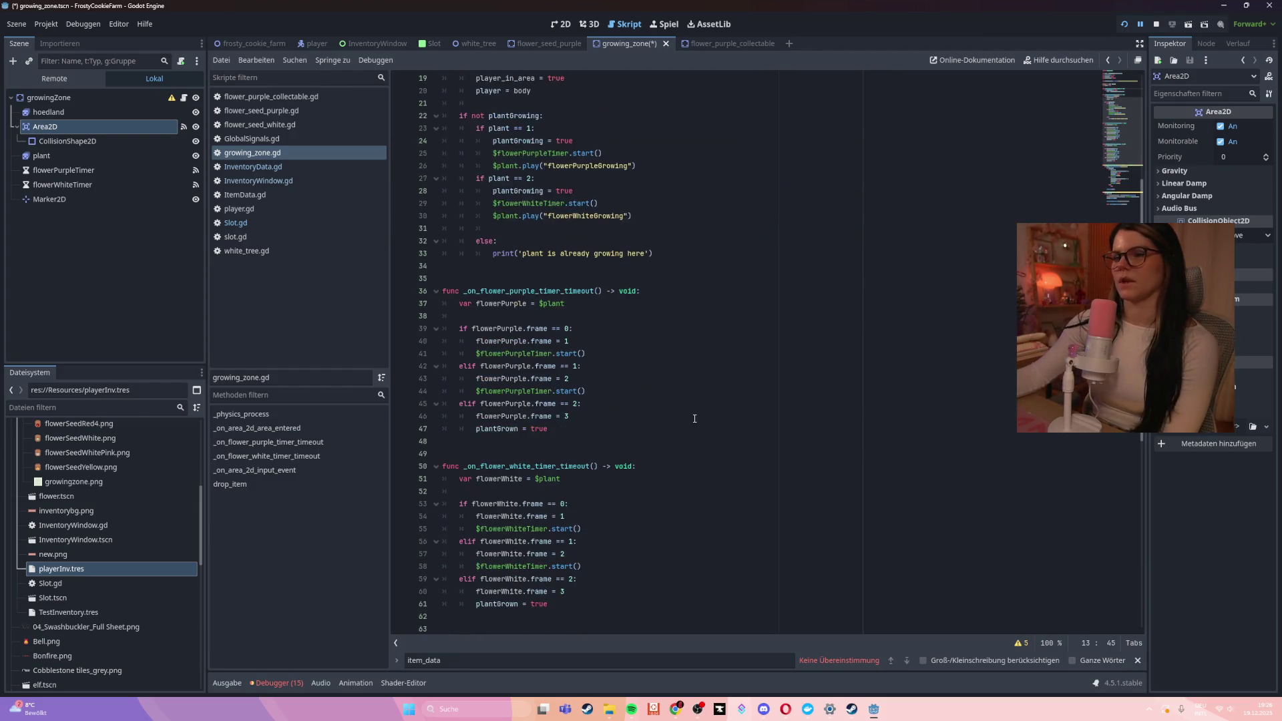
scroll(695, 419, down, 5)
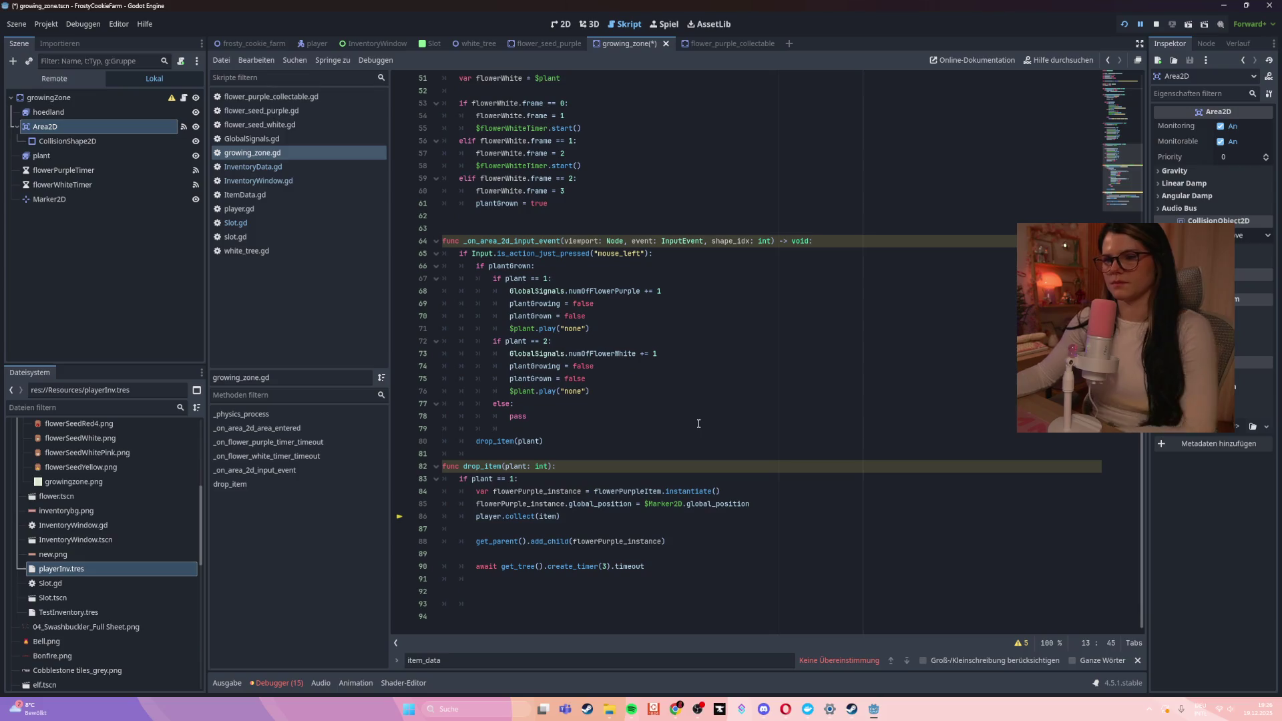
click(699, 424)
key(ctrl+a)
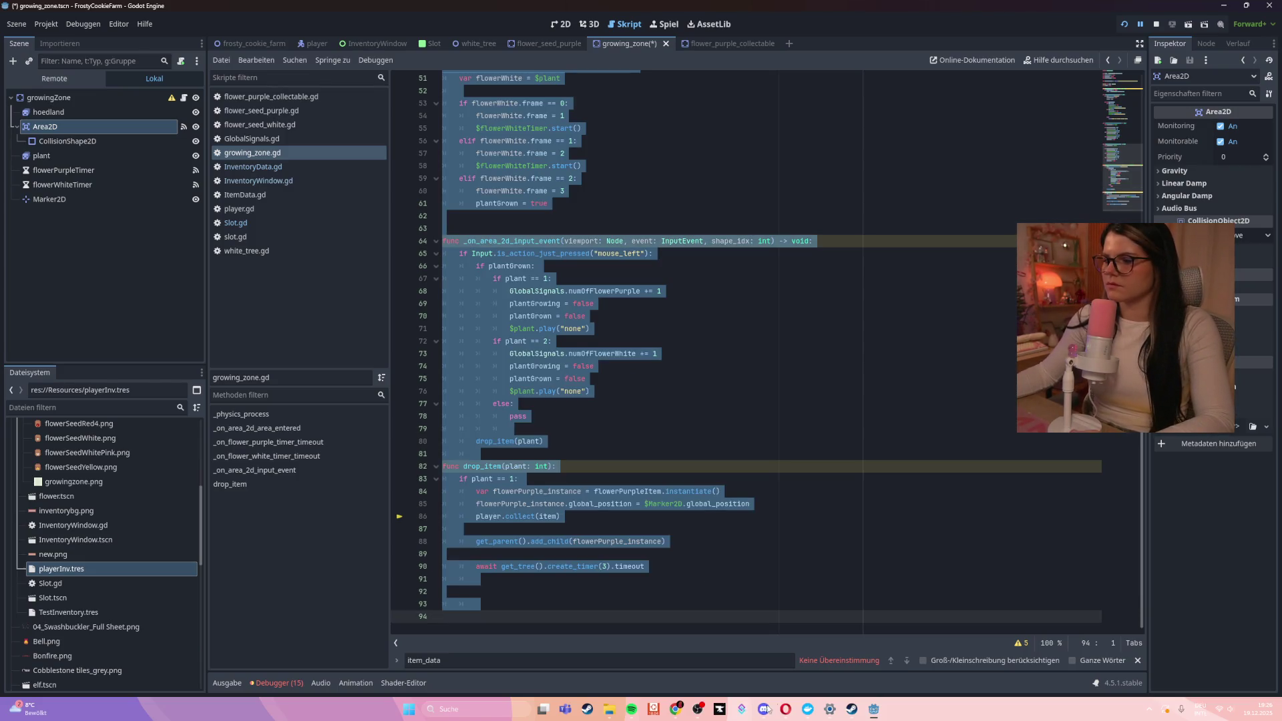
- Switch to another window with the copied script, then save growing_zone.gd with Ctrl+S
click(676, 710)
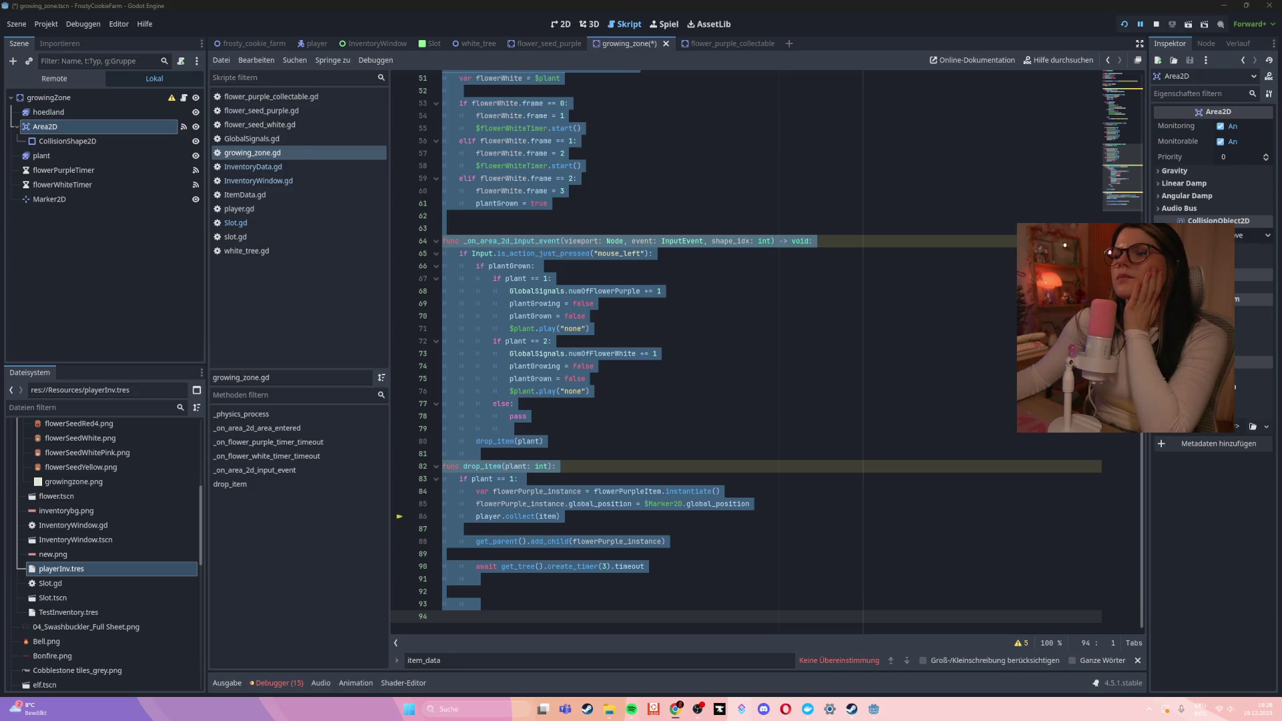
key(ctrl+s)
click(637, 241)
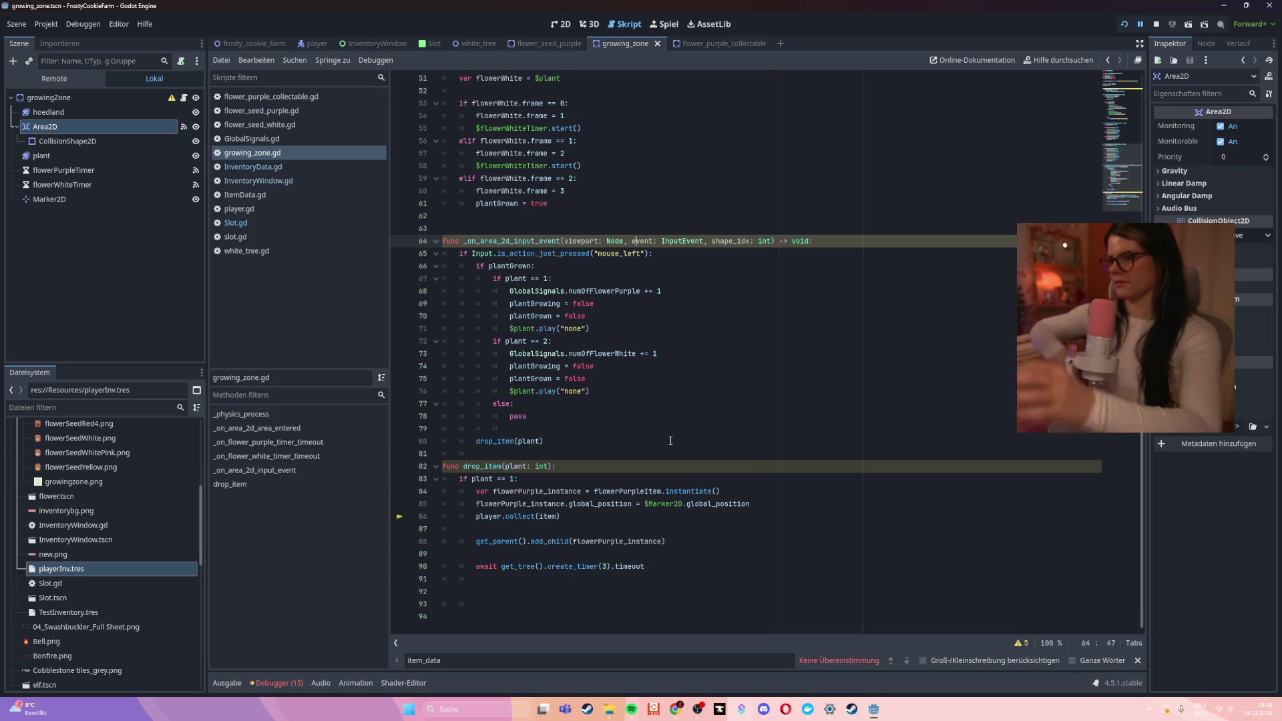
scroll(609, 390, up, 7)
scroll(609, 390, up, 3)
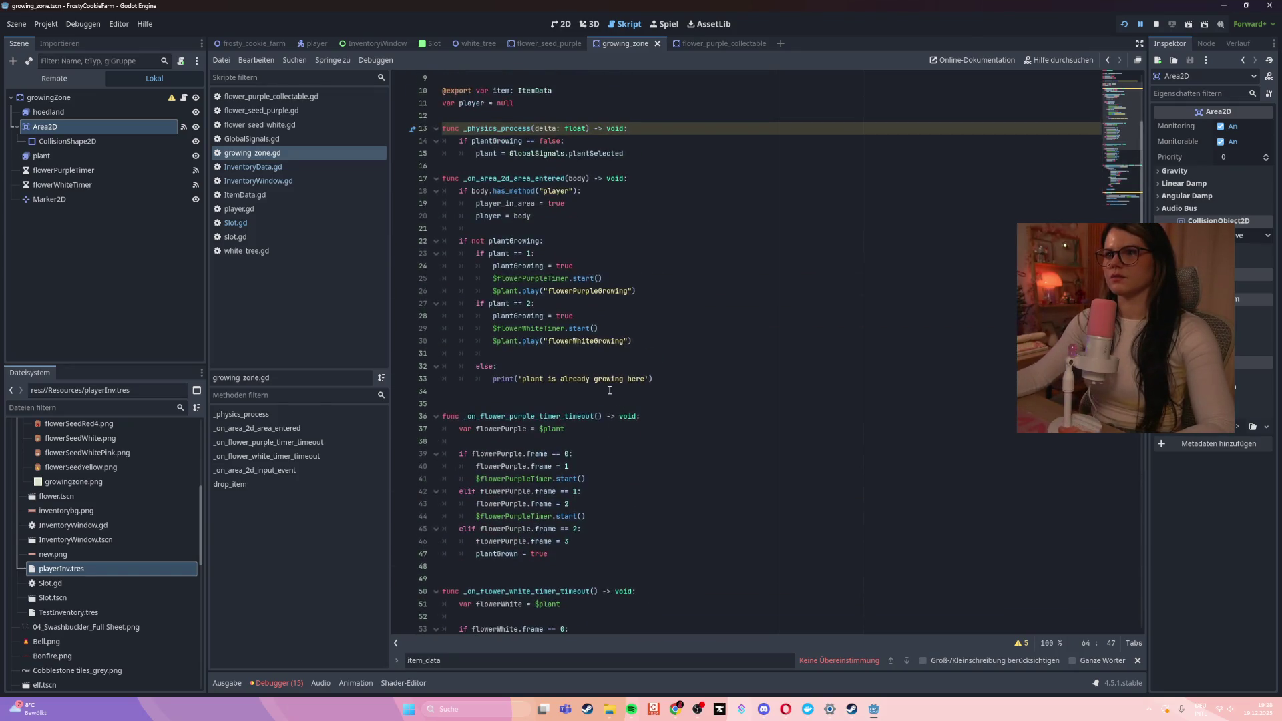
scroll(609, 390, up, 2)
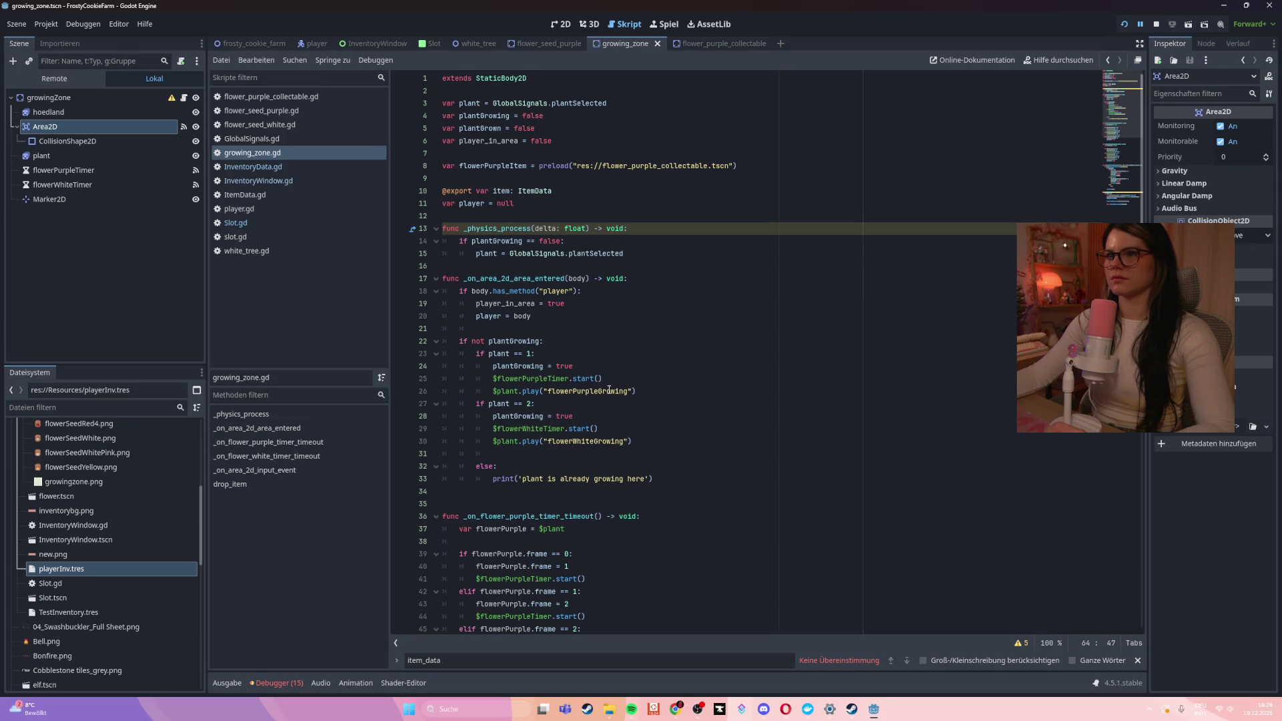
click(594, 193)
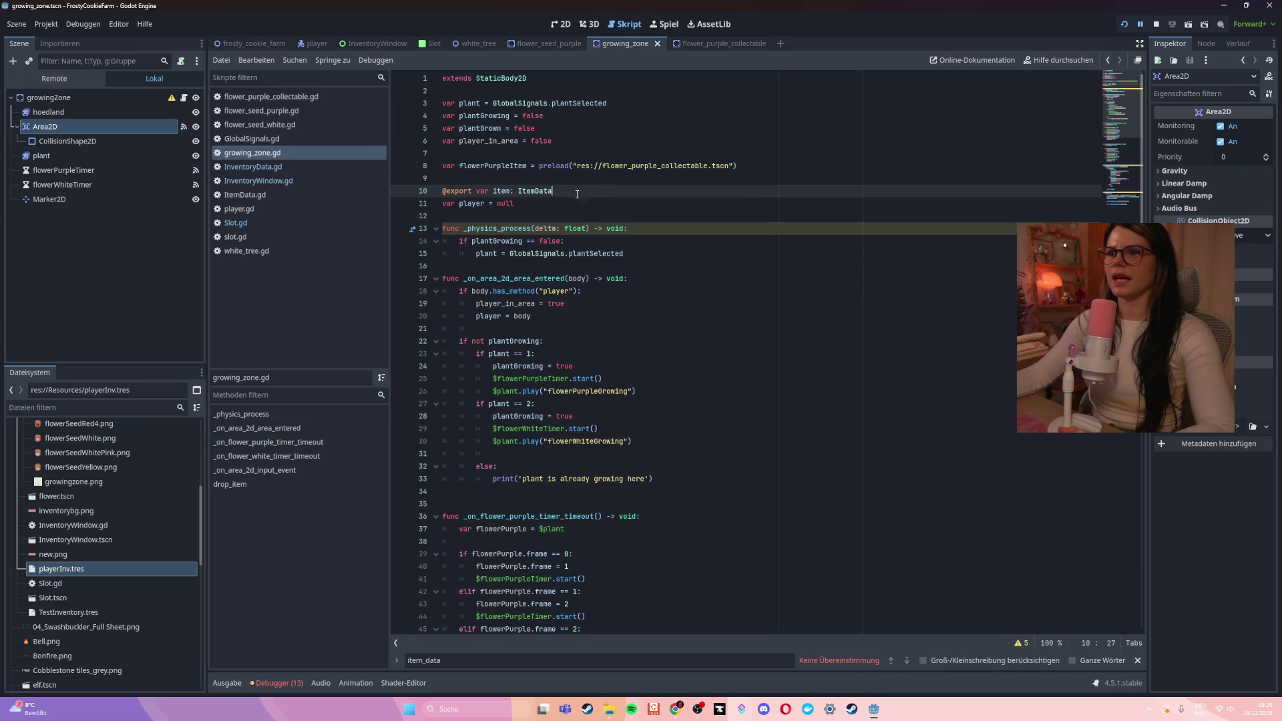
drag(576, 194, 381, 192)
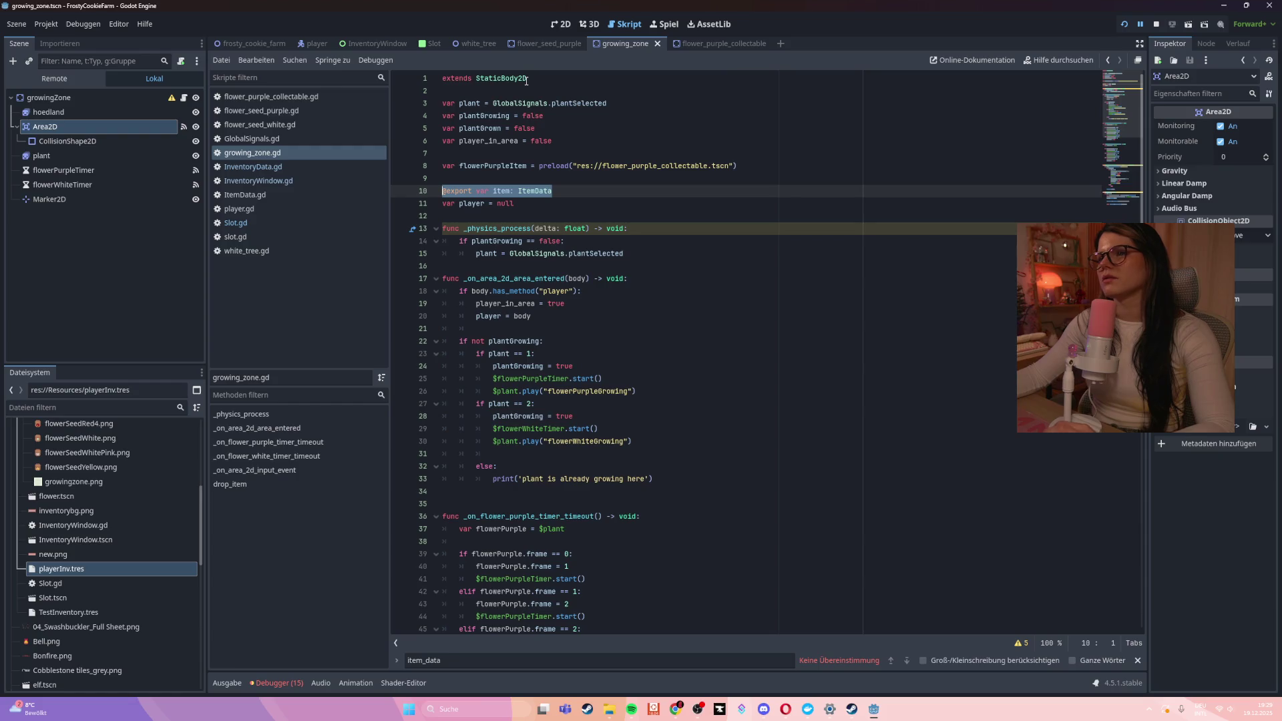
- Select the plant node to view its growth animation, then bring ChatGPT over the editor
mouse_move(526, 81)
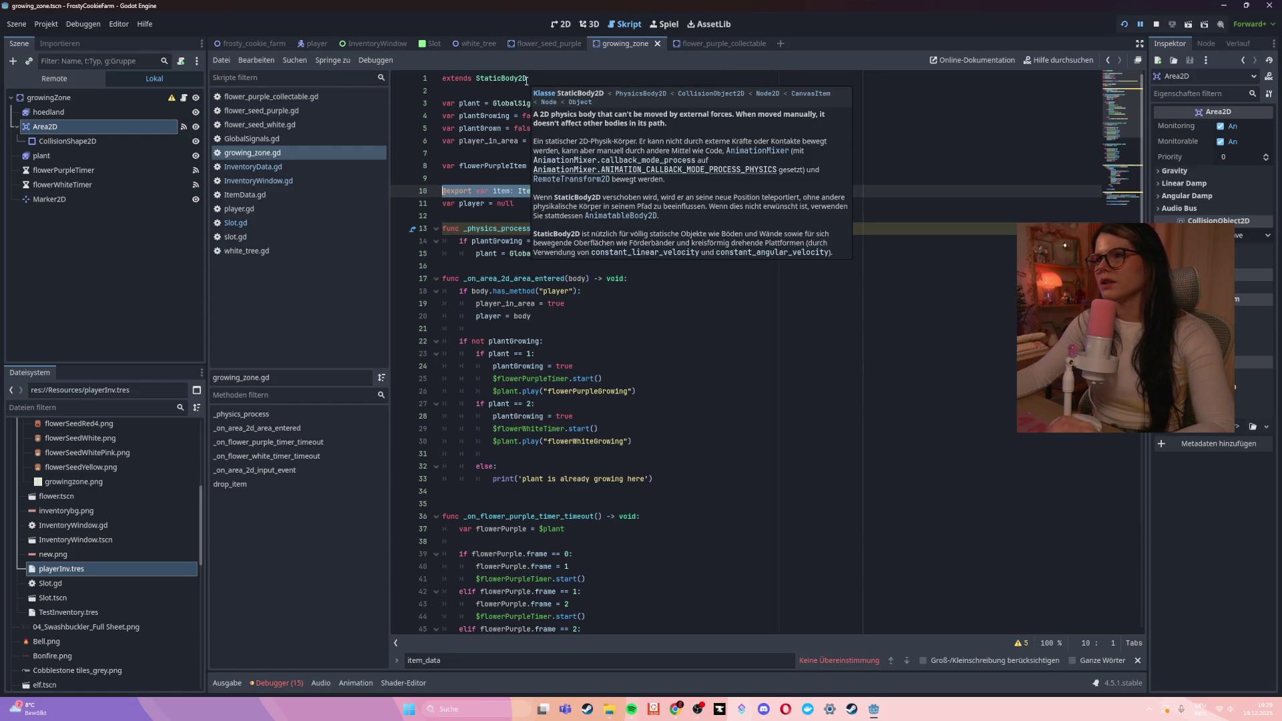
click(139, 154)
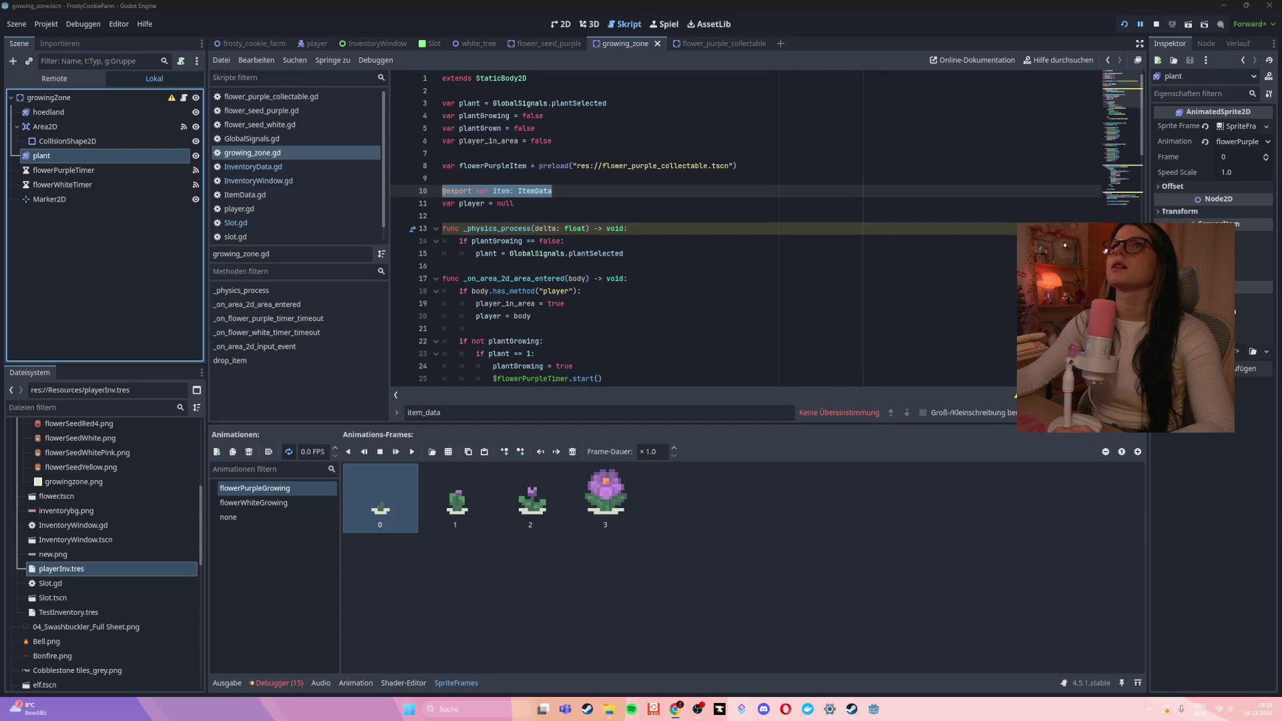
mouse_move(427, 2)
mouse_down()
mouse_move(468, 2)
mouse_move(482, 115)
mouse_move(432, 3)
mouse_move(430, 61)
mouse_move(459, 59)
mouse_up()
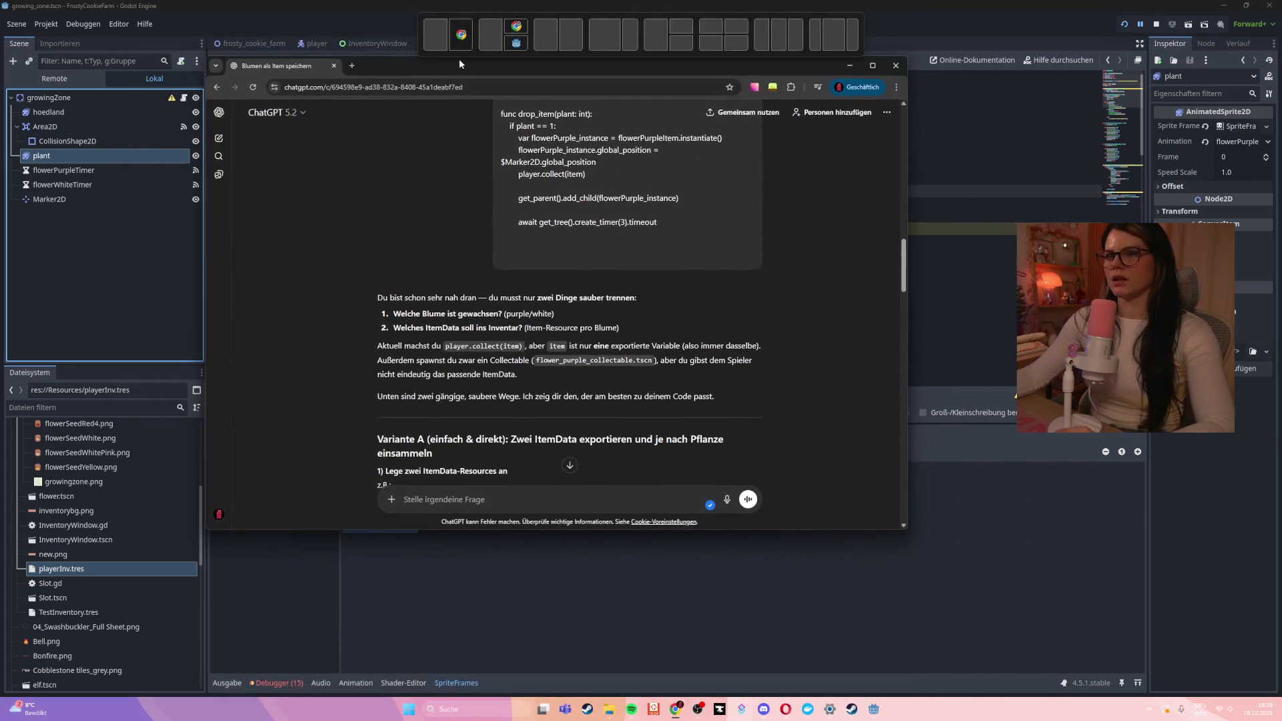
- Scroll through ChatGPT's suggested script with exported purple_item and white_item variables
scroll(394, 267, up, 10)
scroll(394, 267, down, 10)
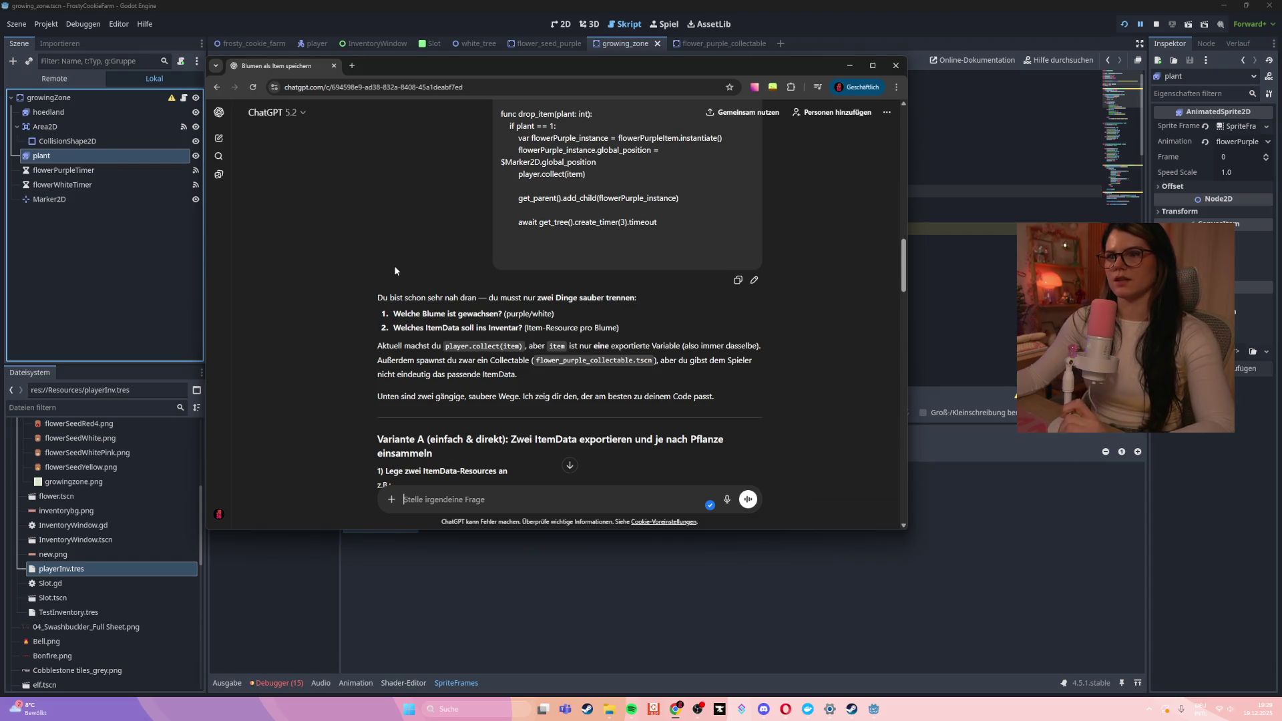
scroll(395, 271, down, 3)
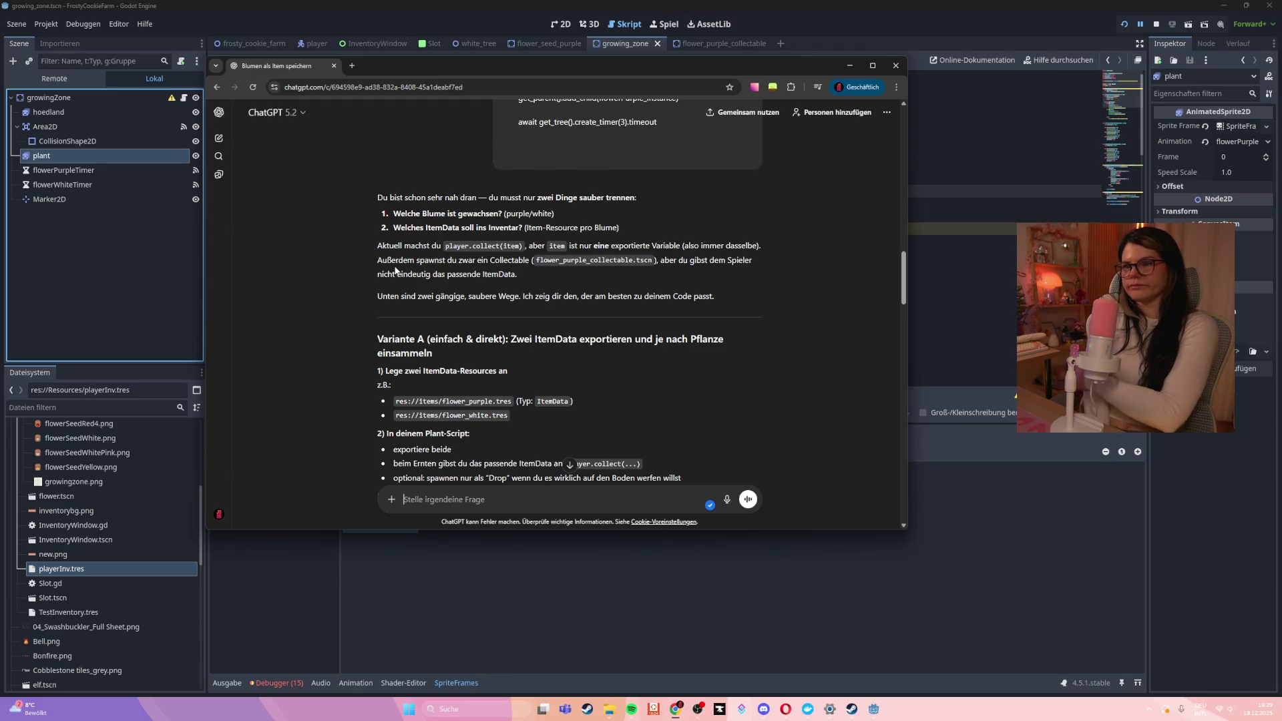
scroll(401, 267, down, 1)
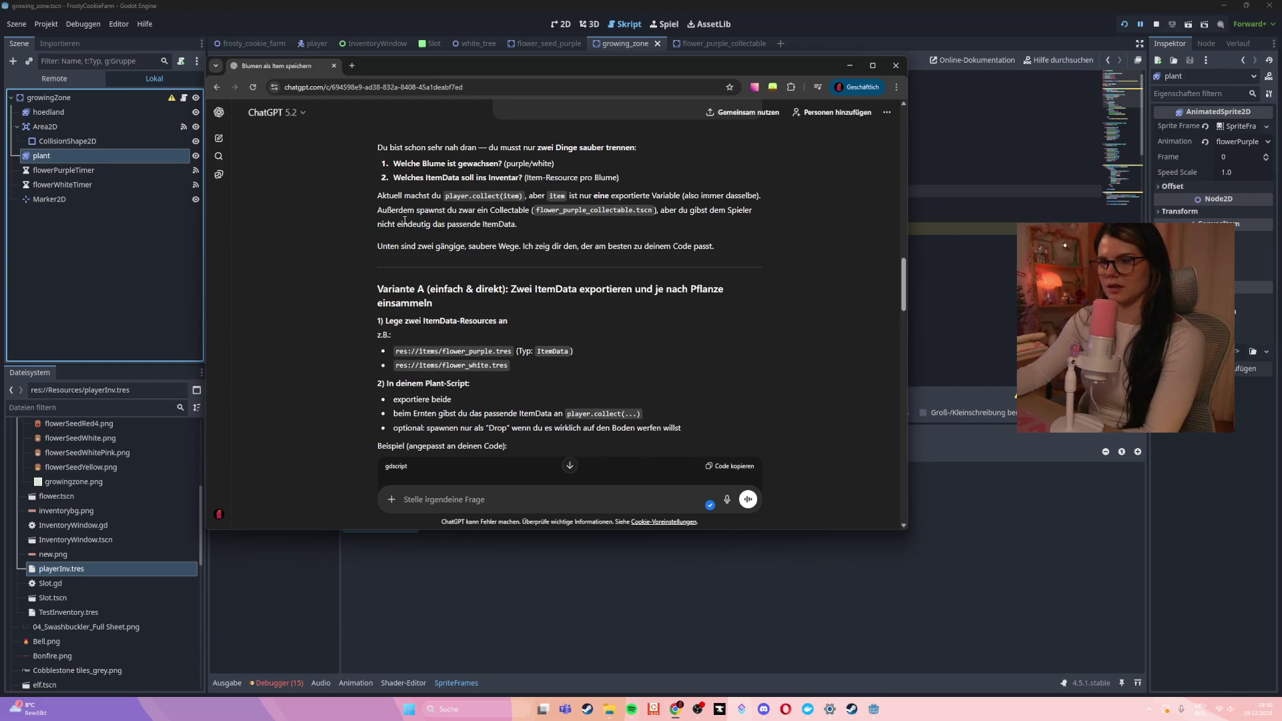
scroll(573, 392, down, 2)
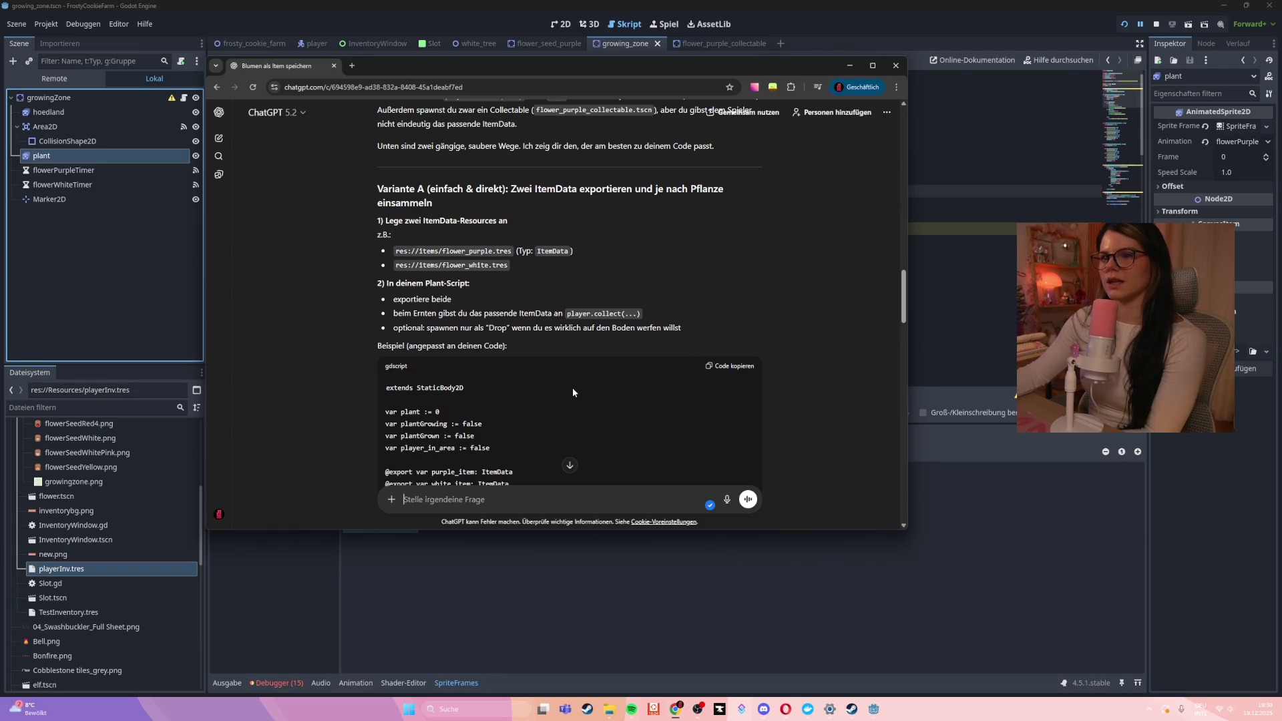
scroll(572, 390, down, 5)
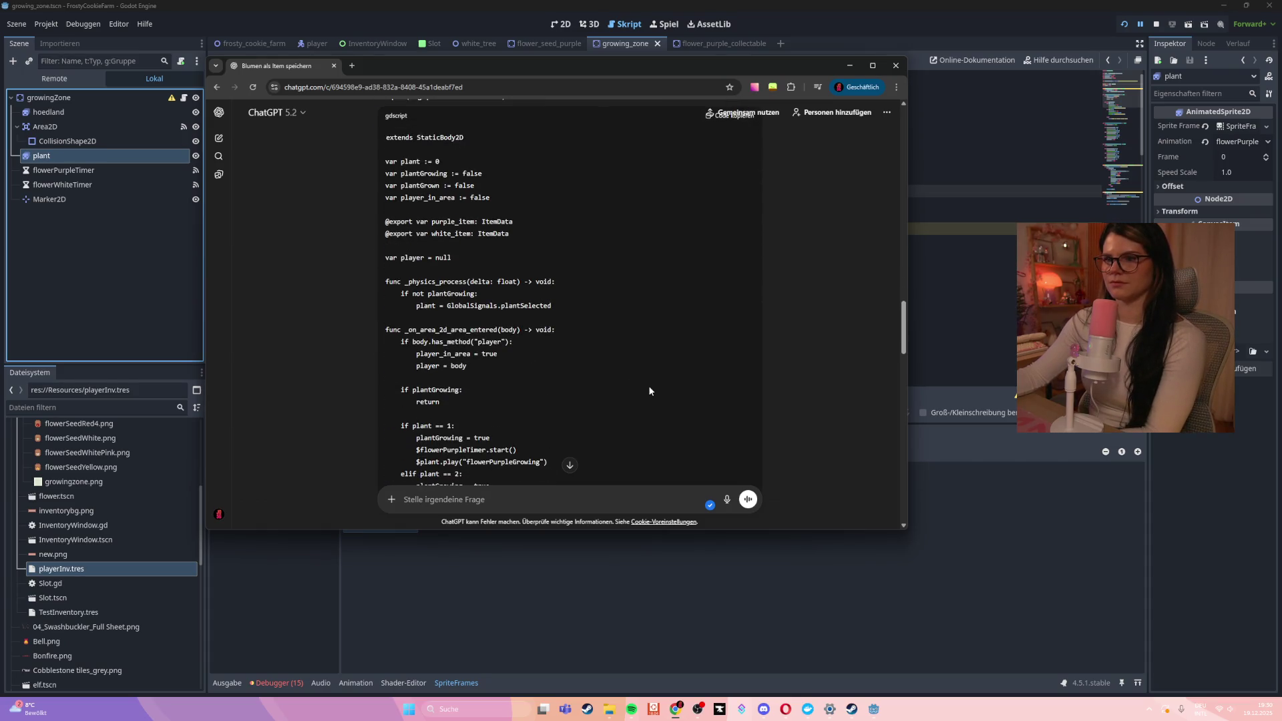
scroll(649, 392, down, 3)
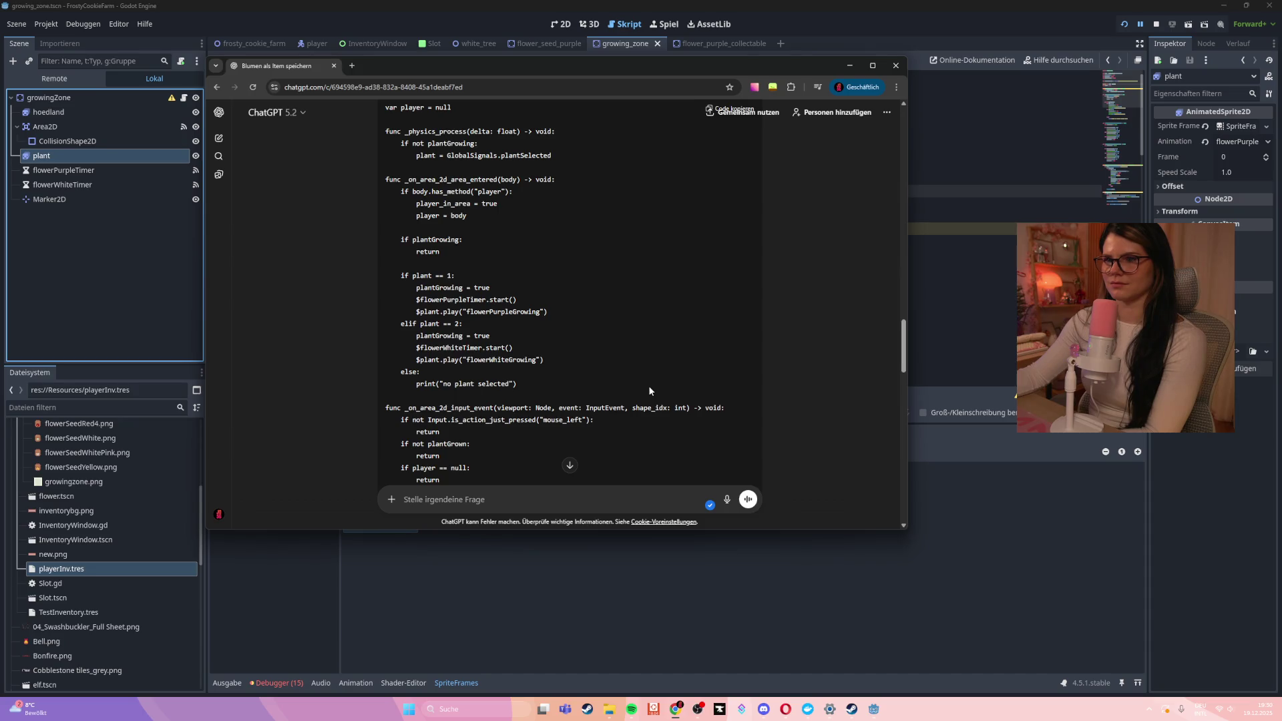
scroll(649, 391, down, 4)
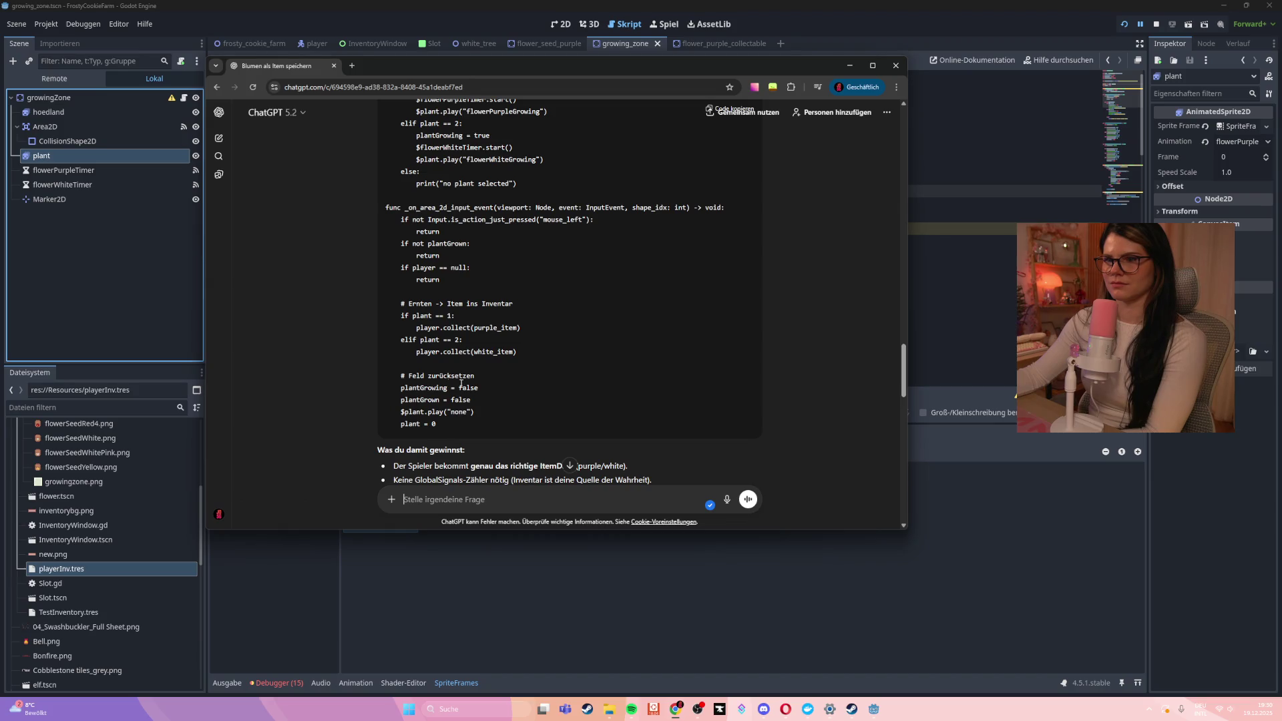
scroll(510, 362, up, 2)
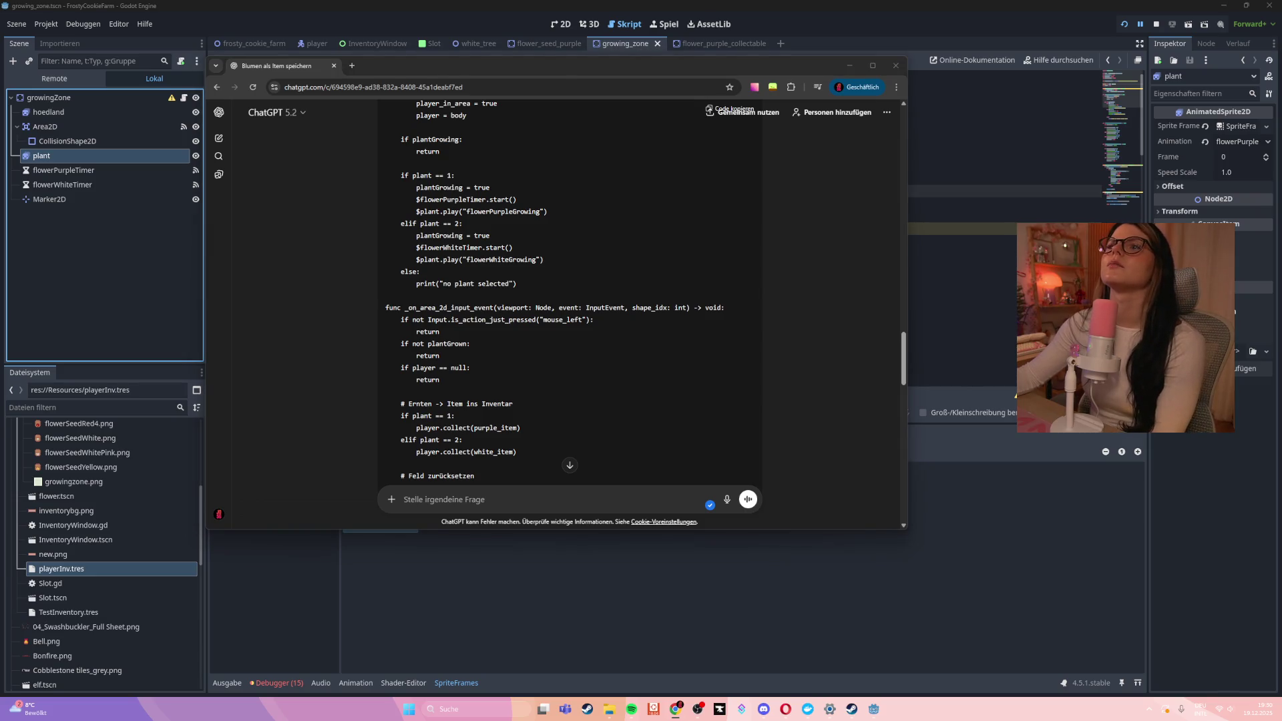
click(300, 275)
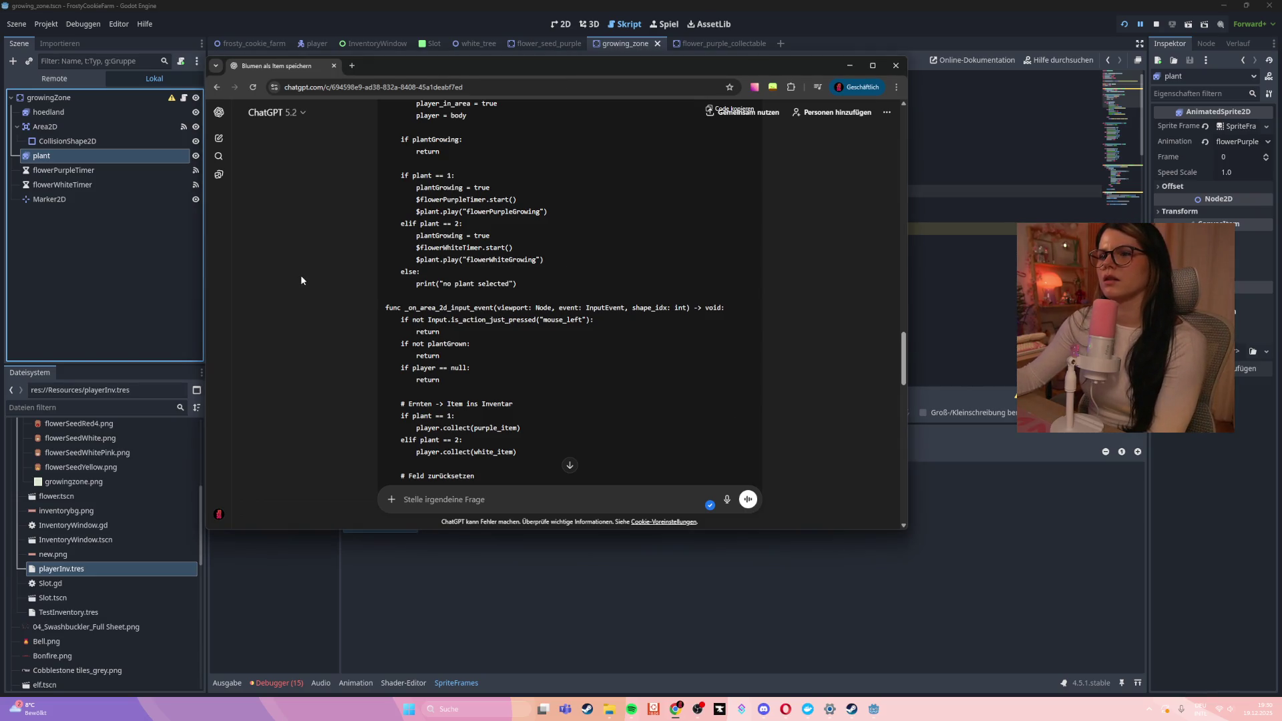
scroll(718, 420, up, 3)
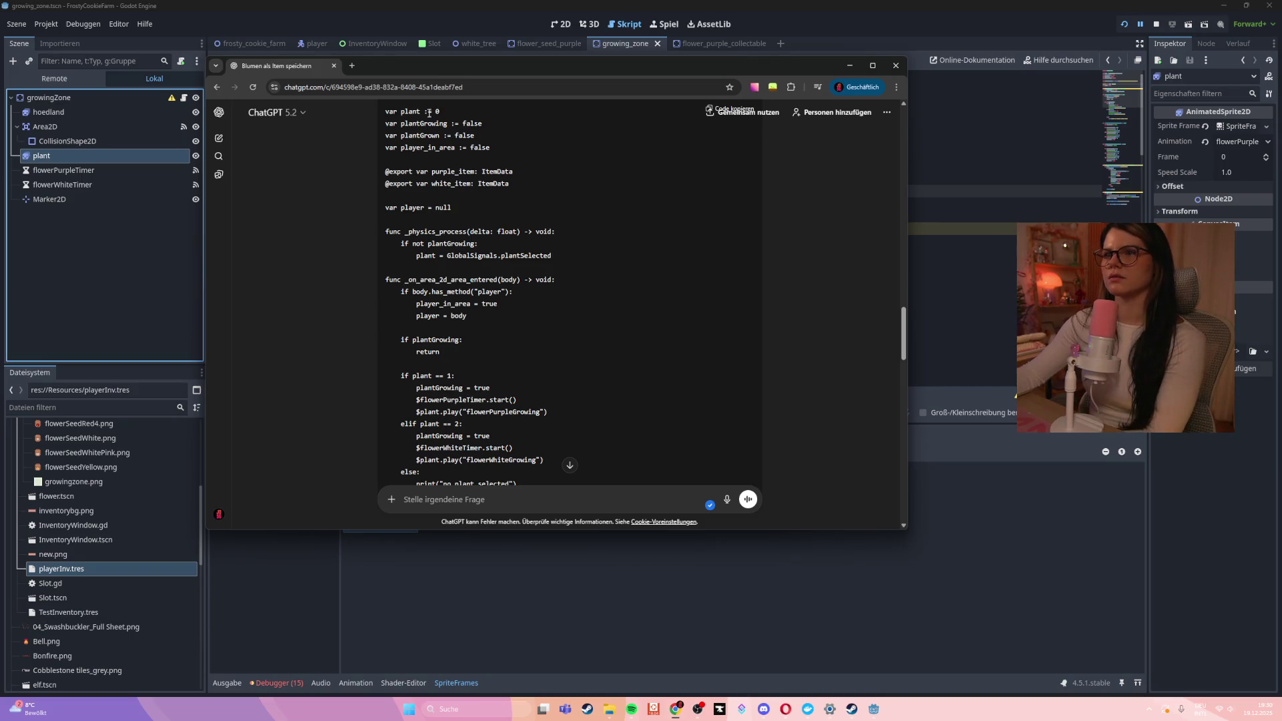
- Return to Godot and select the variable name item on line 10
key(alt+Tab)
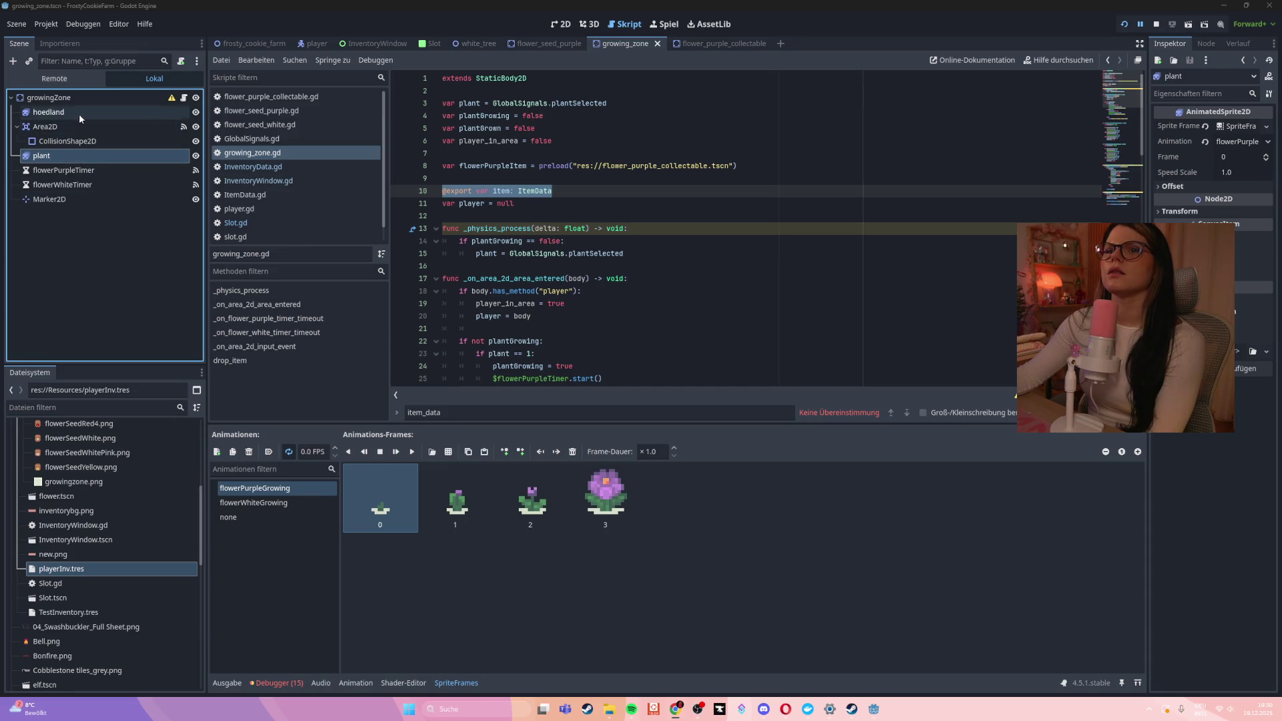
click(501, 192)
double_click(501, 192)
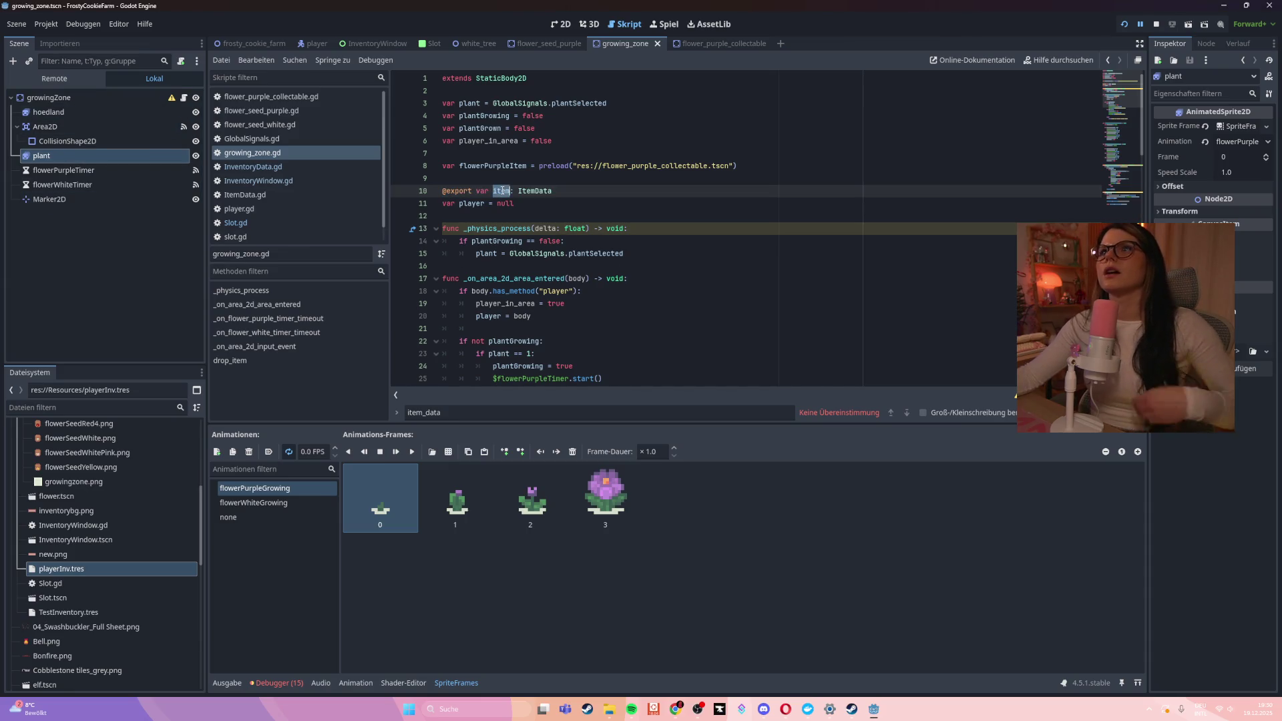
text(purple_it)
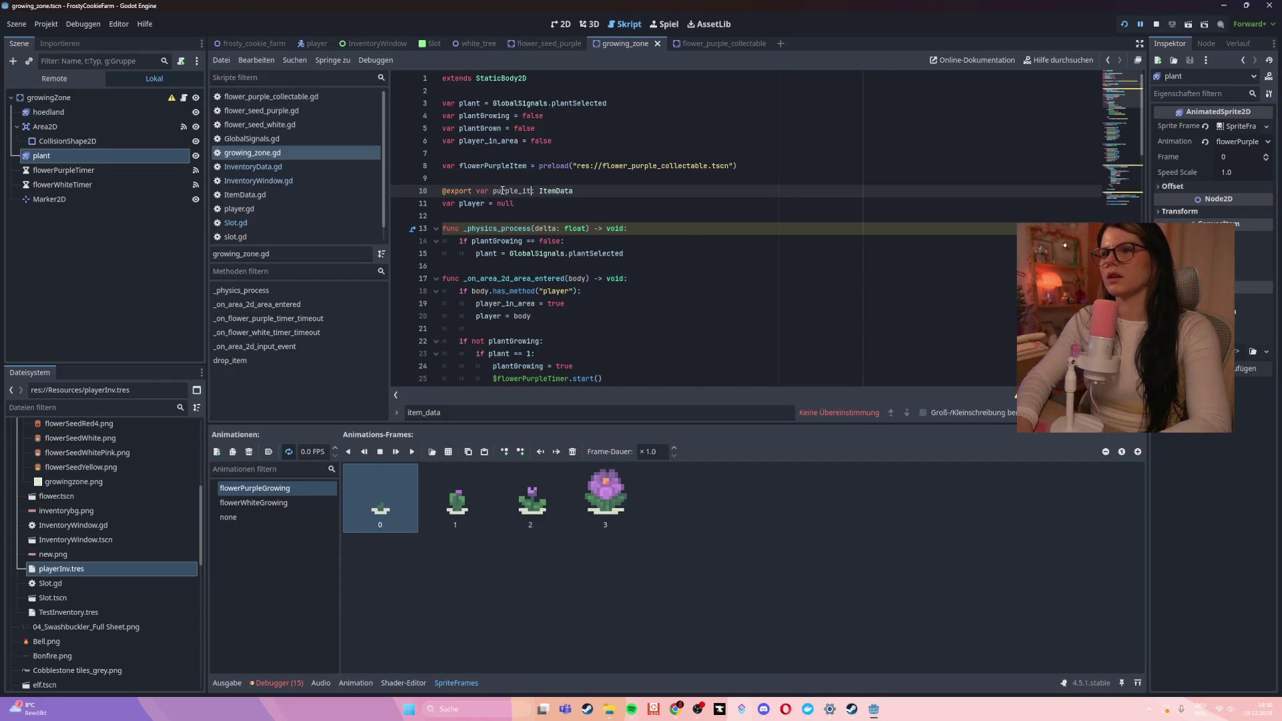
text(em)
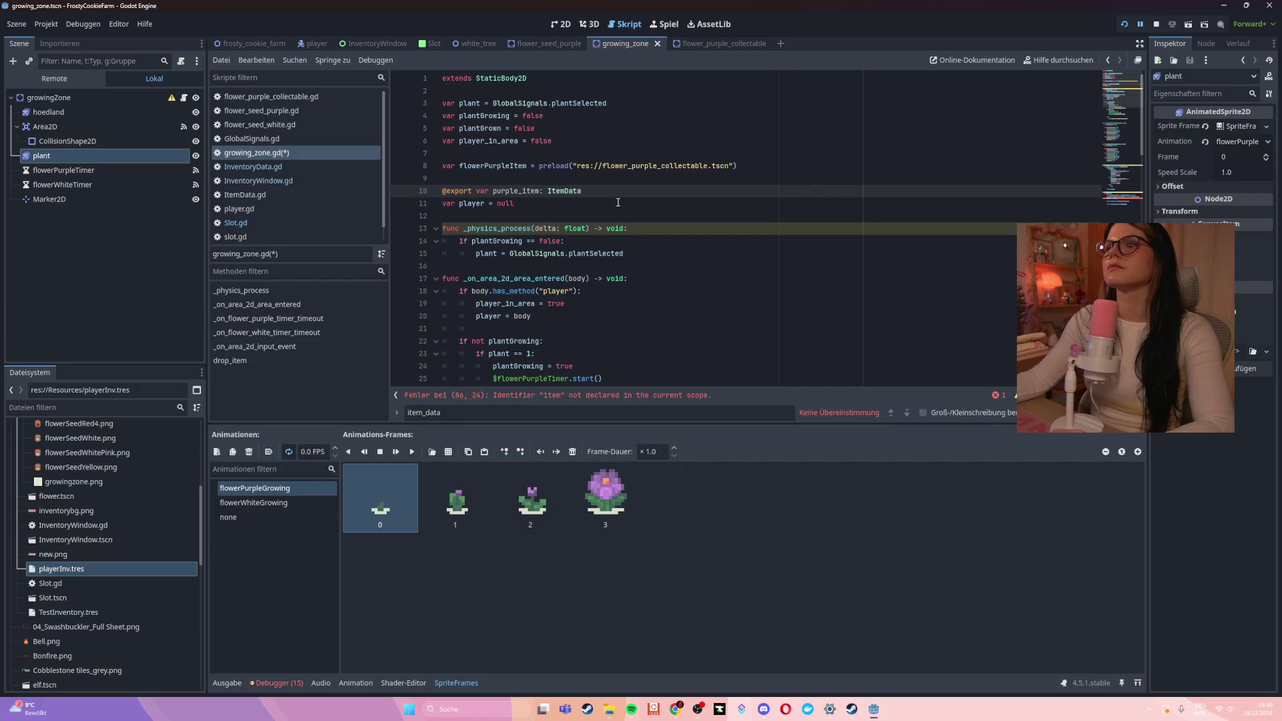
click(637, 197)
key(Return)
text(@)
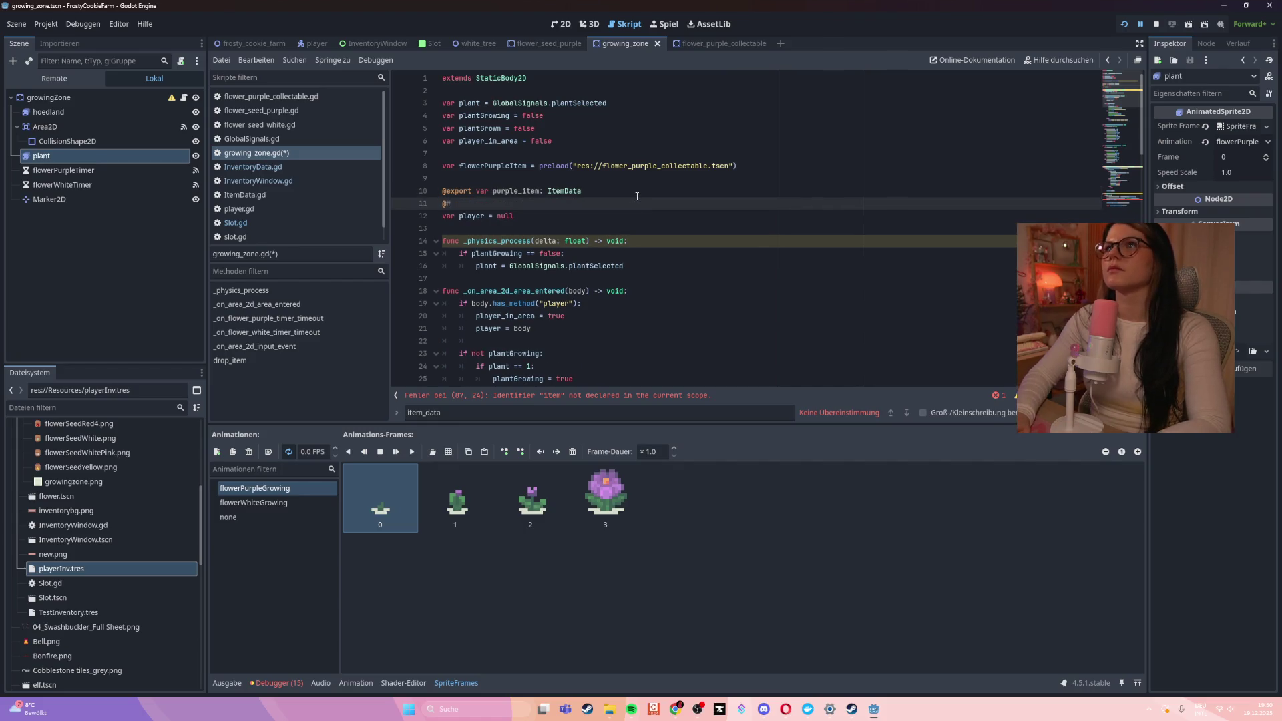
text(export va)
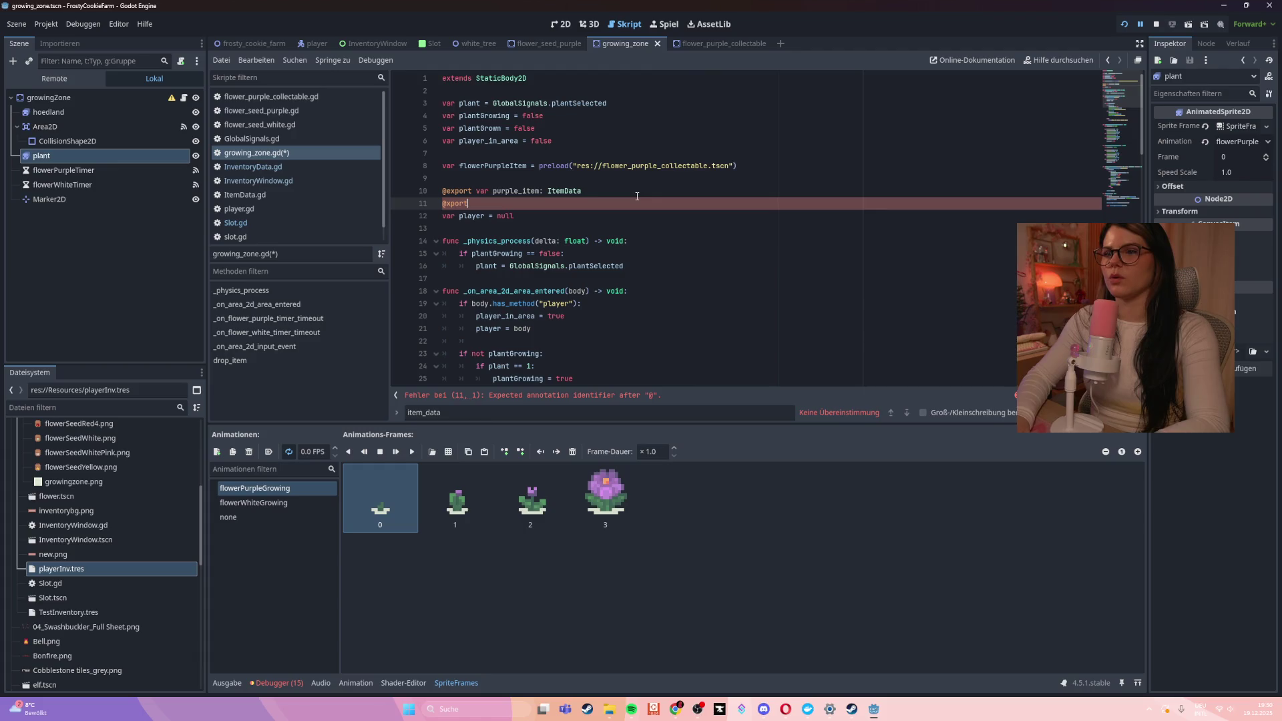
text(r white_item)
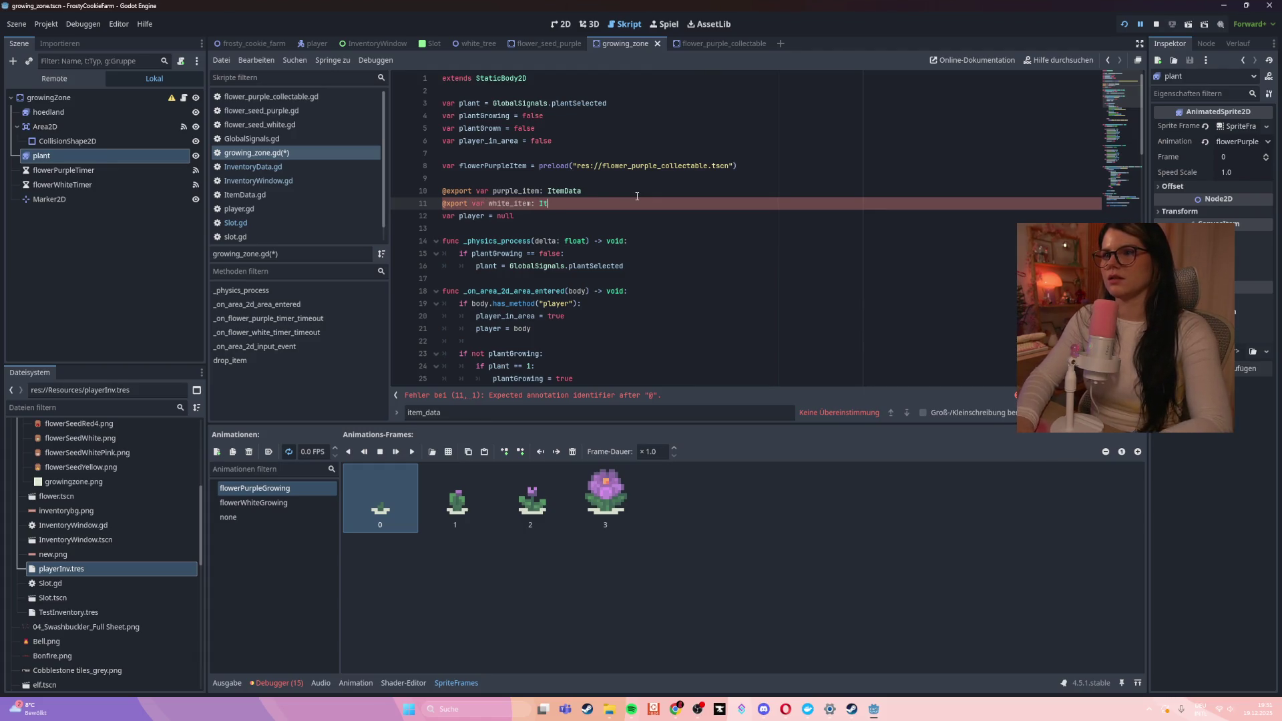
key(BackSpace)
text(: ItemData)
key(ctrl+s)
key(Return)
key(ctrl+s)
click(454, 203)
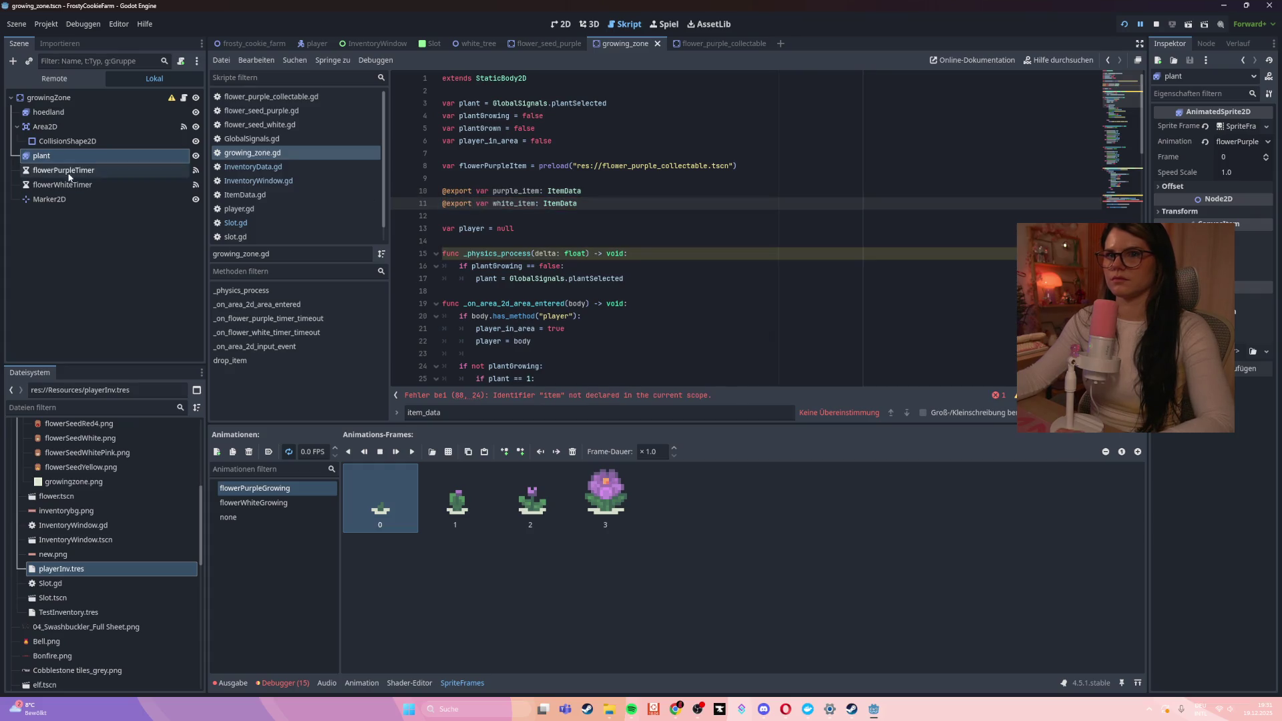
click(81, 98)
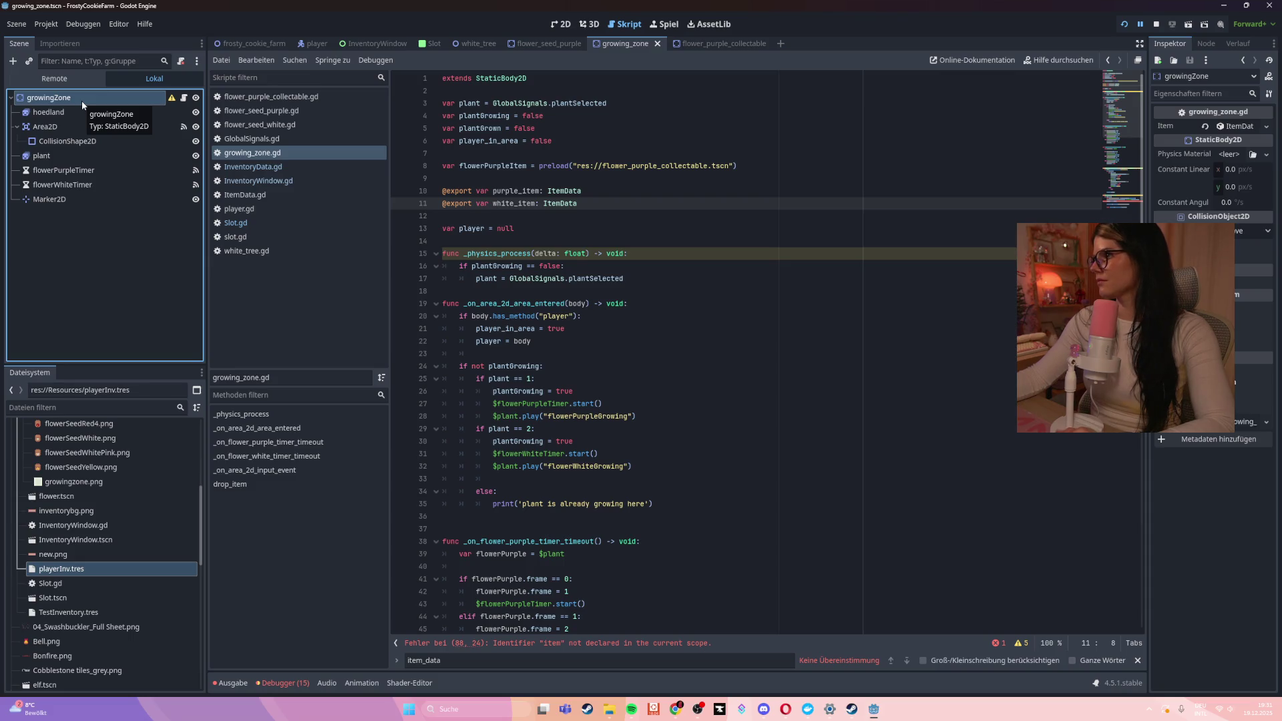
- Clear growingZone's old Item resource in the Inspector and save the scene
click(86, 111)
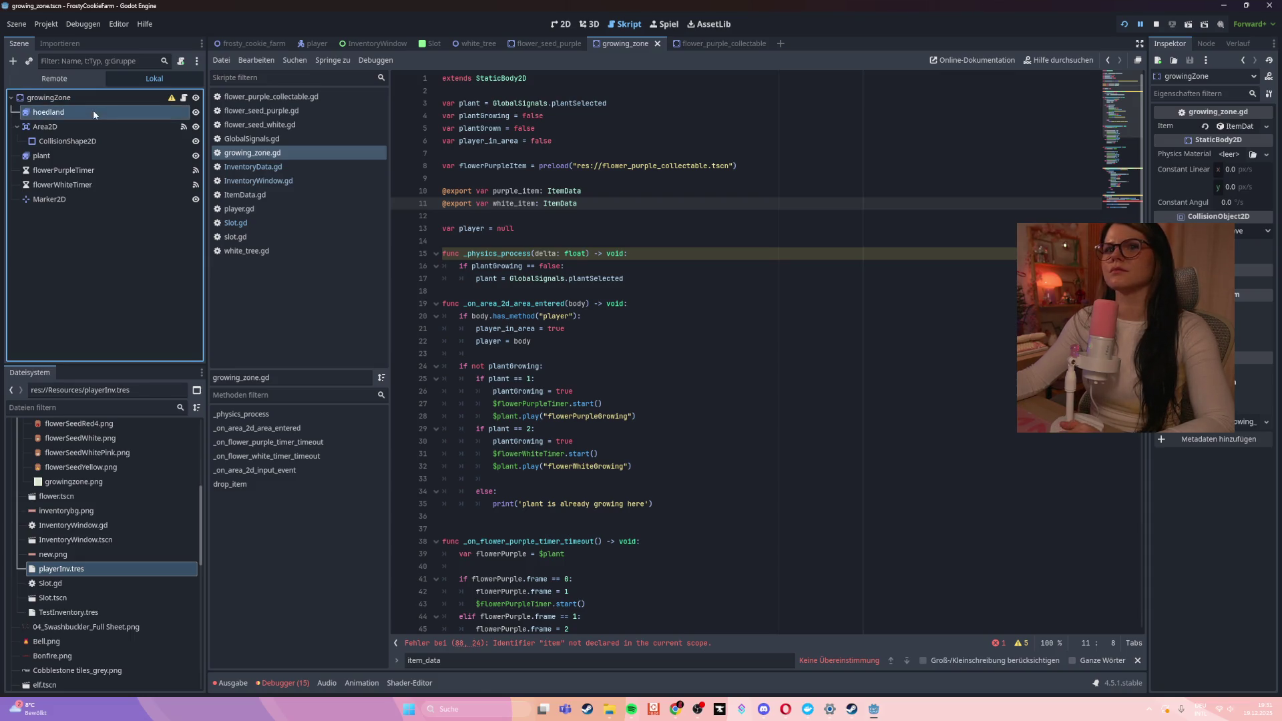
click(83, 98)
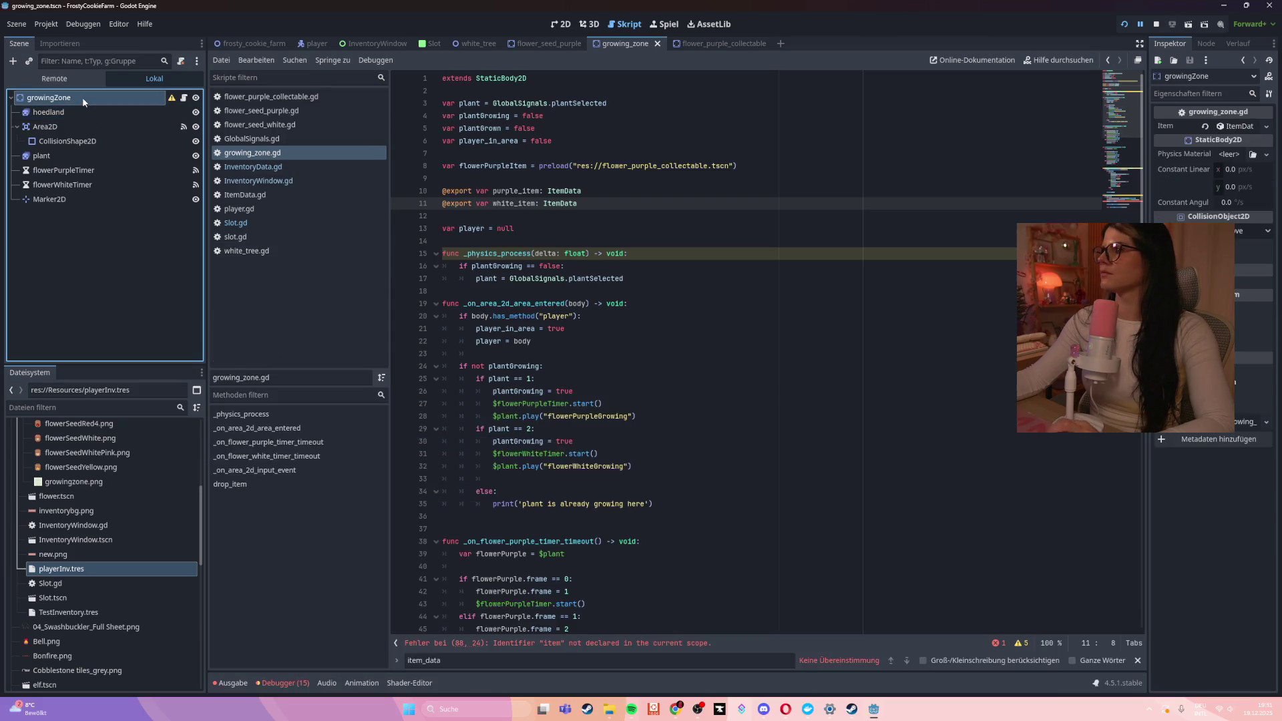
click(1205, 126)
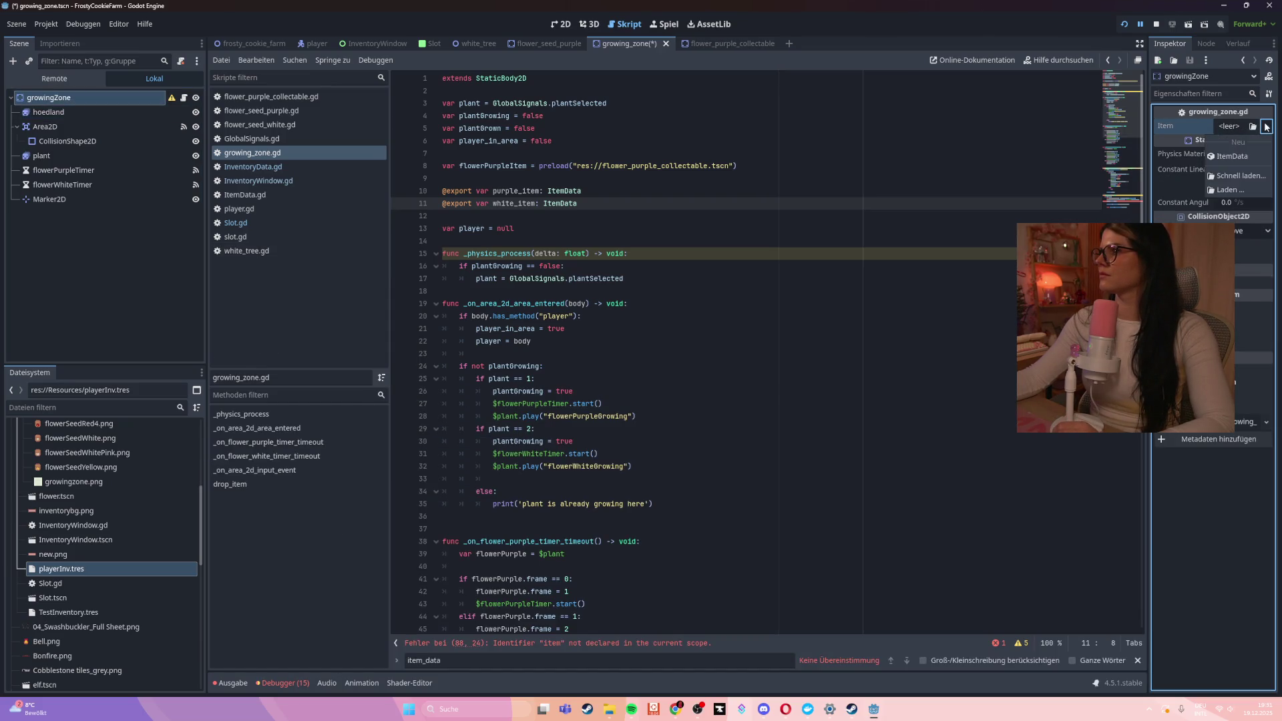
click(1189, 126)
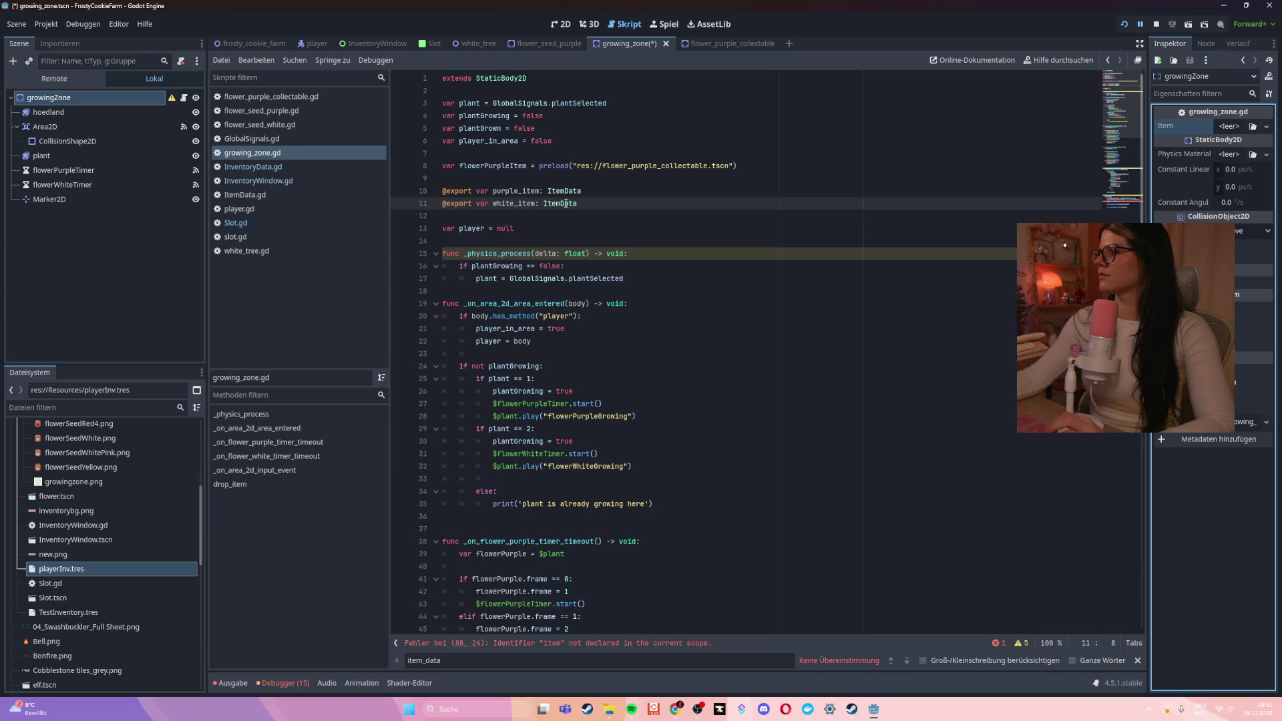
click(689, 216)
key(ctrl+s)
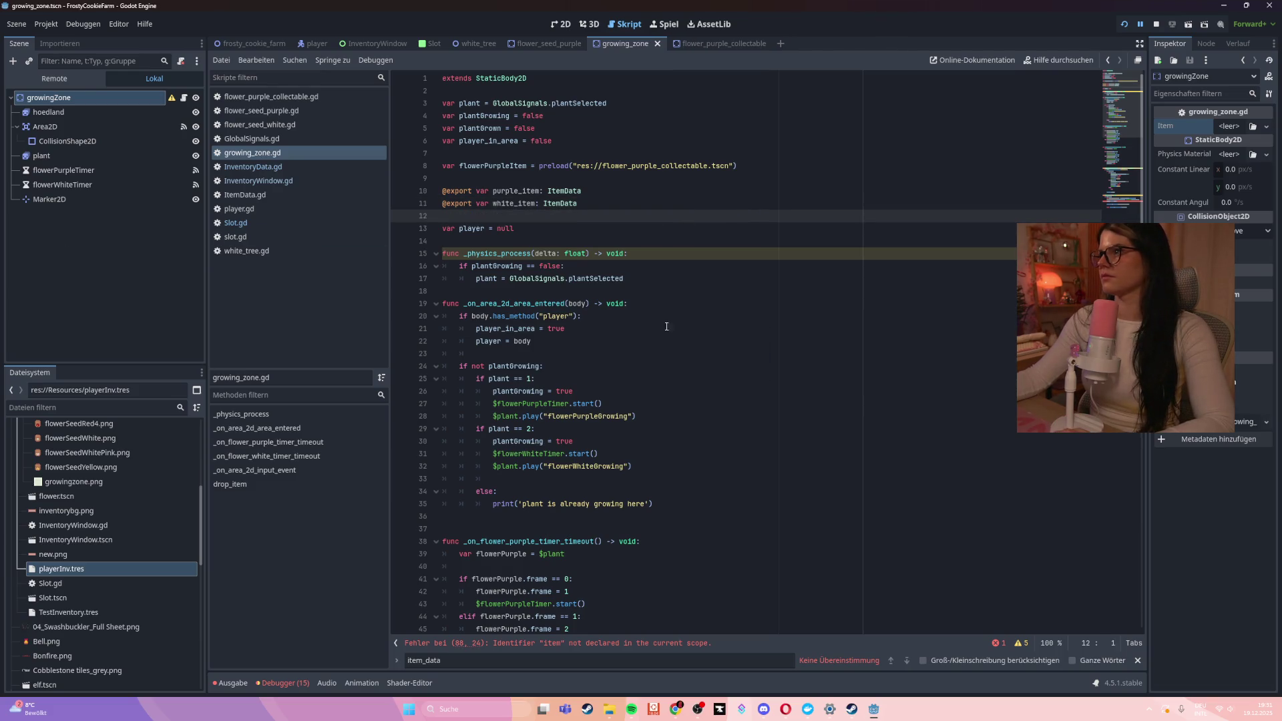
- Check the hoedland and Area2D nodes, then return to growingZone's properties
click(69, 95)
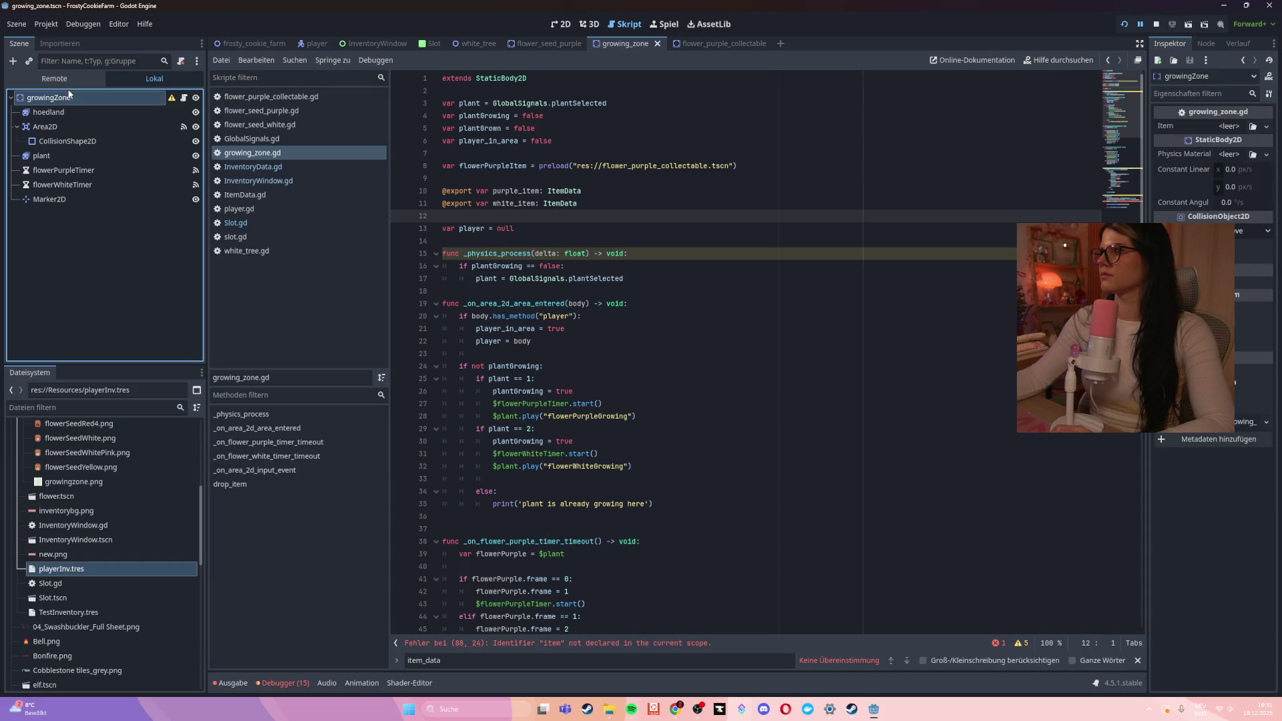
click(65, 112)
click(63, 127)
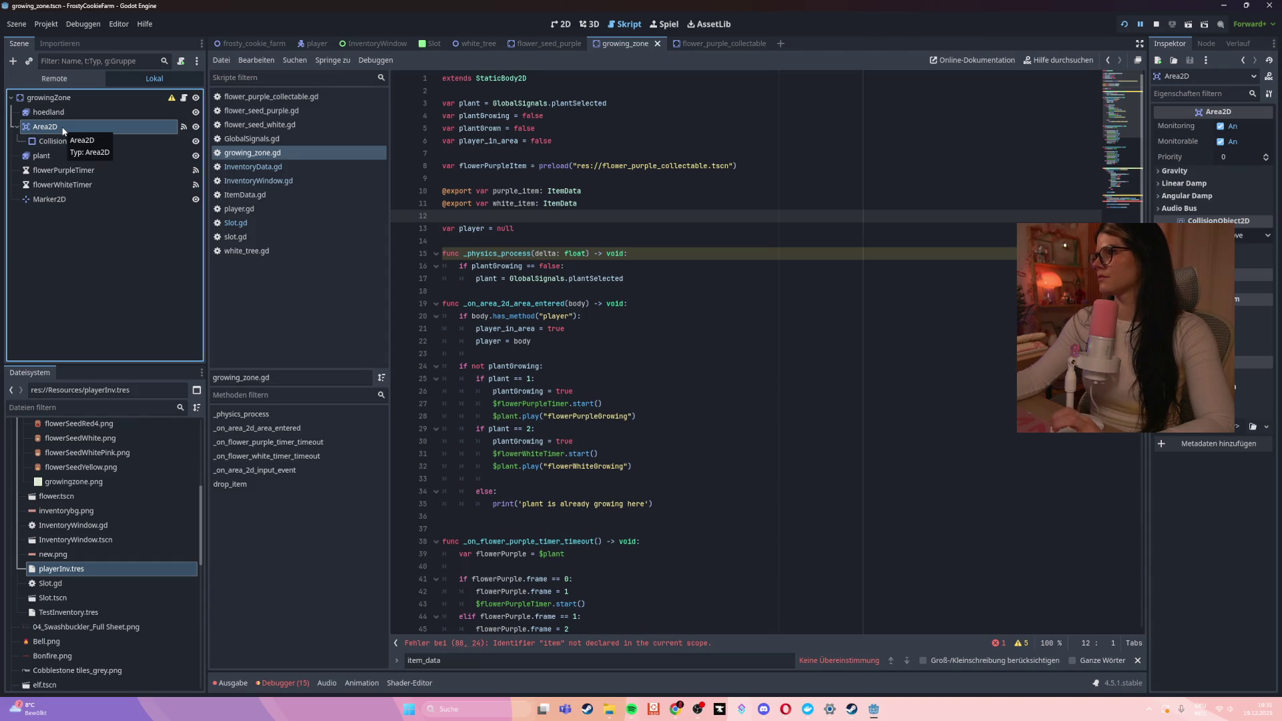
click(77, 98)
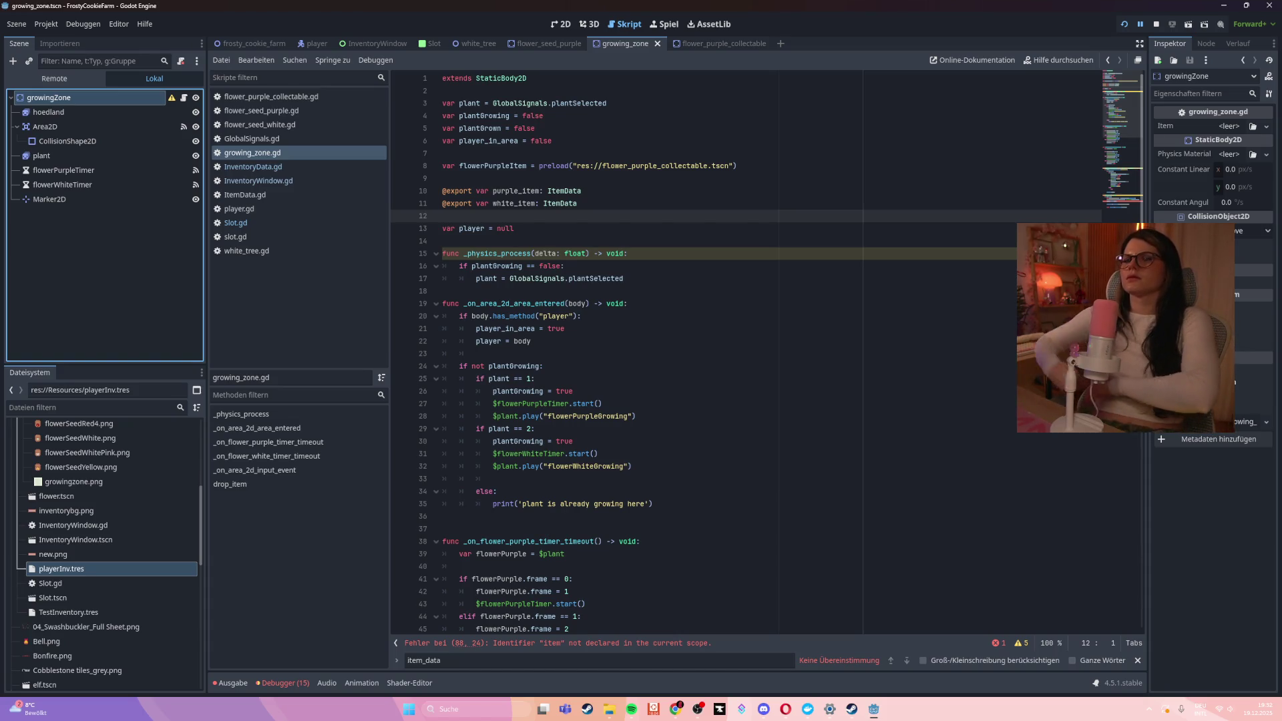
scroll(692, 339, down, 10)
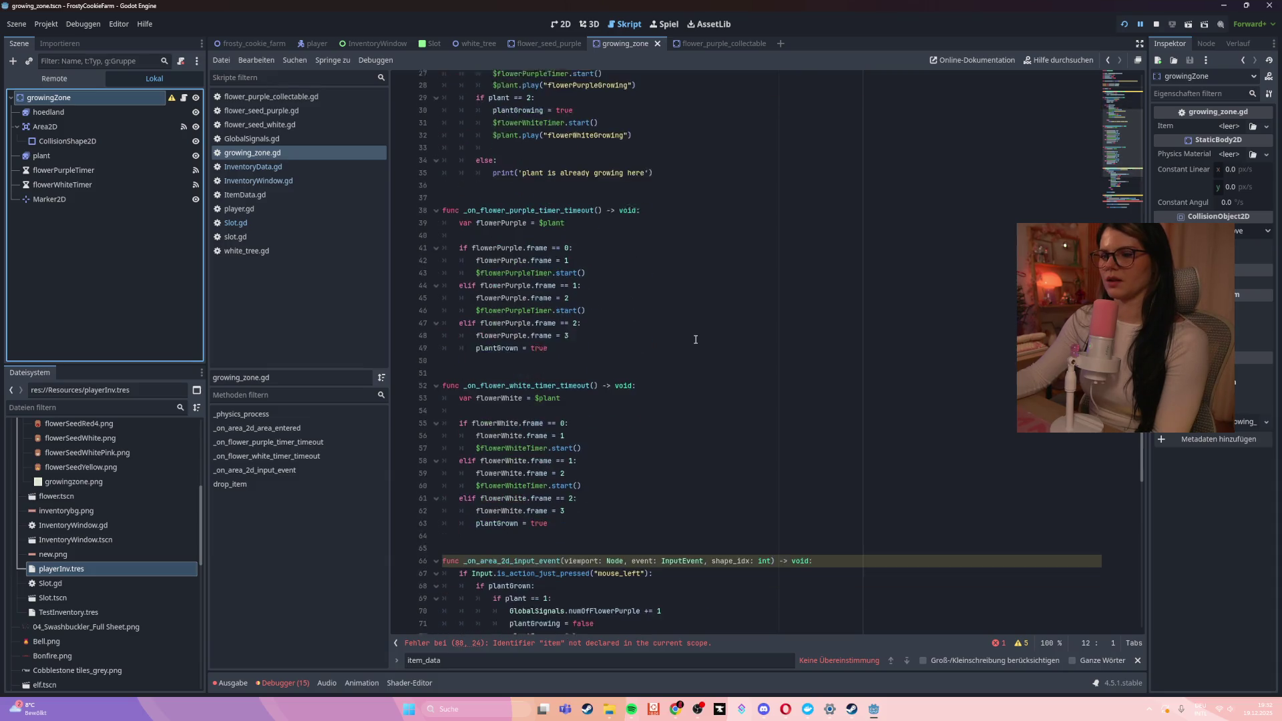
- Replace the undeclared item on line 88 with purple_item via autocomplete and save
scroll(691, 339, down, 6)
click(577, 554)
double_click(546, 528)
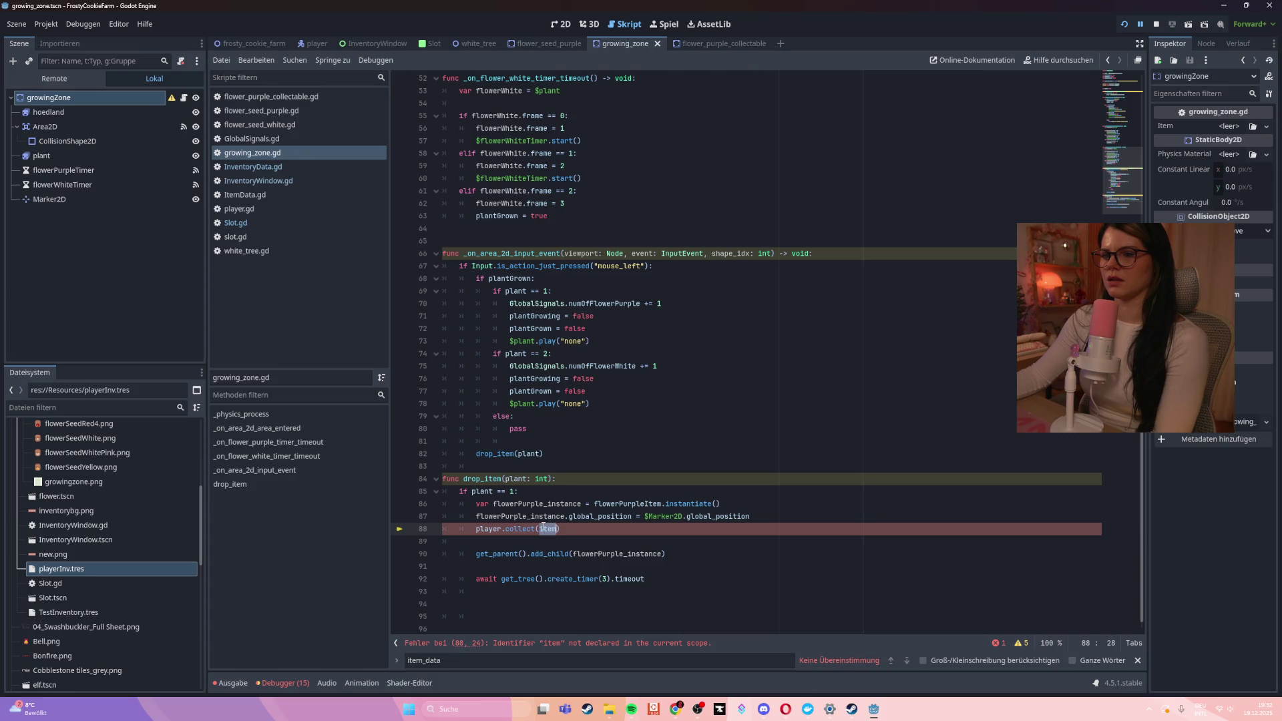
mouse_move(543, 528)
text(pu)
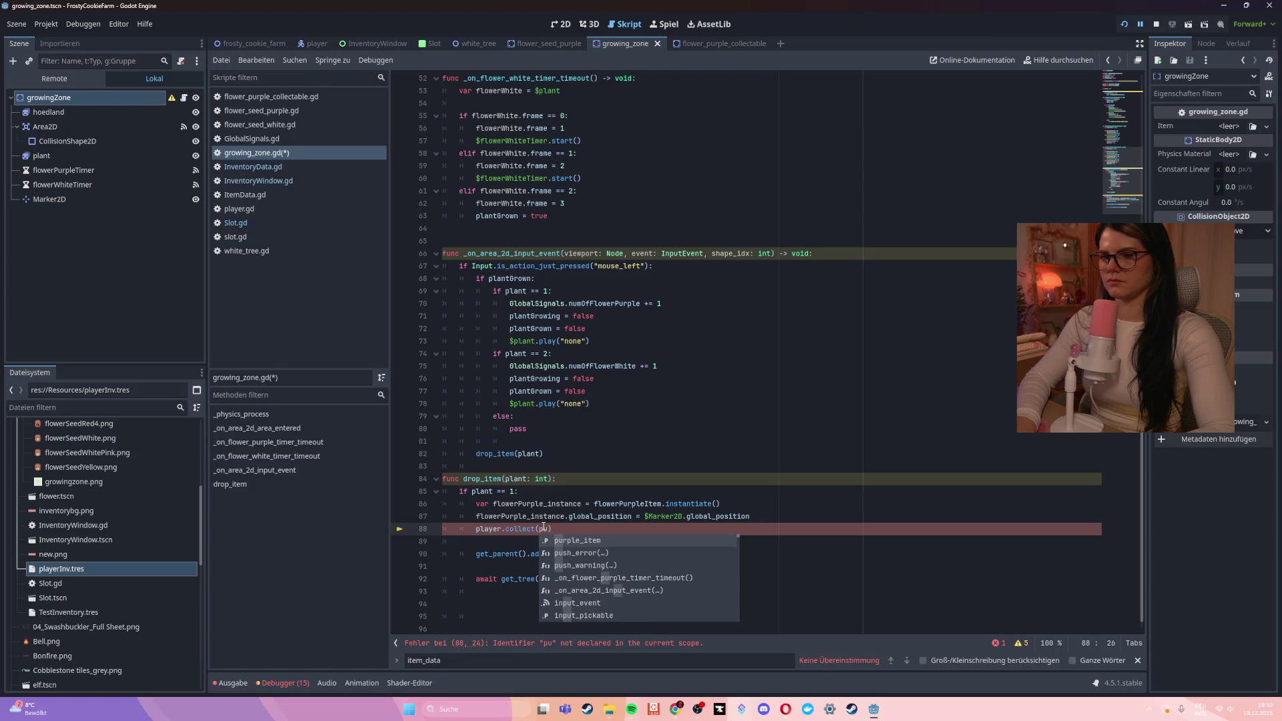
key(Return)
key(ctrl+s)
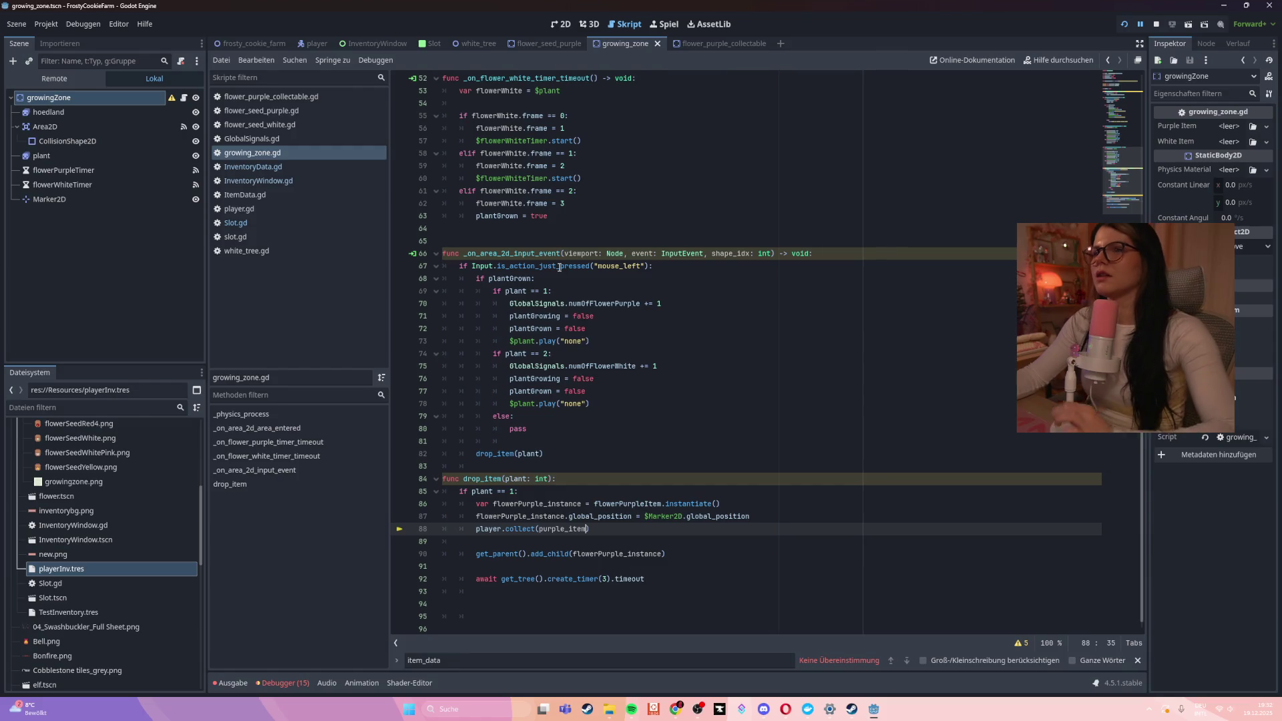
- Select flowerSeedPurple.tres in FileSystem and switch to the 2D canvas view
mouse_move(560, 267)
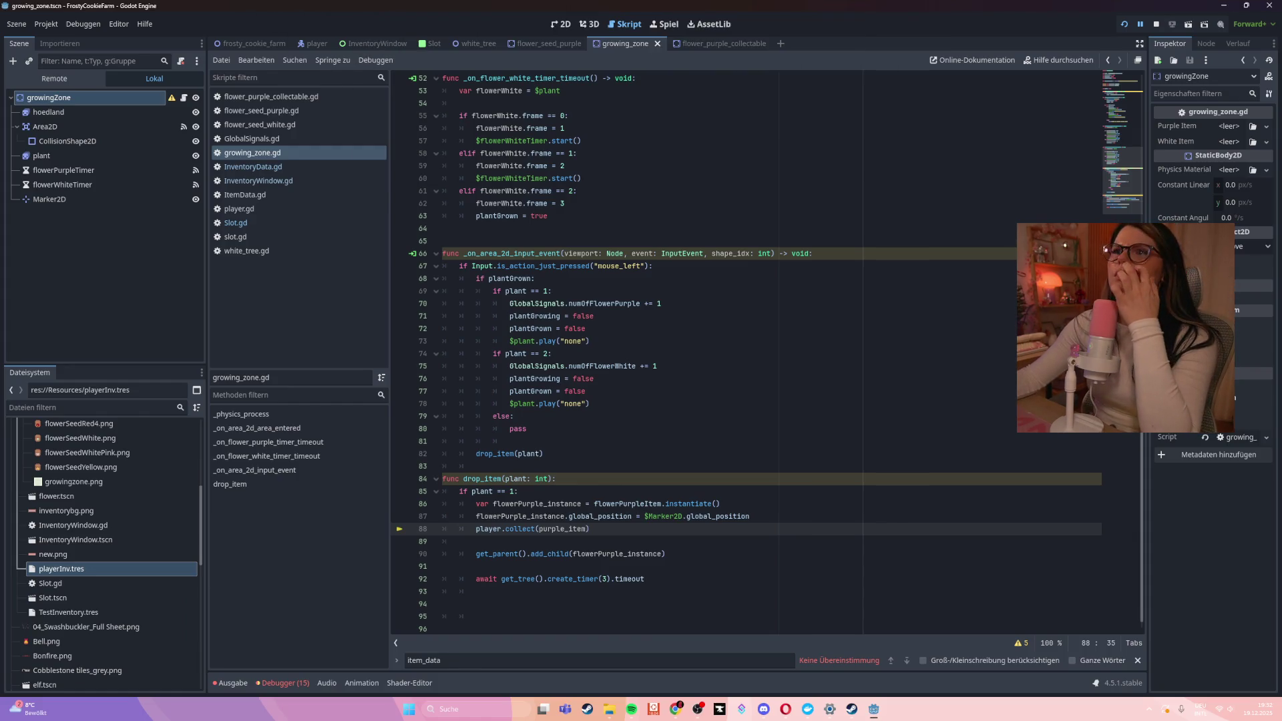
scroll(100, 581, up, 5)
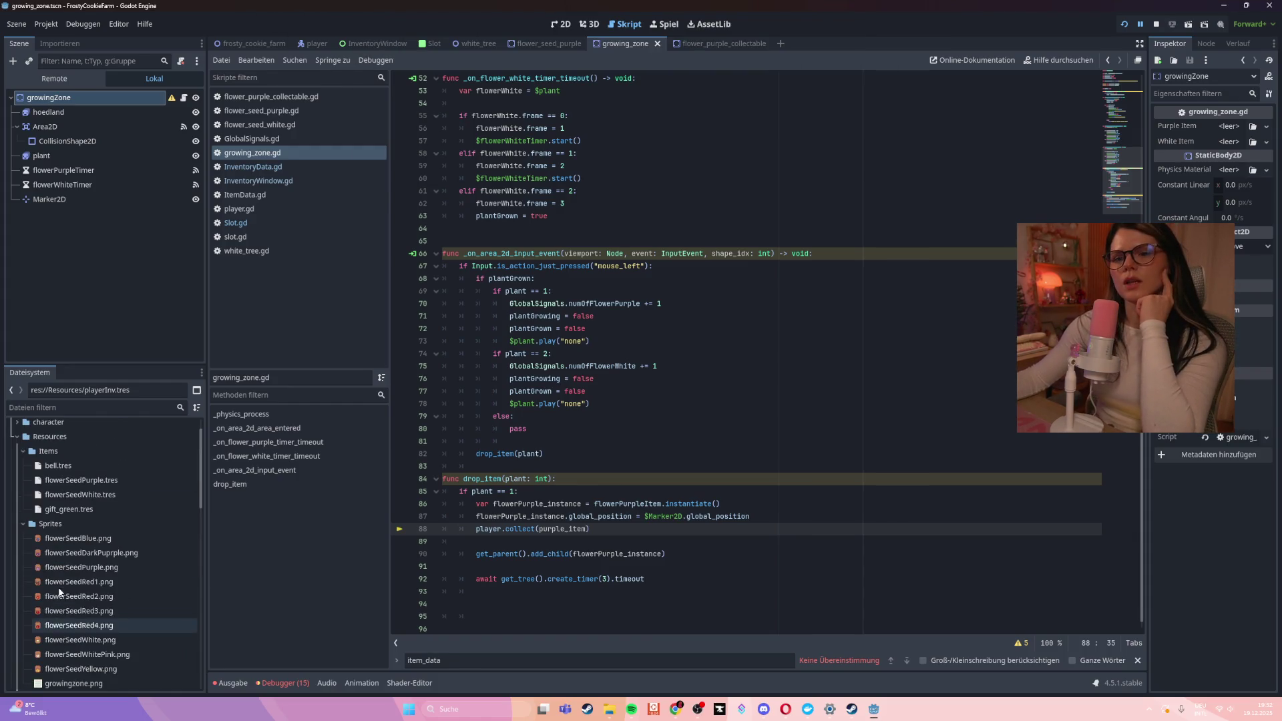
click(74, 485)
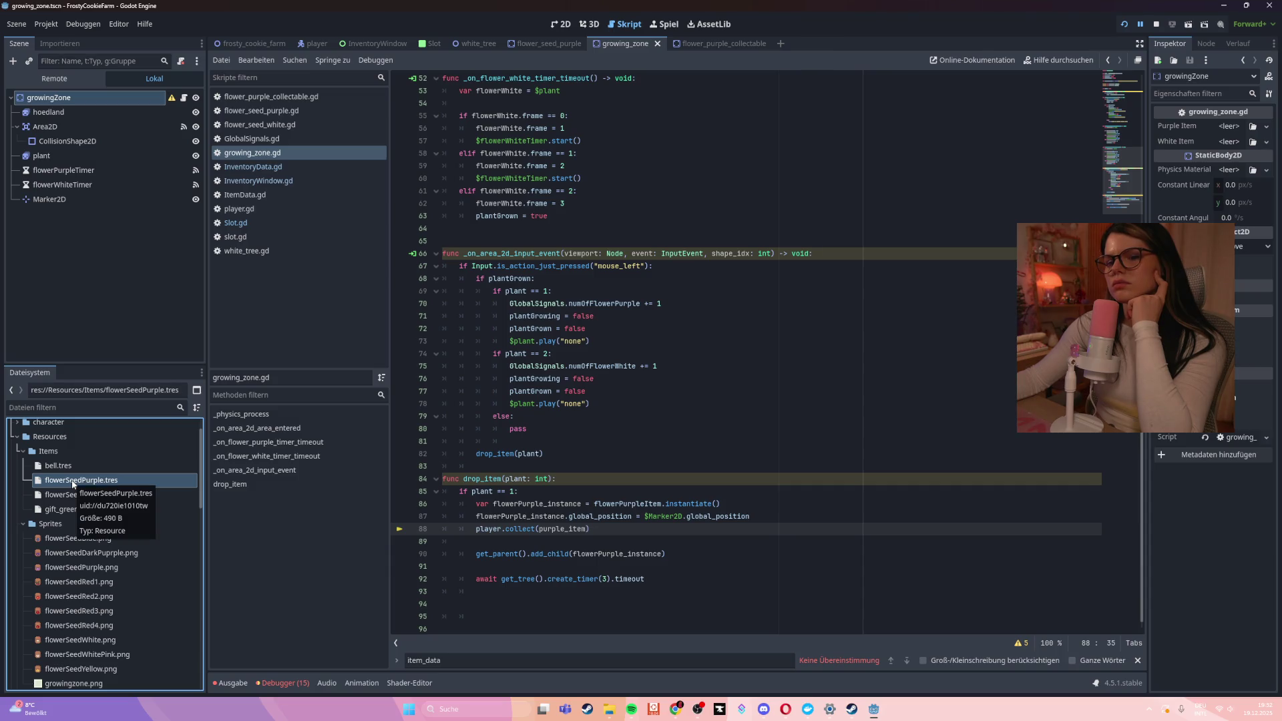
click(561, 26)
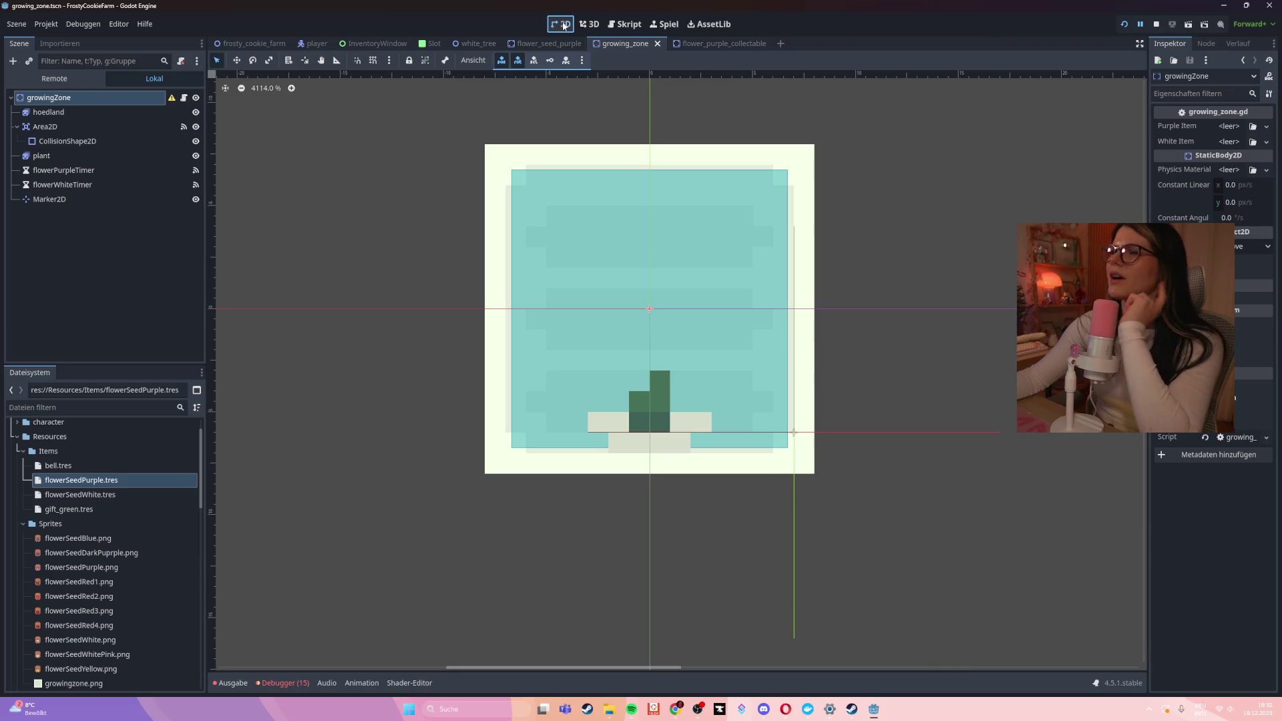
- Drag flowerSeedPurple.tres and flowerSeedWhite.tres into growingZone's Purple Item and White Item slots
click(94, 156)
click(48, 98)
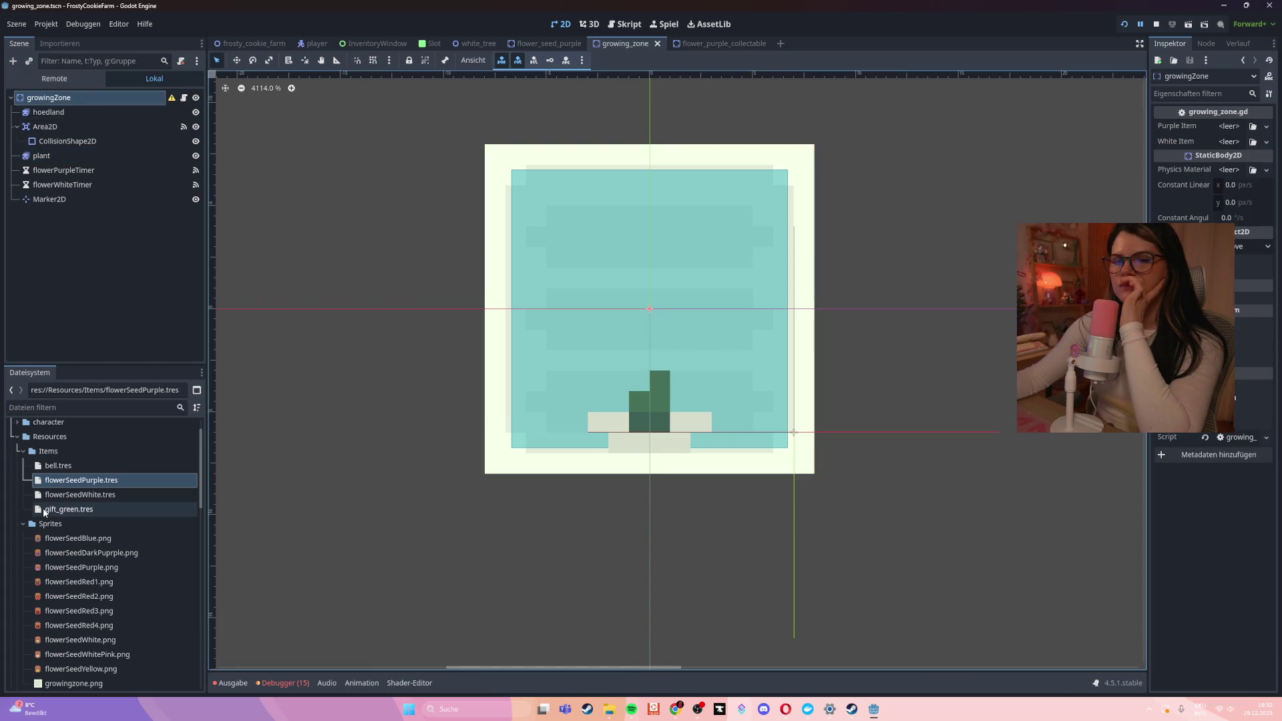
mouse_move(81, 480)
mouse_down()
mouse_move(1135, 301)
mouse_move(1226, 131)
mouse_up()
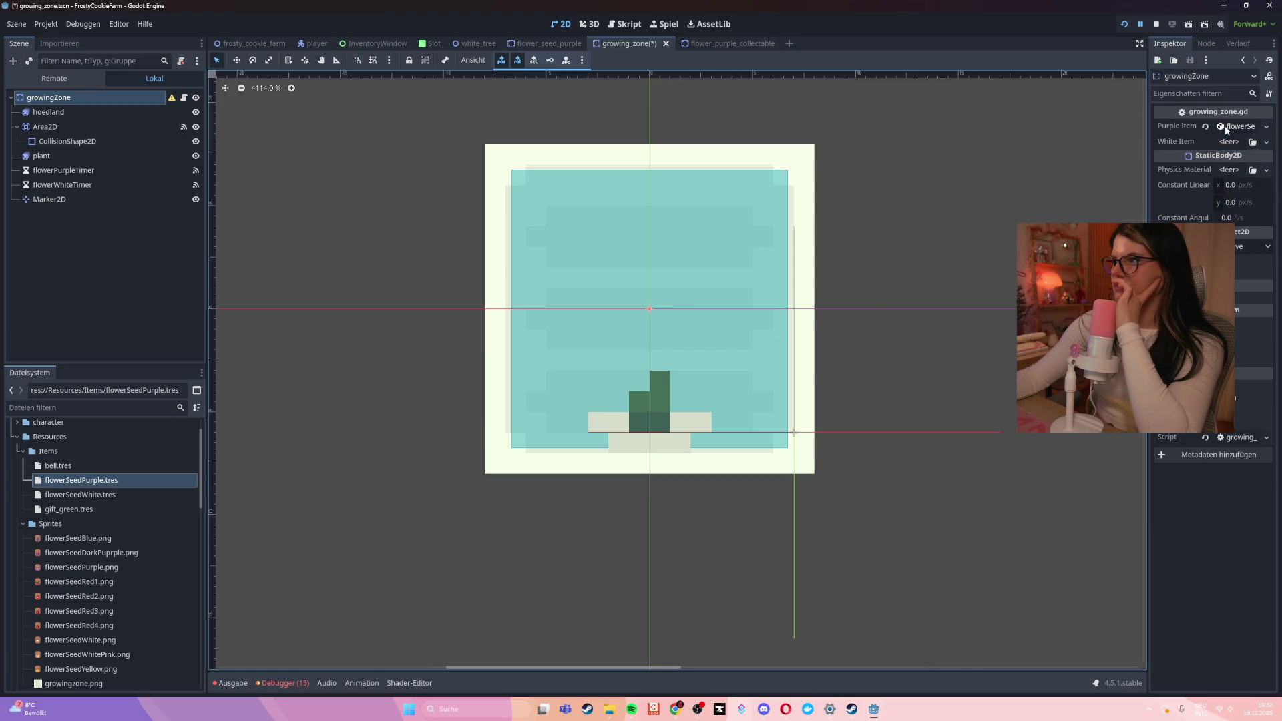
mouse_move(80, 495)
mouse_down()
mouse_move(266, 474)
mouse_move(1253, 152)
mouse_up()
click(879, 500)
- Run the game with F5, walk the character down, and click the planting plot
key(F5)
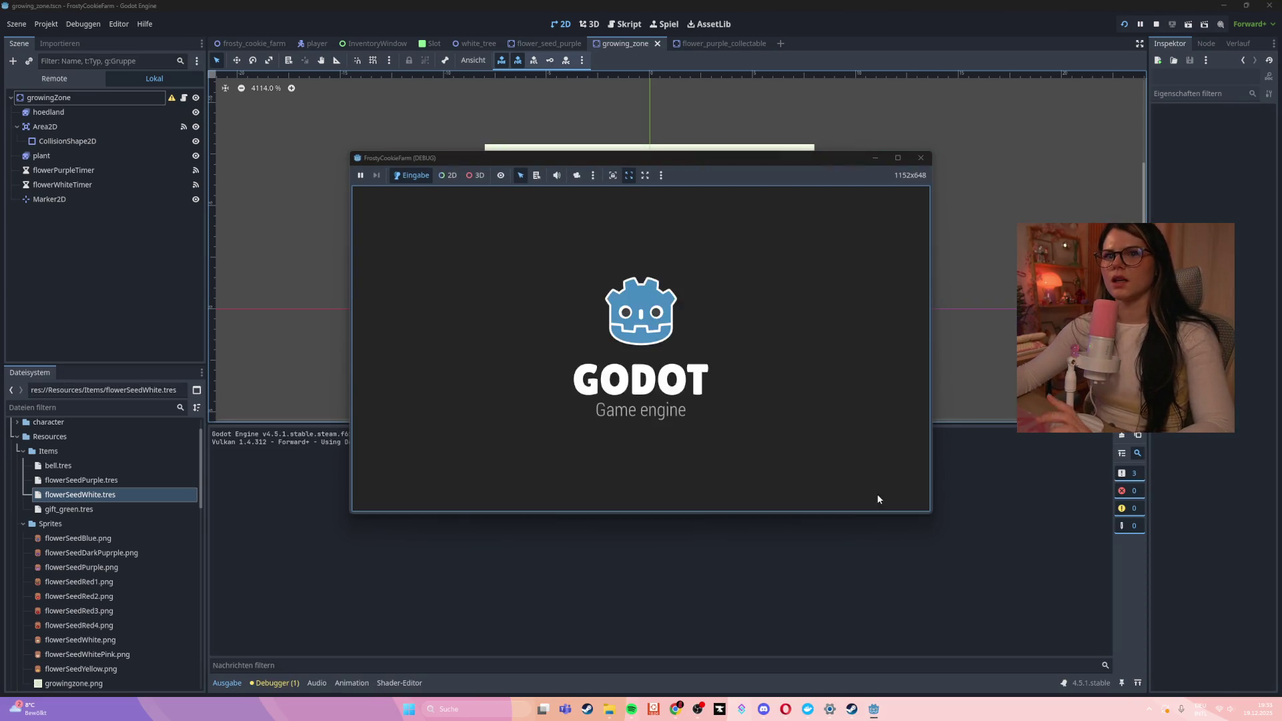
key(s)
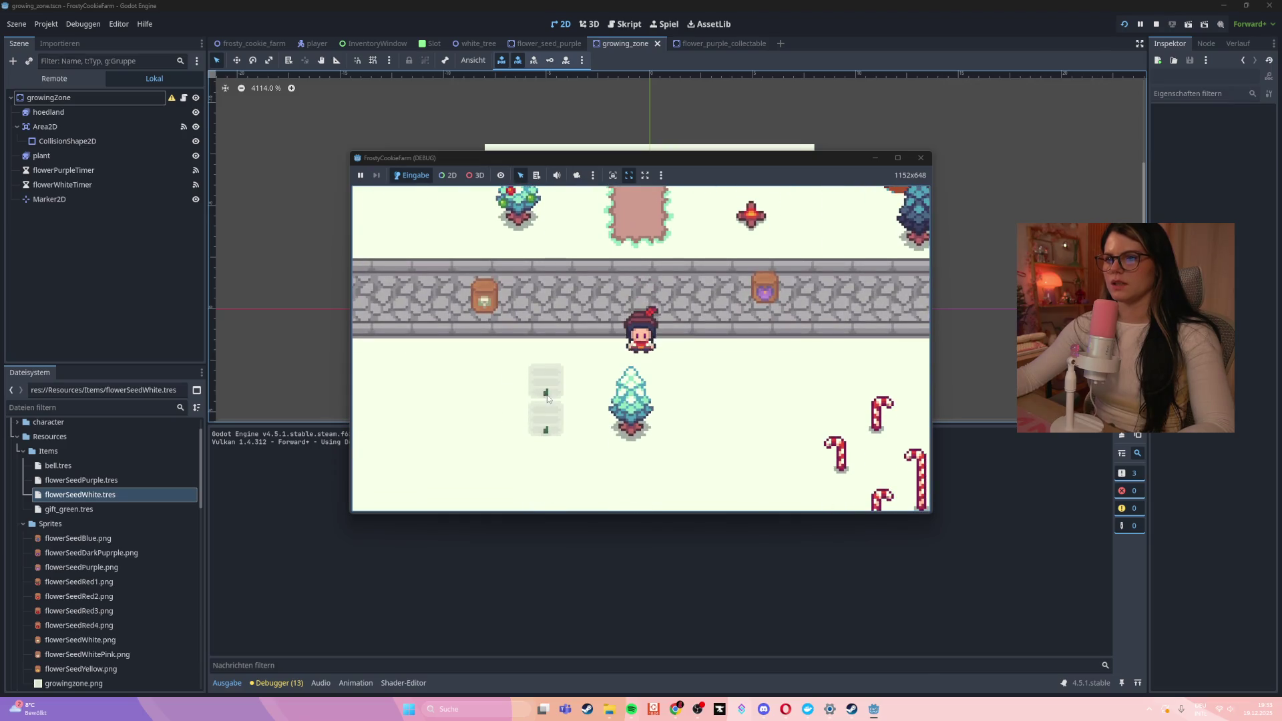
click(546, 394)
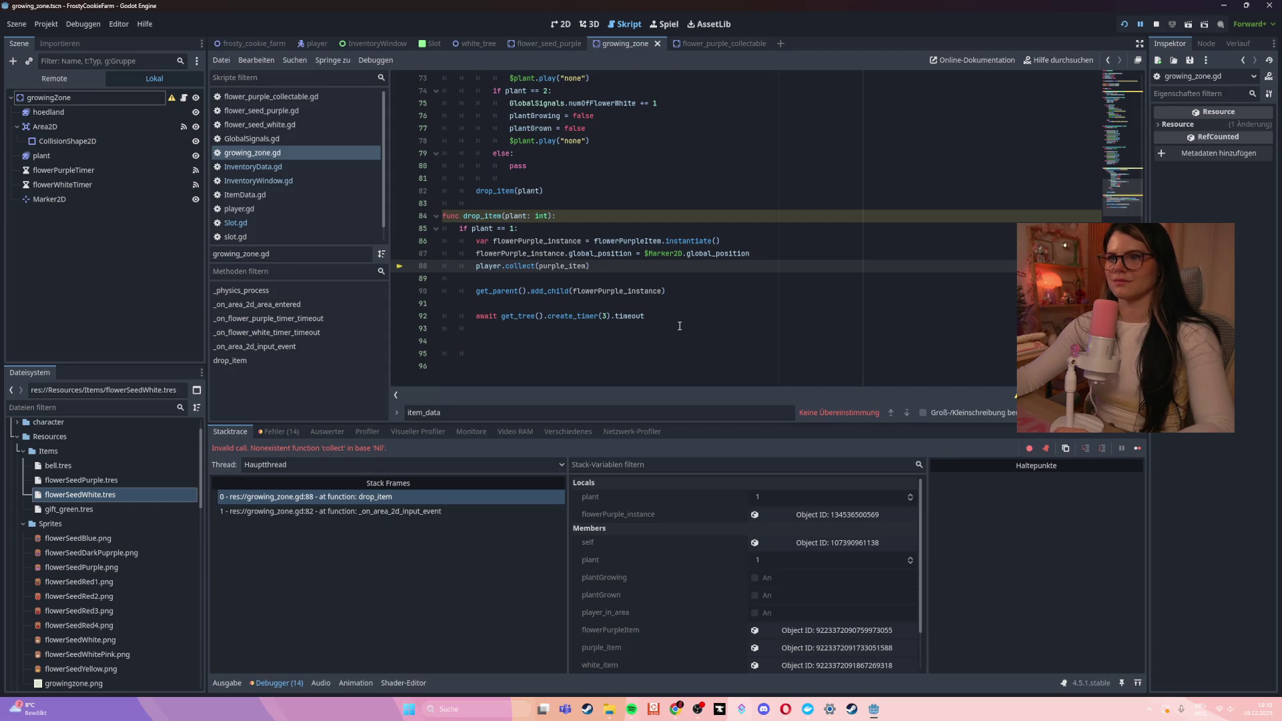
- Indent the drop_item(plant) call one level deeper and stop the debug session
scroll(690, 328, up, 3)
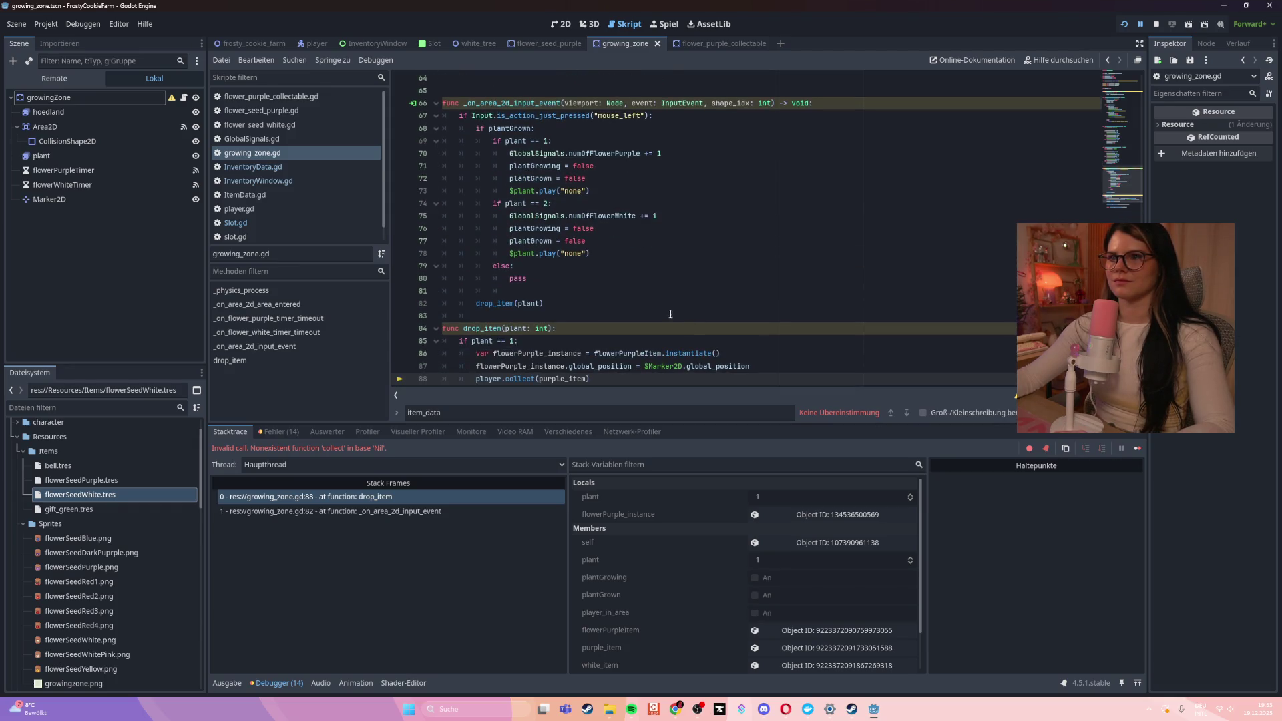
click(477, 303)
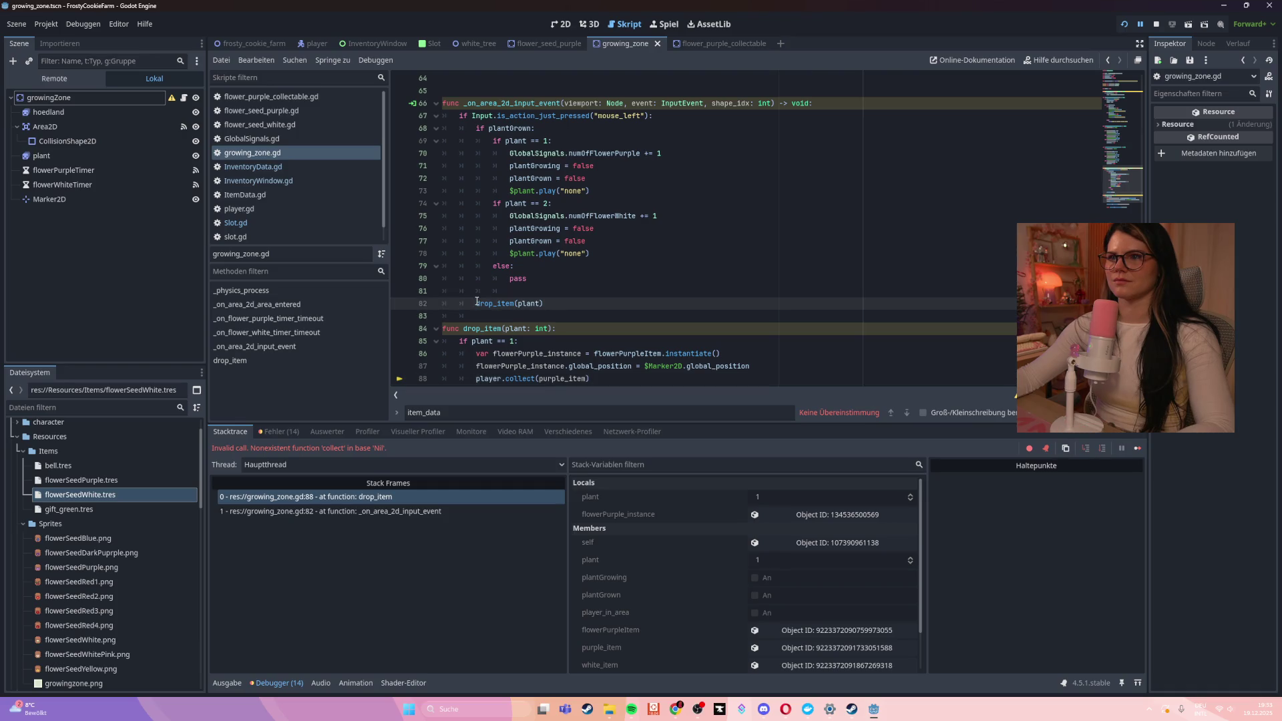
key(Tab)
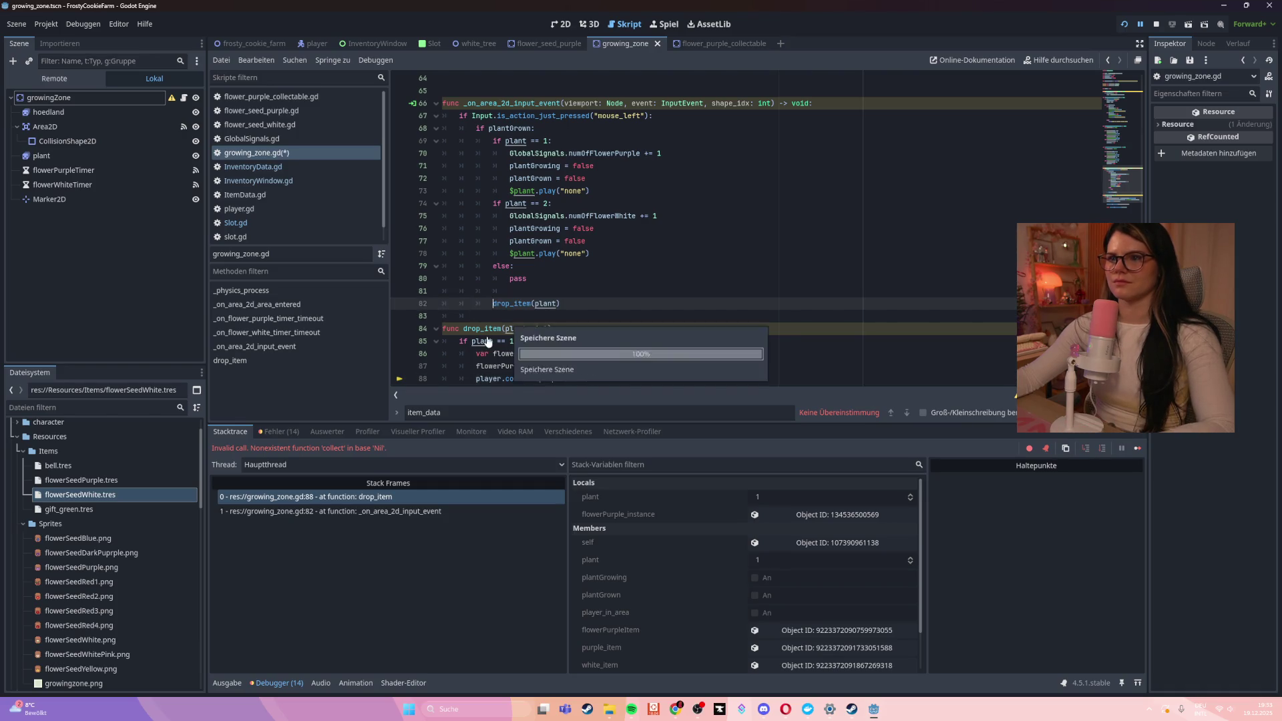
key(F8)
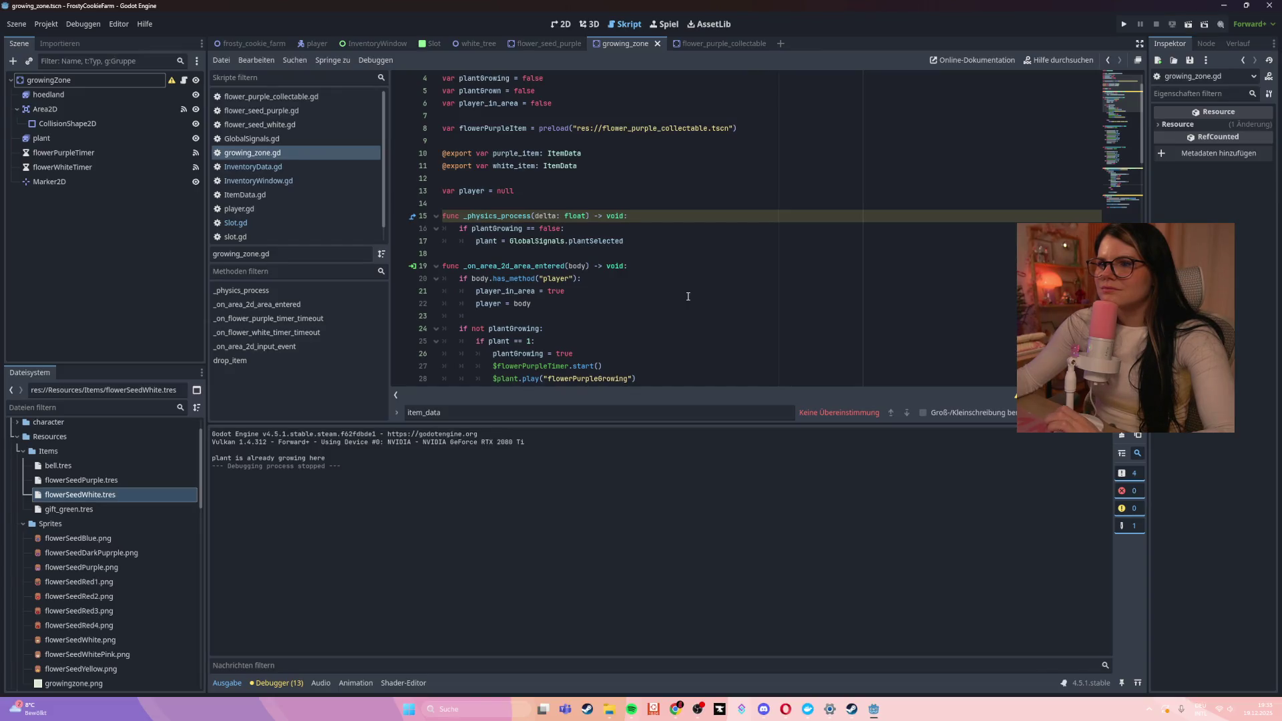
- Delete the player-check lines 20–22 from _on_area_2d_area_entered, remove blank lines, and save
click(680, 294)
key(ctrl+z)
key(ctrl+z)
key(ctrl+z)
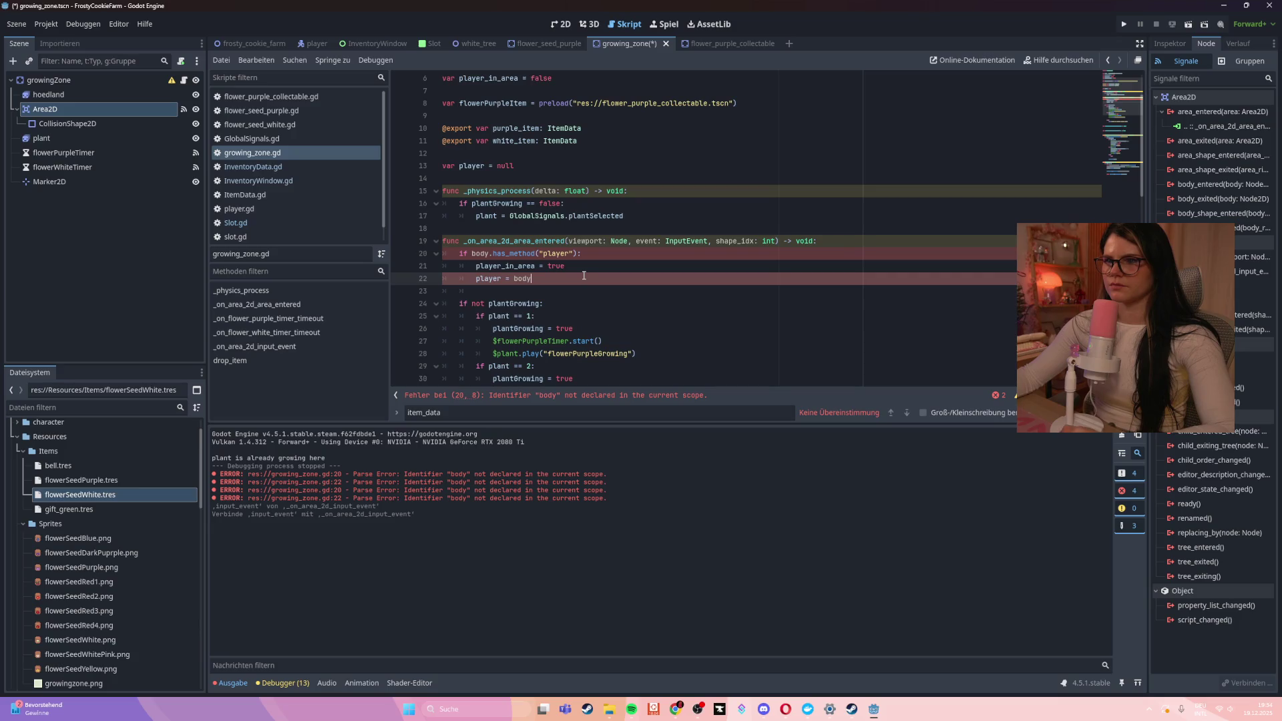
mouse_move(676, 709)
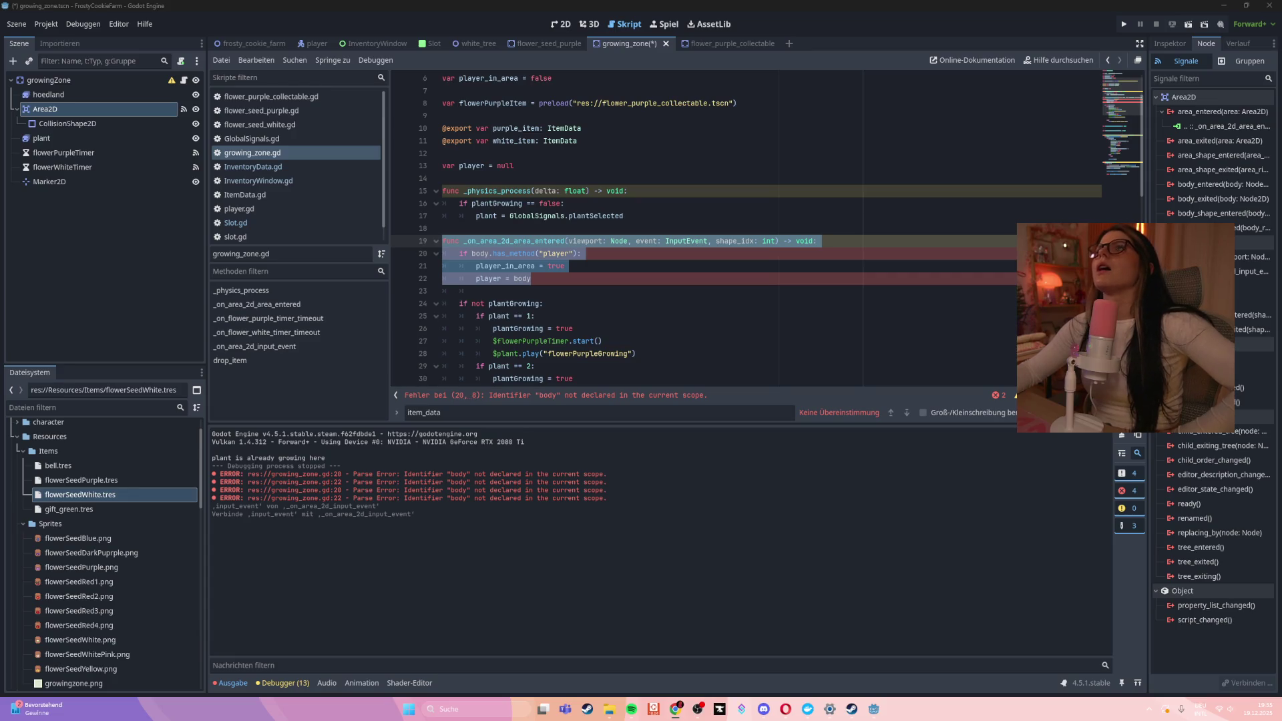
click(551, 243)
drag(532, 278, 436, 257)
key(ctrl+c)
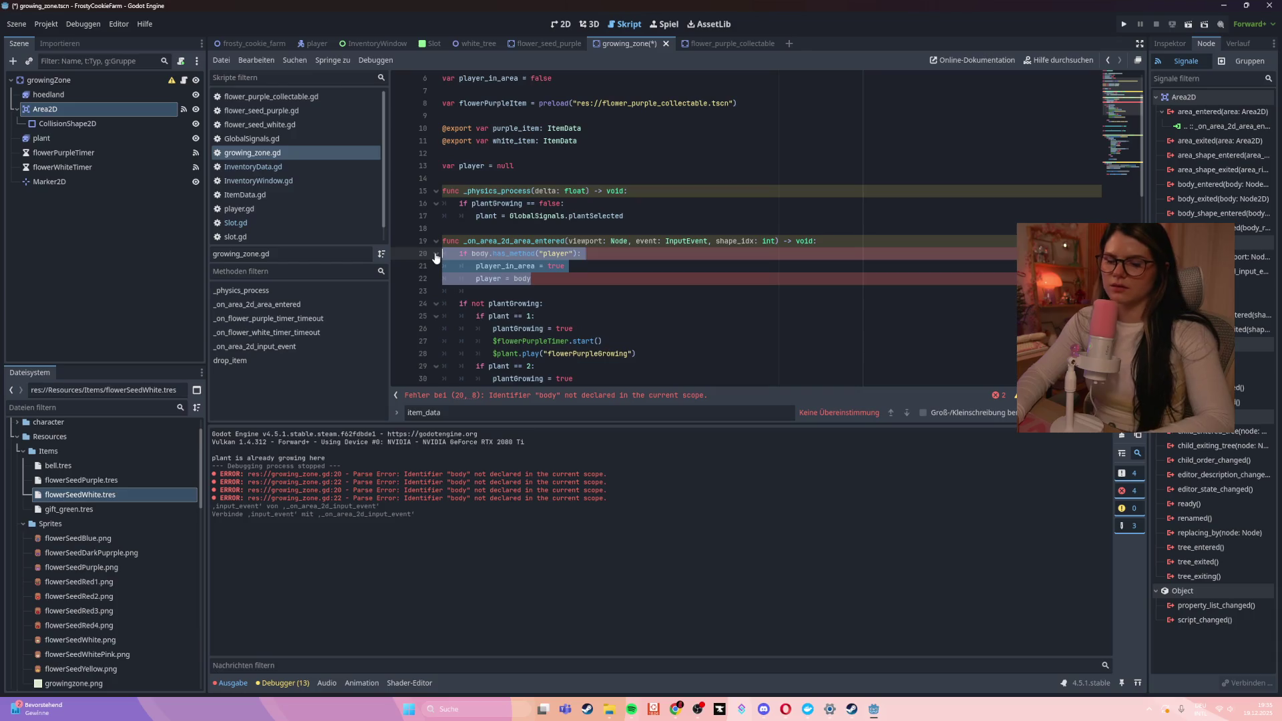
key(BackSpace)
key(Down)
key(BackSpace)
key(BackSpace)
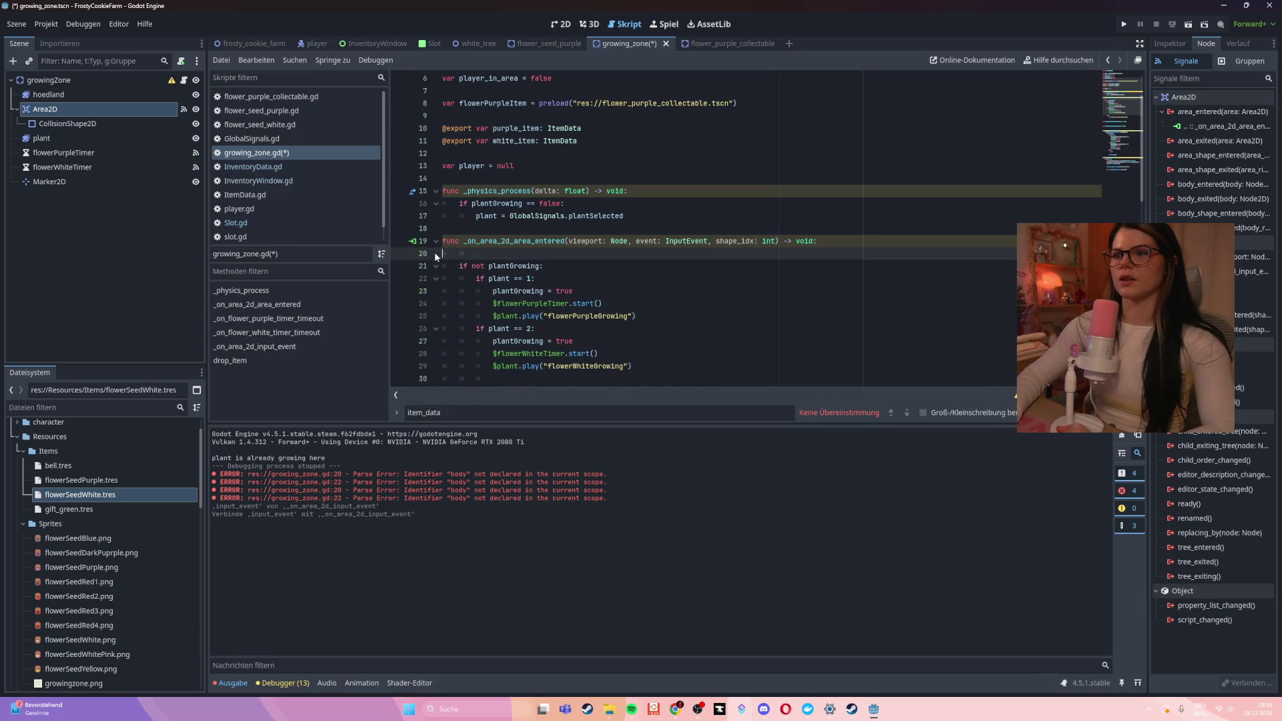
key(ctrl+s)
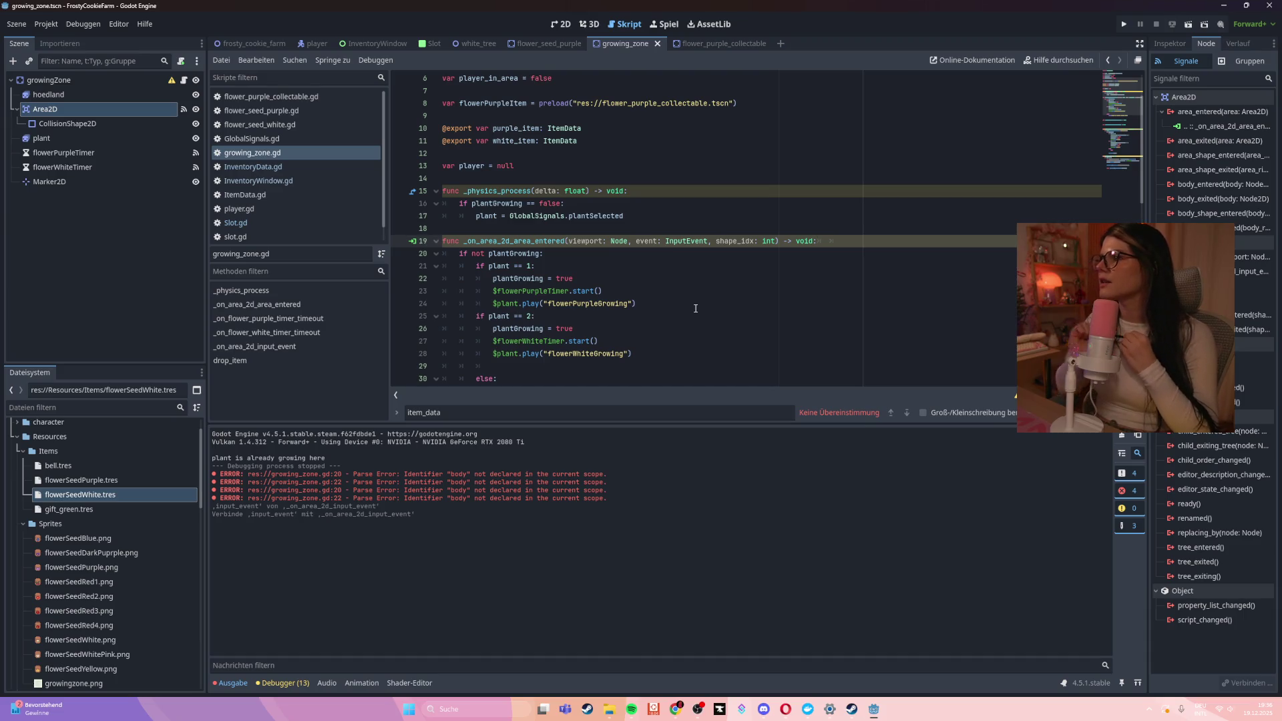
- Connect Area2D's body_entered signal to a new function and paste the player check into it
click(1195, 184)
right_click(1186, 185)
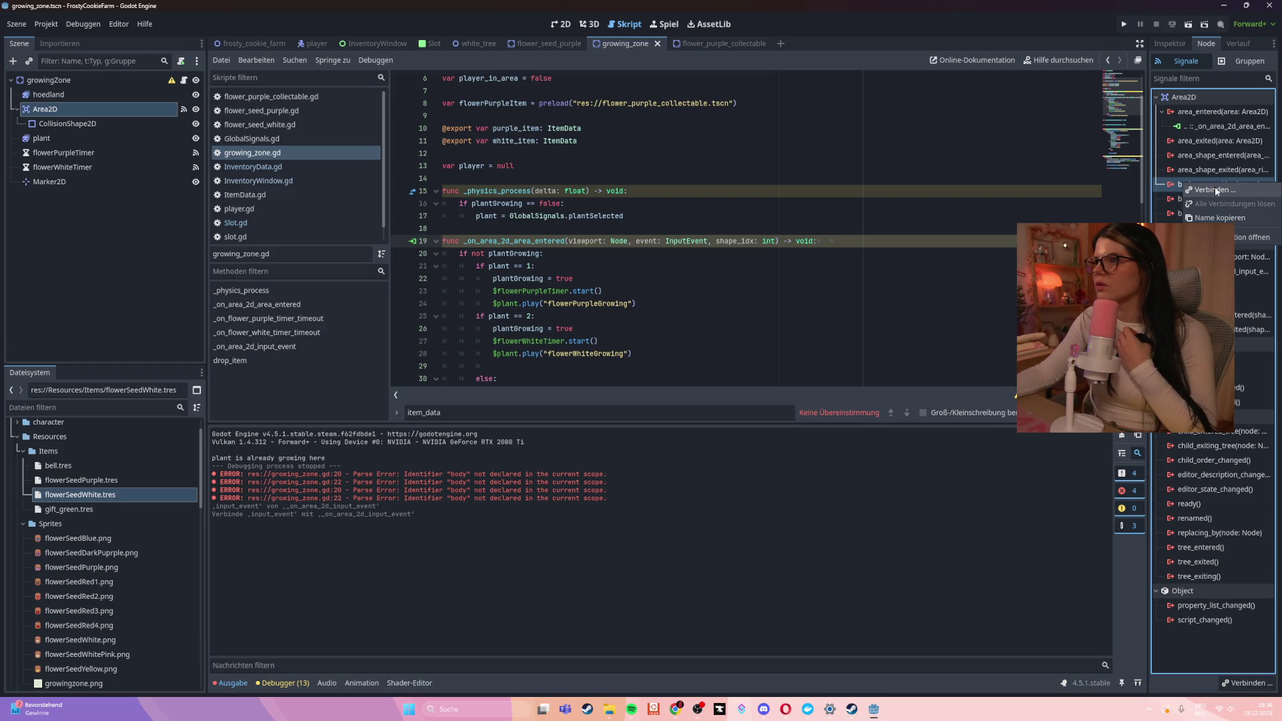
click(1210, 190)
click(594, 476)
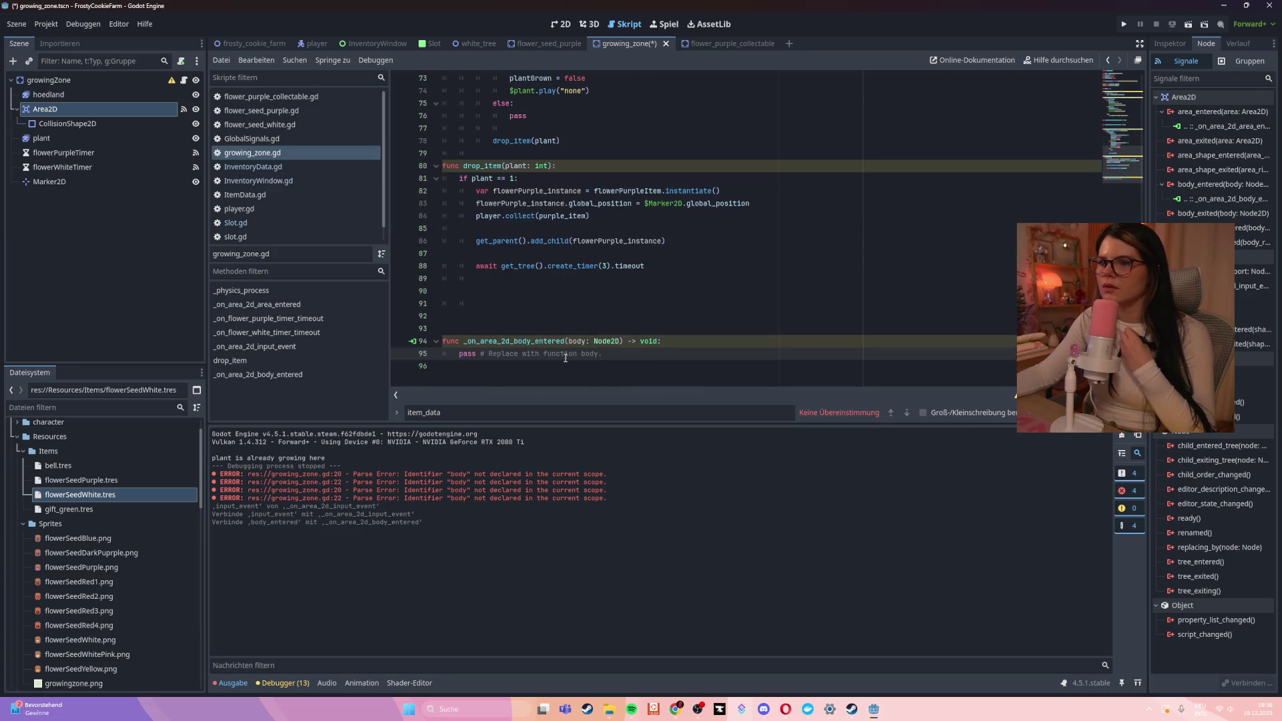
drag(603, 355, 422, 350)
key(BackSpace)
key(BackSpace)
key(Return)
key(ctrl+v)
key(ctrl+s)
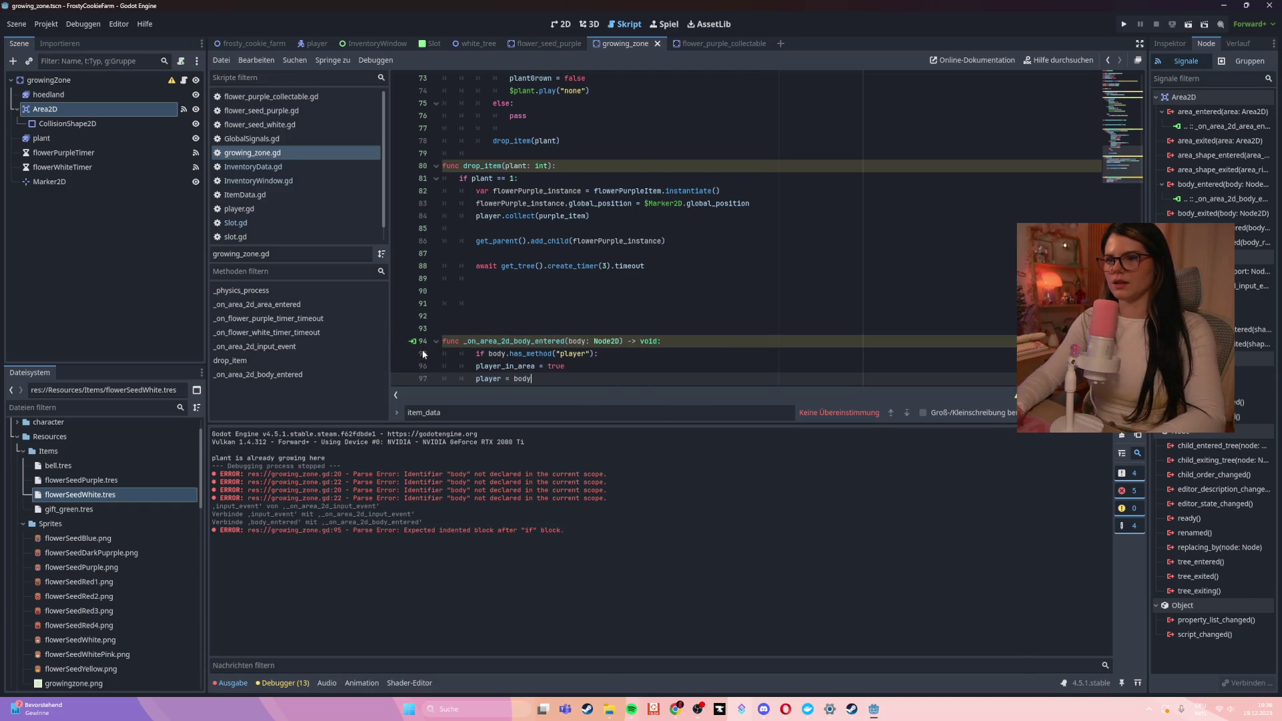
- Fix the if line's indentation, then cut the whole new body-entered function
scroll(451, 340, down, 1)
click(474, 328)
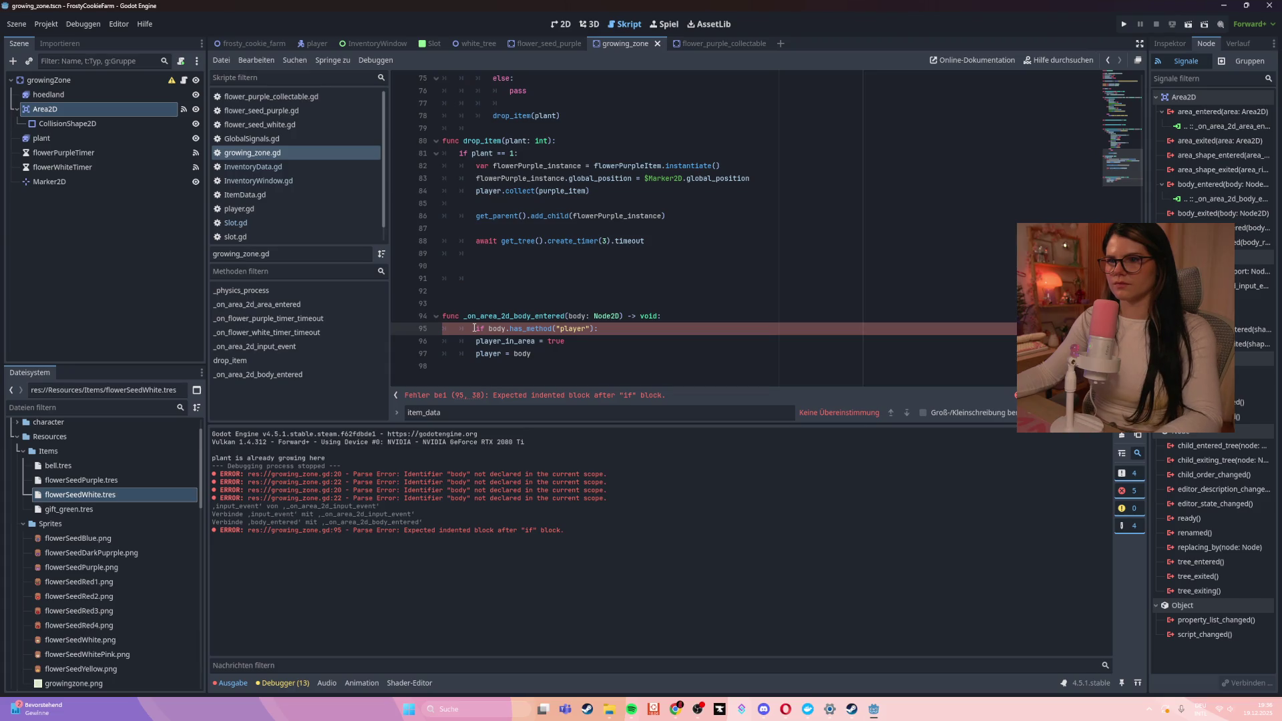
key(BackSpace)
click(573, 355)
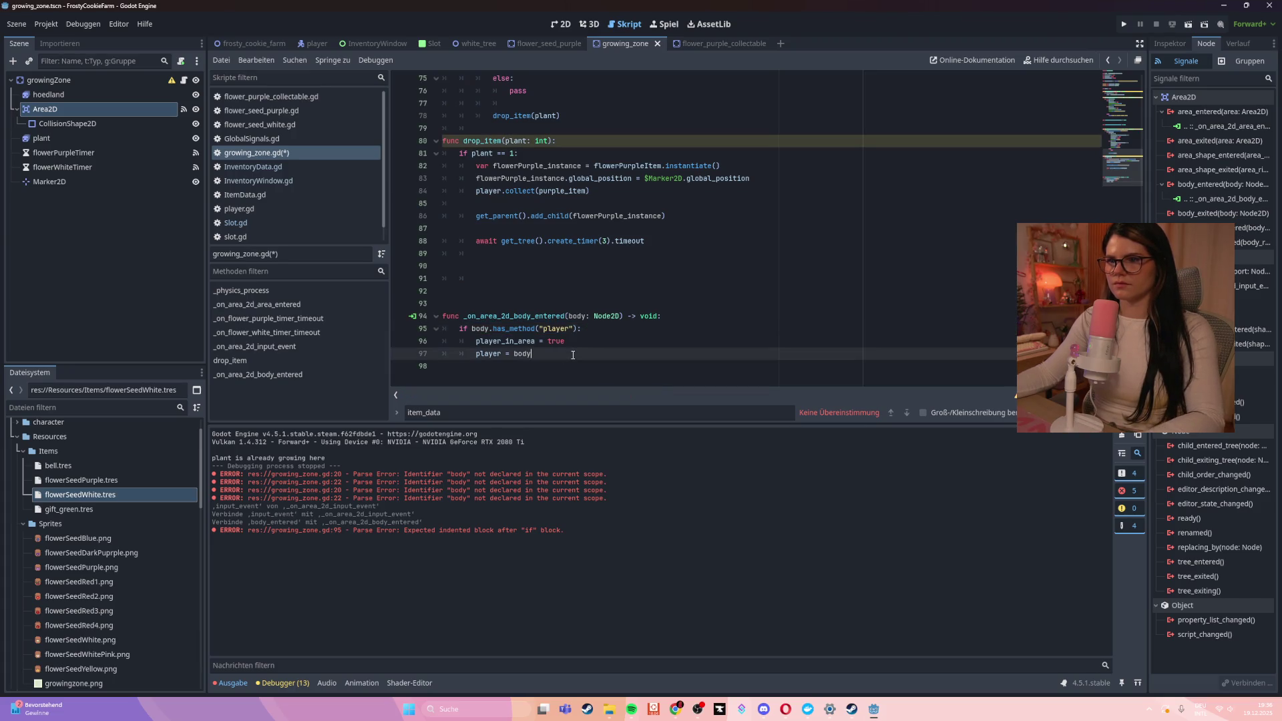
mouse_move(573, 354)
mouse_down()
mouse_move(475, 354)
mouse_move(397, 320)
mouse_up()
key(ctrl+c)
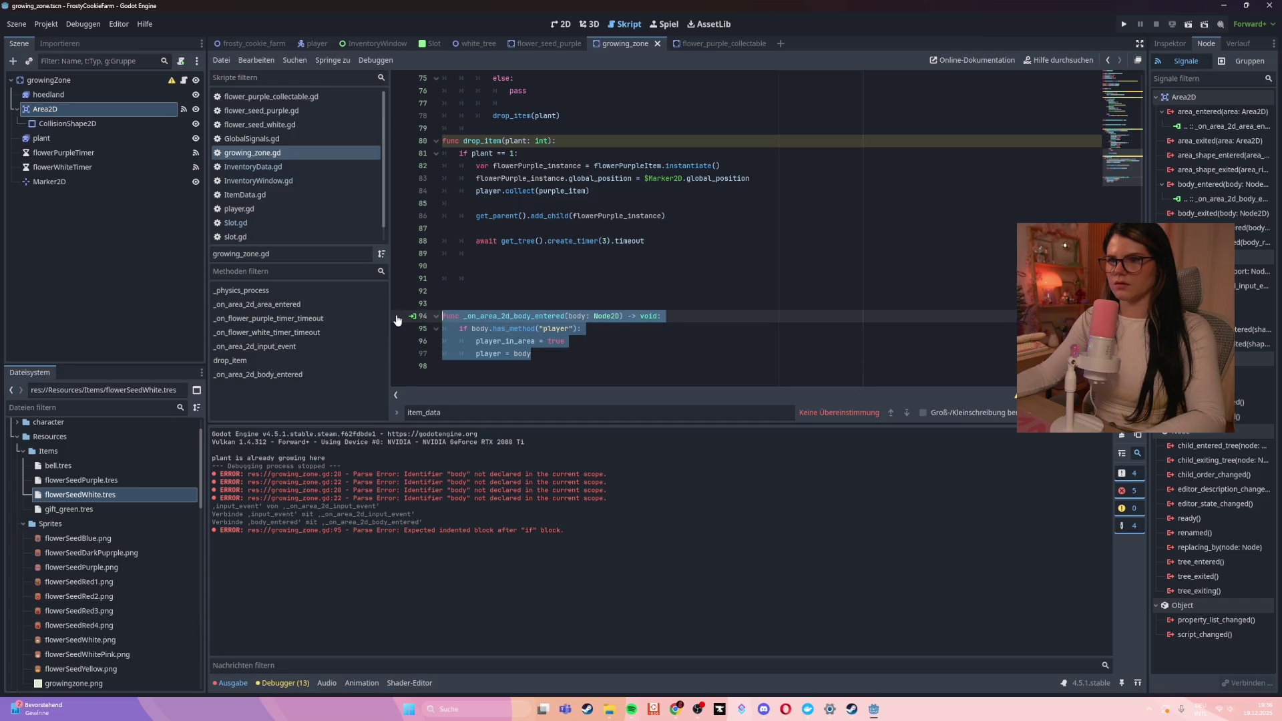
key(BackSpace)
key(ctrl+s)
key(BackSpace)
key(BackSpace)
key(BackSpace)
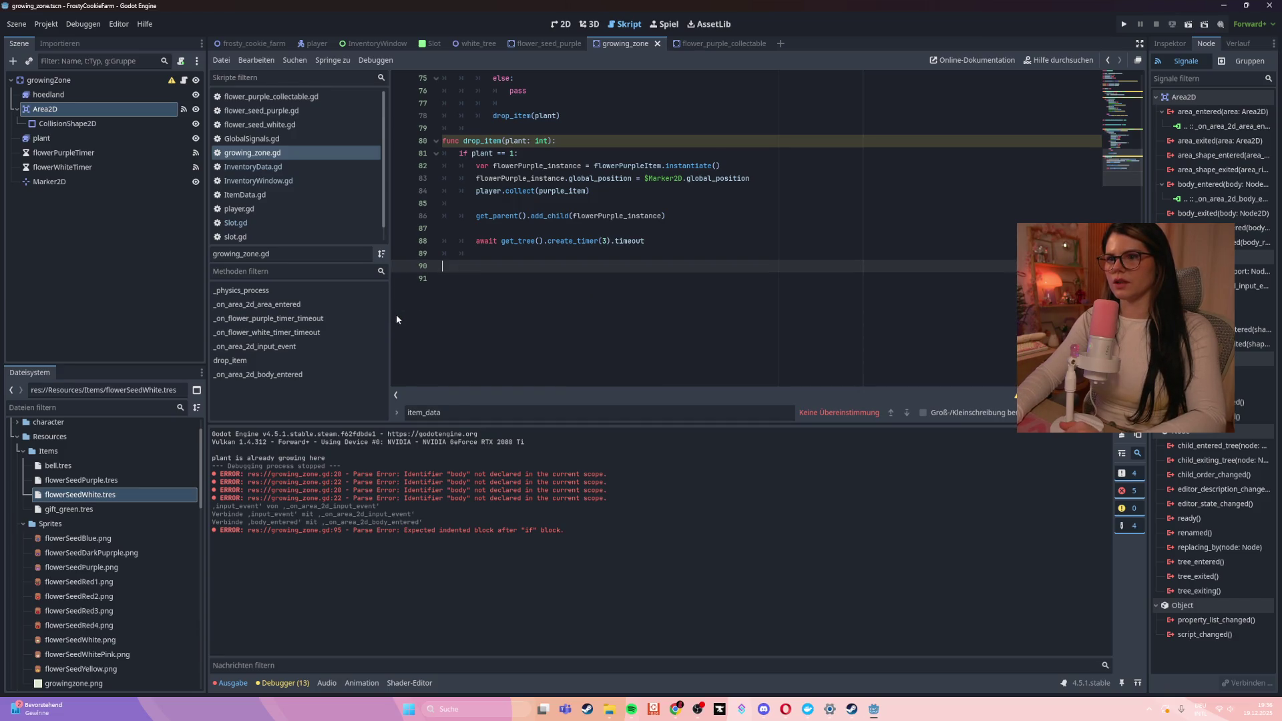
key(BackSpace)
- Paste the body-entered function at line 33 below the area-entered function and save
scroll(535, 348, up, 9)
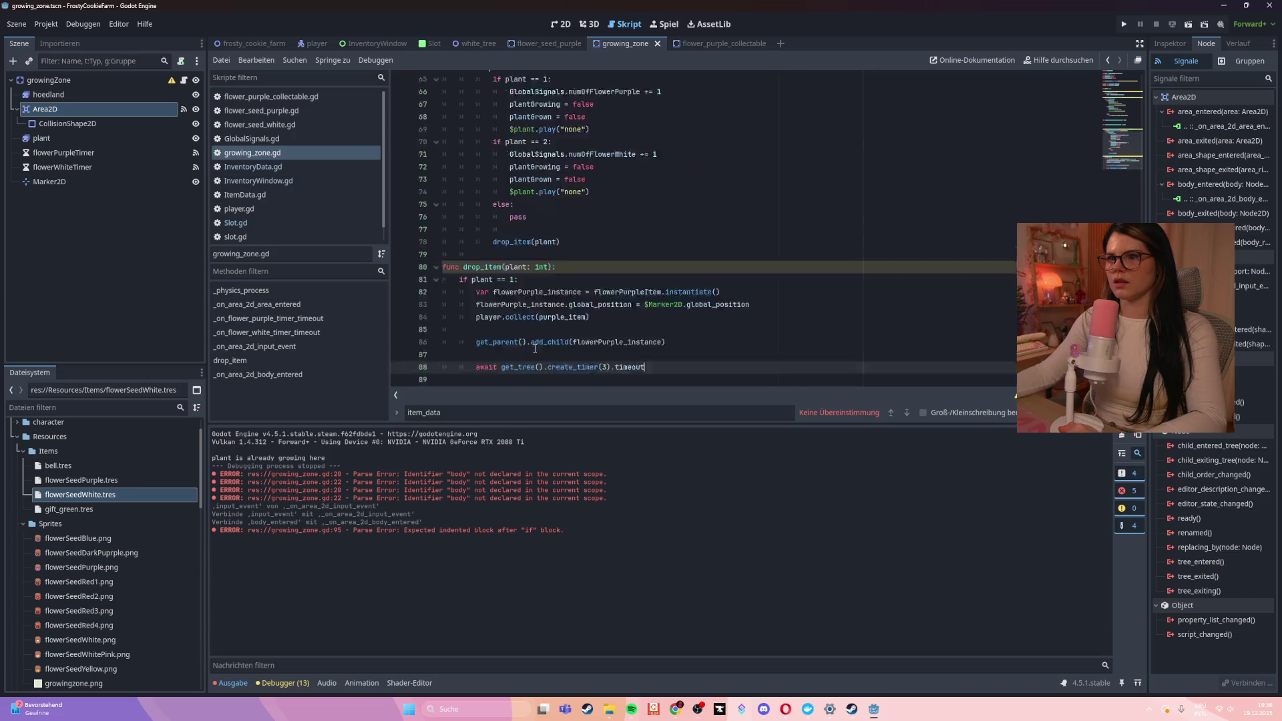
scroll(683, 303, up, 3)
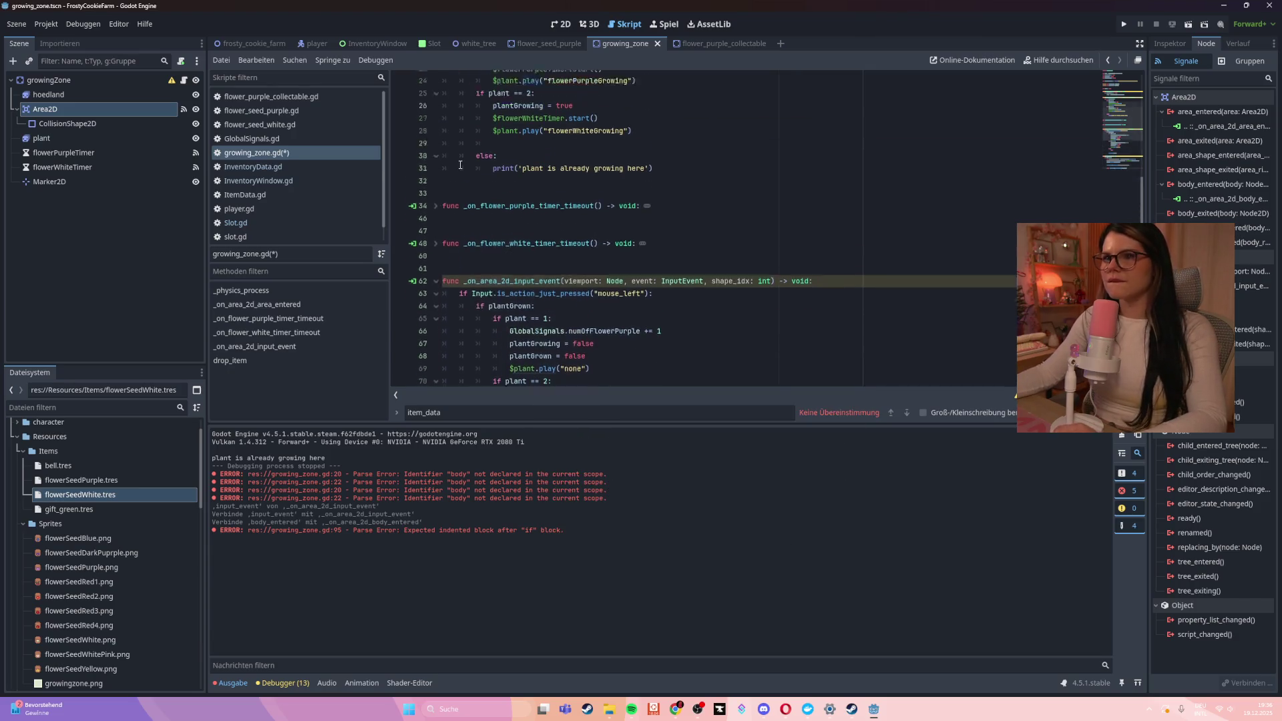
click(477, 278)
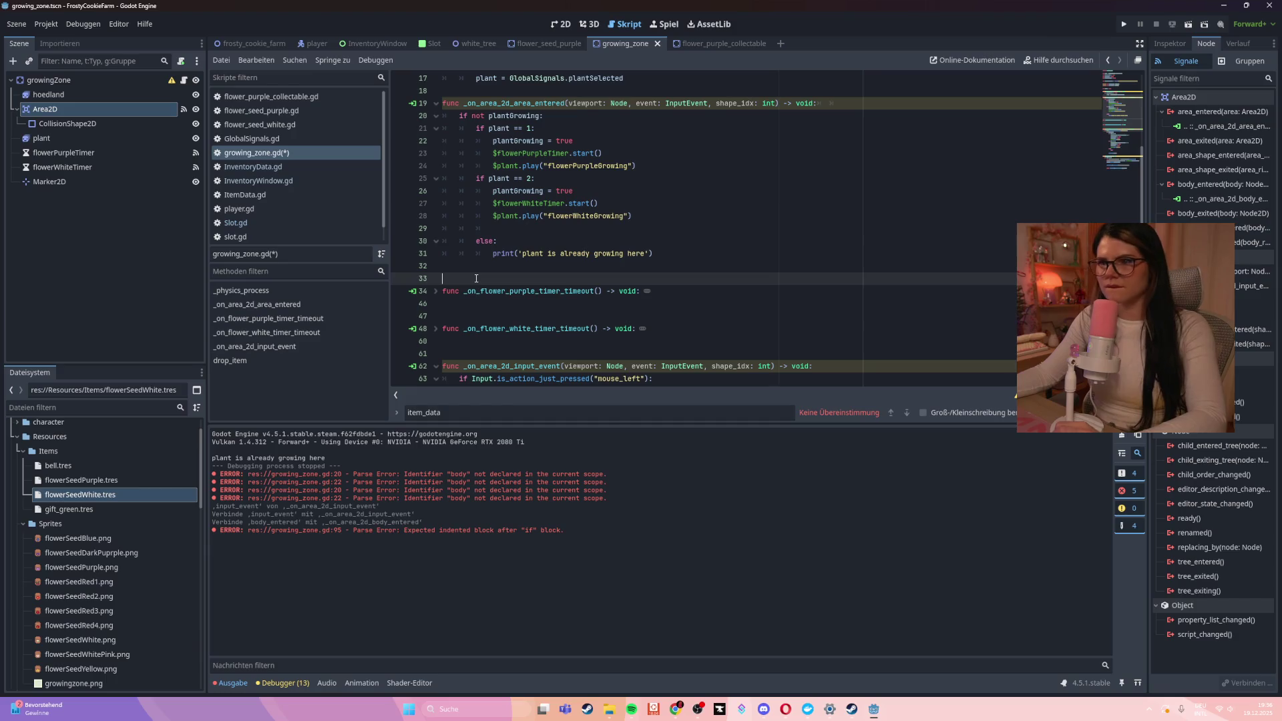
key(ctrl+v)
key(Return)
key(ctrl+s)
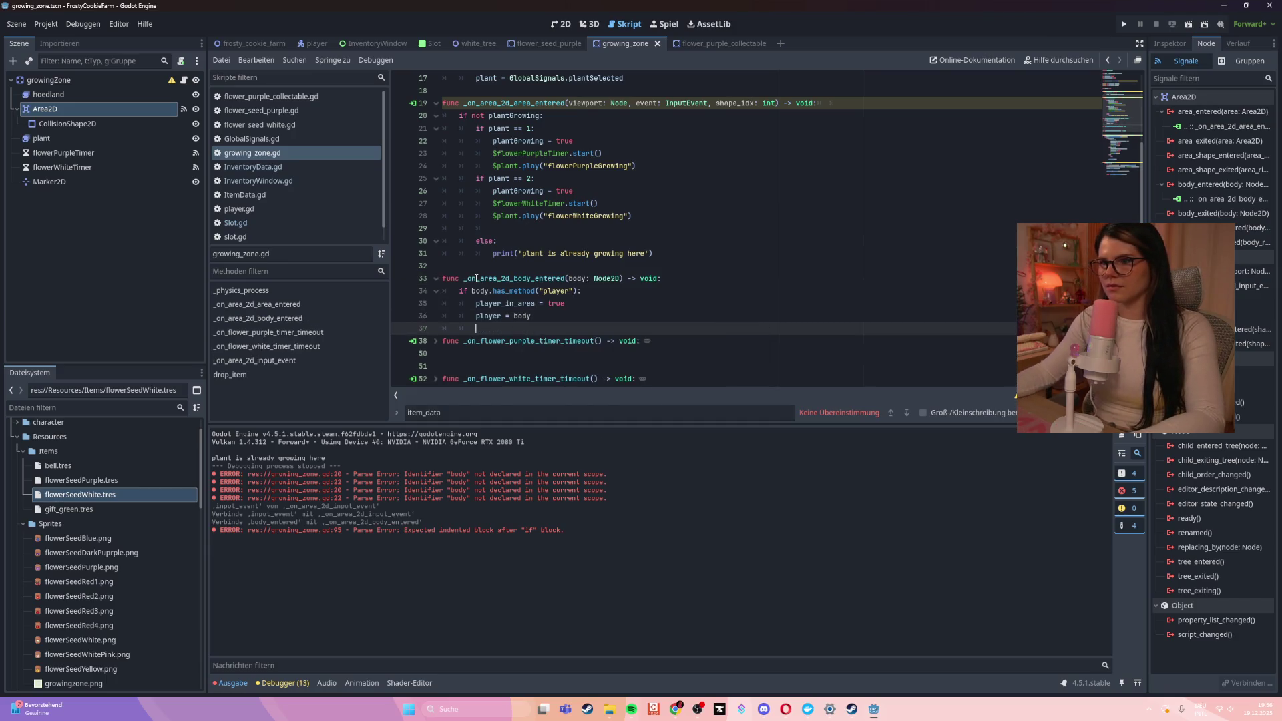
- Launch the game with F5 to test the fix
scroll(673, 303, down, 2)
click(702, 281)
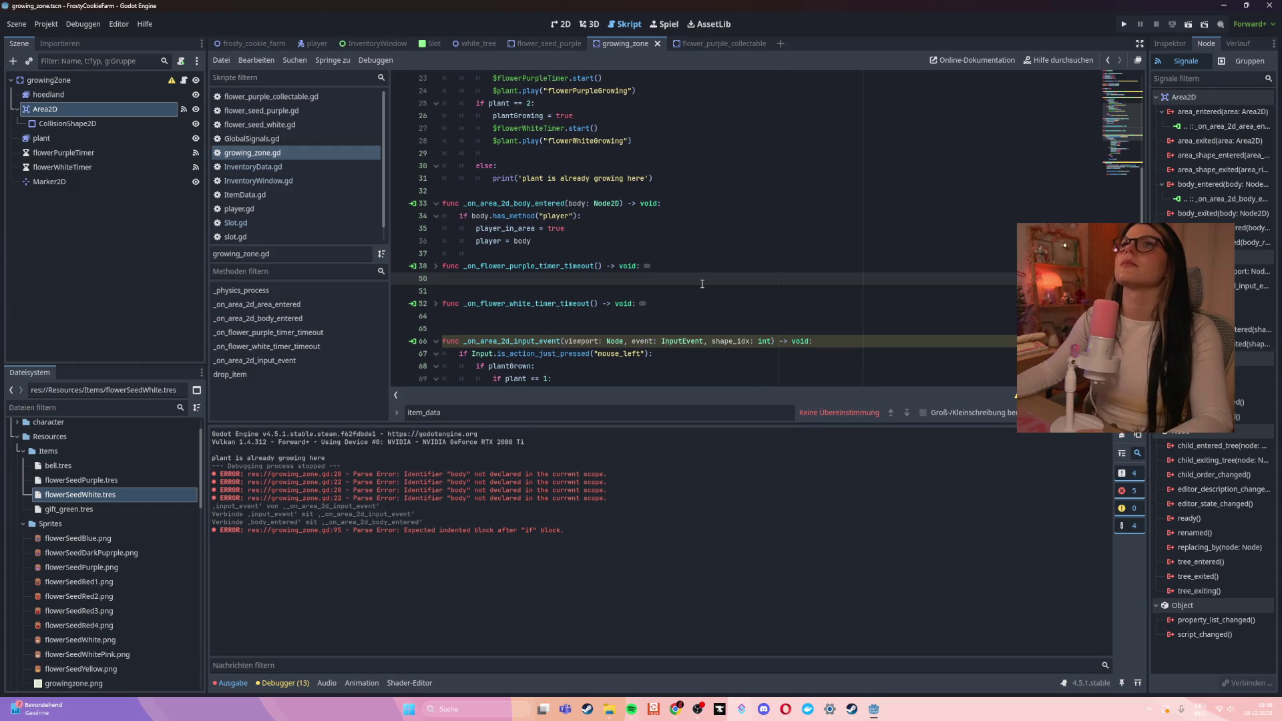
key(F5)
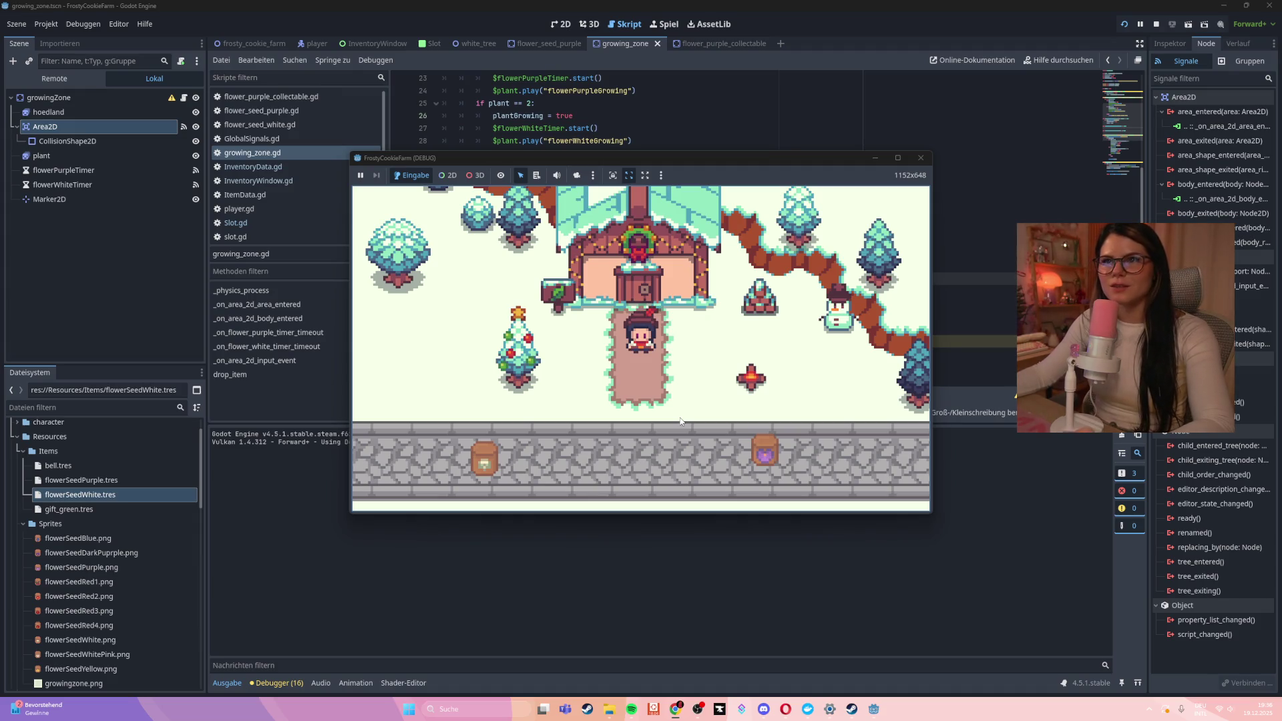
- Walk the character toward the plots and drag the purple seed bag into the game world
key(Down)
mouse_move(716, 381)
mouse_down()
mouse_move(531, 409)
mouse_move(625, 404)
mouse_move(538, 389)
mouse_up()
key(Down)
key(Left)
key(Left)
key(Down)
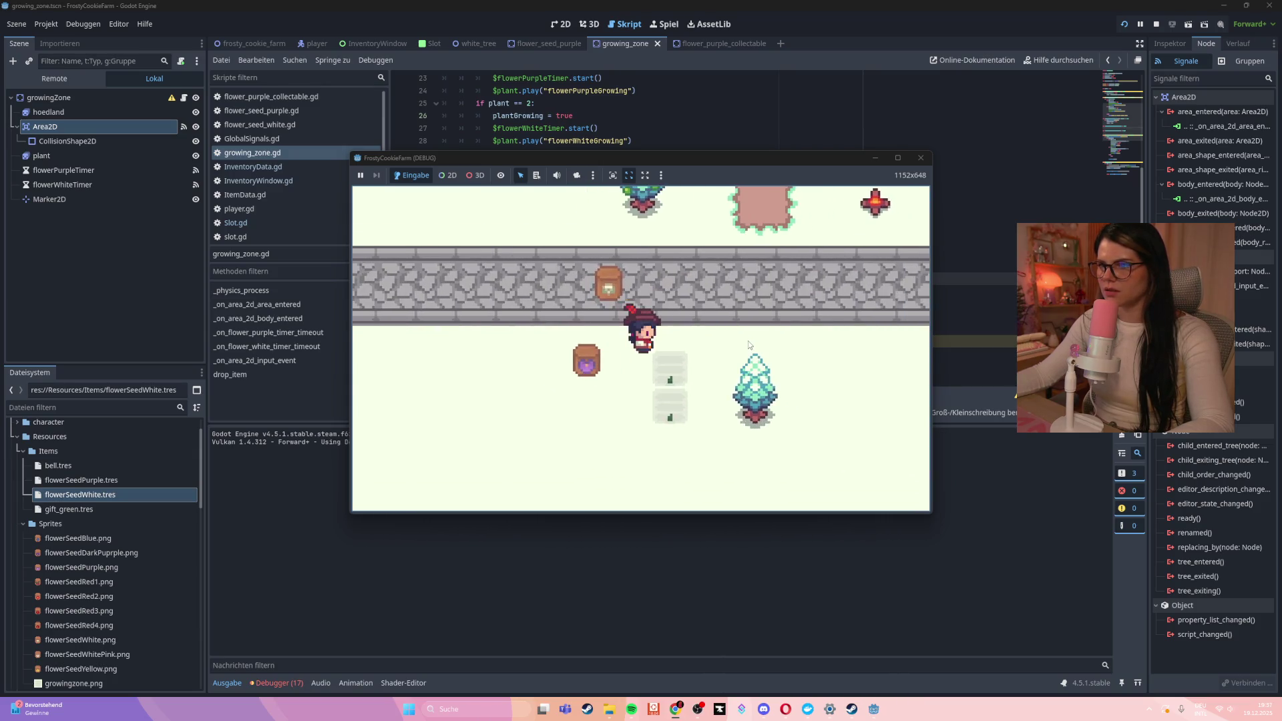
- Close the running game and show the plant node's four flowerPurpleGrowing animation frames
click(920, 157)
click(763, 239)
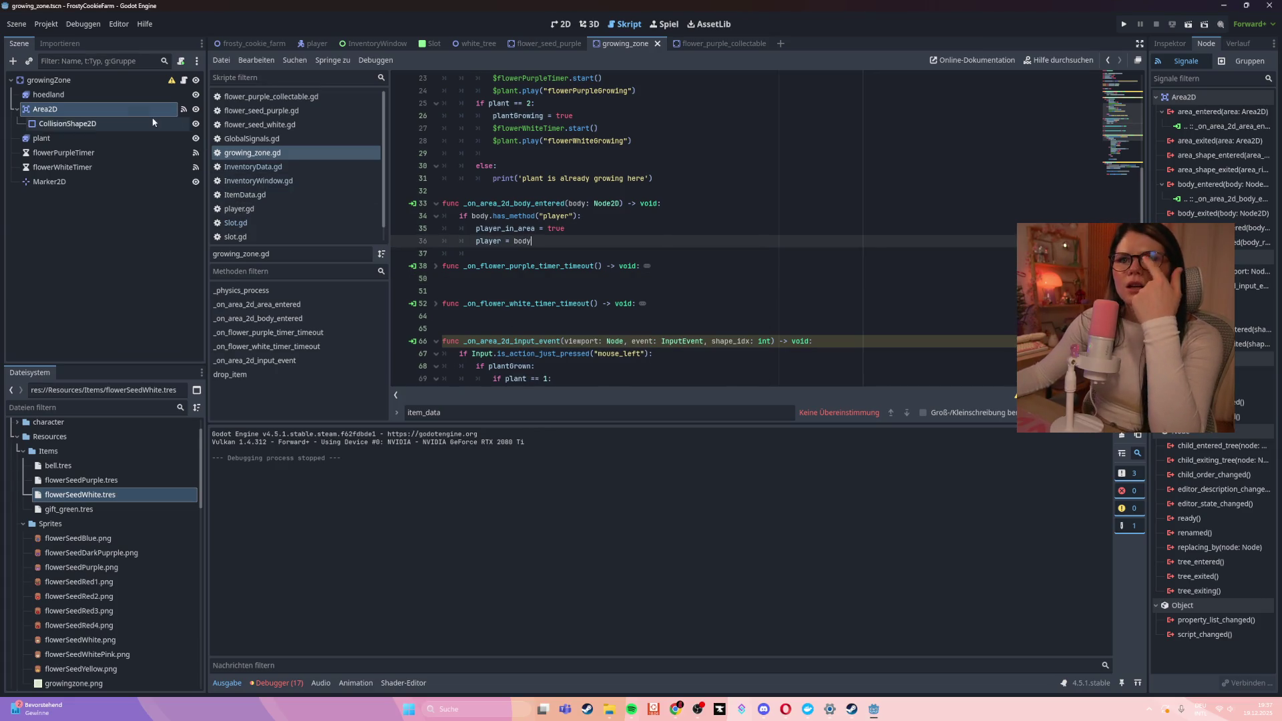
click(99, 132)
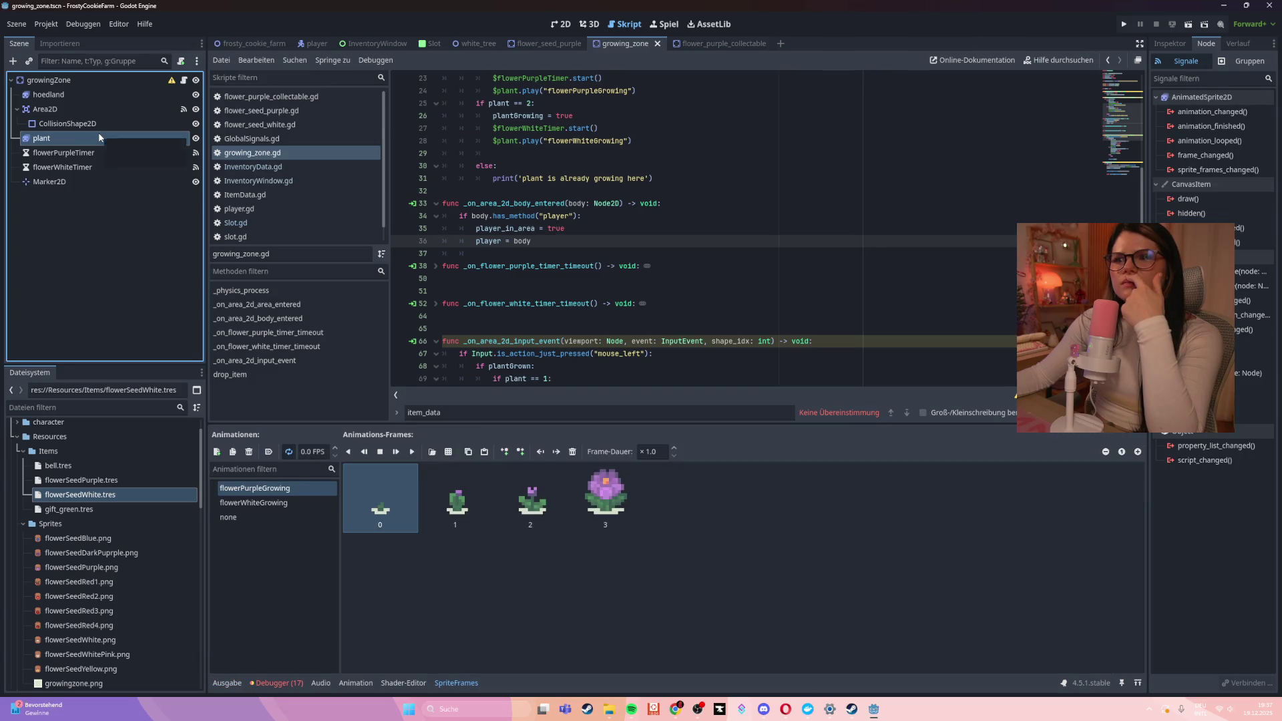
scroll(615, 290, up, 2)
scroll(615, 289, up, 4)
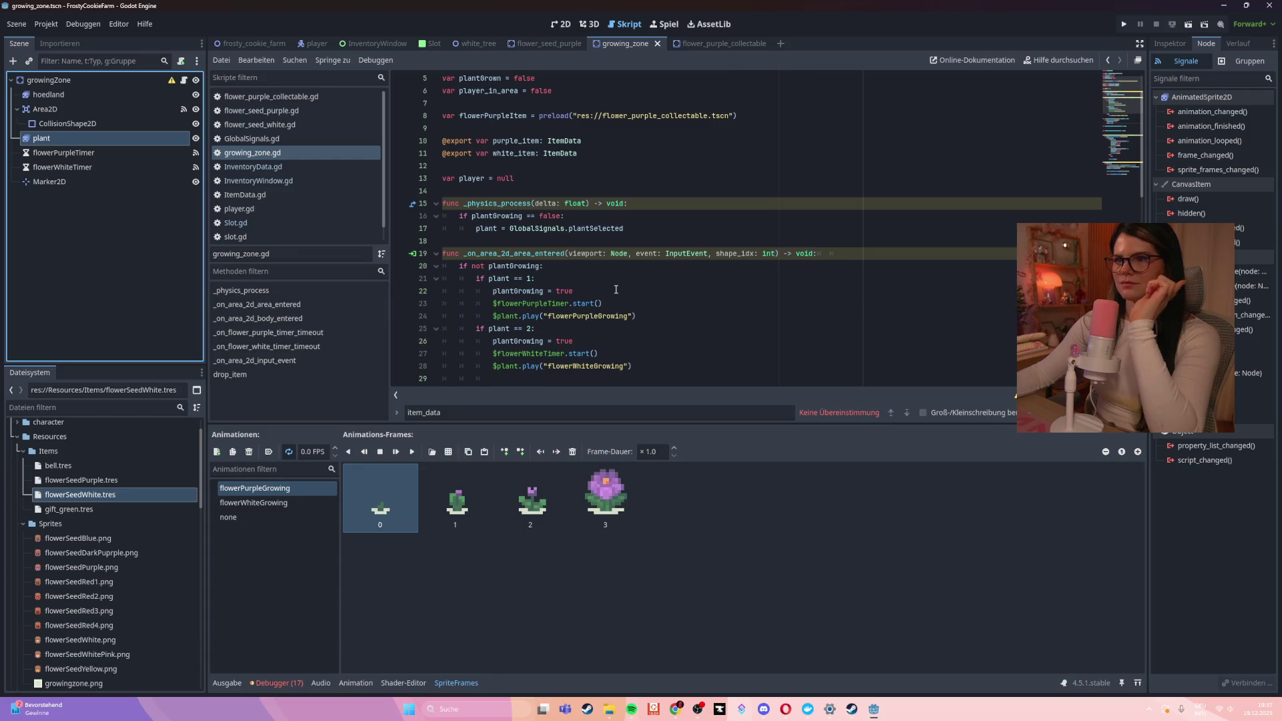
scroll(614, 289, down, 3)
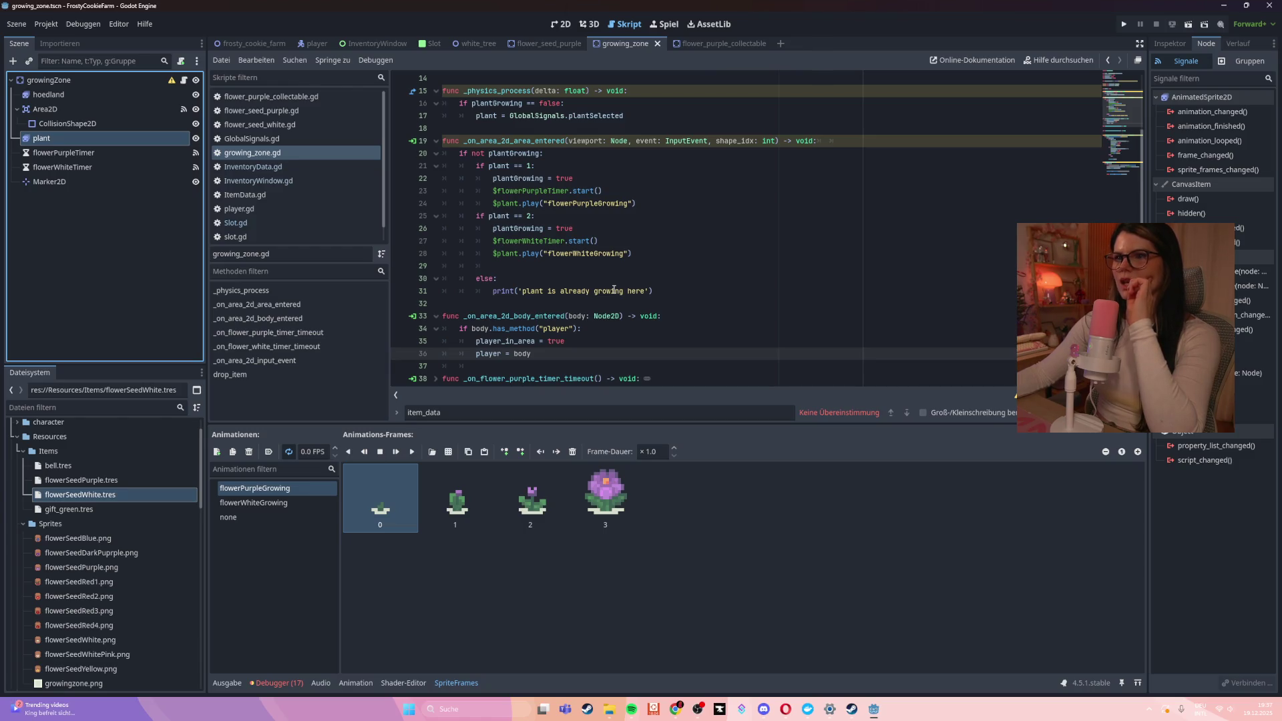
double_click(530, 154)
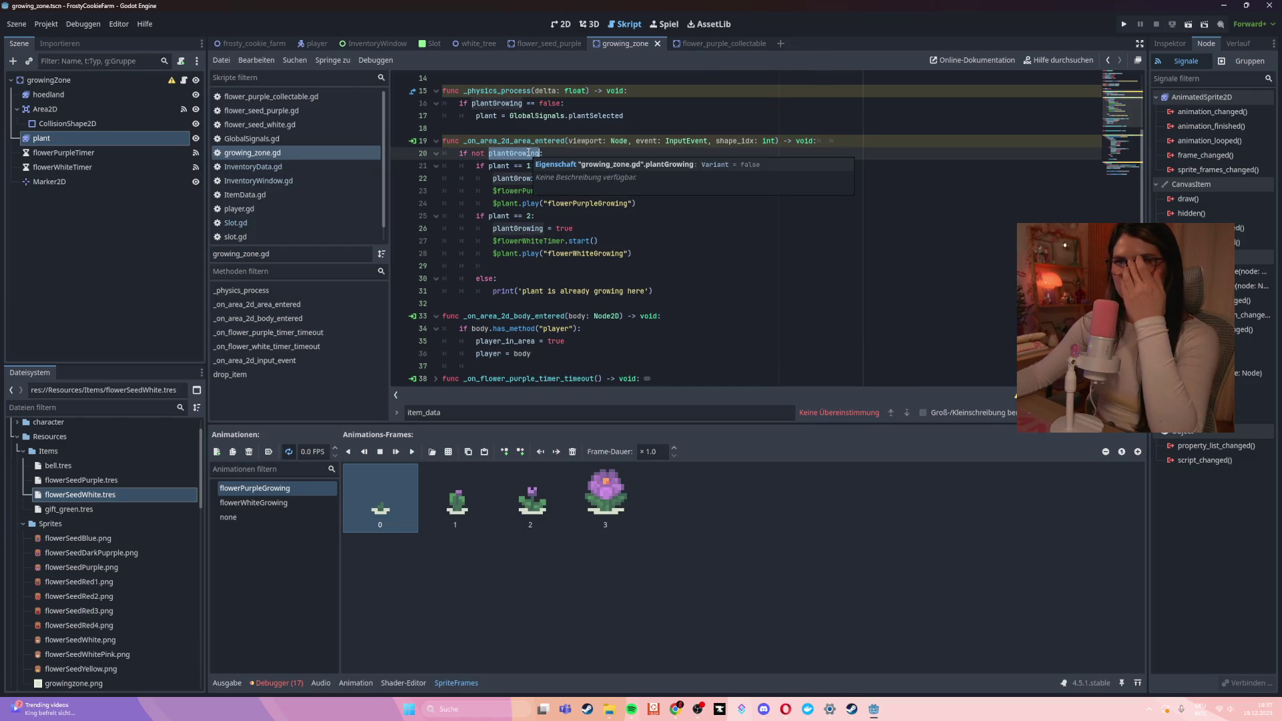
click(529, 153)
mouse_move(528, 153)
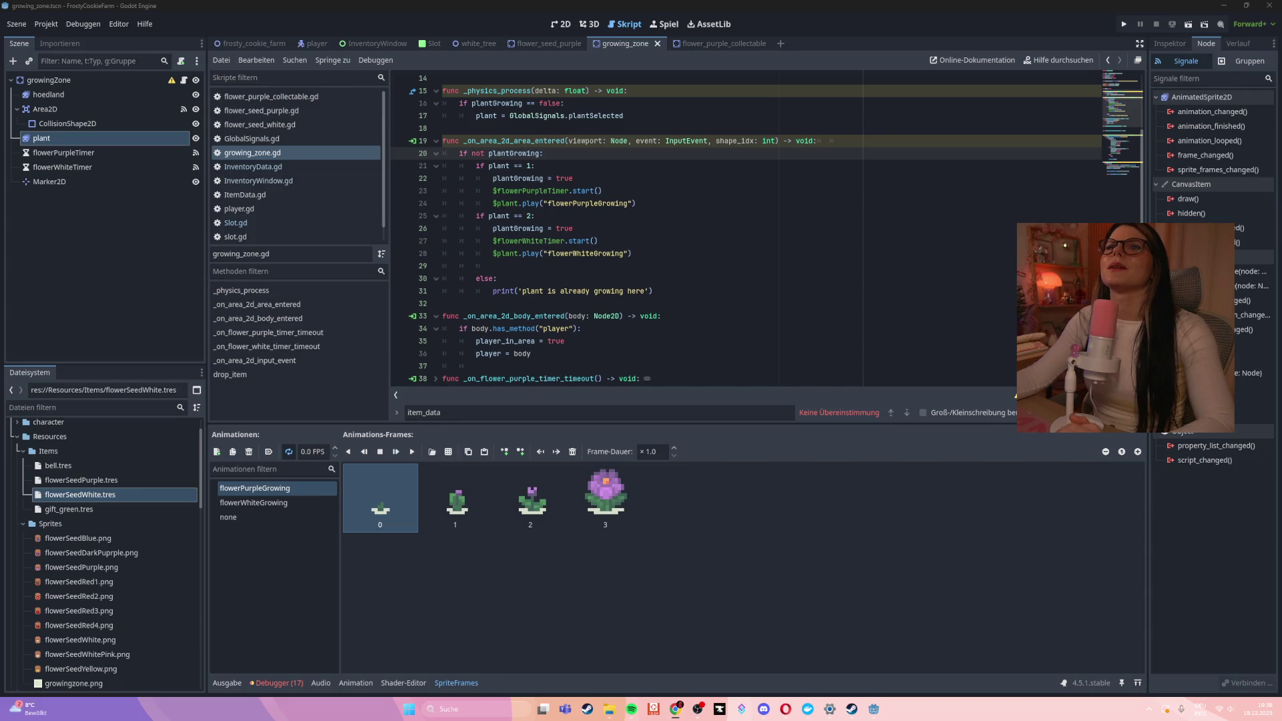
- Unfold the purple and white flower timer timeout functions in growing_zone.gd
click(517, 293)
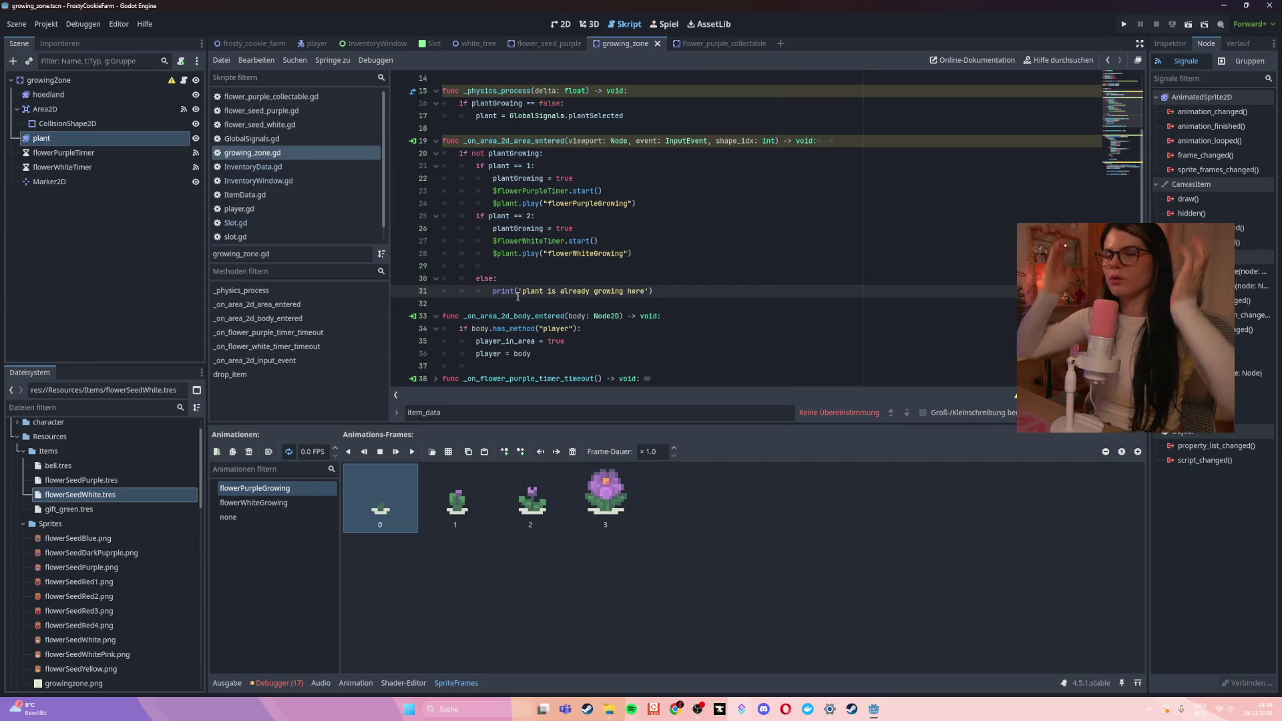
scroll(585, 305, up, 4)
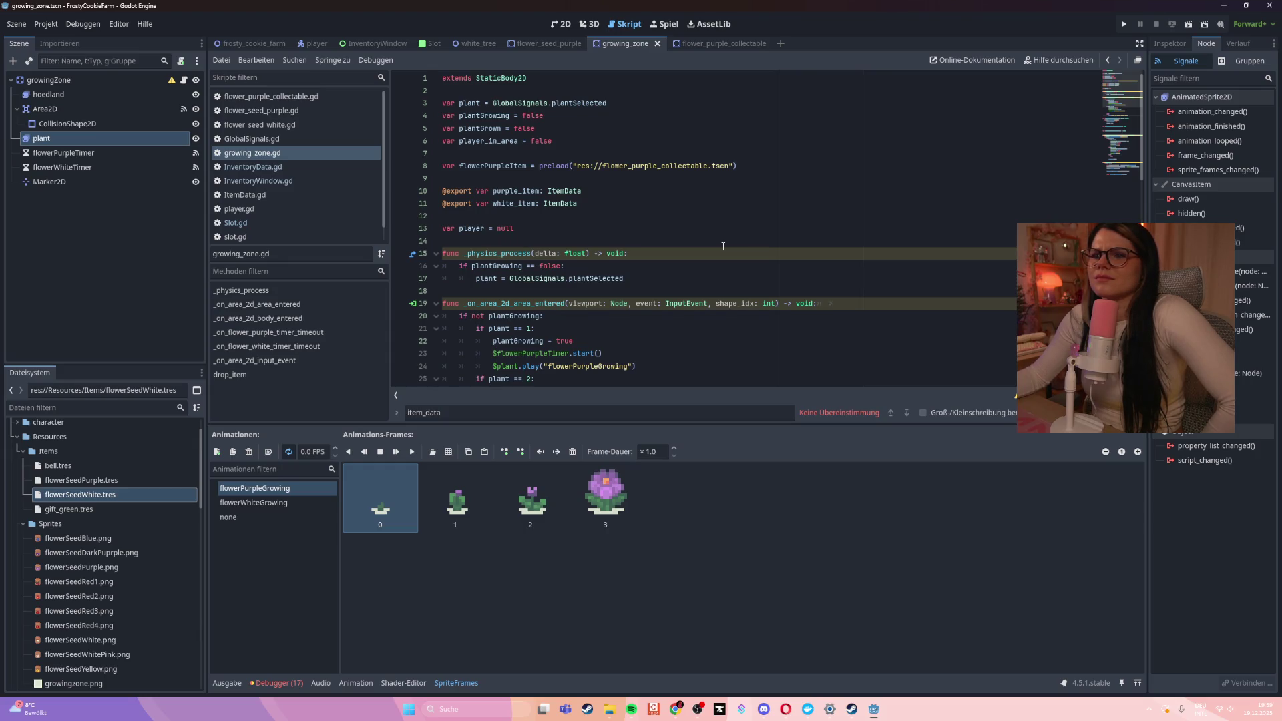
scroll(723, 247, down, 5)
scroll(723, 246, down, 1)
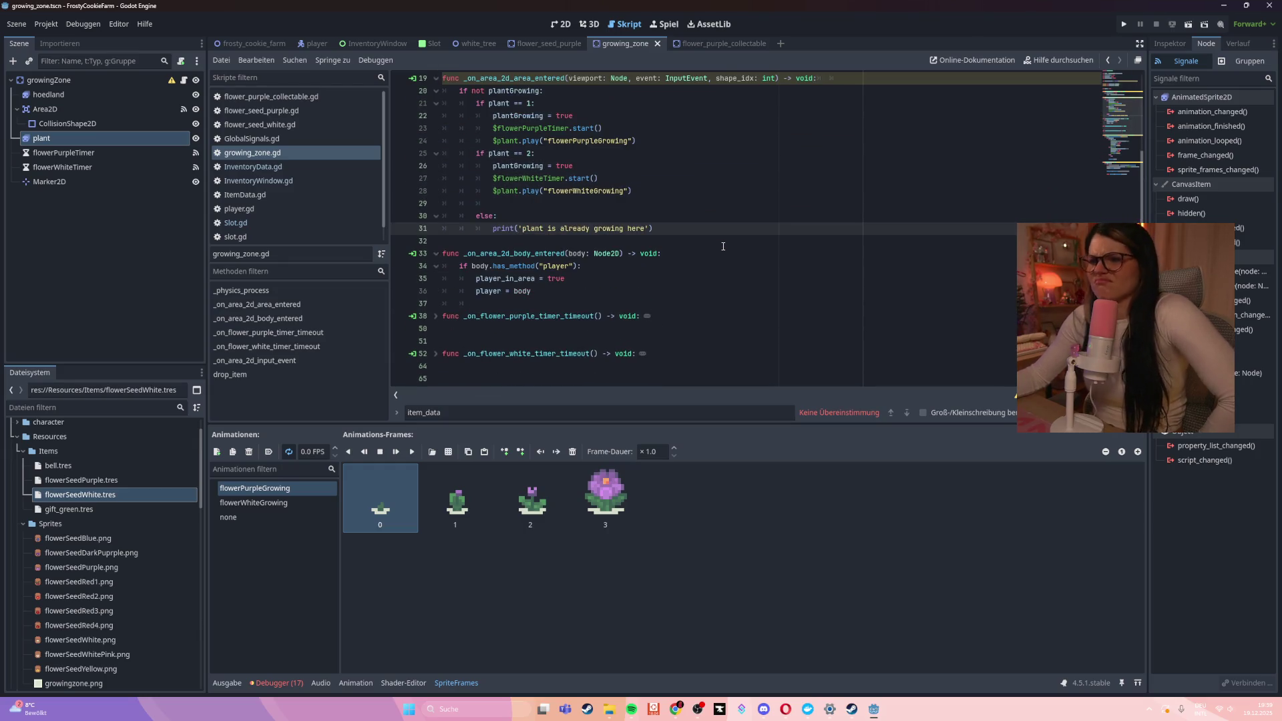
click(435, 316)
scroll(461, 294, down, 2)
scroll(468, 283, down, 2)
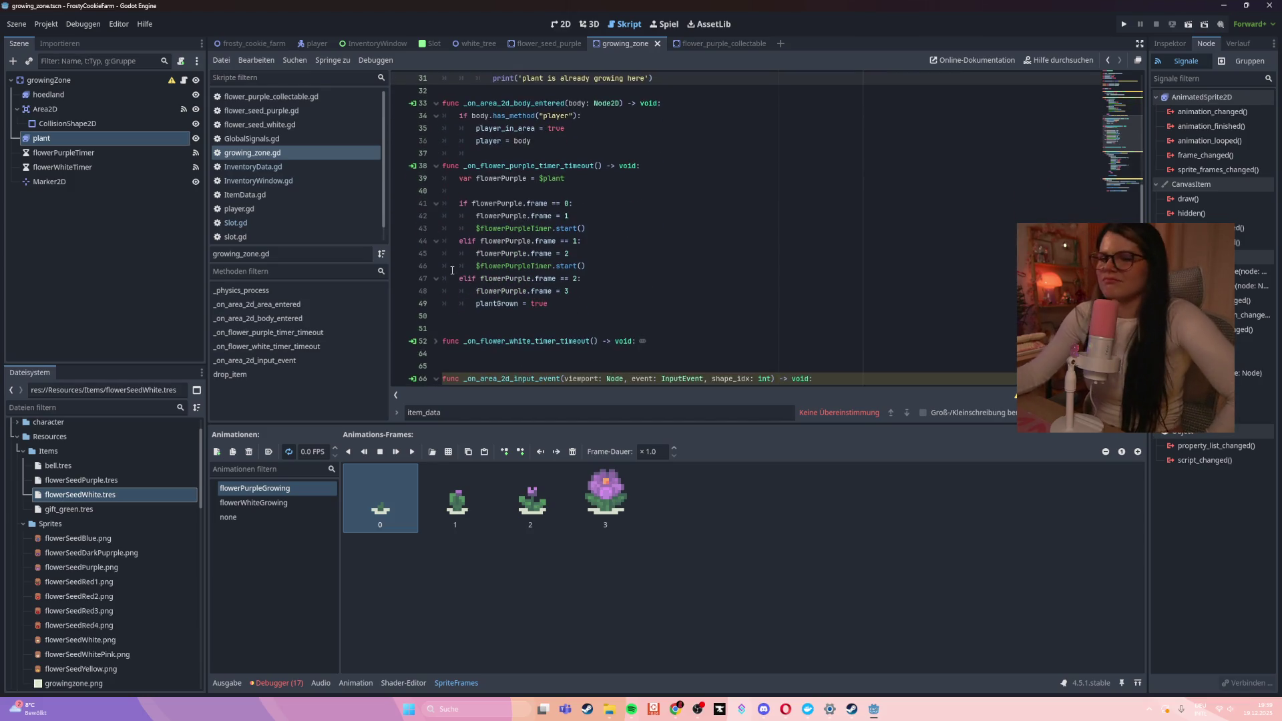
shift+click(440, 342)
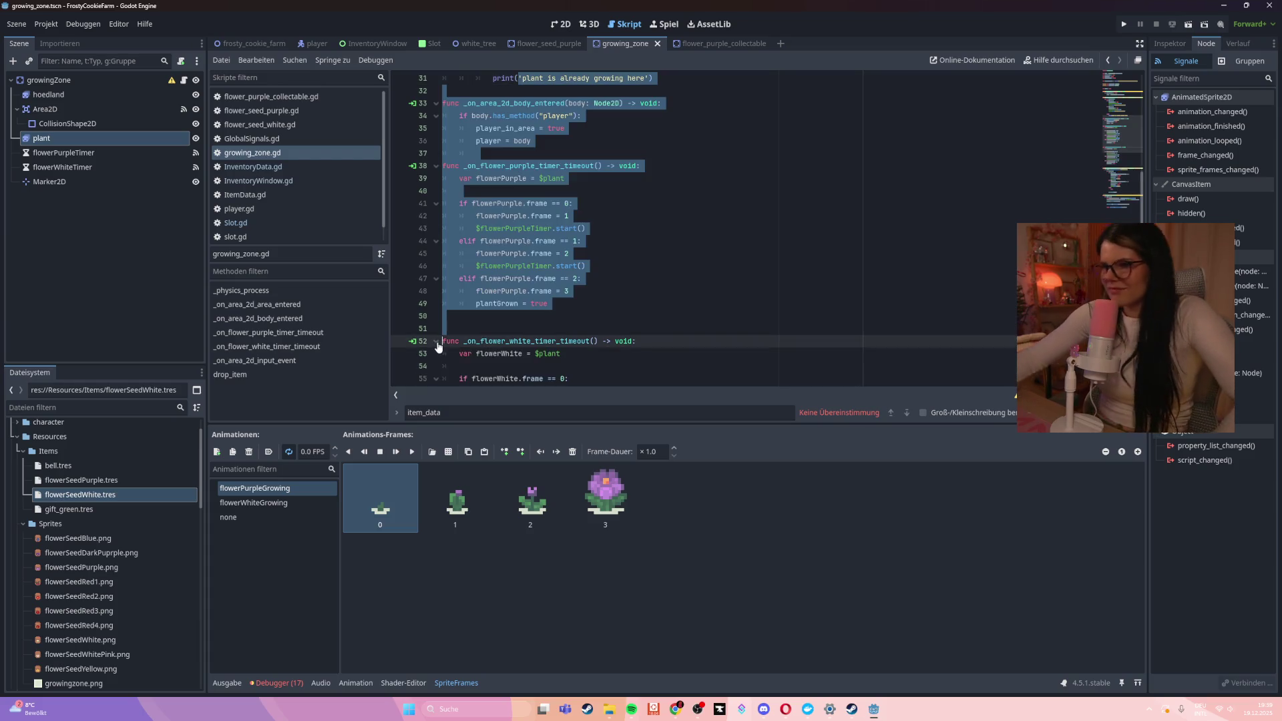
- Review the drop_item code, then view and dismiss growingZone's configuration warning
scroll(538, 285, down, 5)
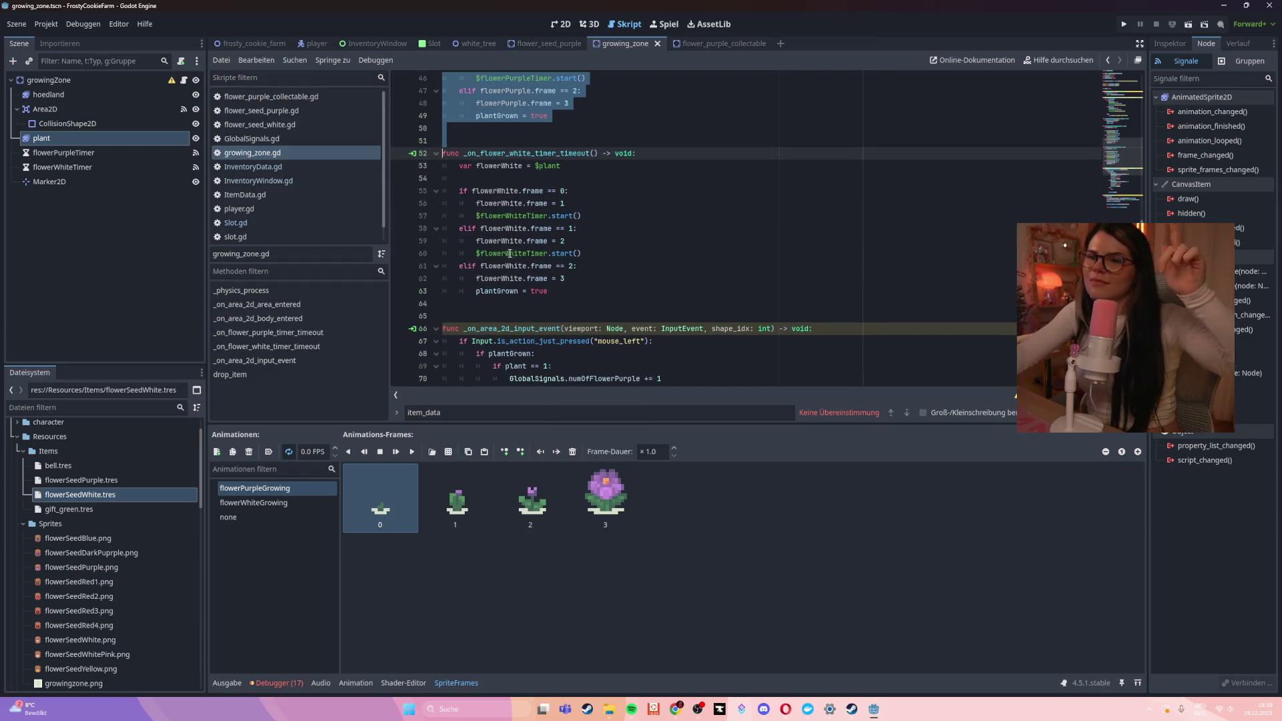
scroll(416, 259, down, 1)
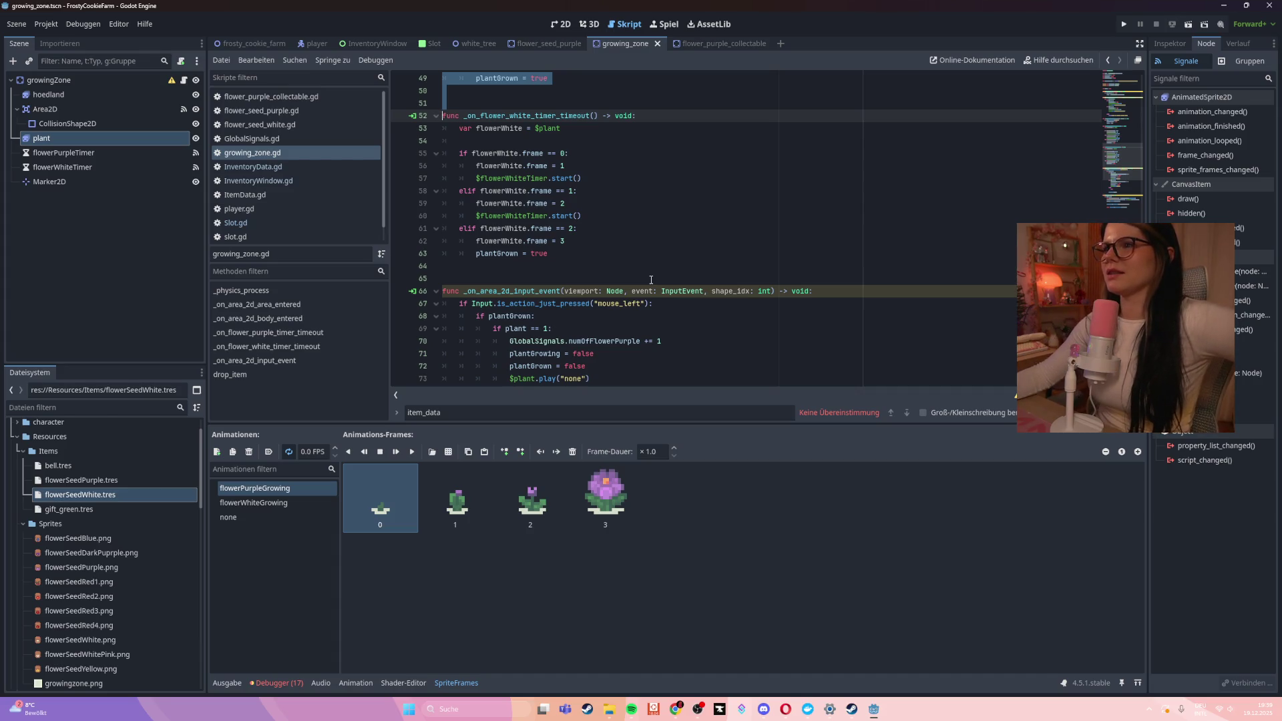
scroll(651, 280, down, 7)
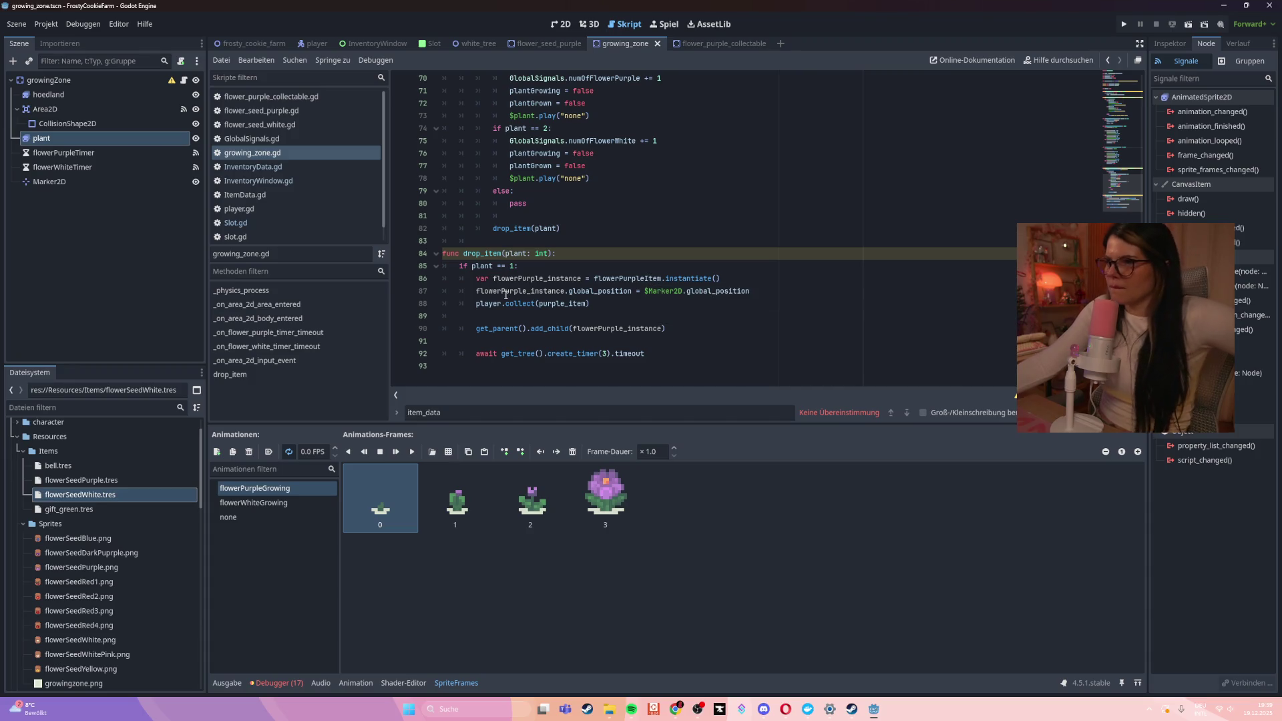
scroll(510, 306, up, 1)
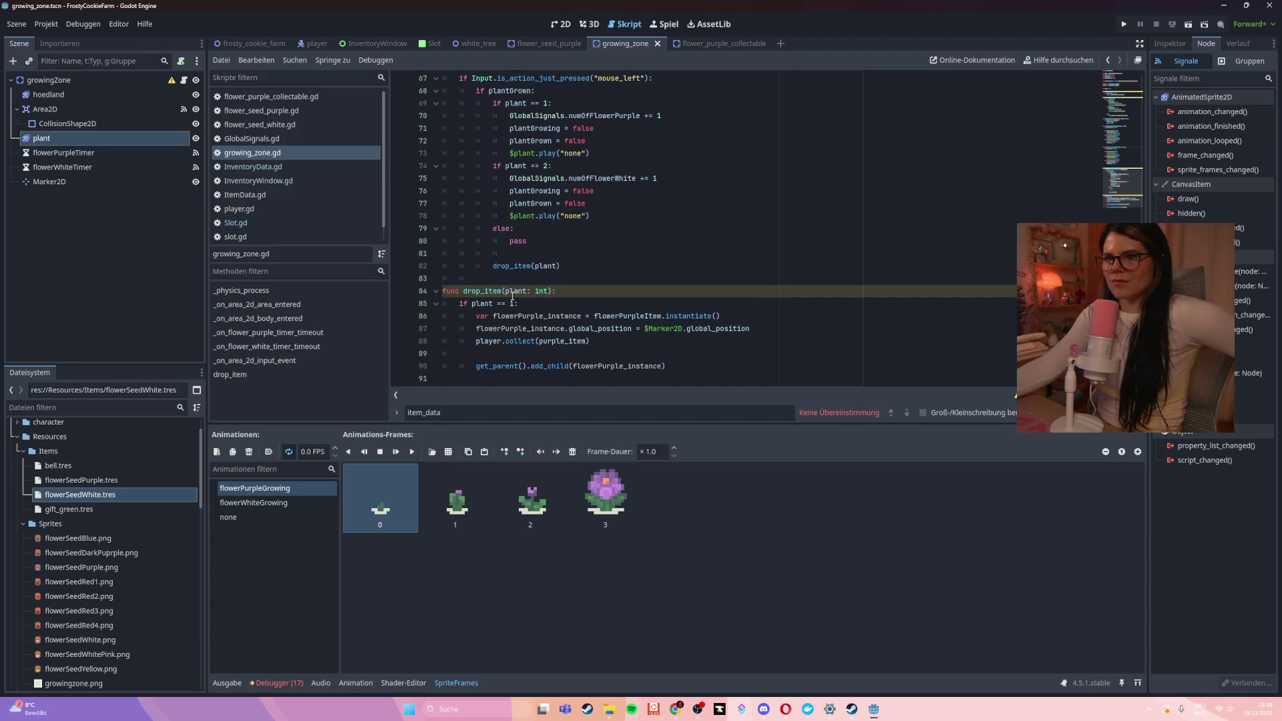
scroll(511, 293, up, 6)
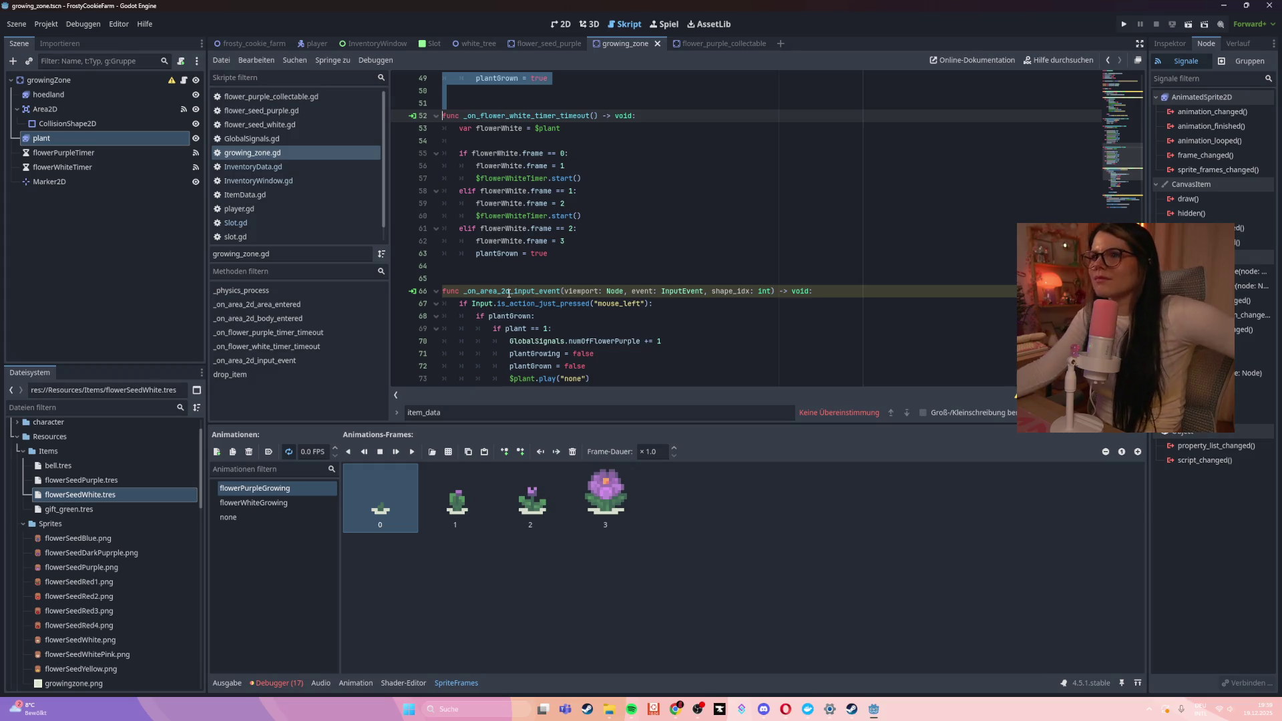
scroll(508, 293, up, 6)
scroll(764, 270, up, 4)
click(764, 270)
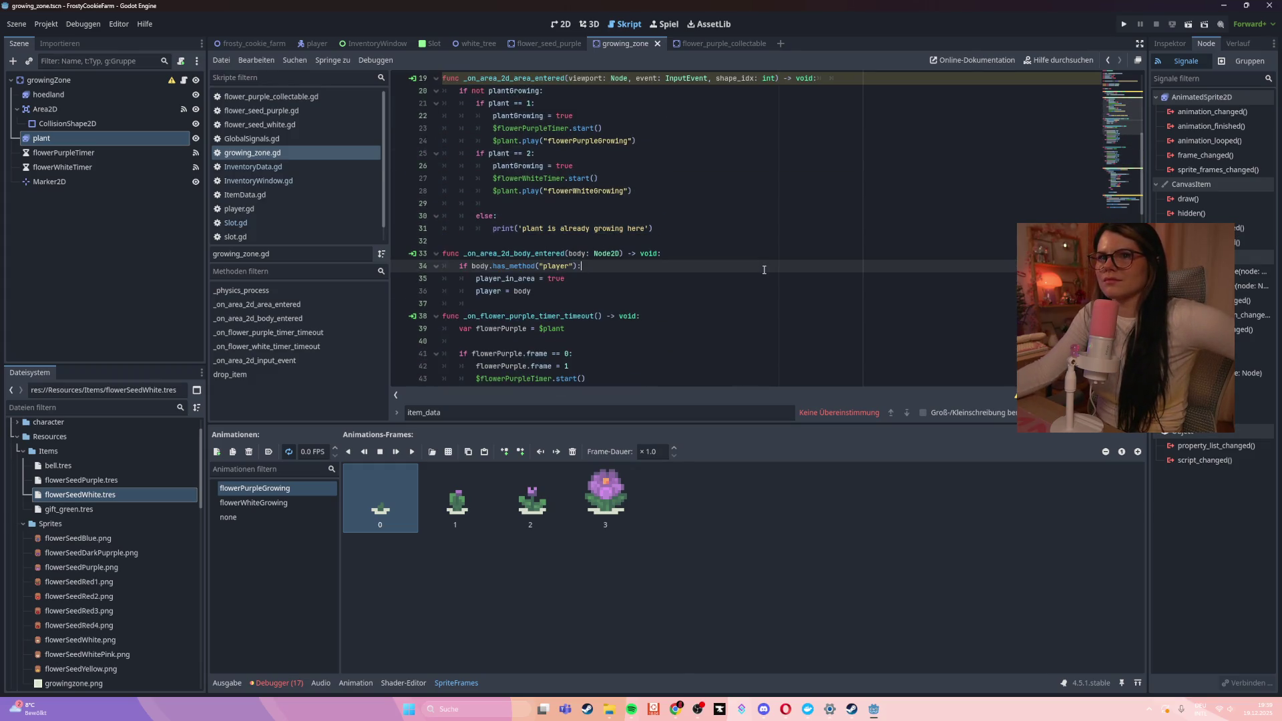
click(172, 80)
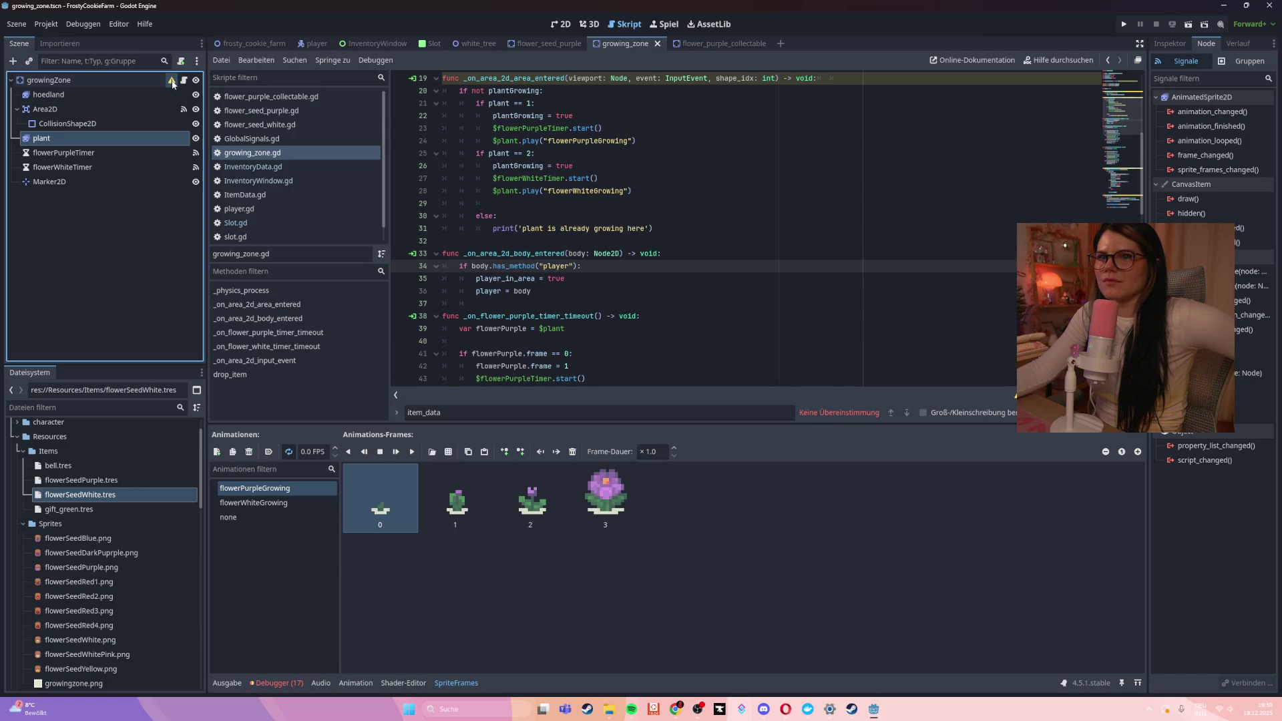
click(635, 392)
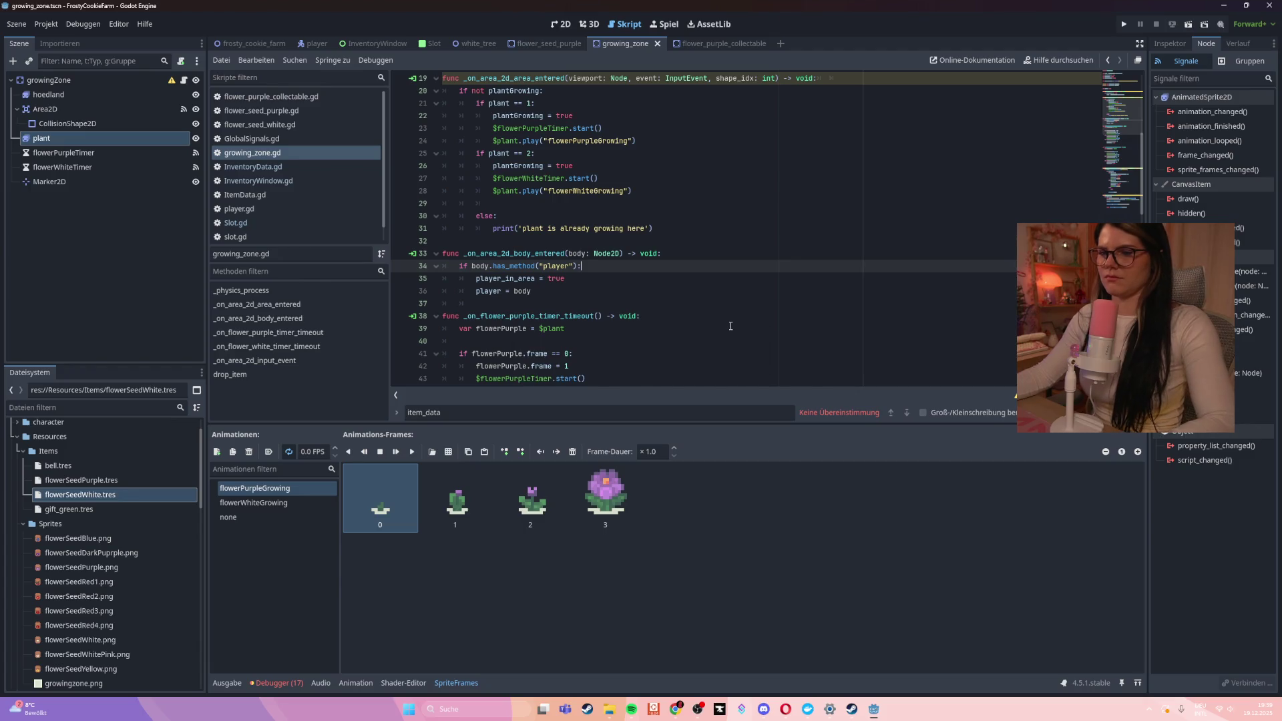
scroll(730, 326, up, 5)
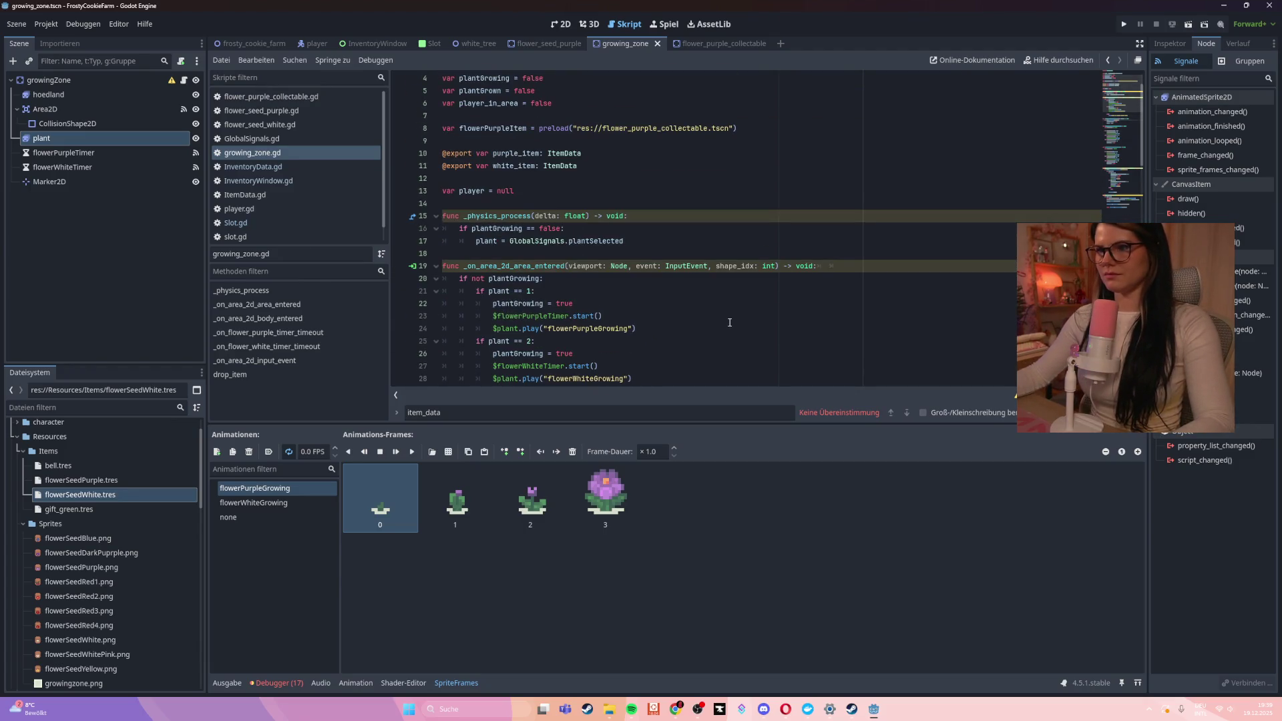
- Add print(plantGrown) and print(plantGrowing) to _physics_process, then save and run with F5
click(654, 217)
key(Return)
text(pruint)
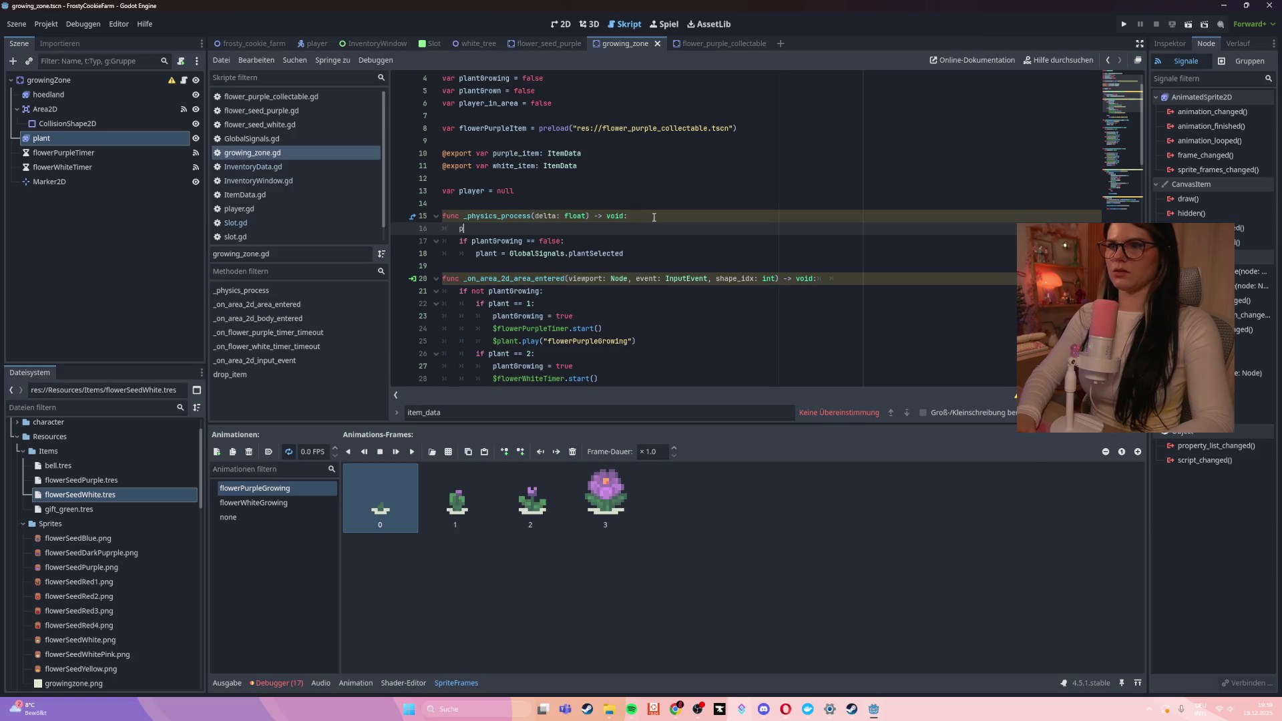
key(BackSpace)
key(BackSpace)
key(BackSpace)
text(int(pla)
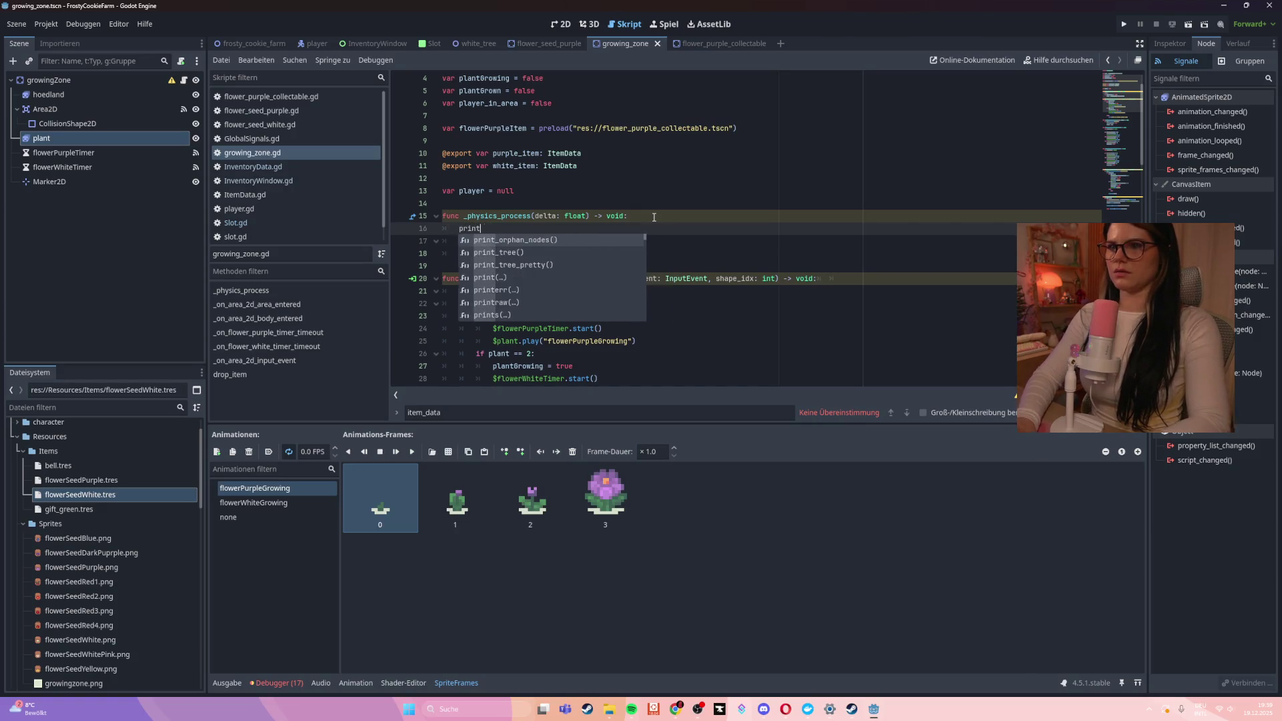
text(nt)
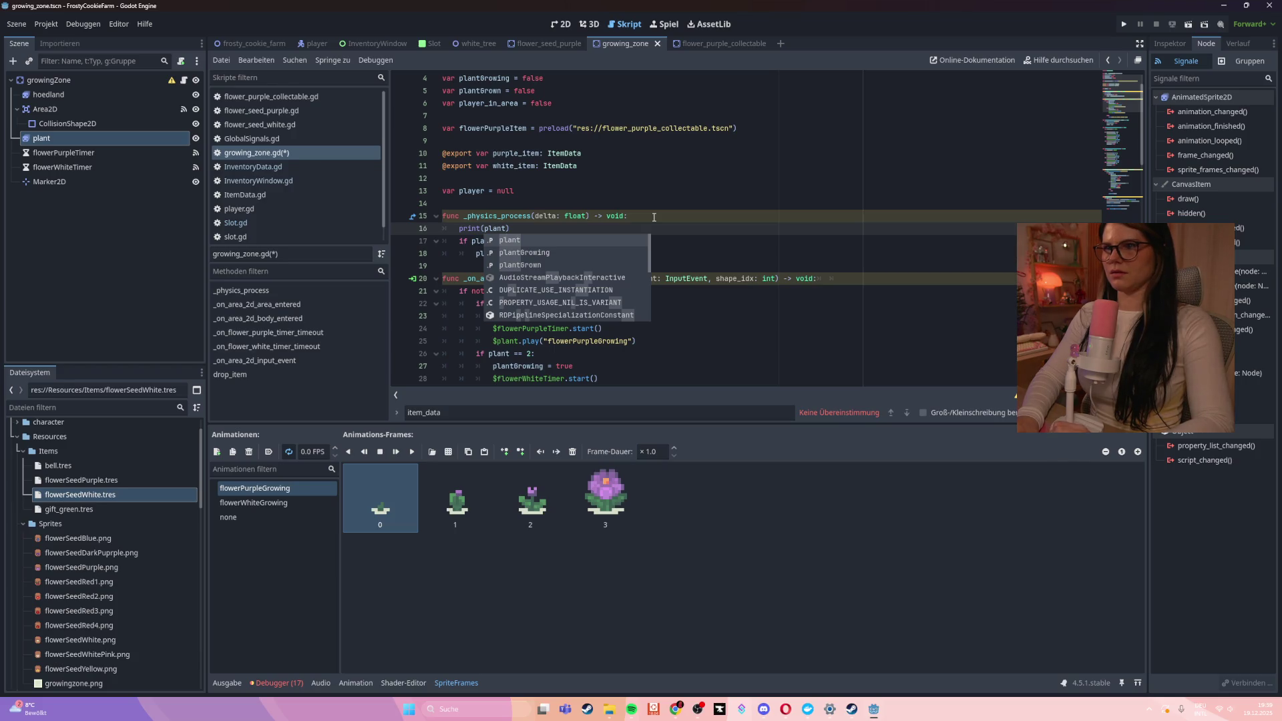
text(G)
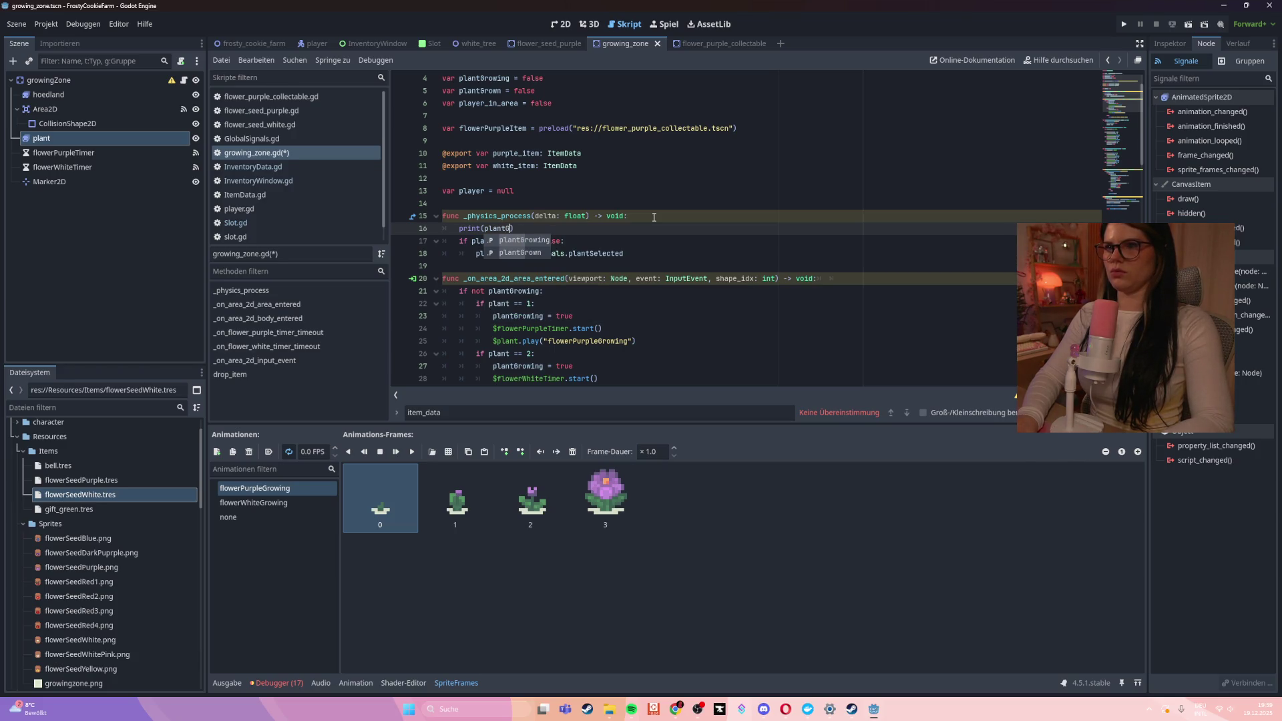
text(er)
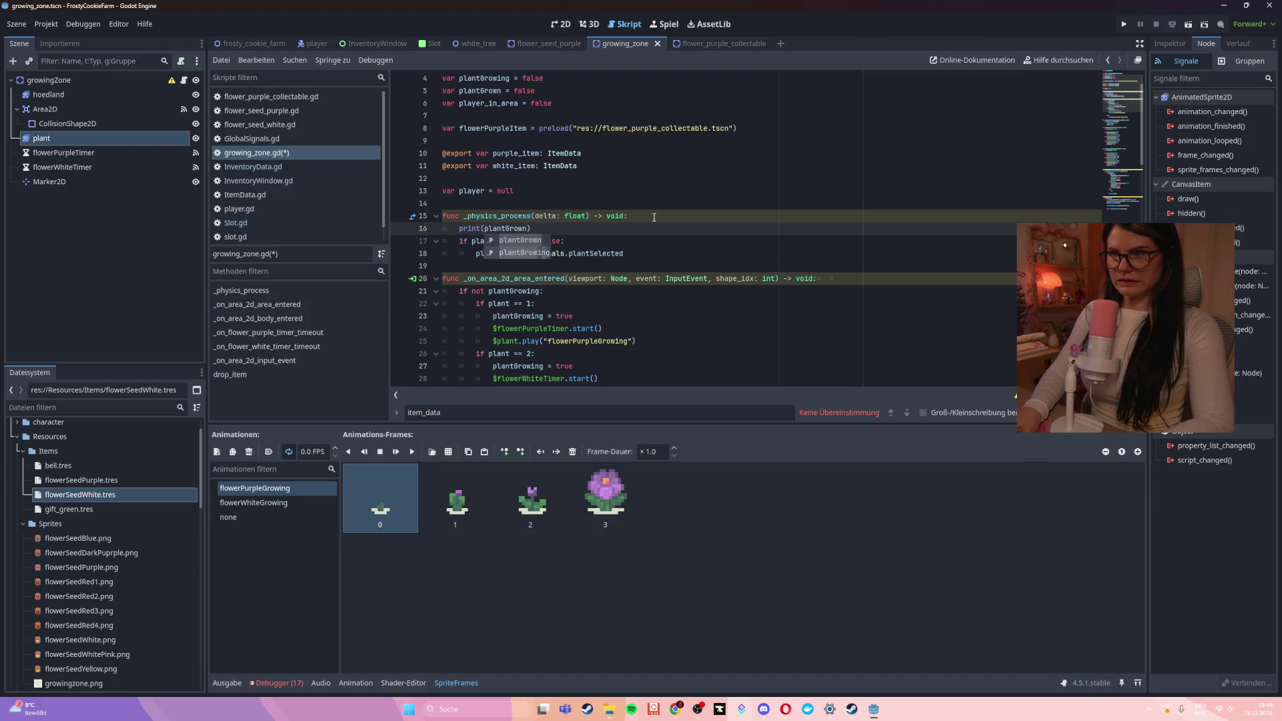
click(552, 227)
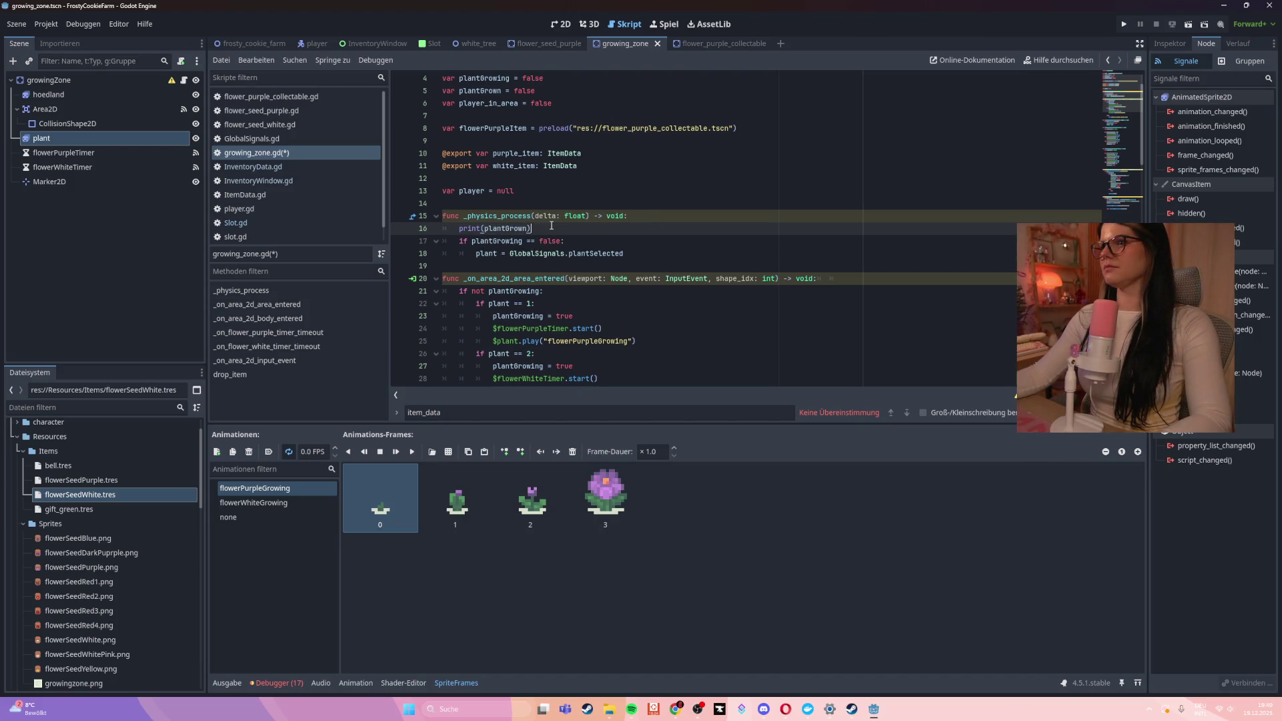
key(Return)
text(print()
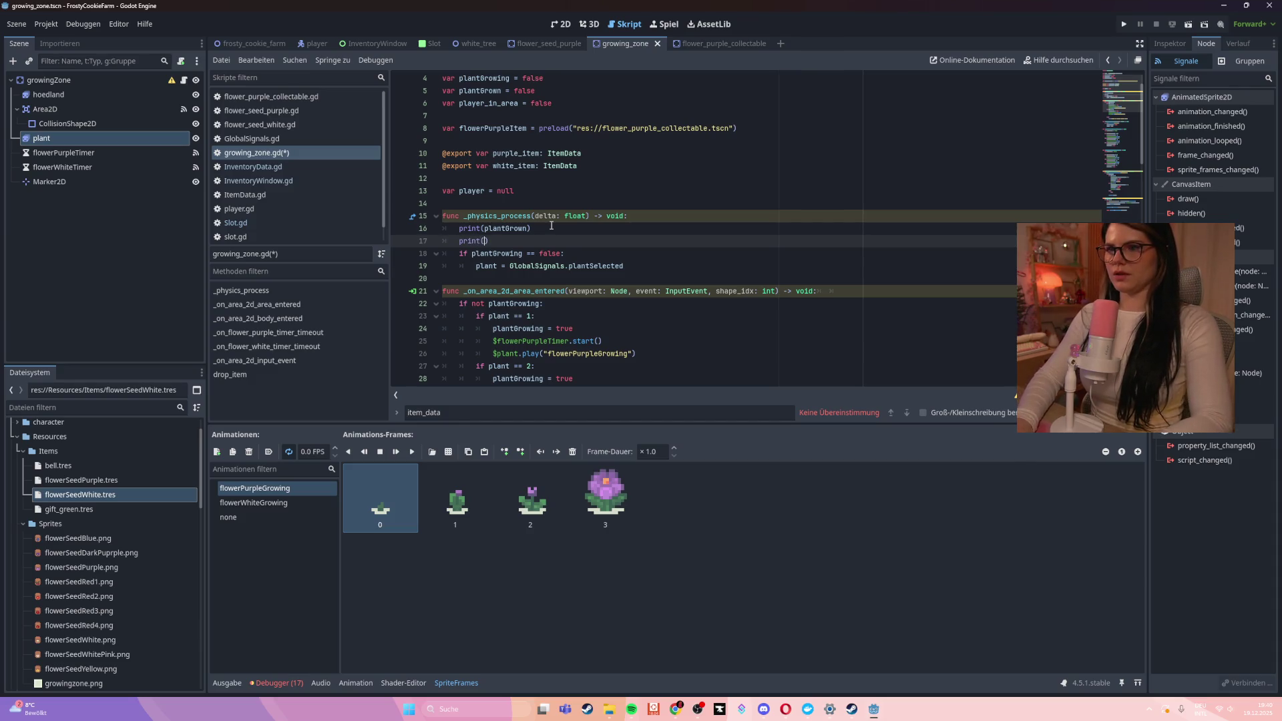
text(plant)
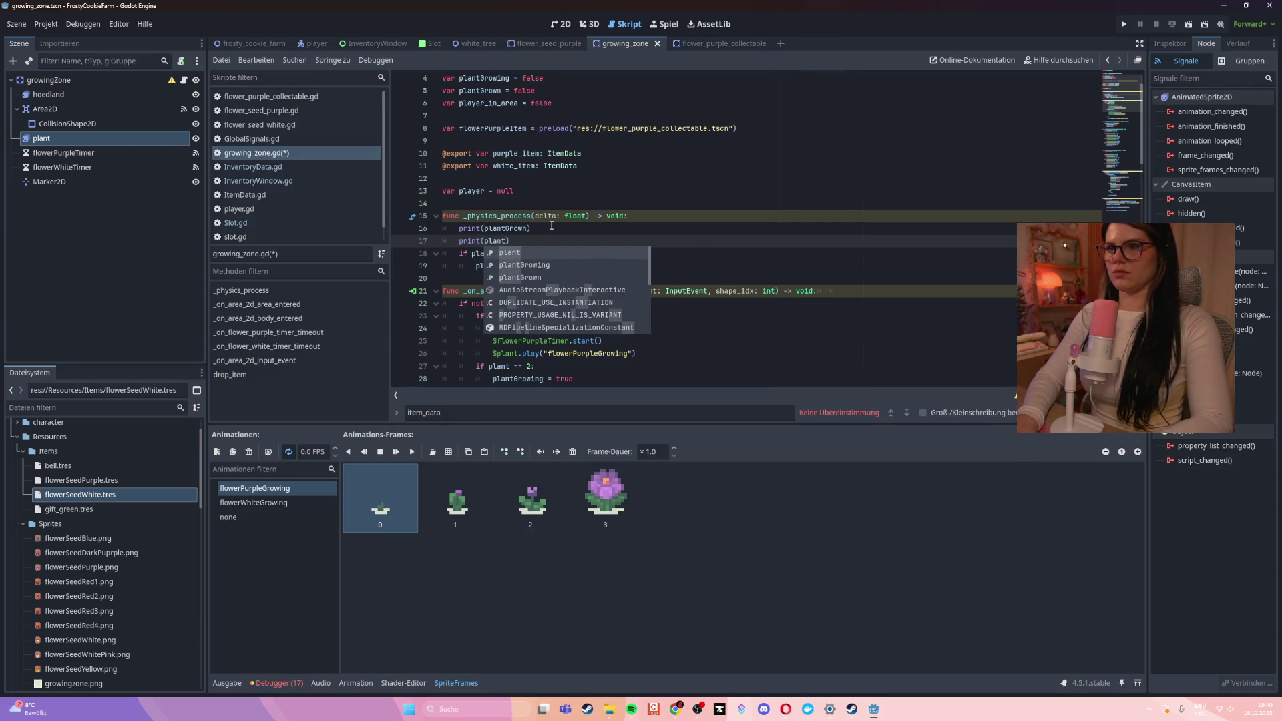
key(F5)
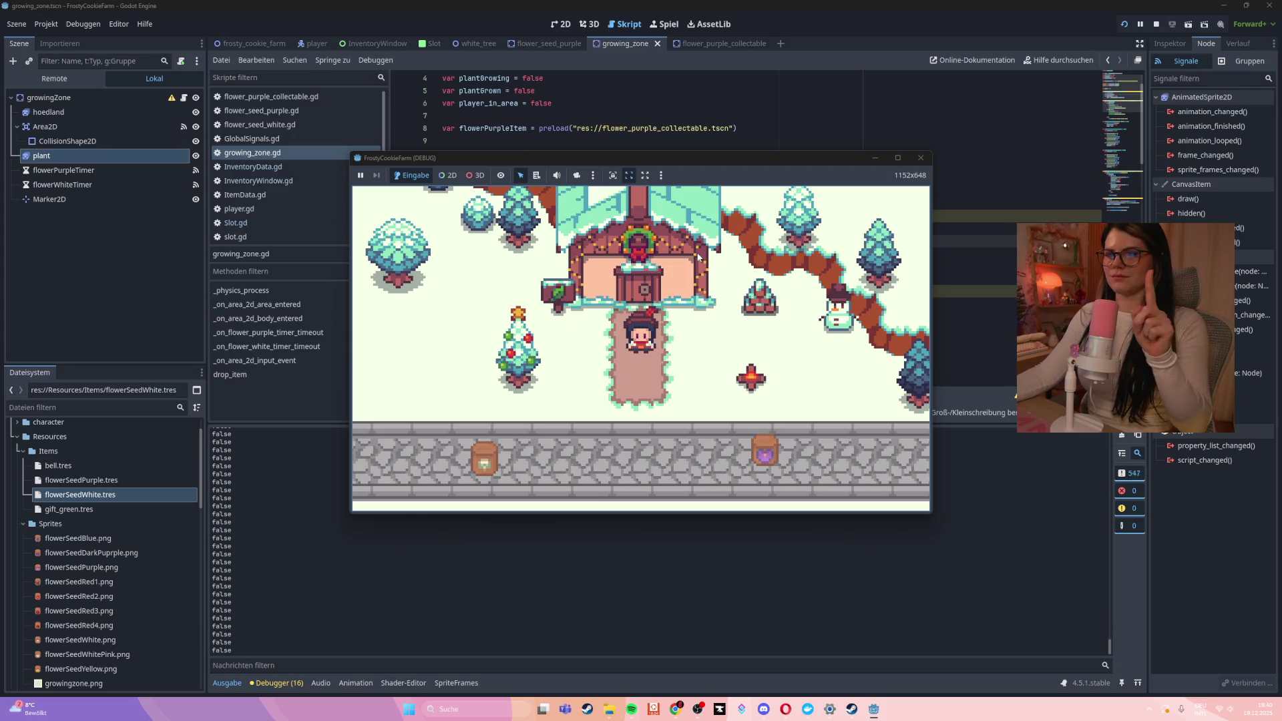
- Walk the character onto the stone road and restore the FrostyCookieFarm (DEBUG) window
scroll(317, 548, up, 3)
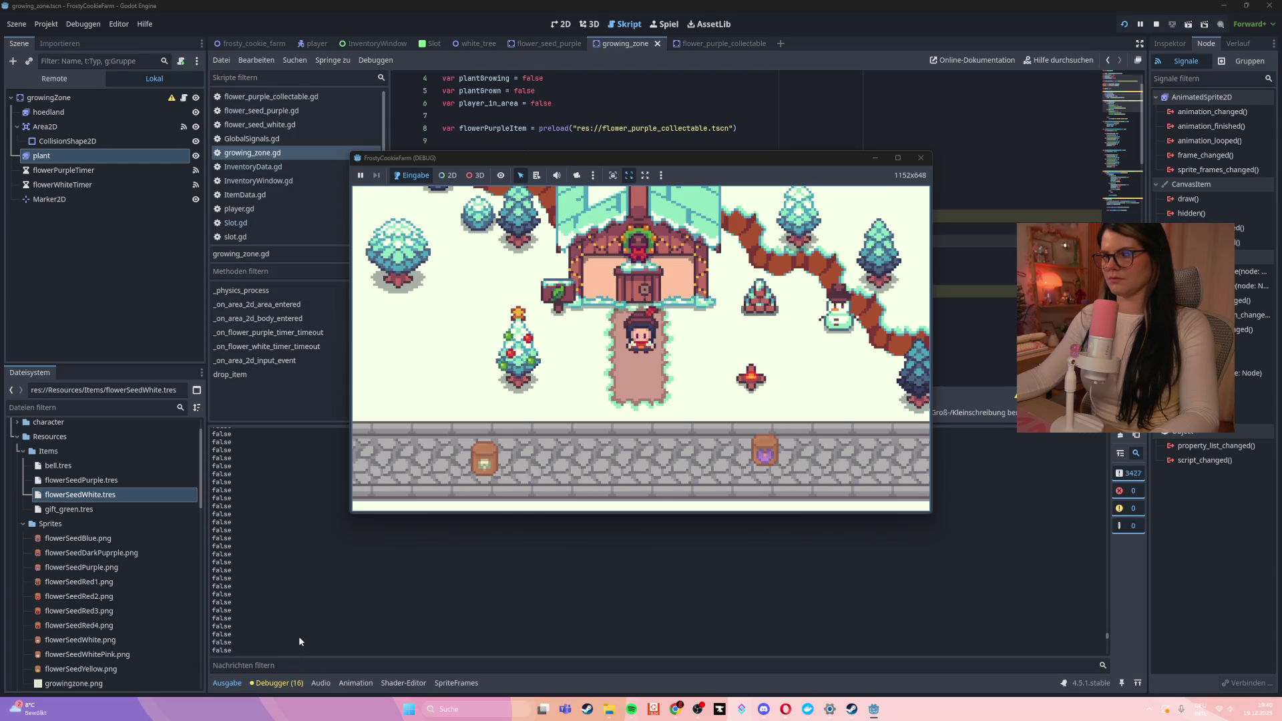
key(Down)
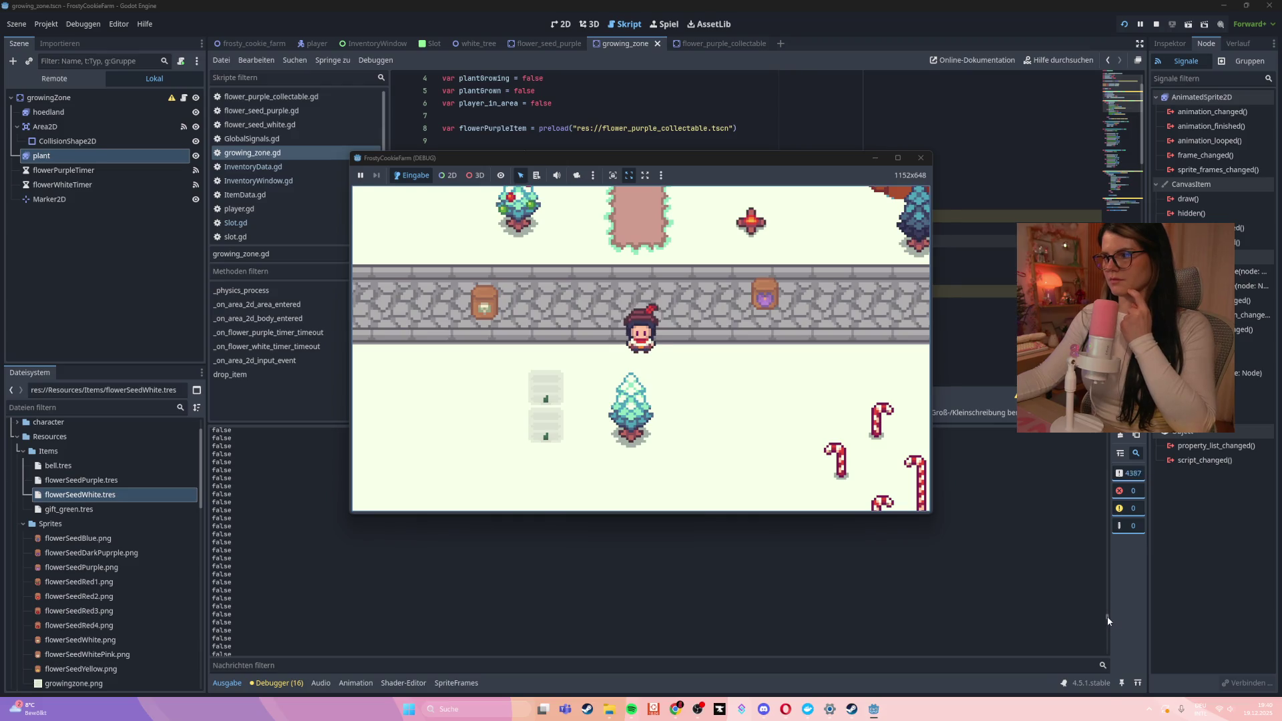
click(1111, 702)
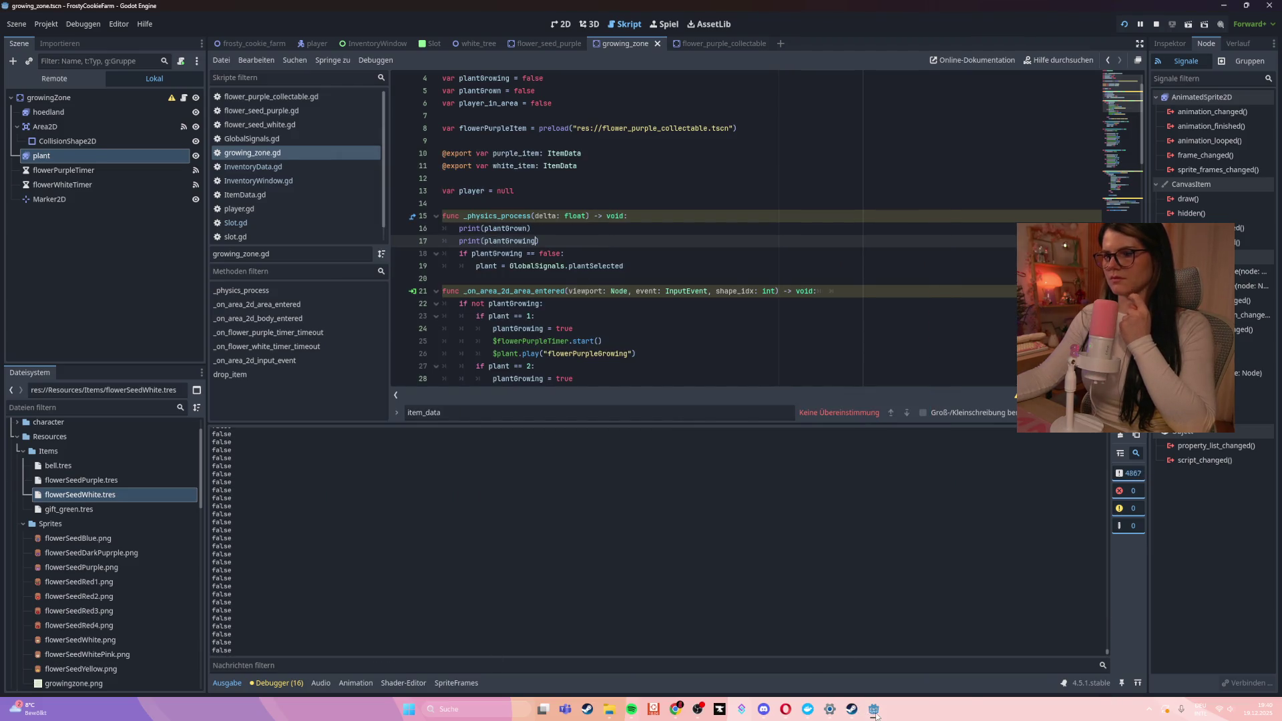
mouse_move(875, 712)
click(928, 651)
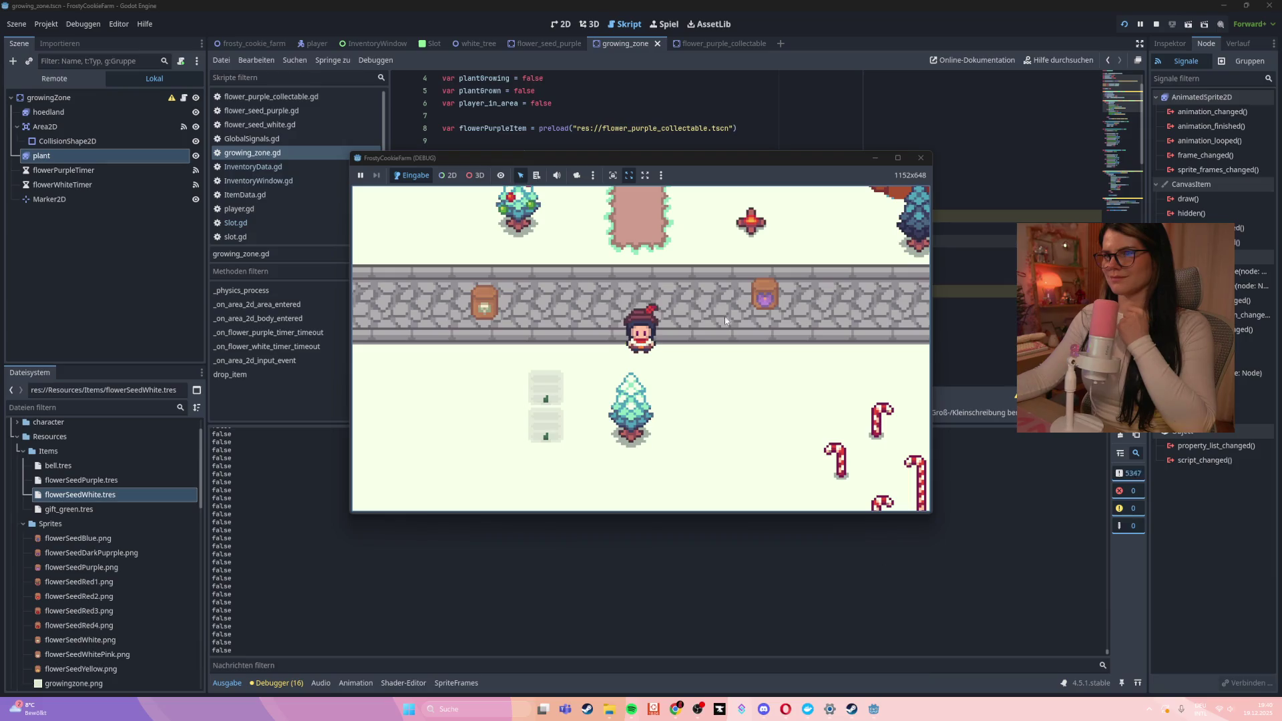
- Drop the purple seed bag onto the grass, stop the game, and select both debug print lines
mouse_move(765, 298)
mouse_down()
mouse_move(541, 388)
mouse_move(459, 396)
mouse_up()
click(921, 157)
click(554, 242)
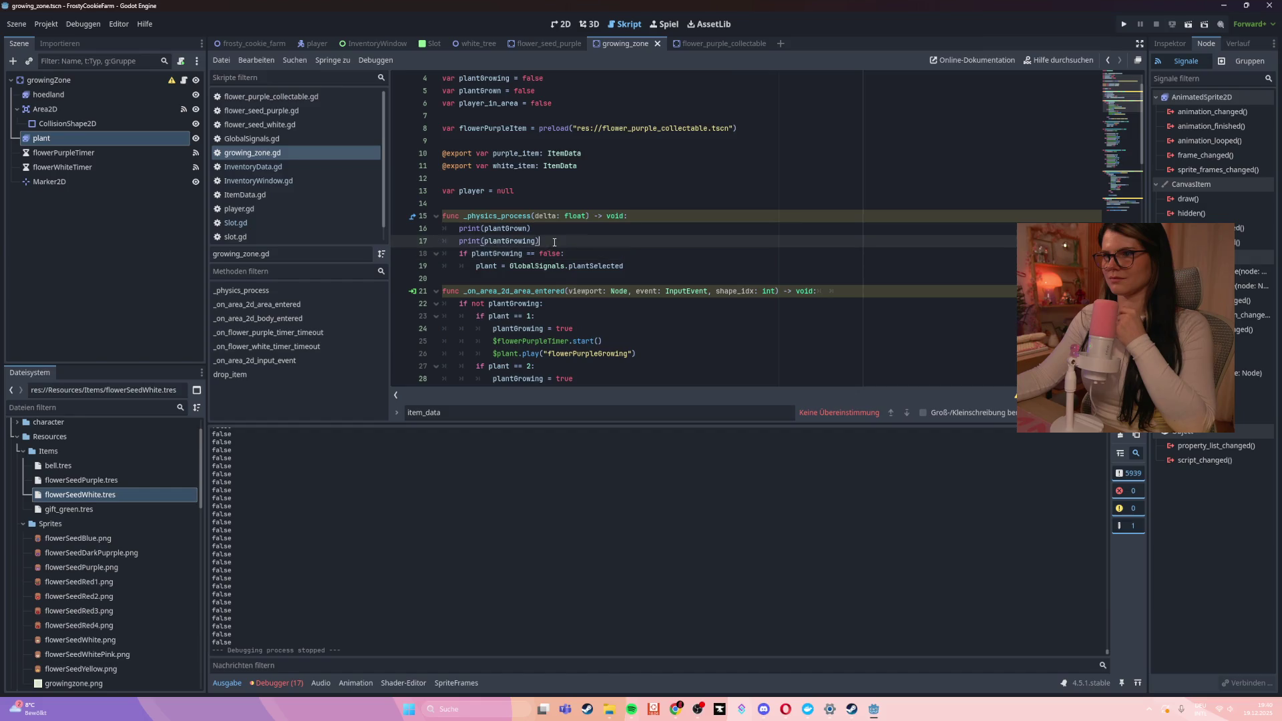
drag(554, 242, 412, 228)
- Delete the print(plantGrown) and print(plantGrowing) lines and move the caret to empty line 40
key(BackSpace)
key(BackSpace)
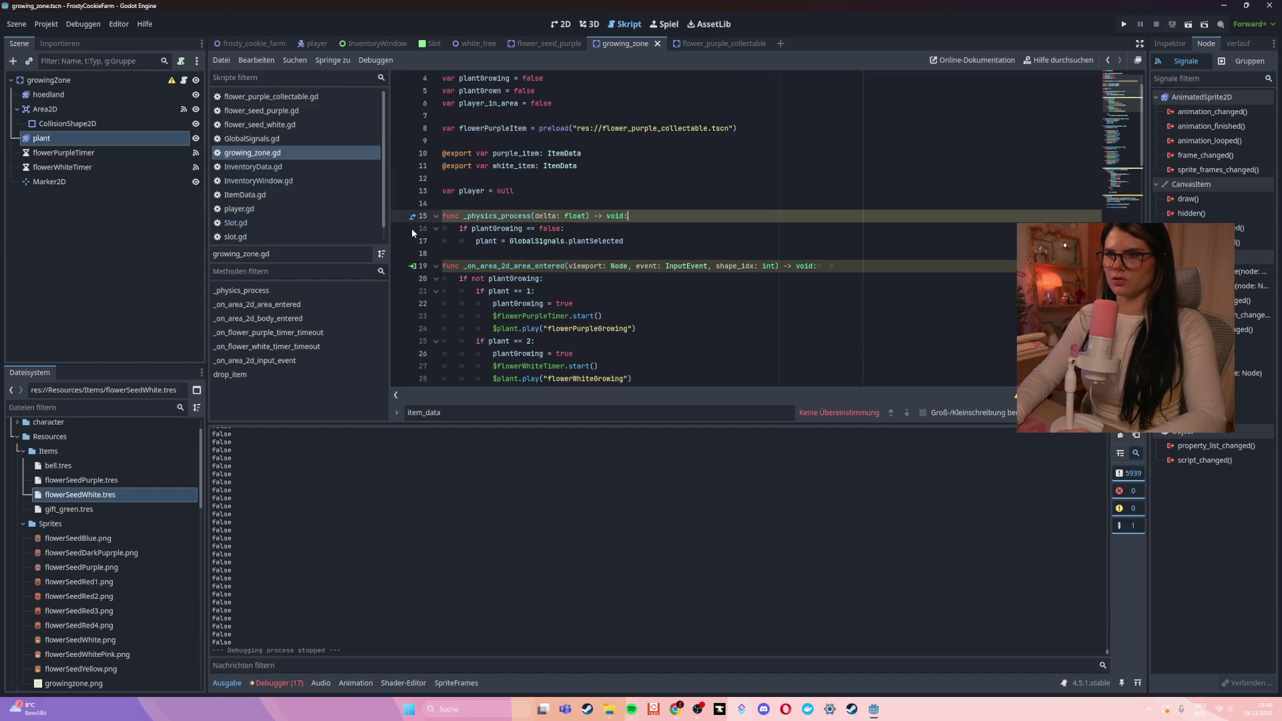
scroll(841, 251, down, 2)
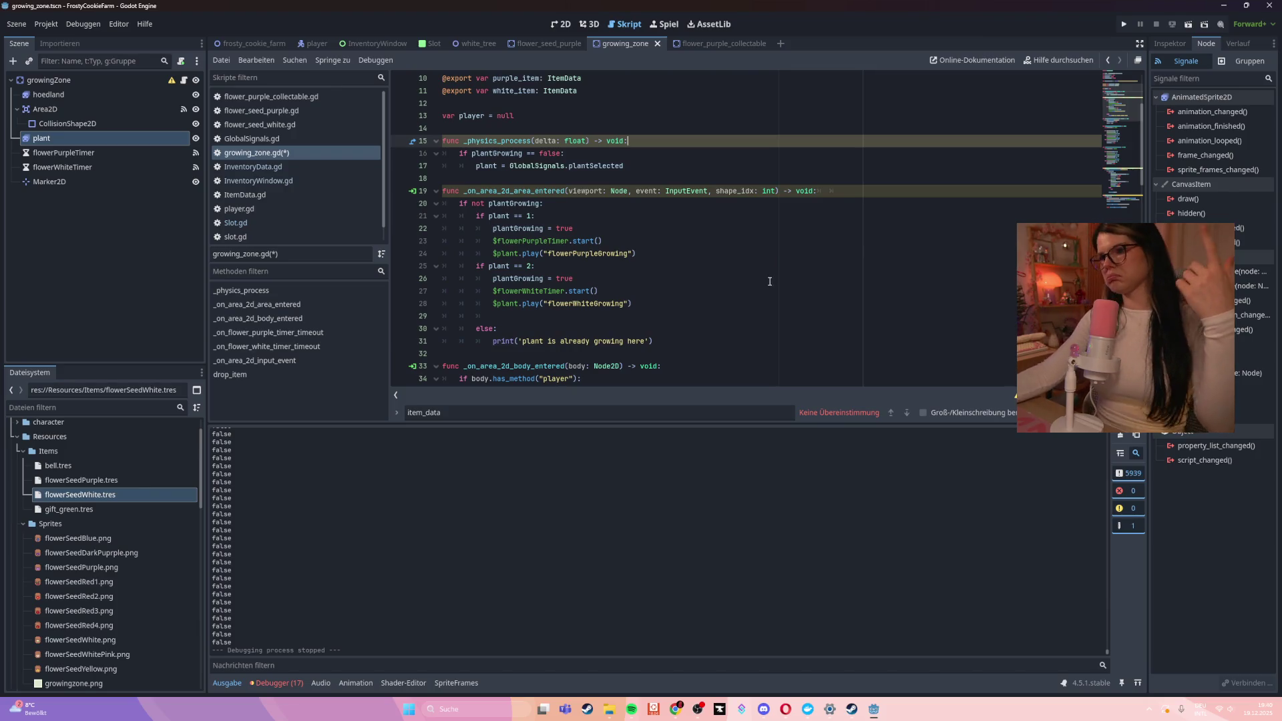
scroll(770, 281, down, 2)
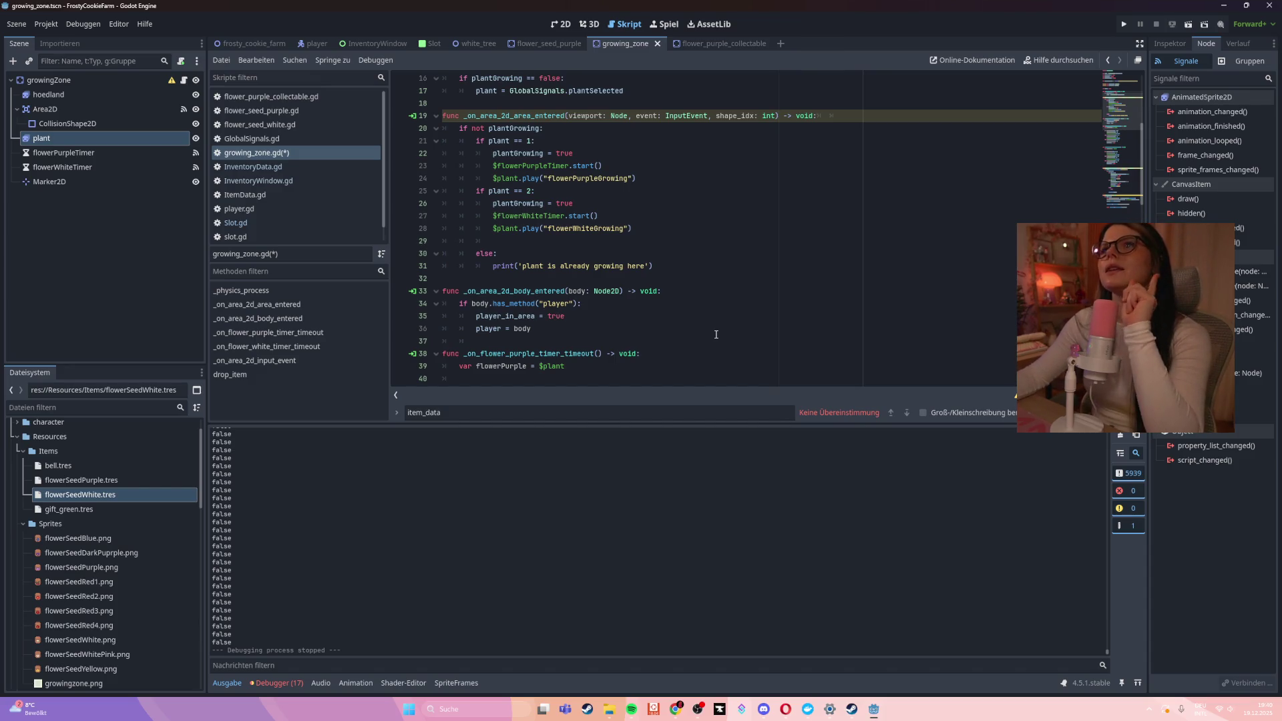
scroll(681, 330, down, 7)
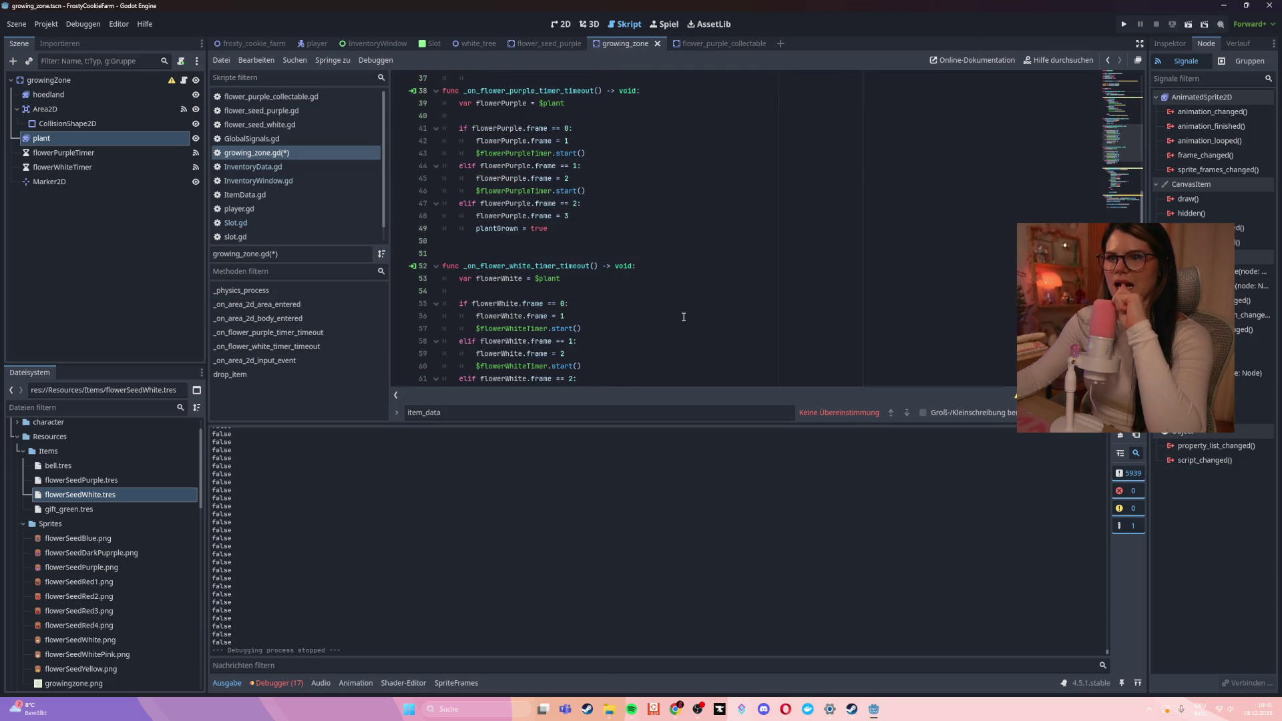
click(514, 117)
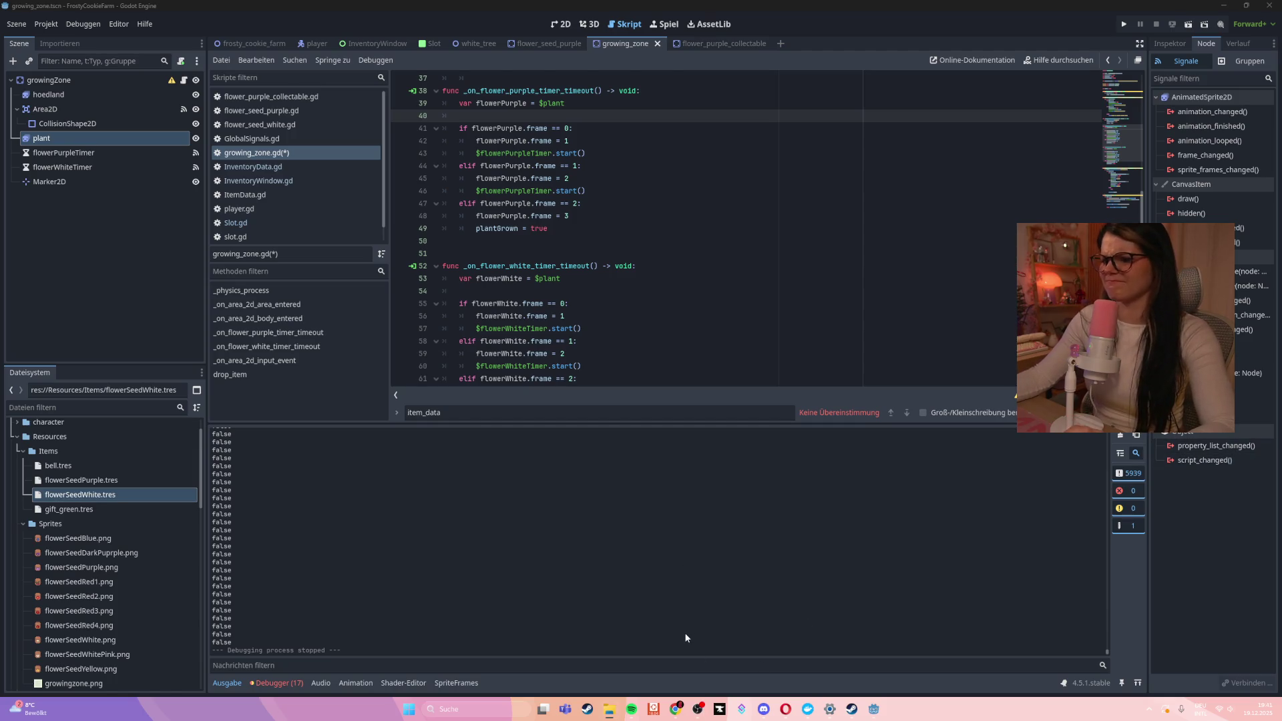
mouse_move(698, 712)
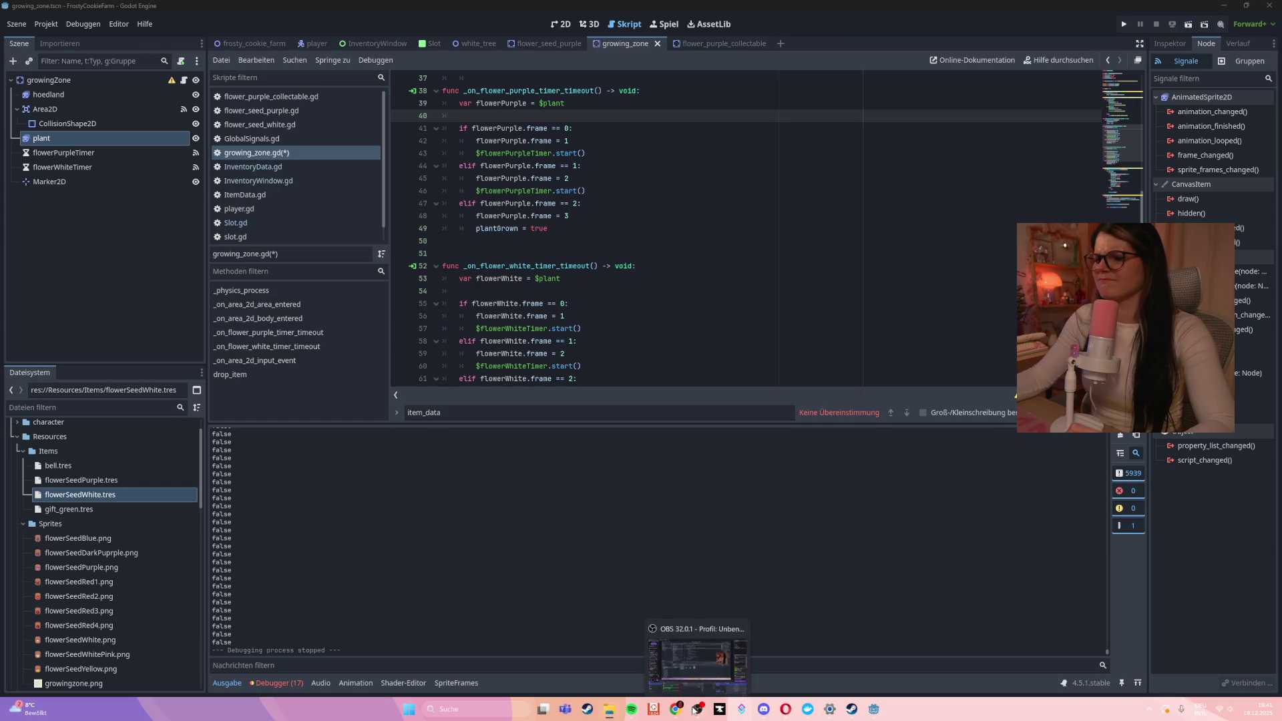
mouse_move(708, 685)
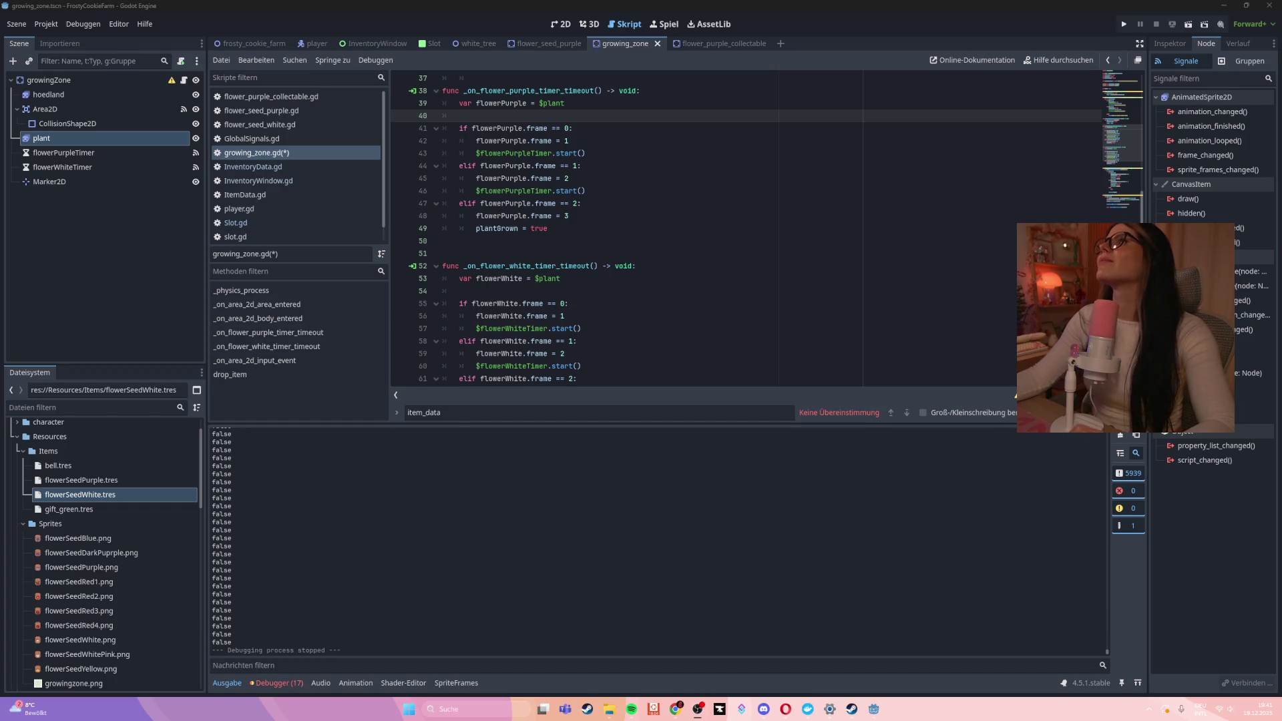
- Insert print(flowerPurple.frame) on line 40, save growing_zone.gd, and run the game with F5
click(738, 267)
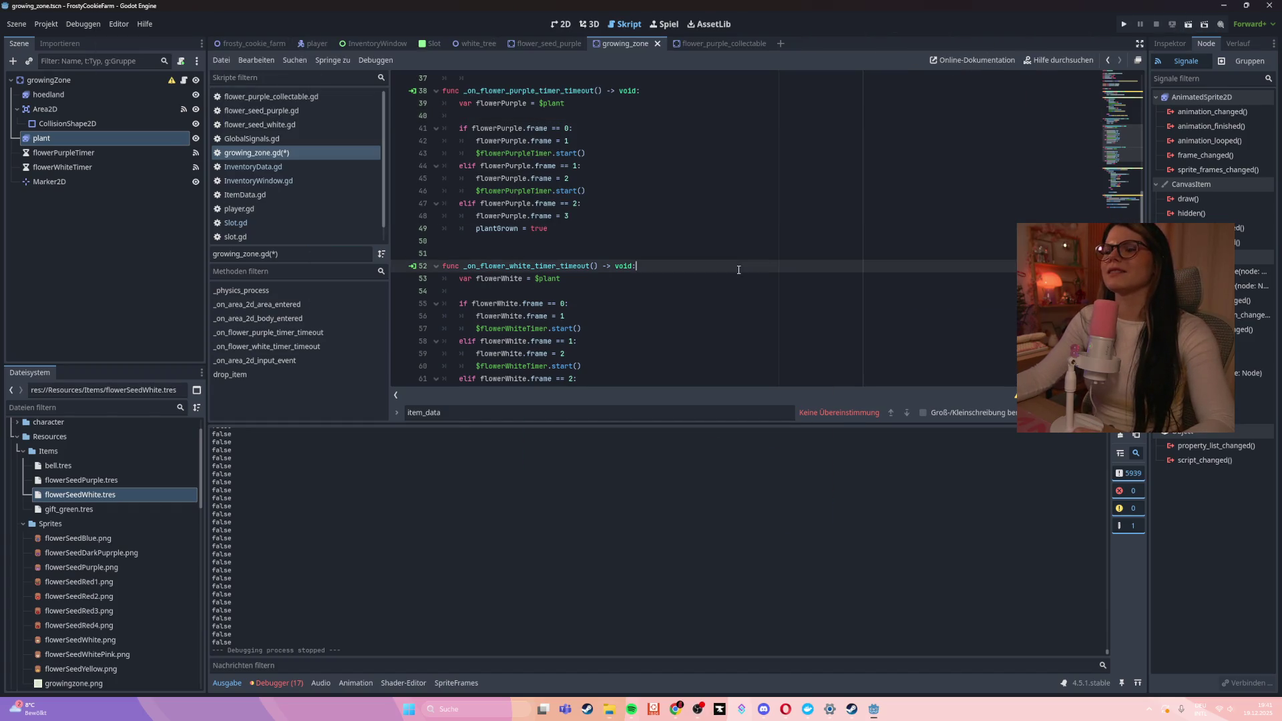
click(598, 113)
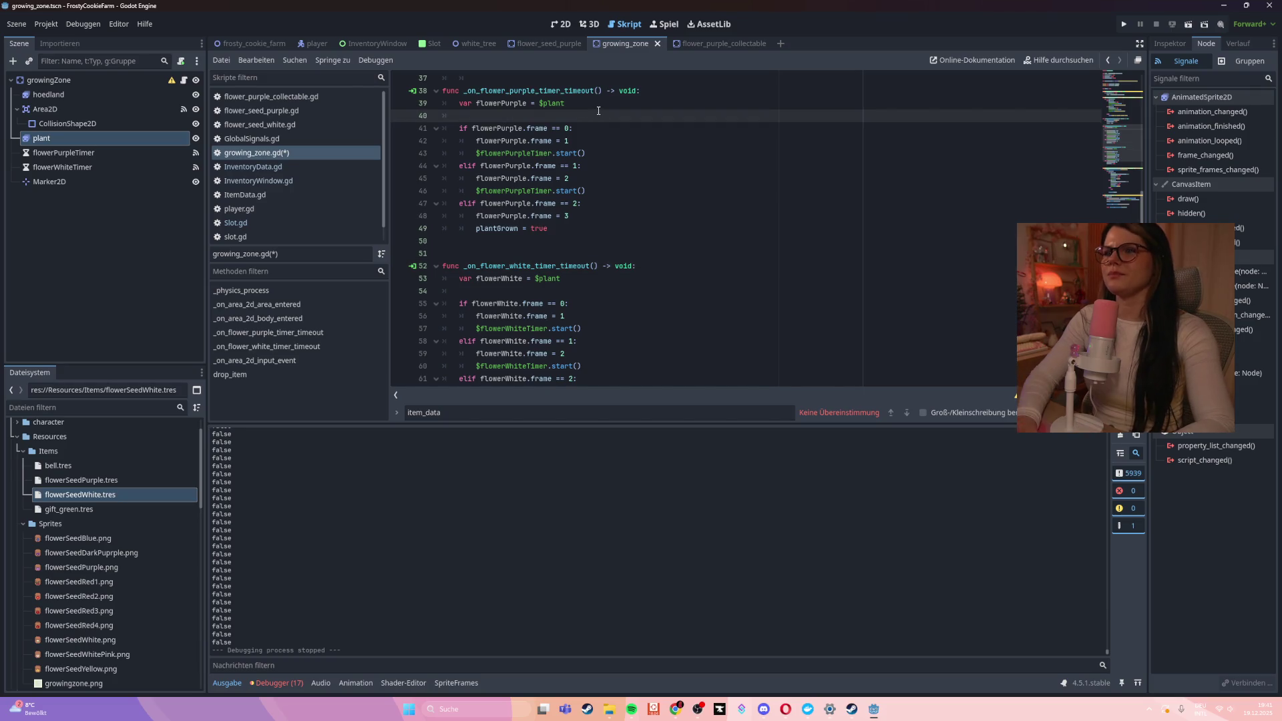
text(rint(p)
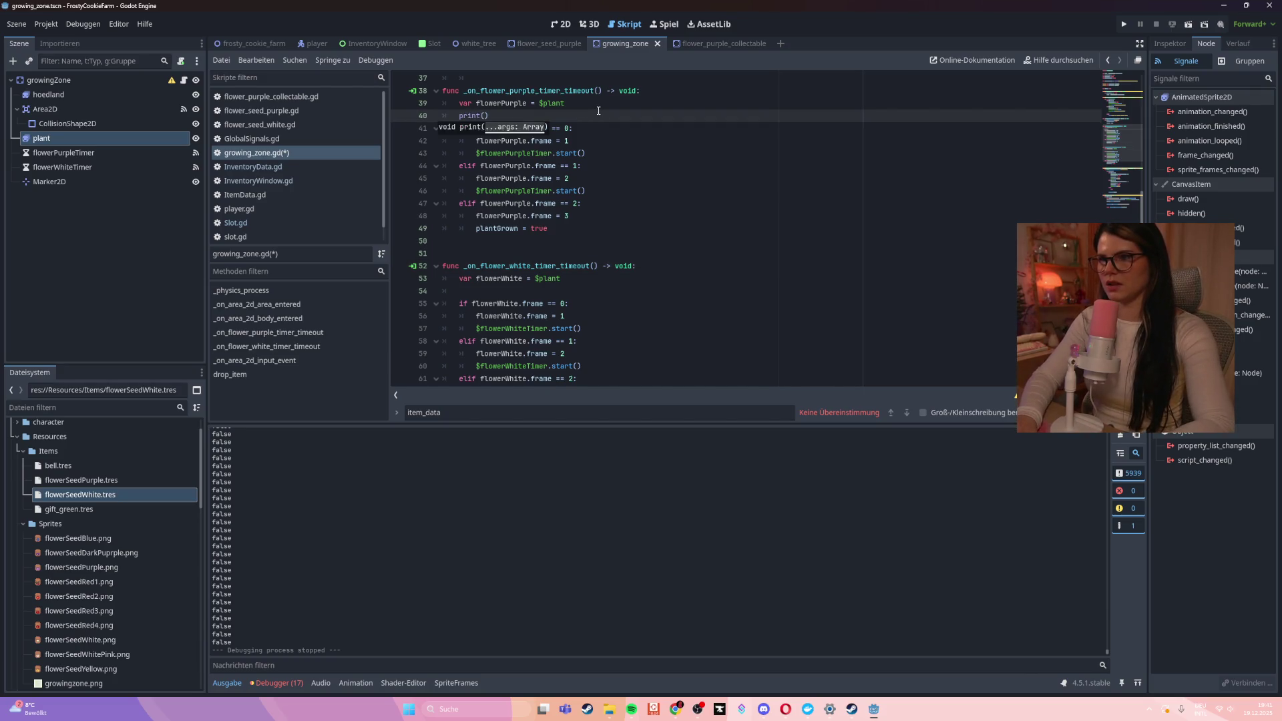
key(BackSpace)
text(flowerP)
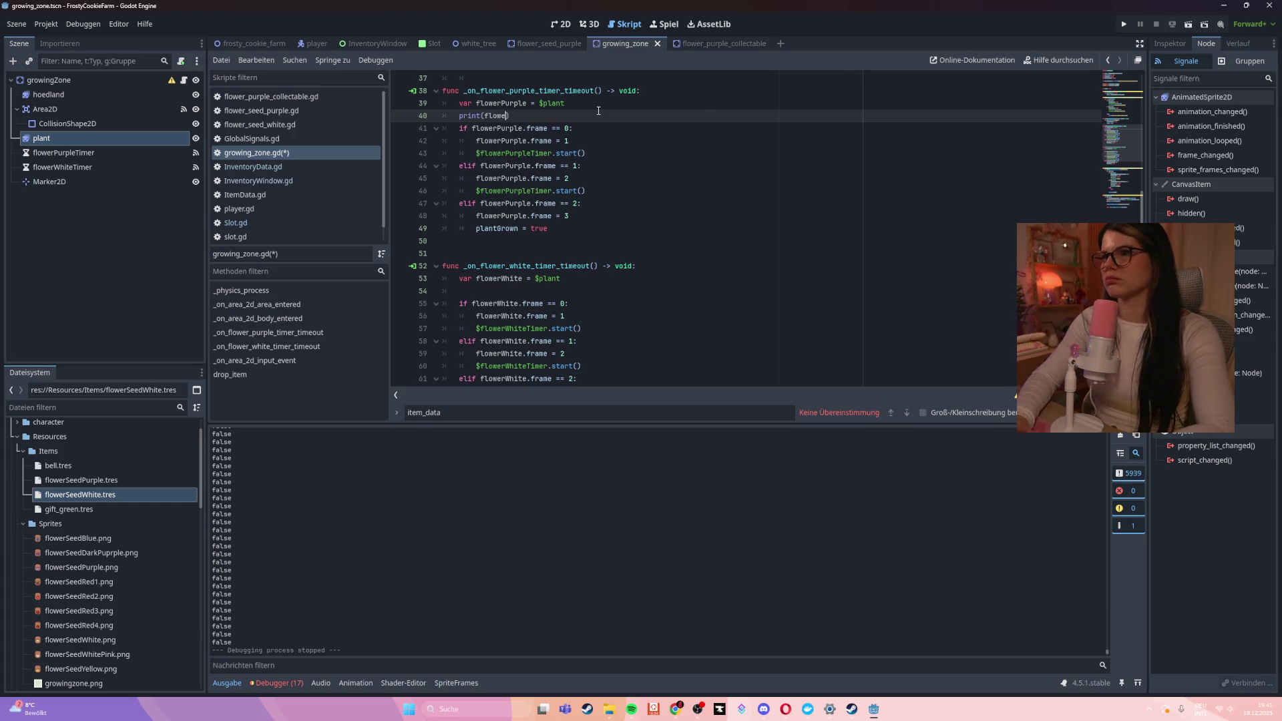
key(Return)
text(.frame)
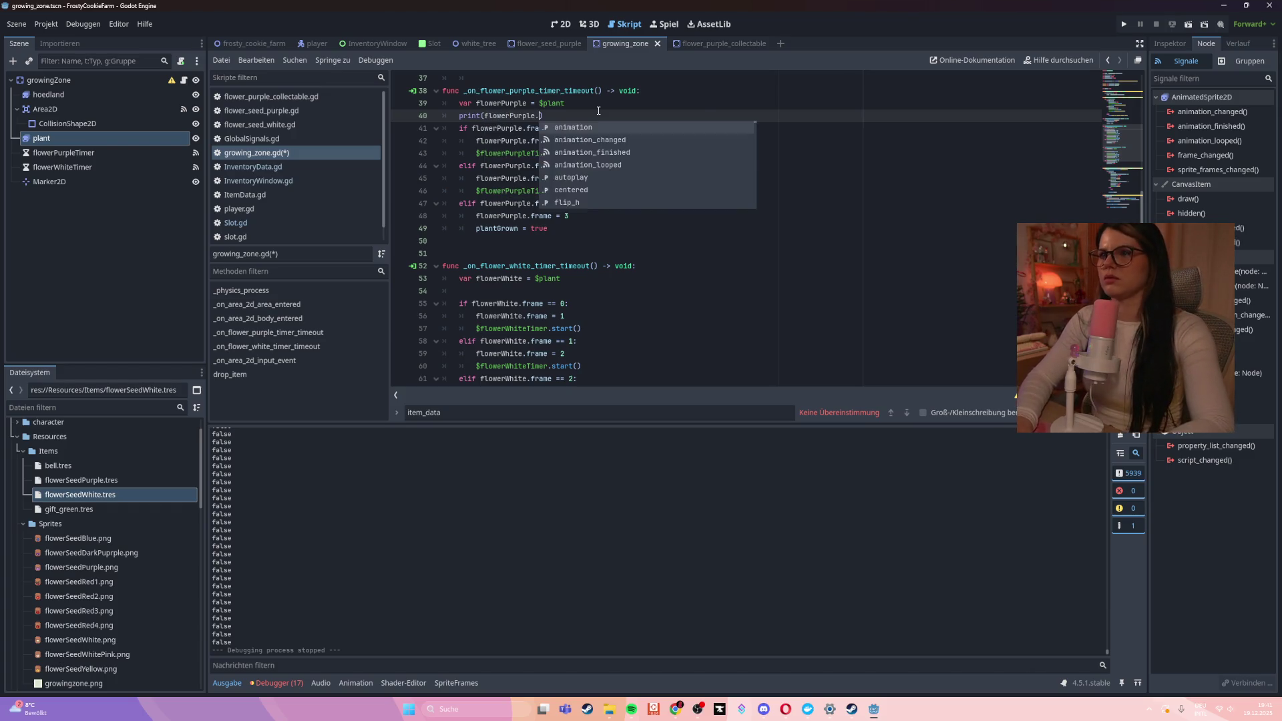
key(Up)
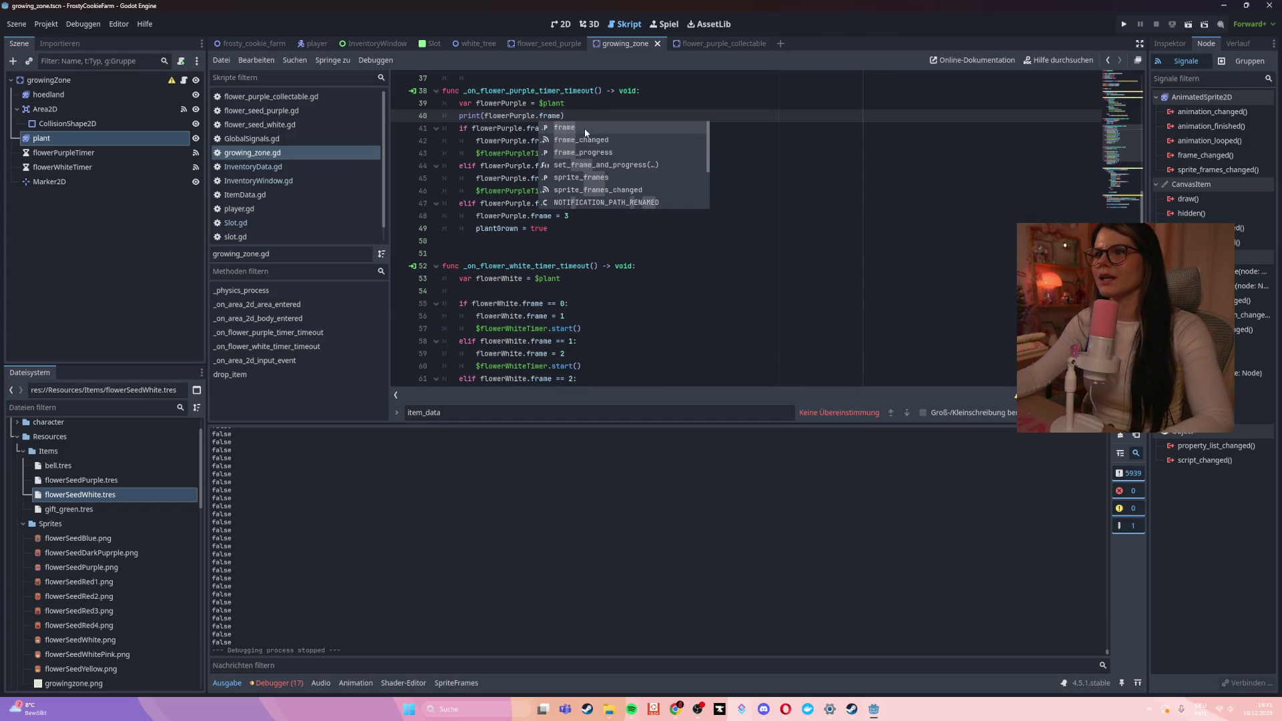
click(603, 113)
key(ctrl+s)
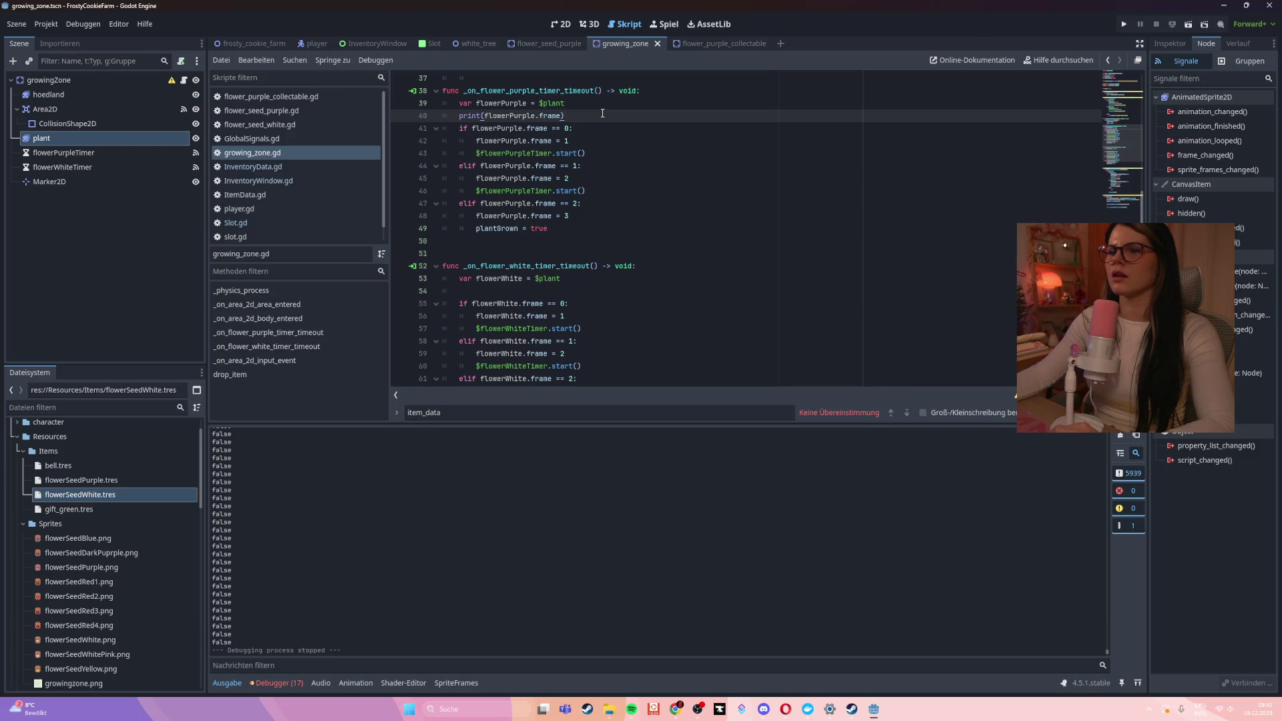
key(F5)
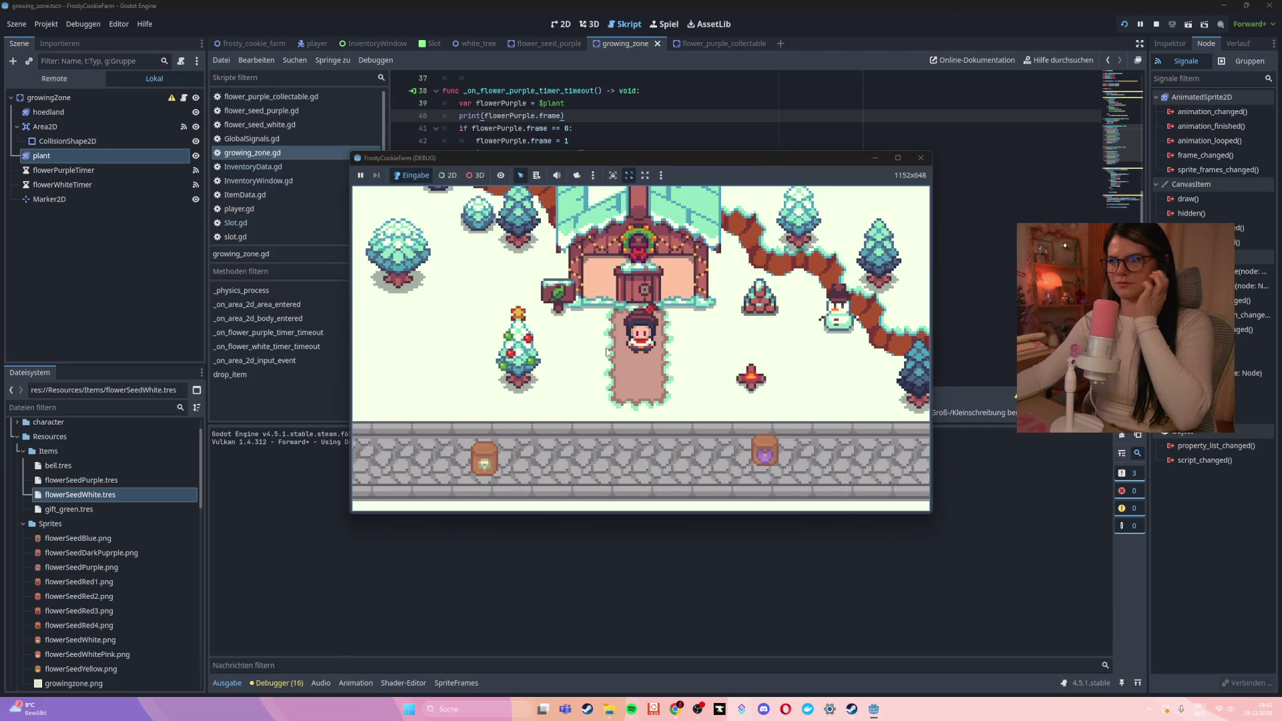
- Check the debugger's Fehler warnings list, return to Stacktrace, and close the game window
key(s)
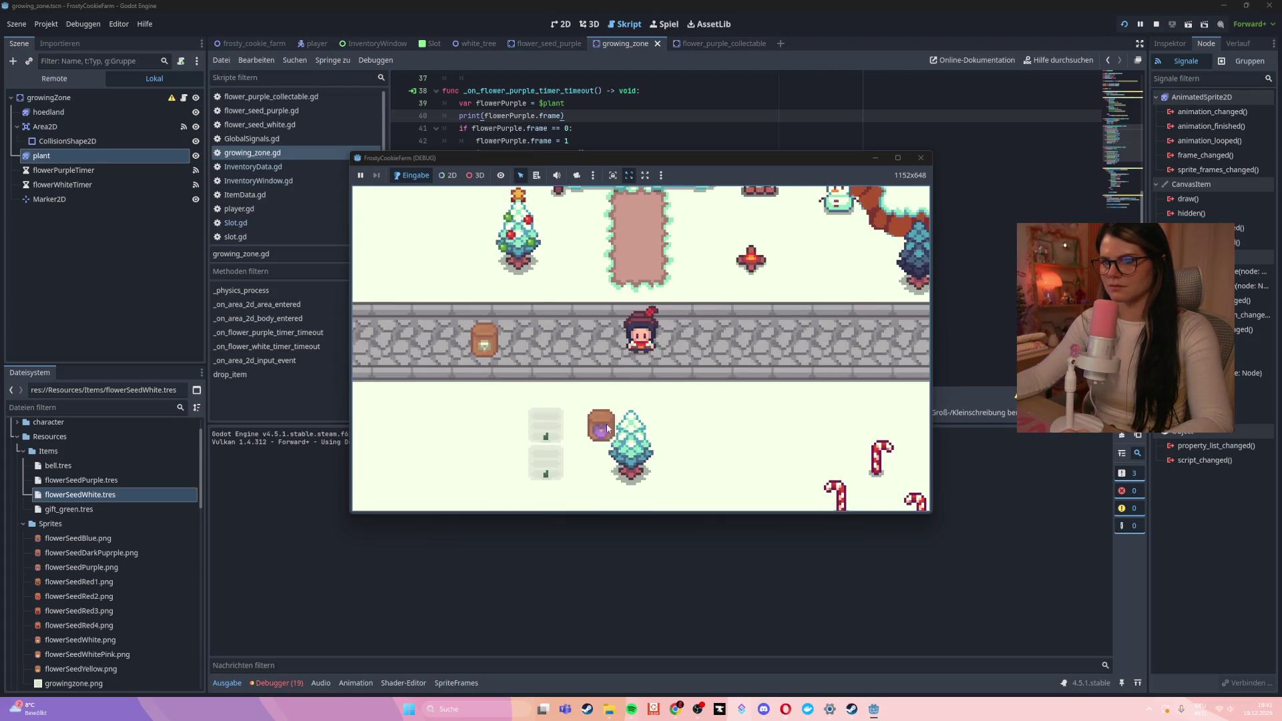
click(283, 686)
click(283, 686)
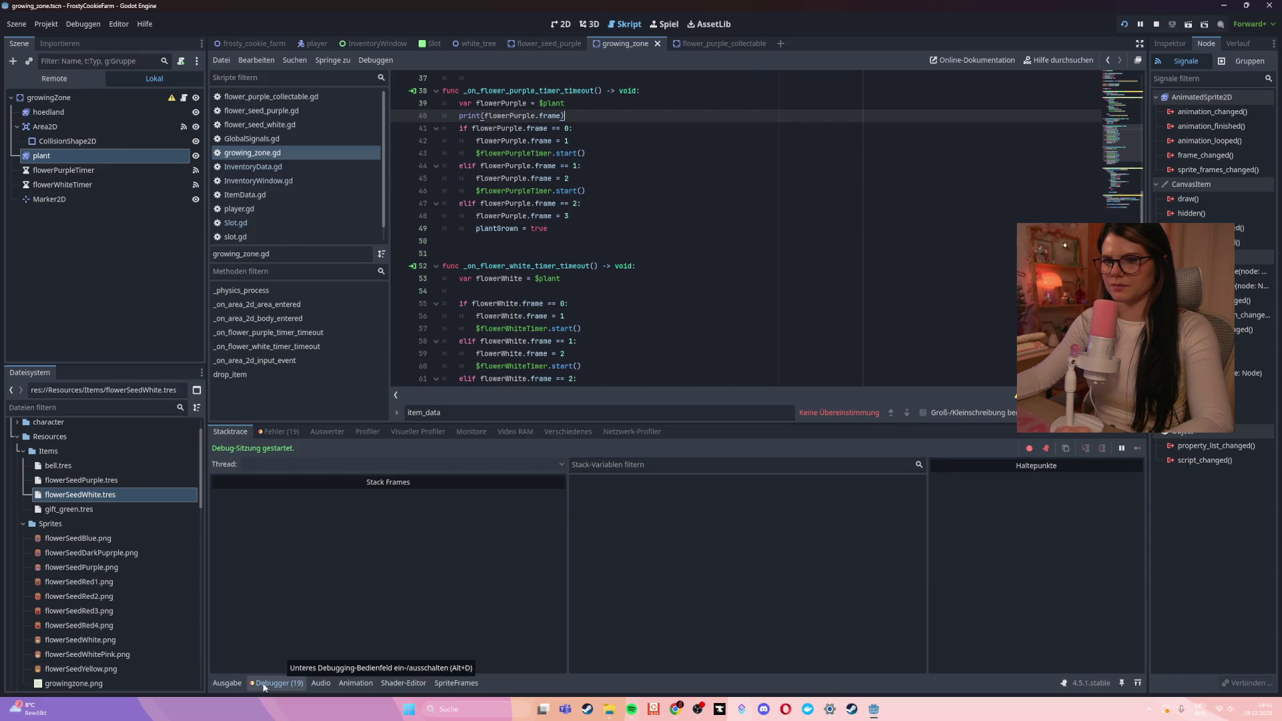
click(272, 432)
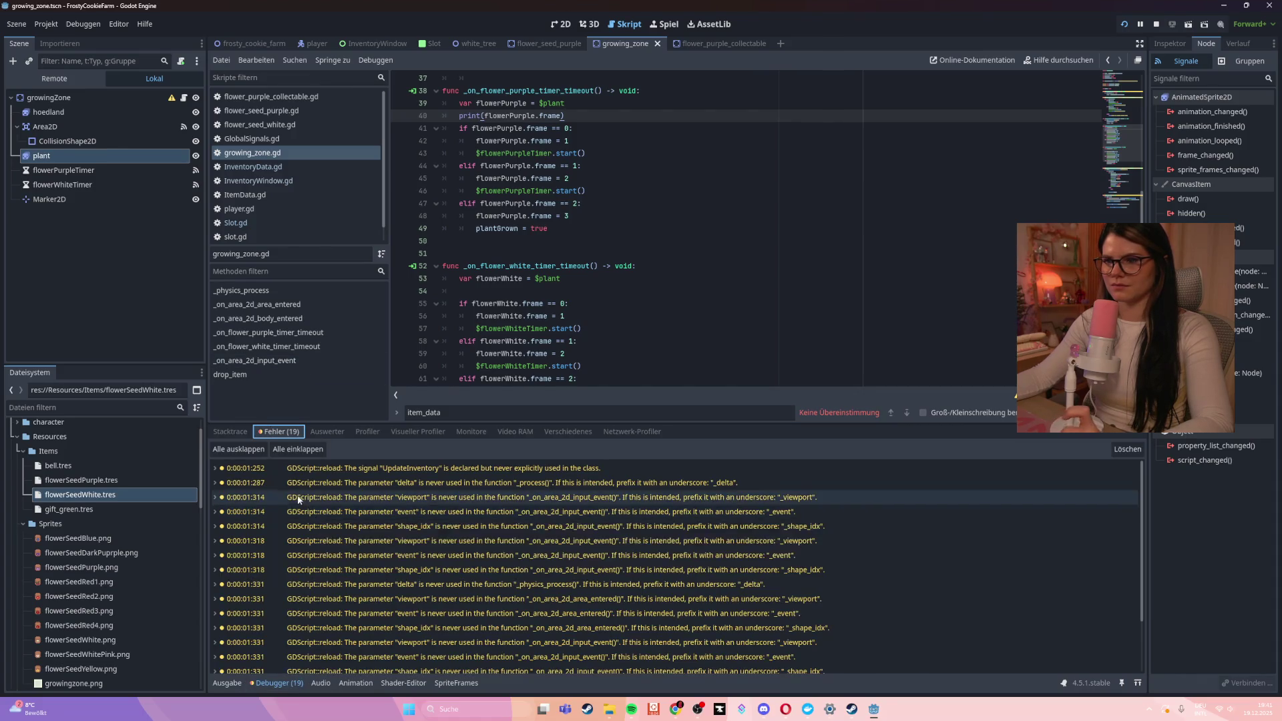
click(229, 432)
mouse_move(875, 711)
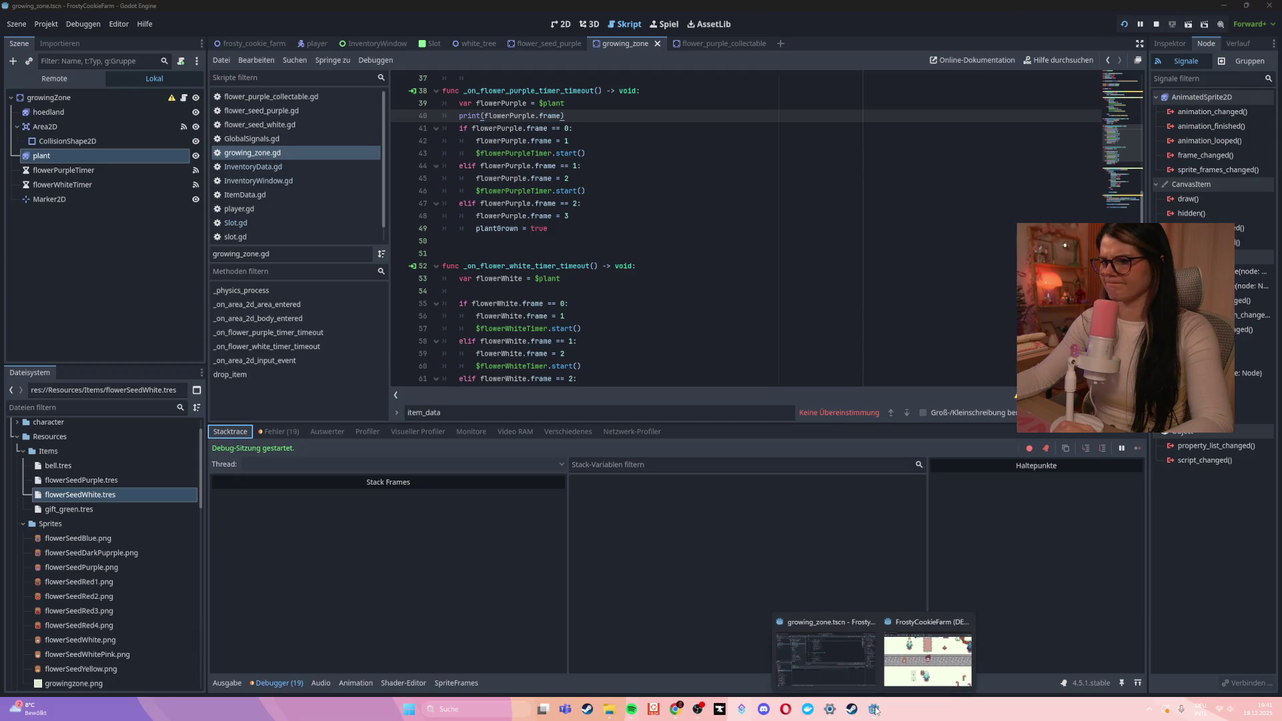
click(970, 621)
- Delete the print(flowerPurple.frame) line from the purple timer timeout function
click(770, 281)
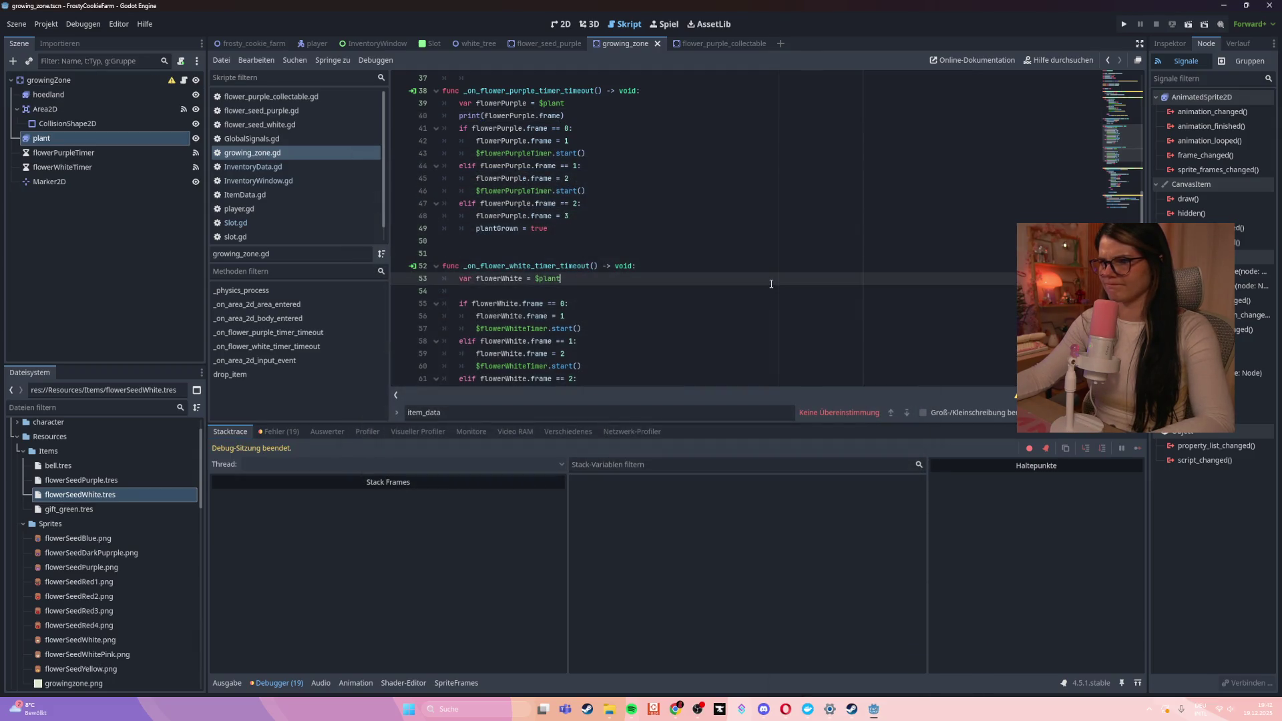
scroll(594, 254, up, 1)
drag(579, 151, 415, 155)
key(BackSpace)
key(BackSpace)
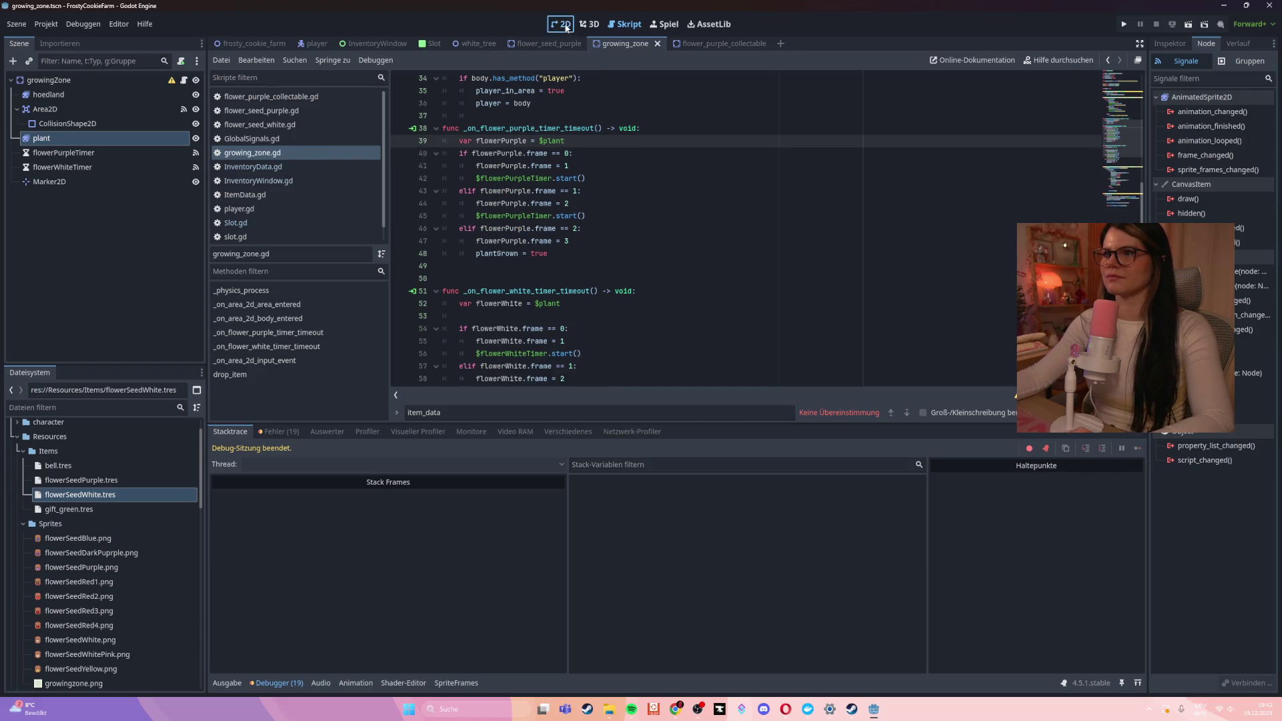
- Set the plant node to start on the empty 'none' animation and launch the game with F5
click(566, 25)
scroll(571, 306, down, 5)
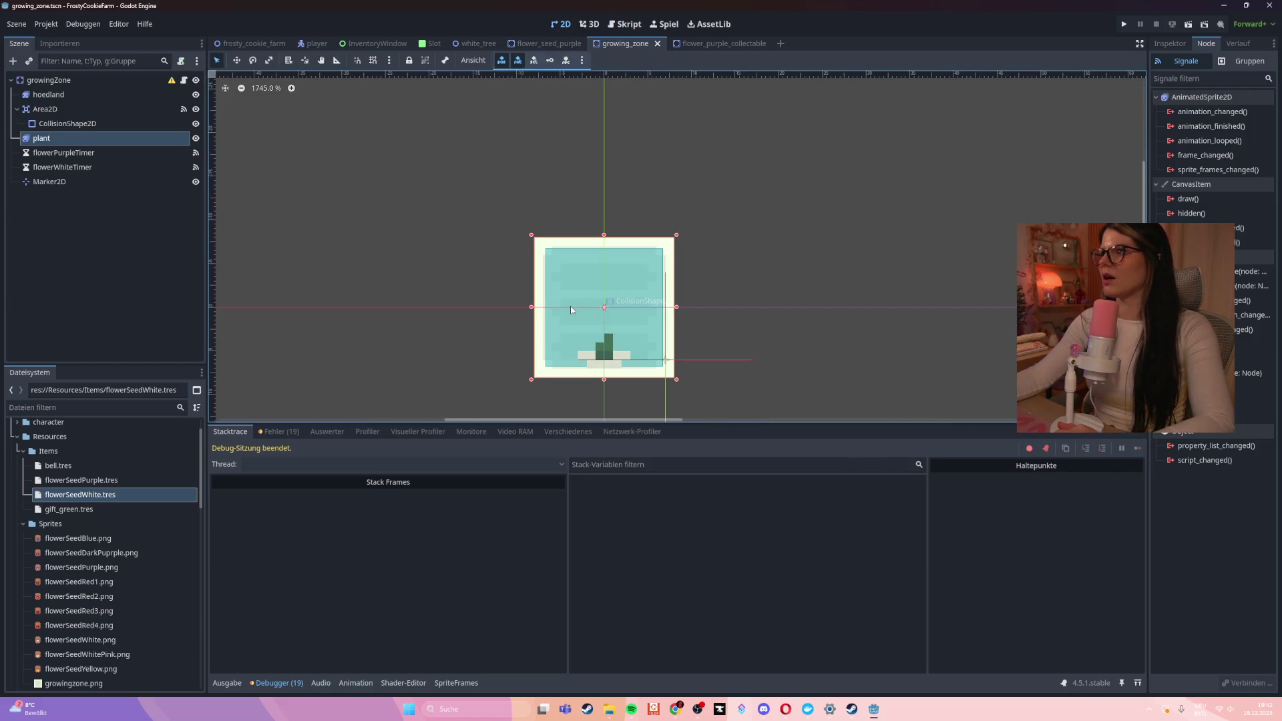
click(47, 80)
click(40, 78)
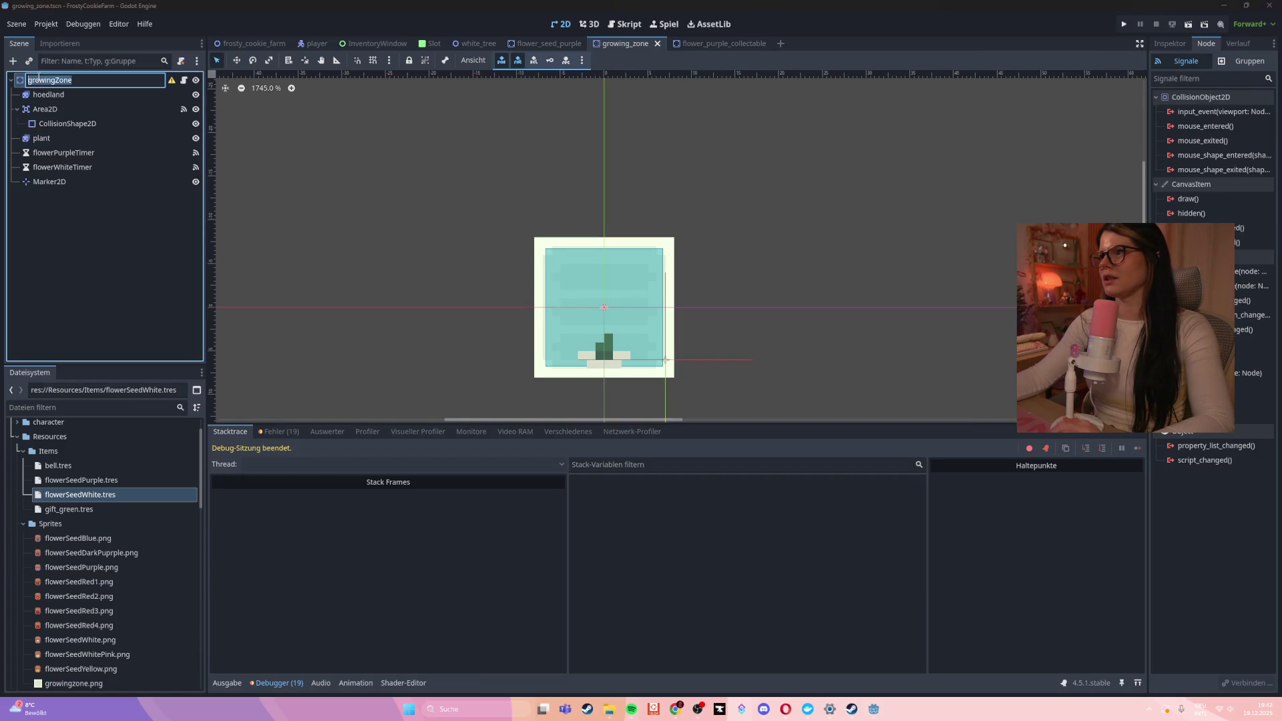
key(Return)
click(48, 94)
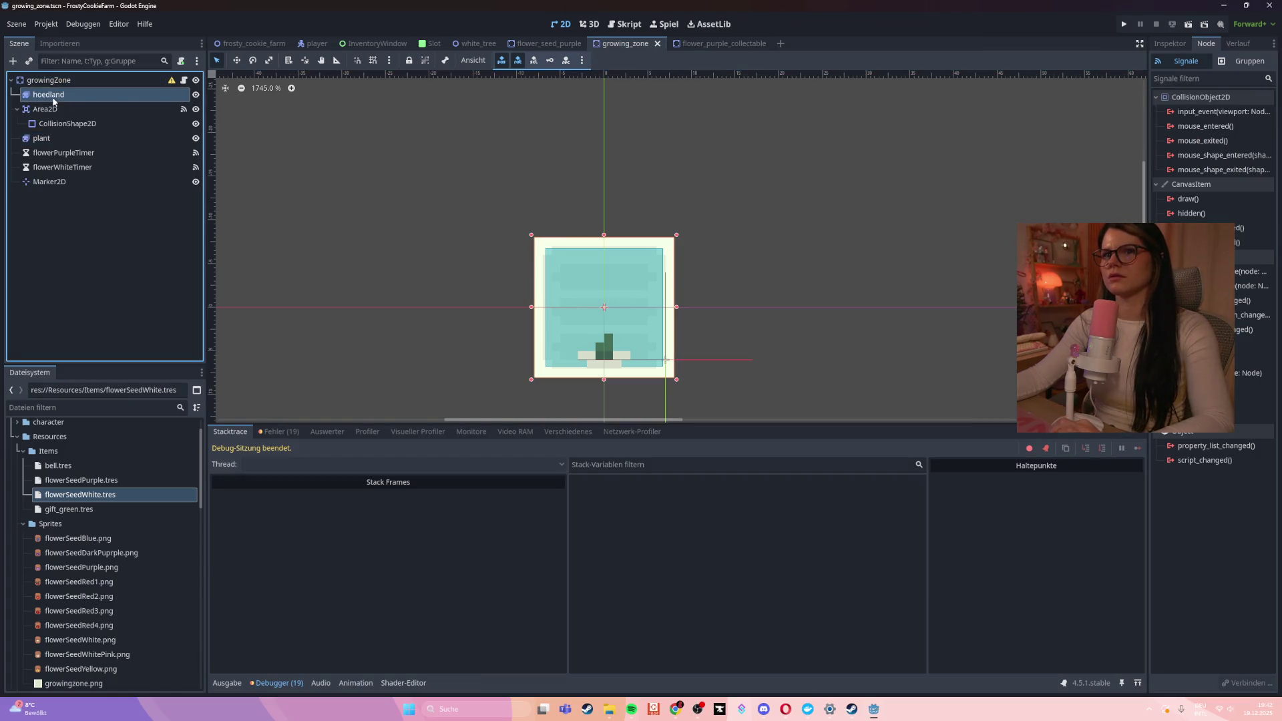
click(64, 140)
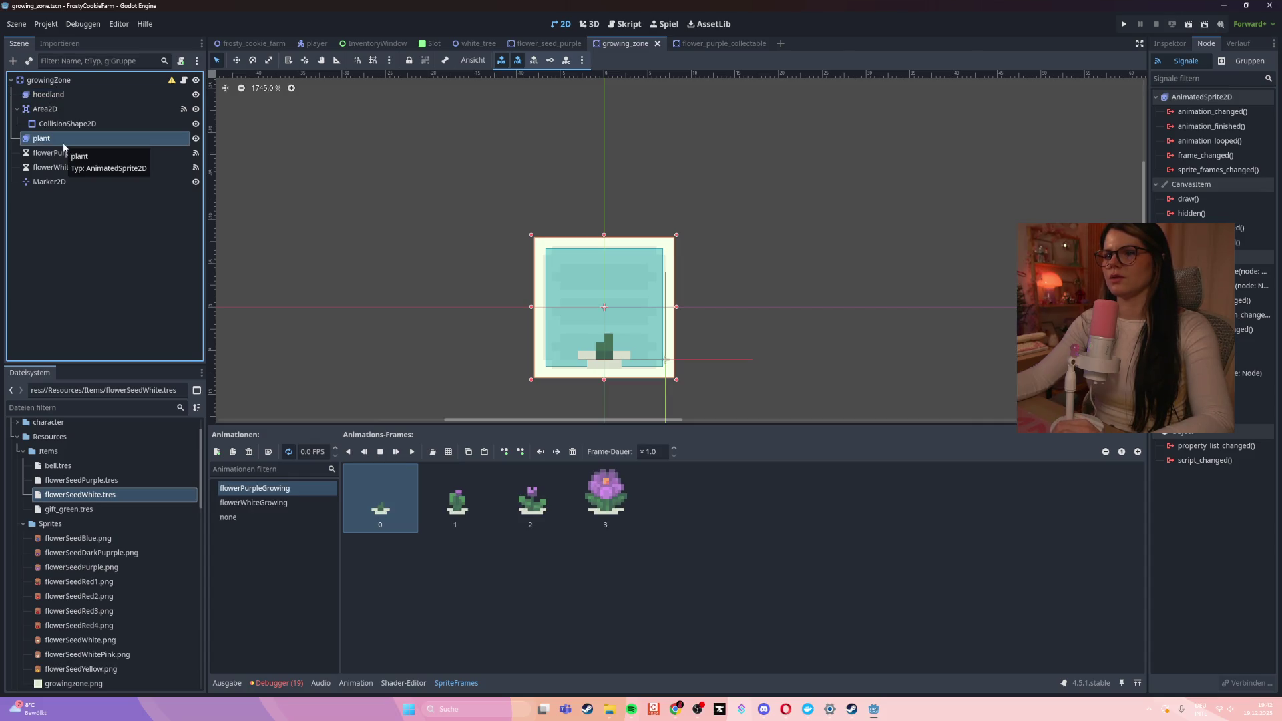
click(229, 517)
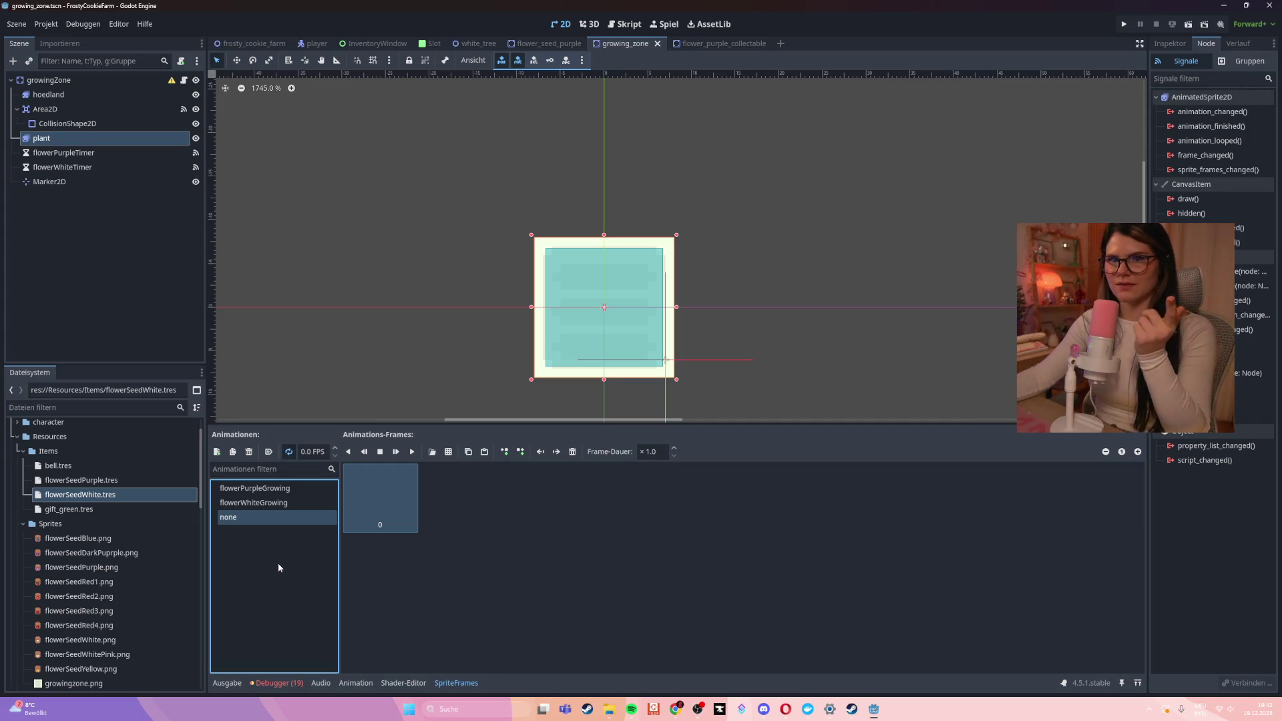
key(F5)
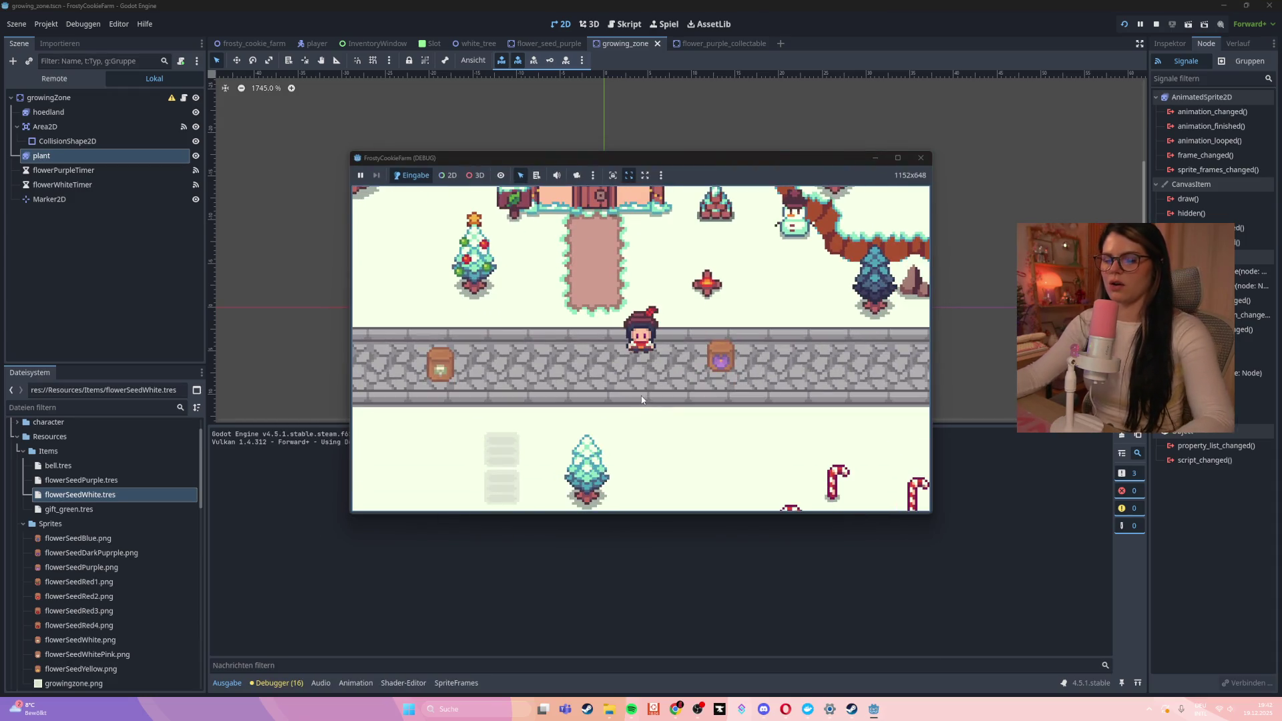
- Walk the character to the soil plot and drag the purple seed bag onto it
key(a)
key(s)
mouse_move(758, 314)
mouse_down()
mouse_move(574, 379)
mouse_move(575, 425)
mouse_move(539, 384)
mouse_move(548, 269)
mouse_move(737, 258)
mouse_move(728, 346)
mouse_move(689, 380)
mouse_move(735, 334)
mouse_move(774, 360)
mouse_move(644, 350)
mouse_up()
key(s)
key(a)
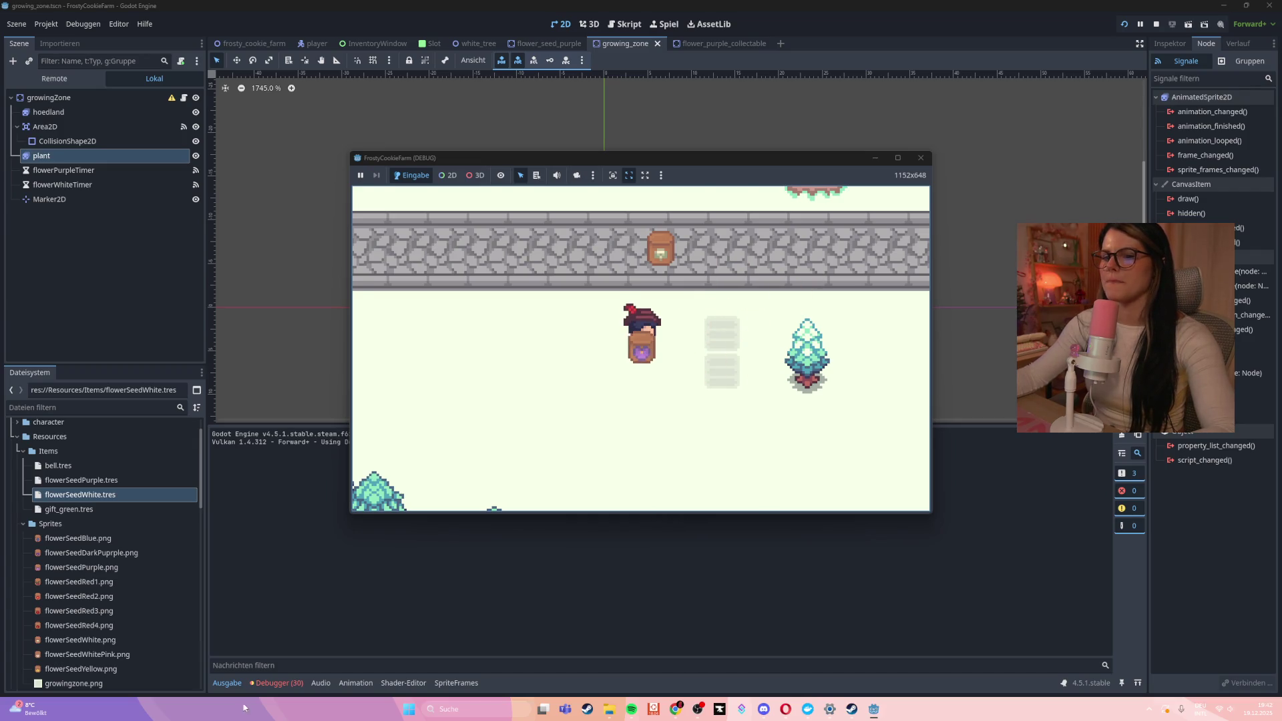
- Read the 30 area_entered argument errors under Debugger > Fehler and close the game
click(278, 684)
click(289, 433)
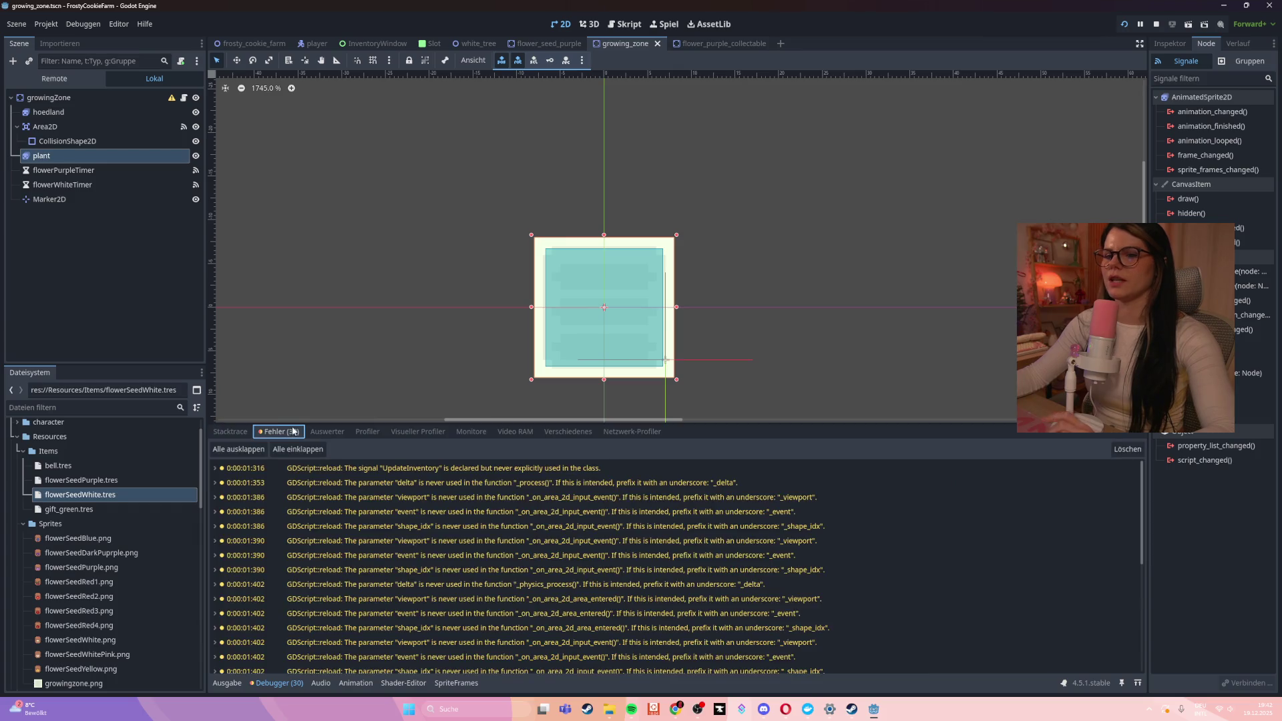
mouse_move(951, 630)
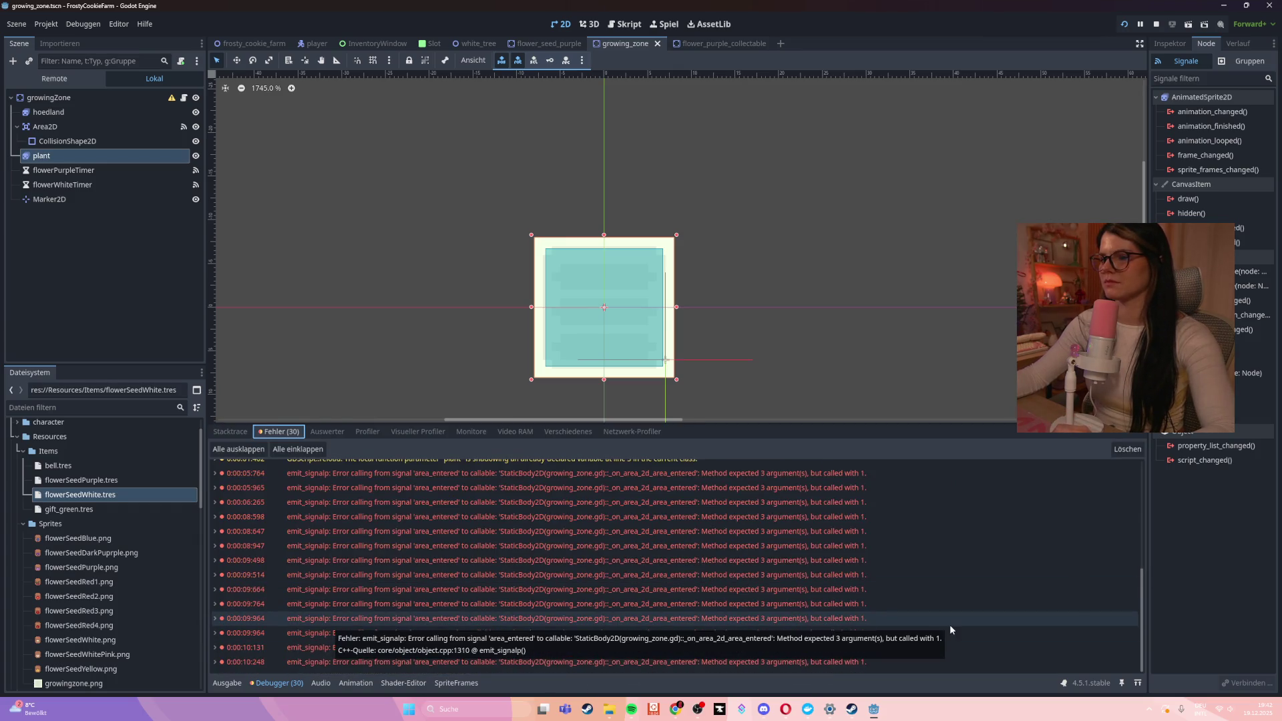
mouse_move(873, 707)
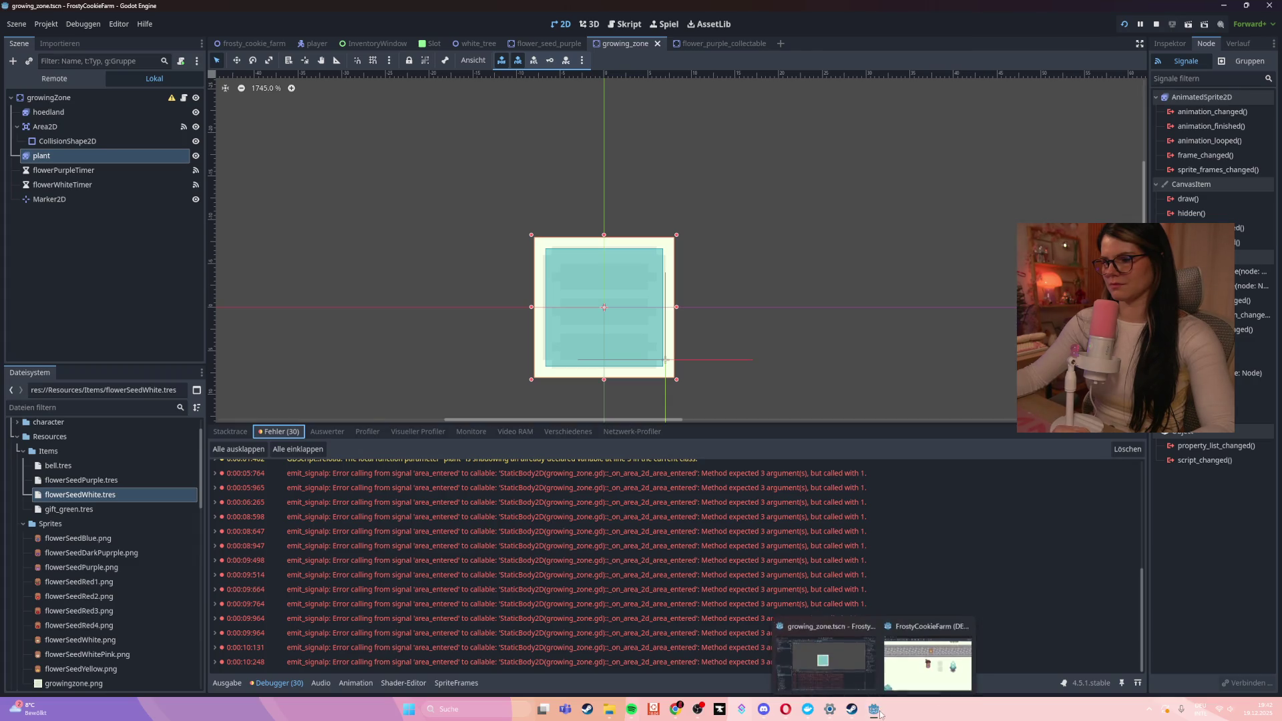
click(966, 621)
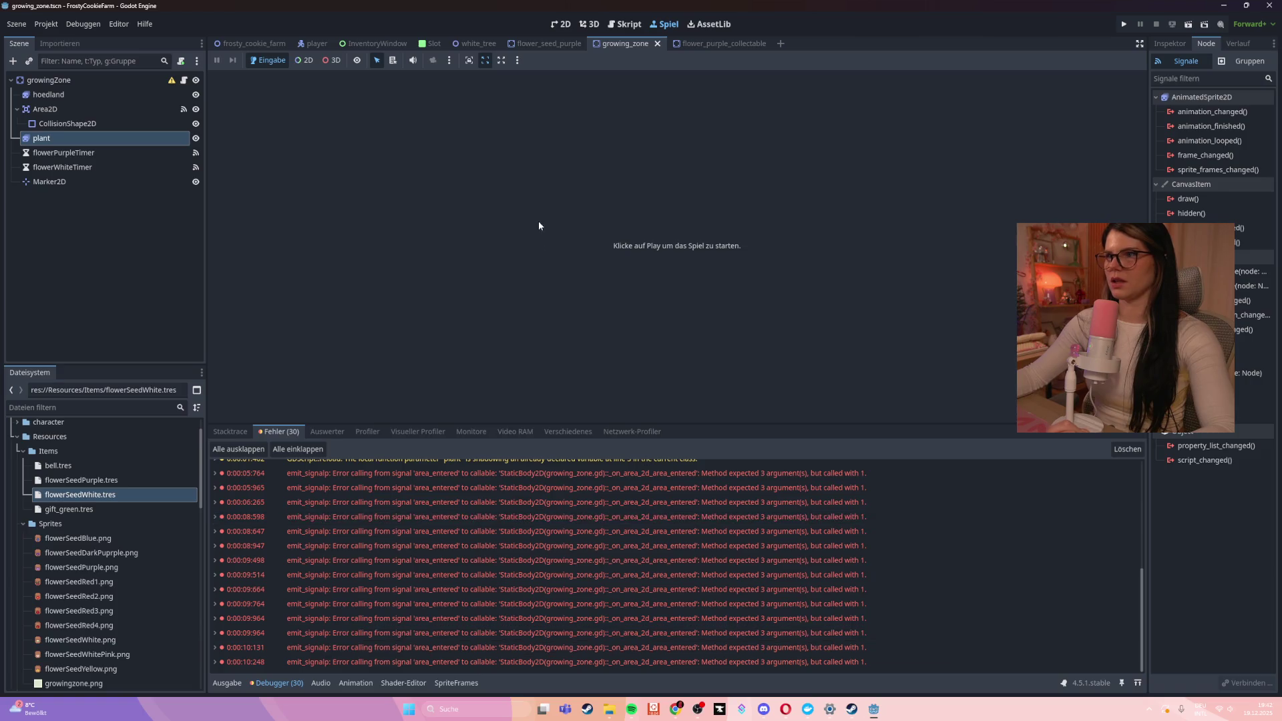
- Inspect _on_area_2d_area_entered in growing_zone.gd and show Area2D's area_entered signal connection
click(625, 23)
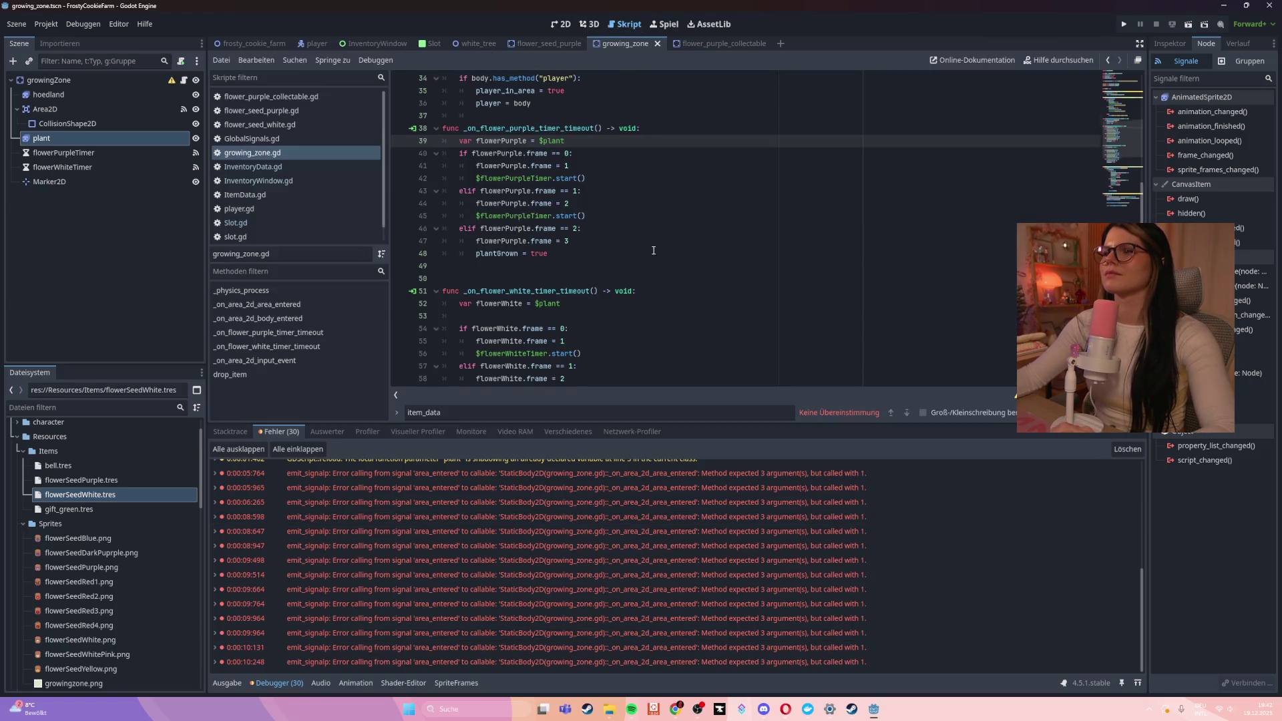
scroll(769, 280, up, 3)
click(769, 280)
scroll(769, 280, down, 2)
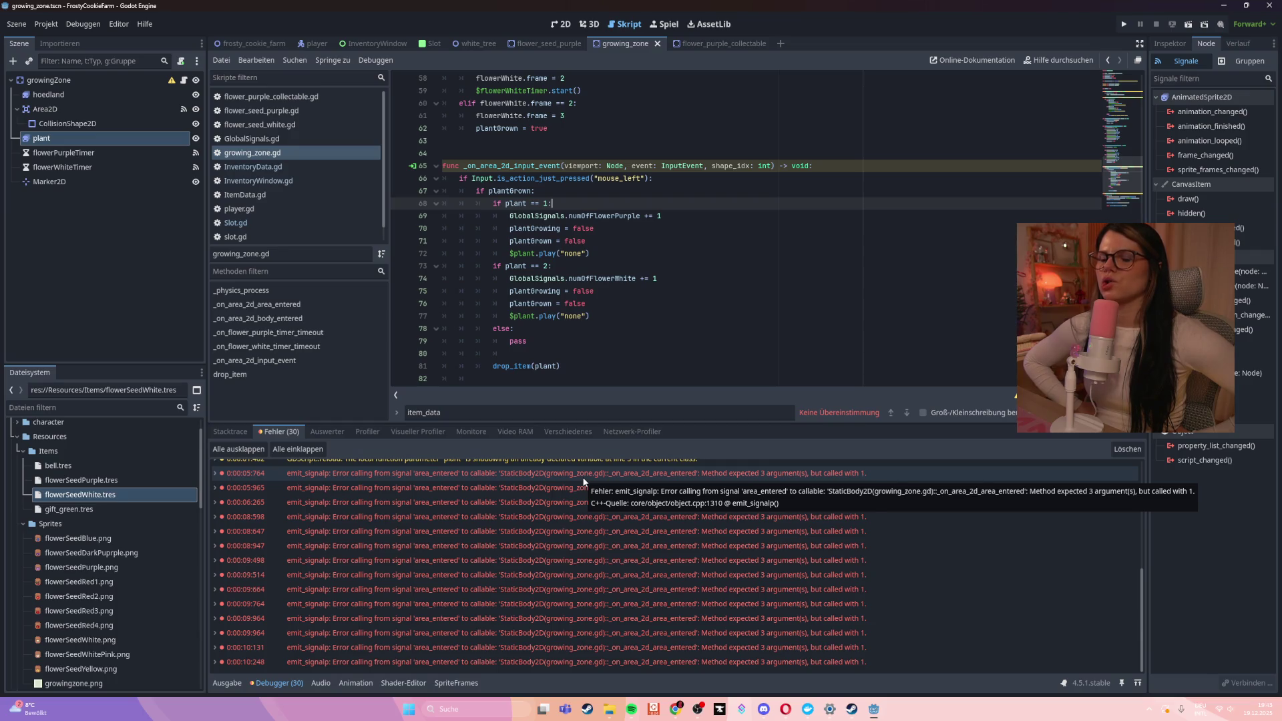
scroll(632, 197, down, 3)
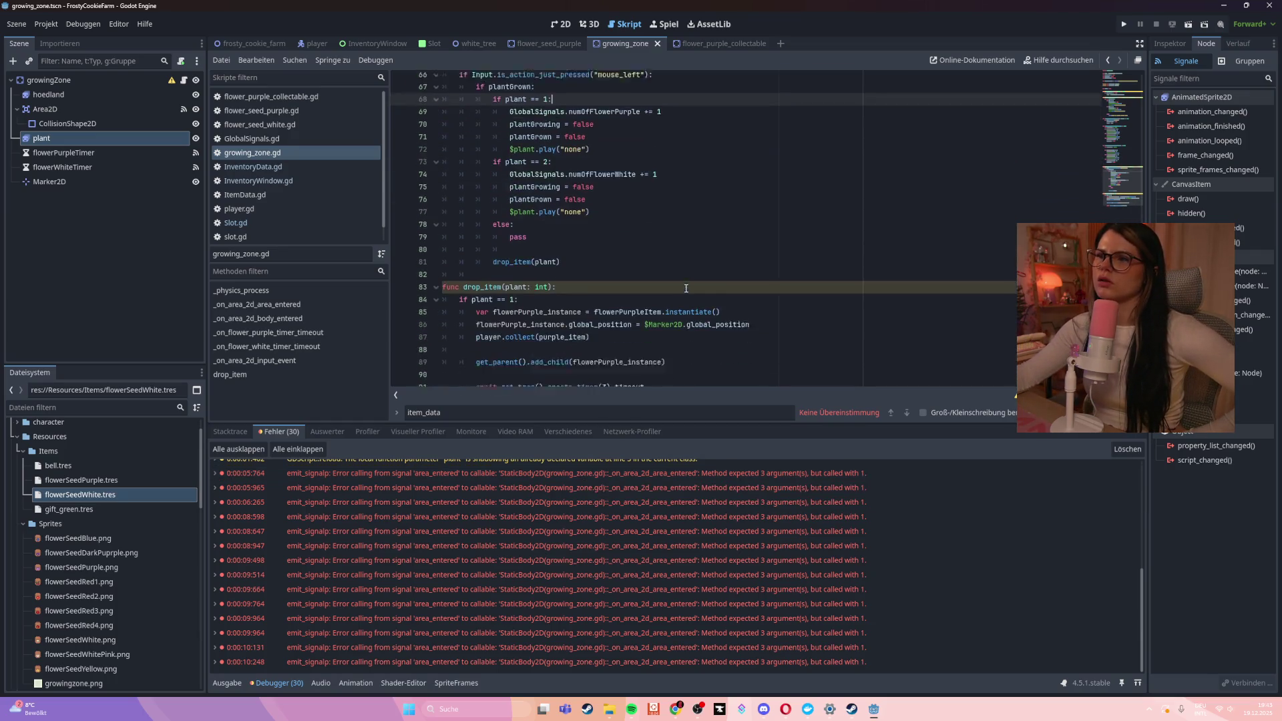
scroll(685, 275, up, 15)
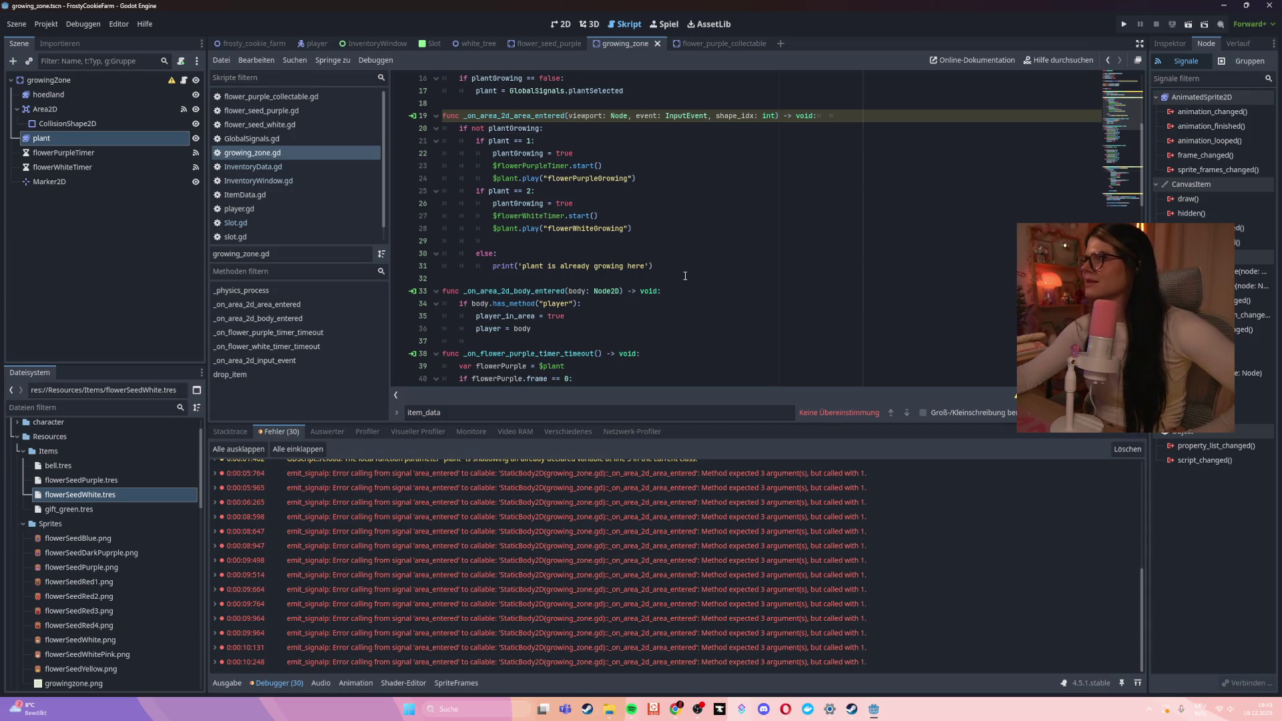
click(45, 109)
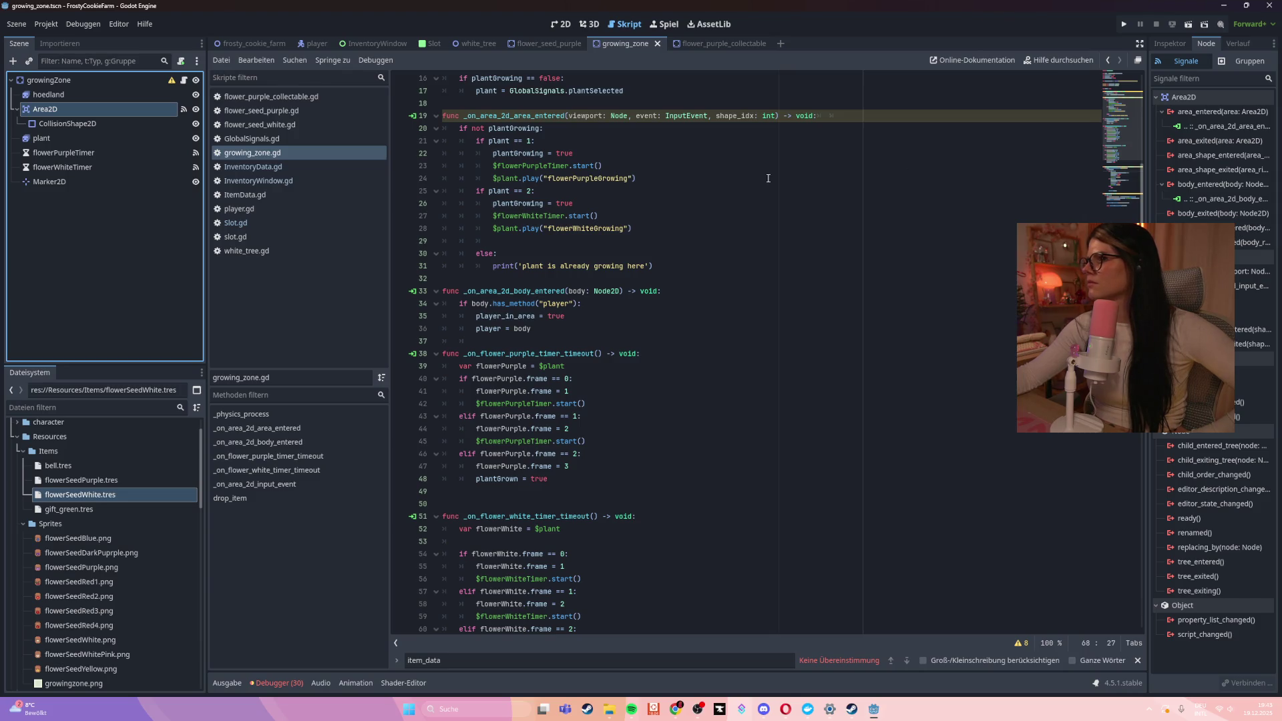
- Disconnect Area2D's area_entered signal and reconnect it to _on_area_2d_area_entered
right_click(1223, 126)
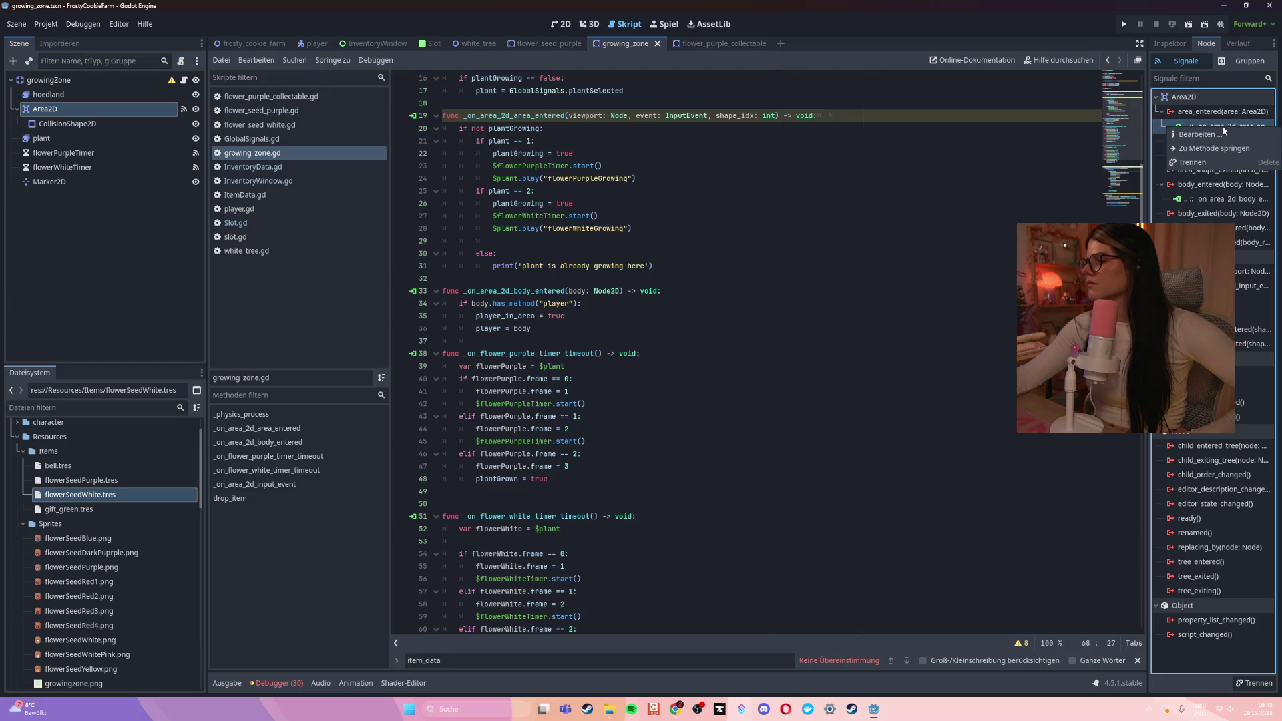
click(1192, 162)
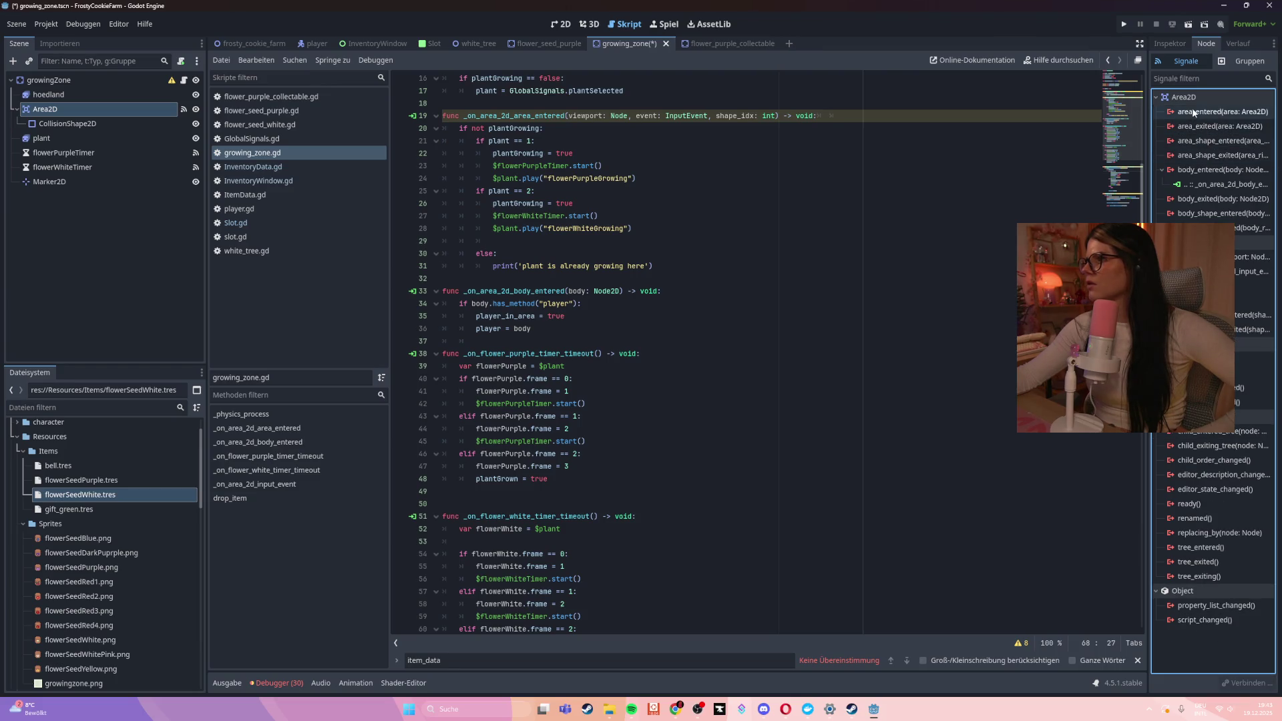
right_click(1194, 112)
click(1200, 116)
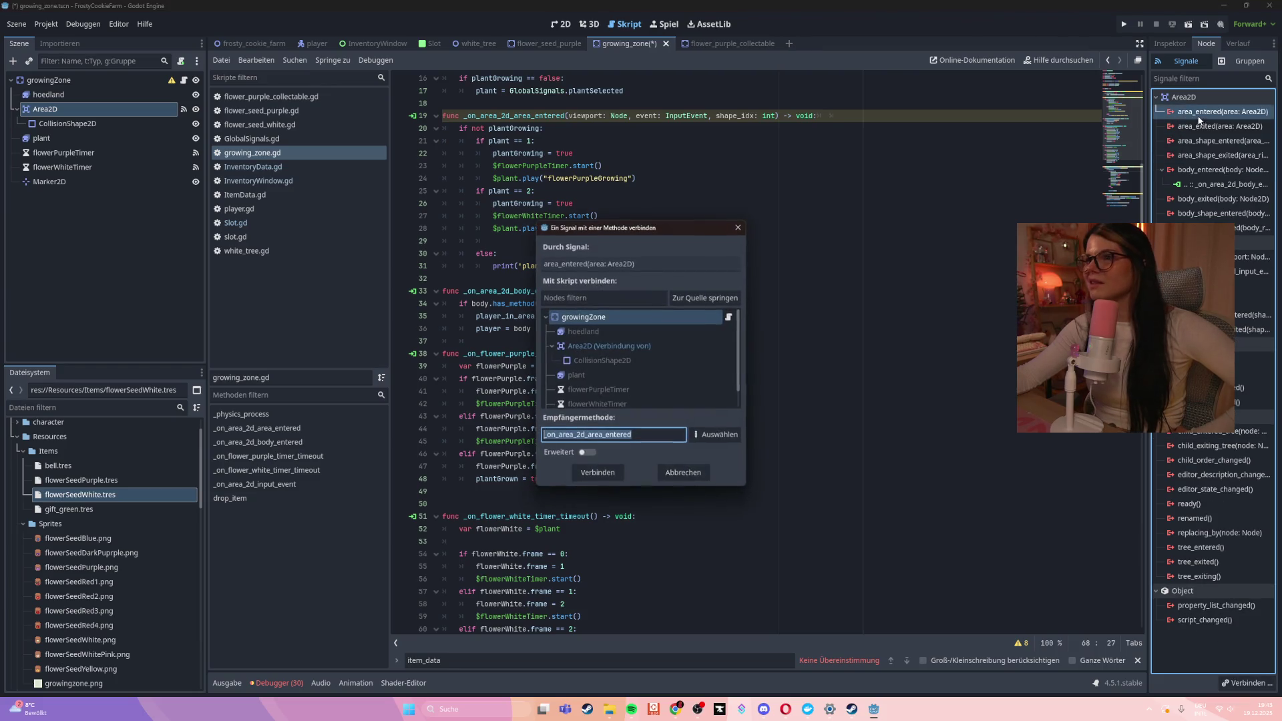
click(603, 476)
- Remove the trailing whitespace after line 19's function signature and save growing_zone.gd
click(705, 230)
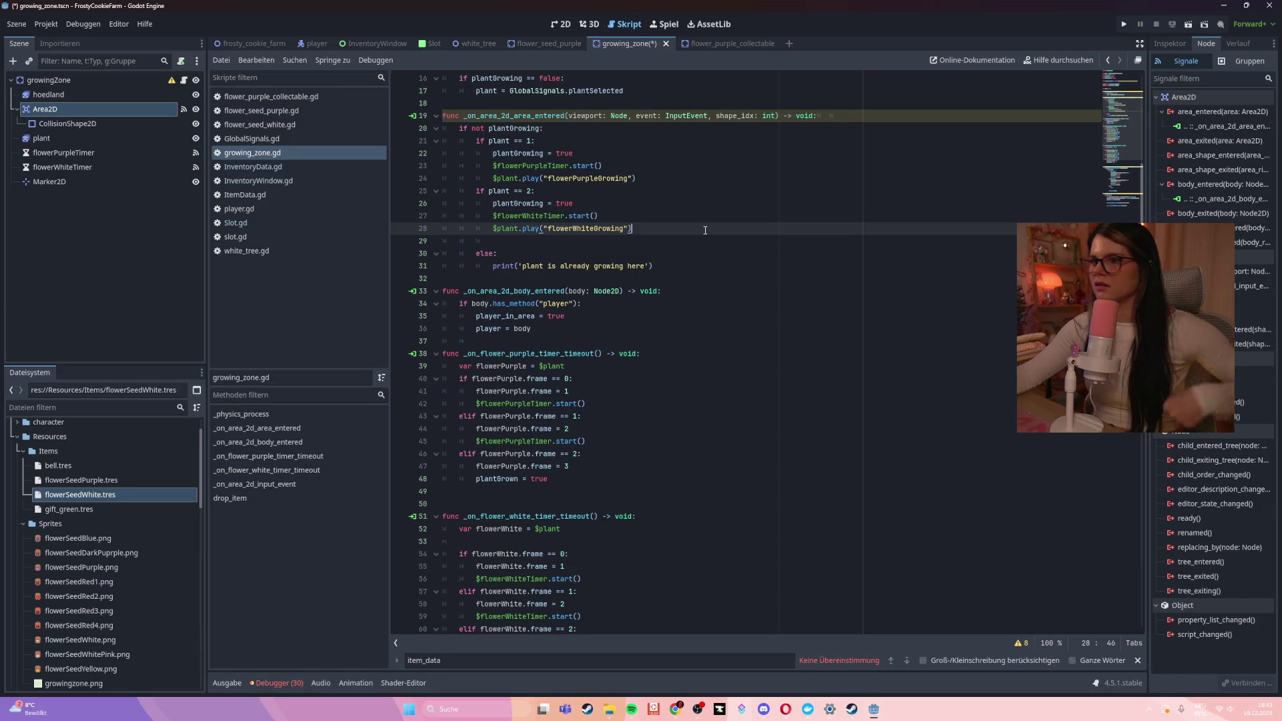
click(879, 117)
key(ctrl+s)
key(BackSpace)
key(BackSpace)
key(BackSpace)
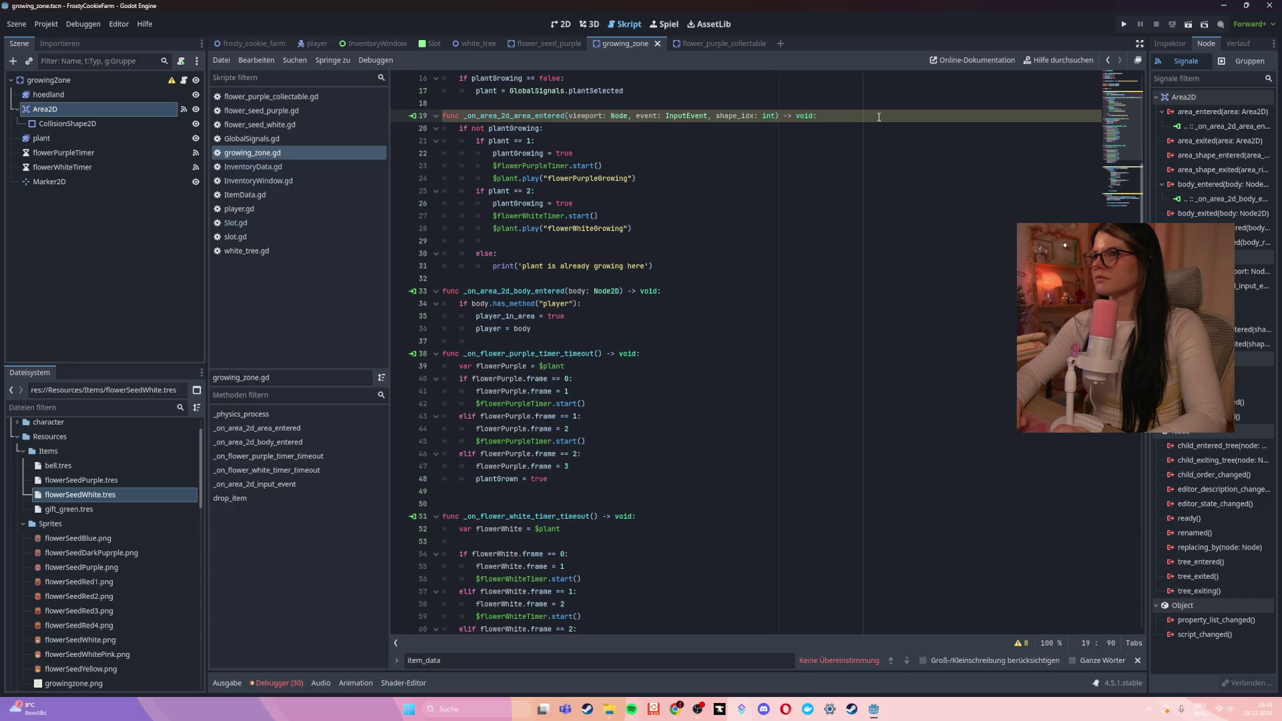
click(757, 229)
- Review the runtime error list again and relaunch the game to retest
scroll(757, 227, up, 4)
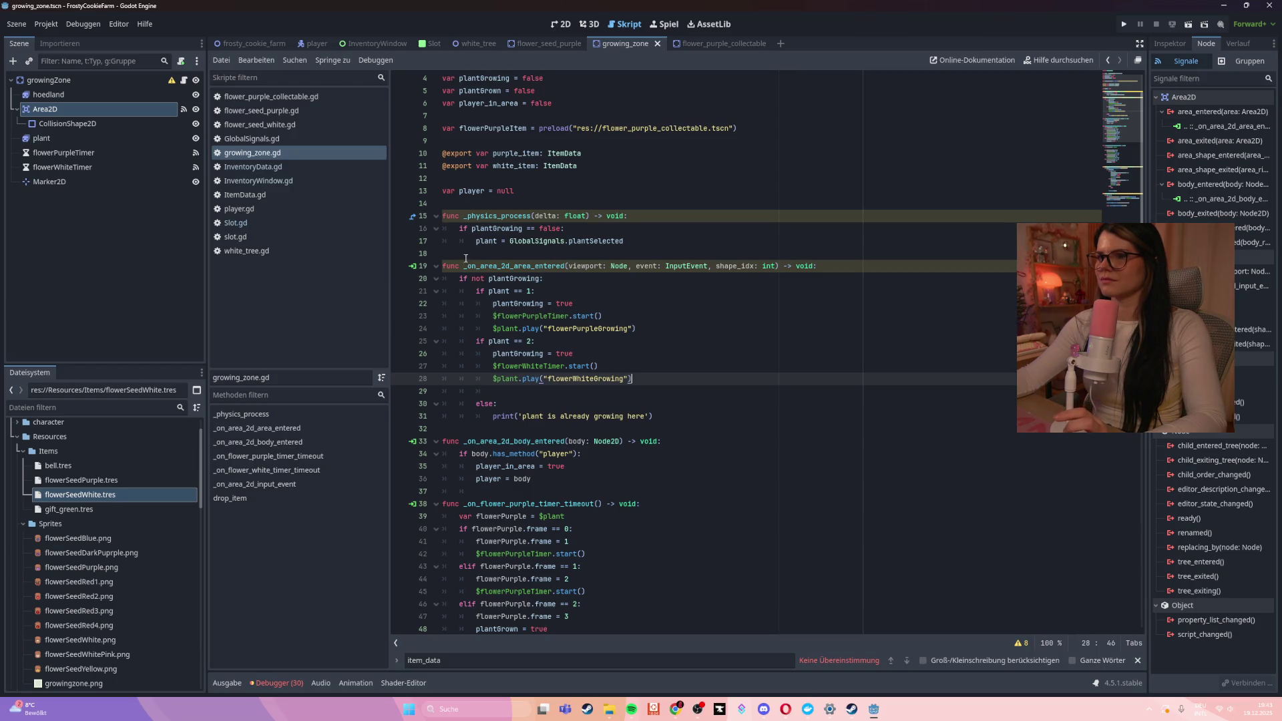
click(277, 683)
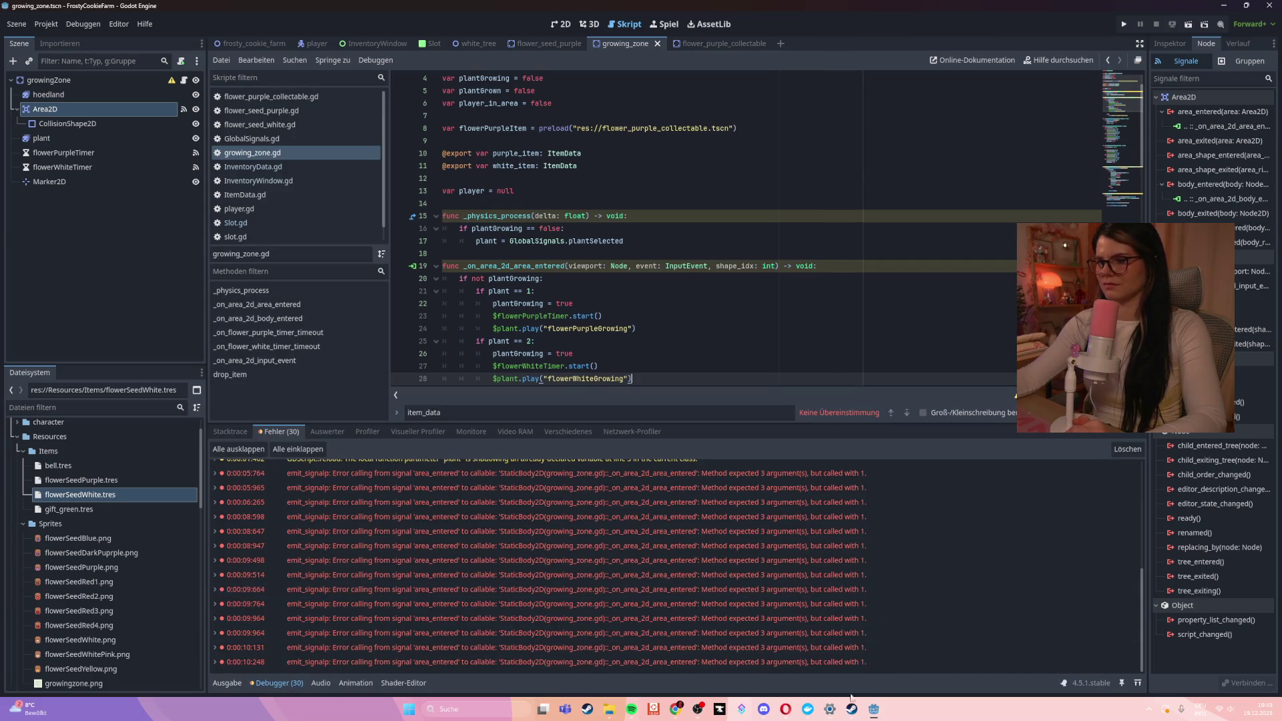
scroll(338, 470, up, 3)
scroll(305, 531, down, 3)
key(F5)
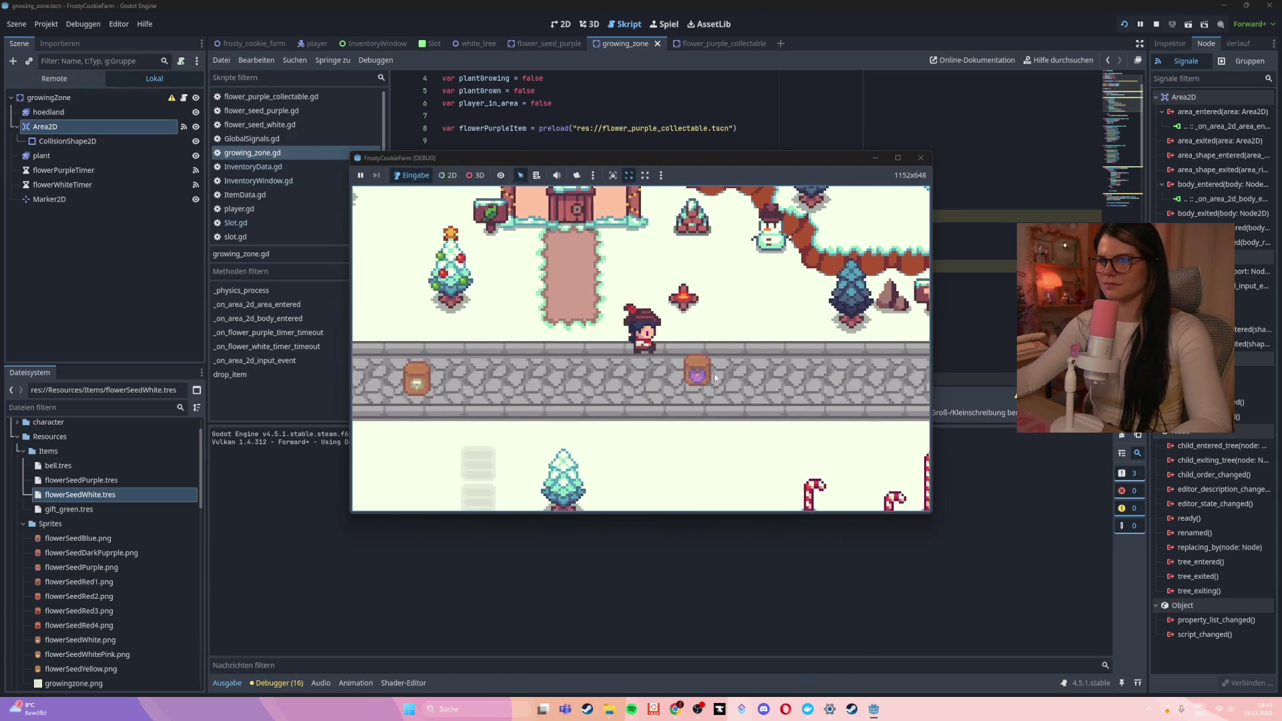
- Drop a seed onto the soil plot in the running game, then close the game
mouse_move(679, 379)
mouse_down()
mouse_move(443, 443)
mouse_move(494, 443)
mouse_up()
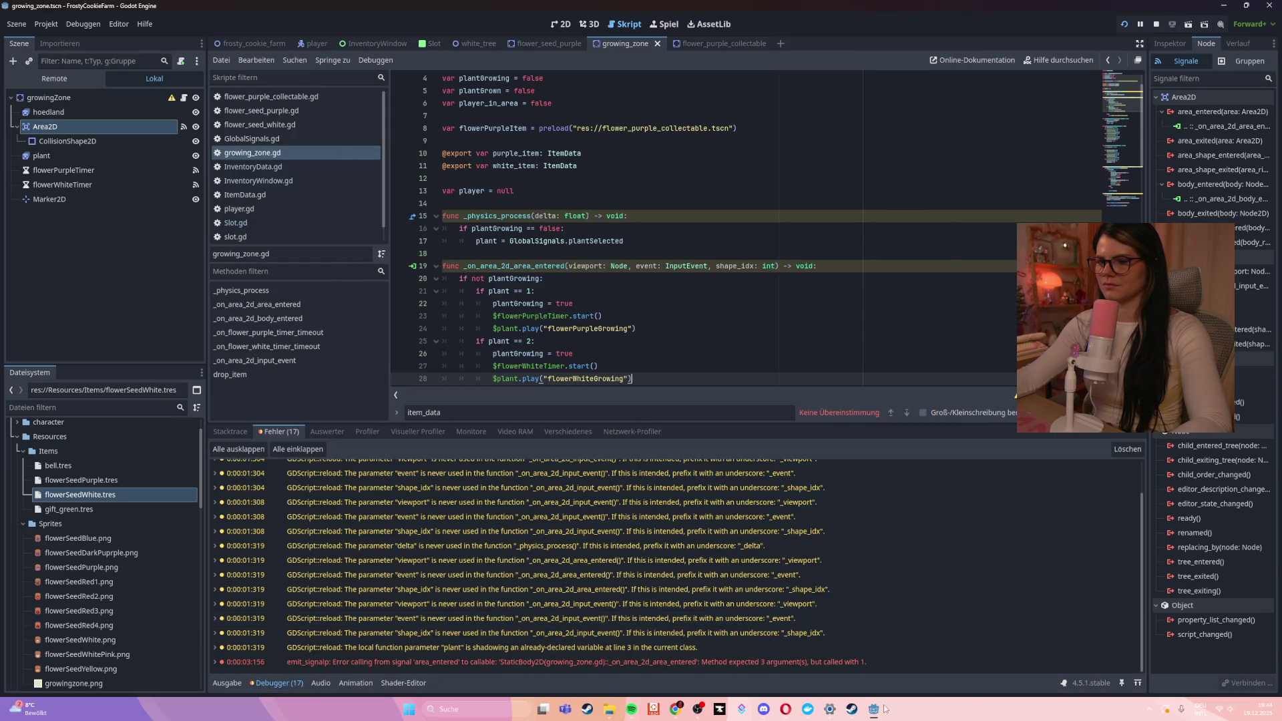
mouse_move(885, 708)
click(967, 617)
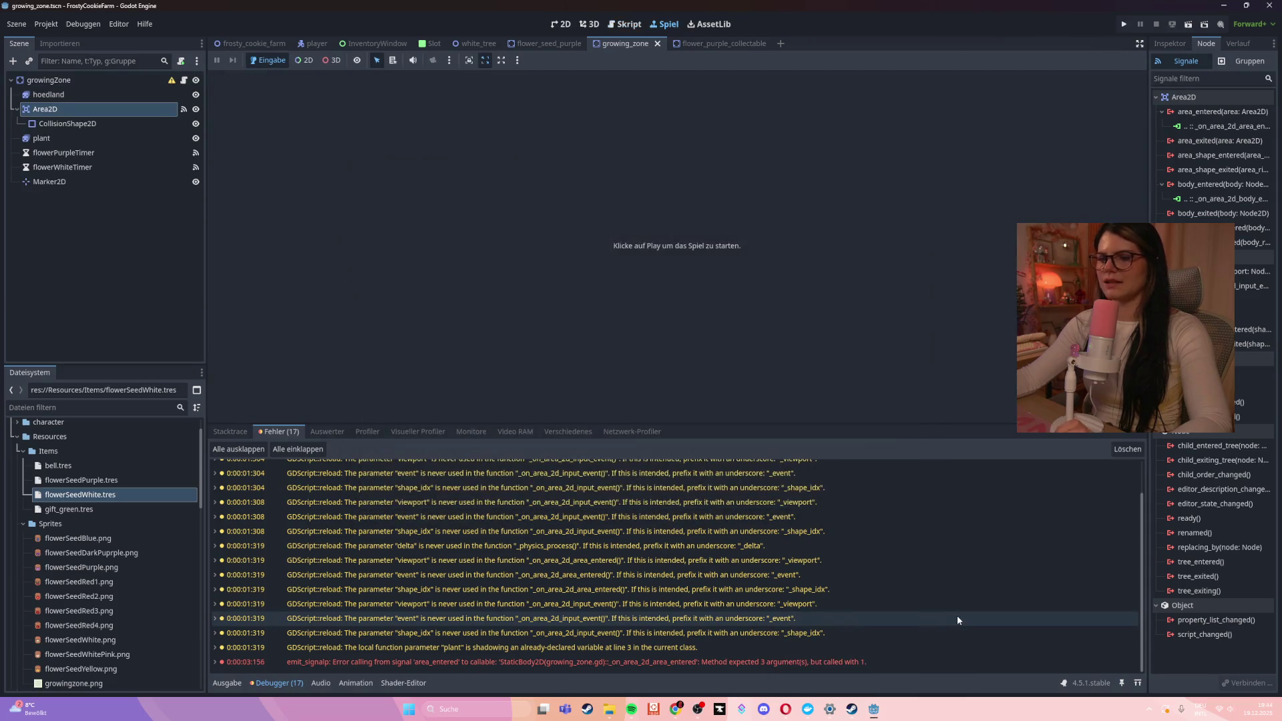
- Jump from the recurring area_entered error to its handler code in growing_zone.gd
double_click(808, 560)
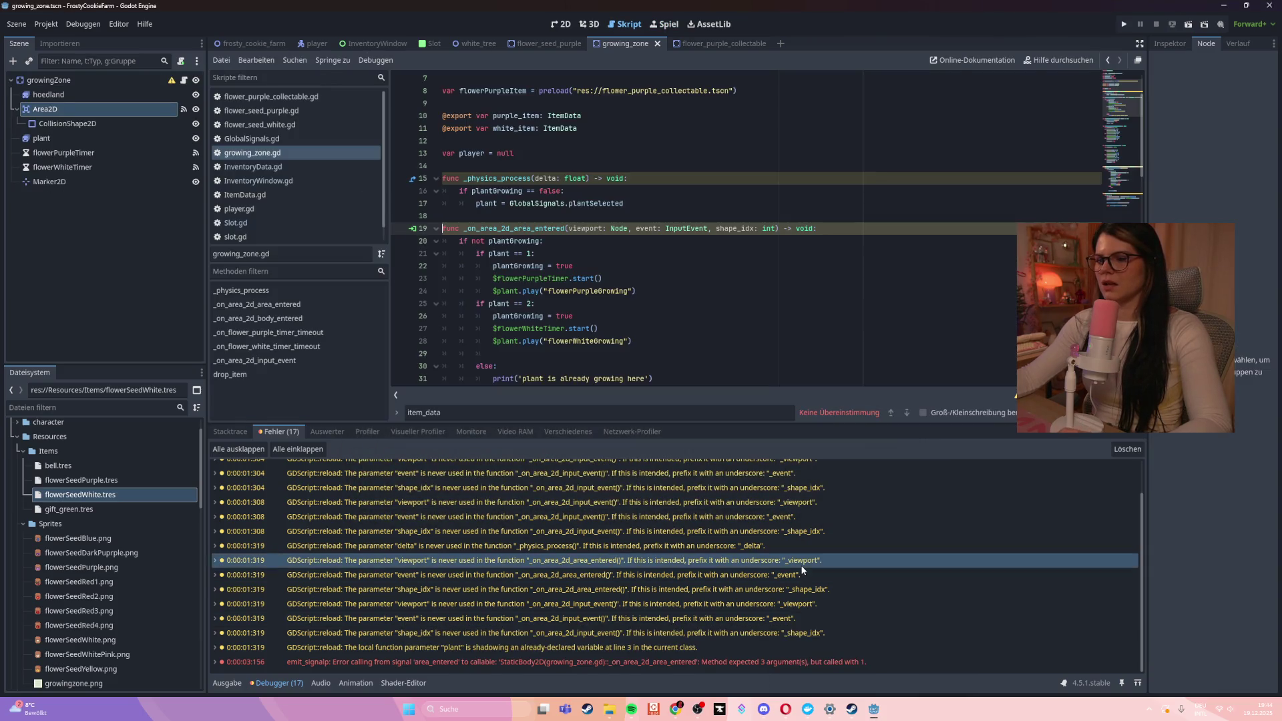
click(807, 360)
scroll(747, 310, down, 2)
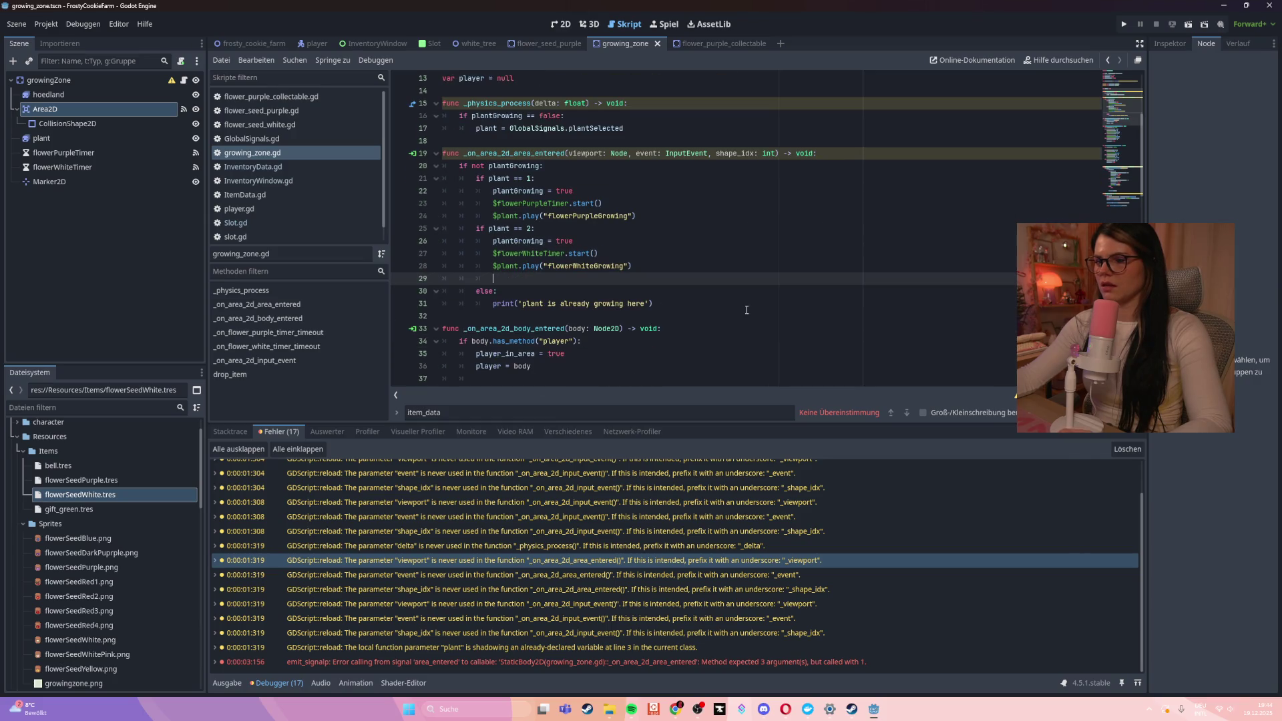
scroll(746, 310, up, 1)
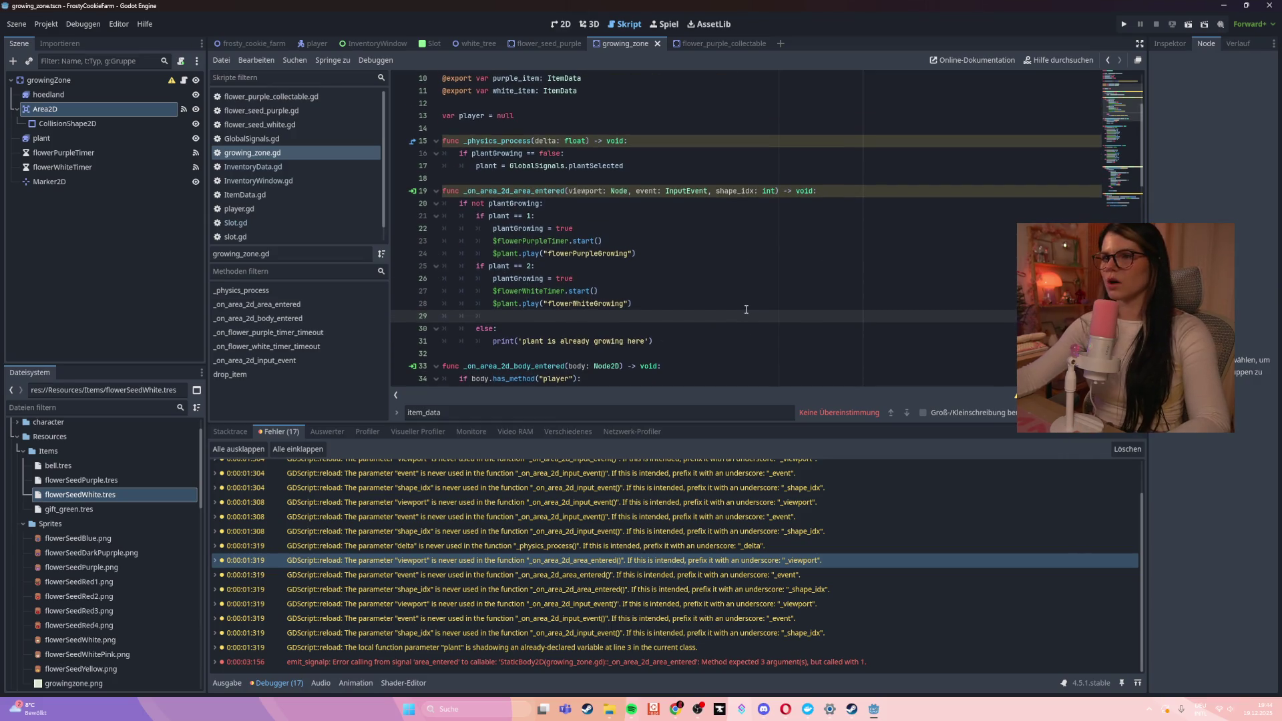
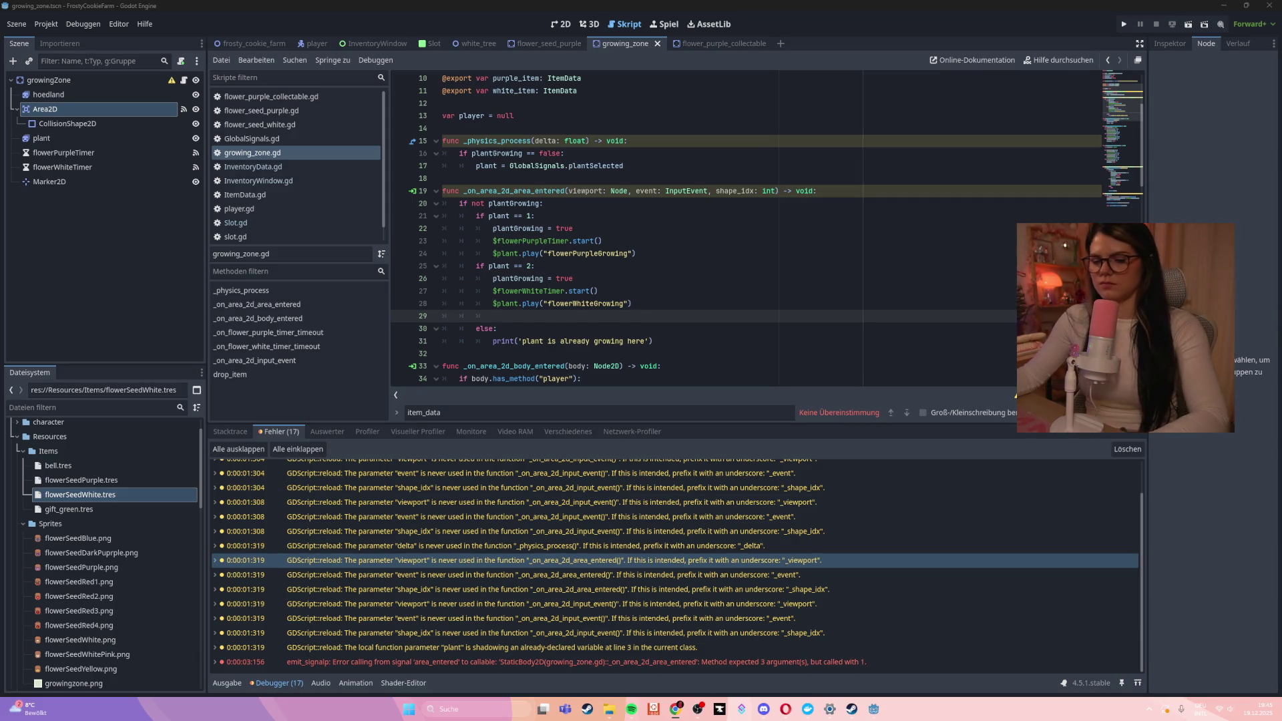
- Revert line 19's handler parameters to (area: Area2D) and run the game with F5
click(839, 240)
click(839, 191)
key(ctrl+z)
key(ctrl+z)
key(ctrl+z)
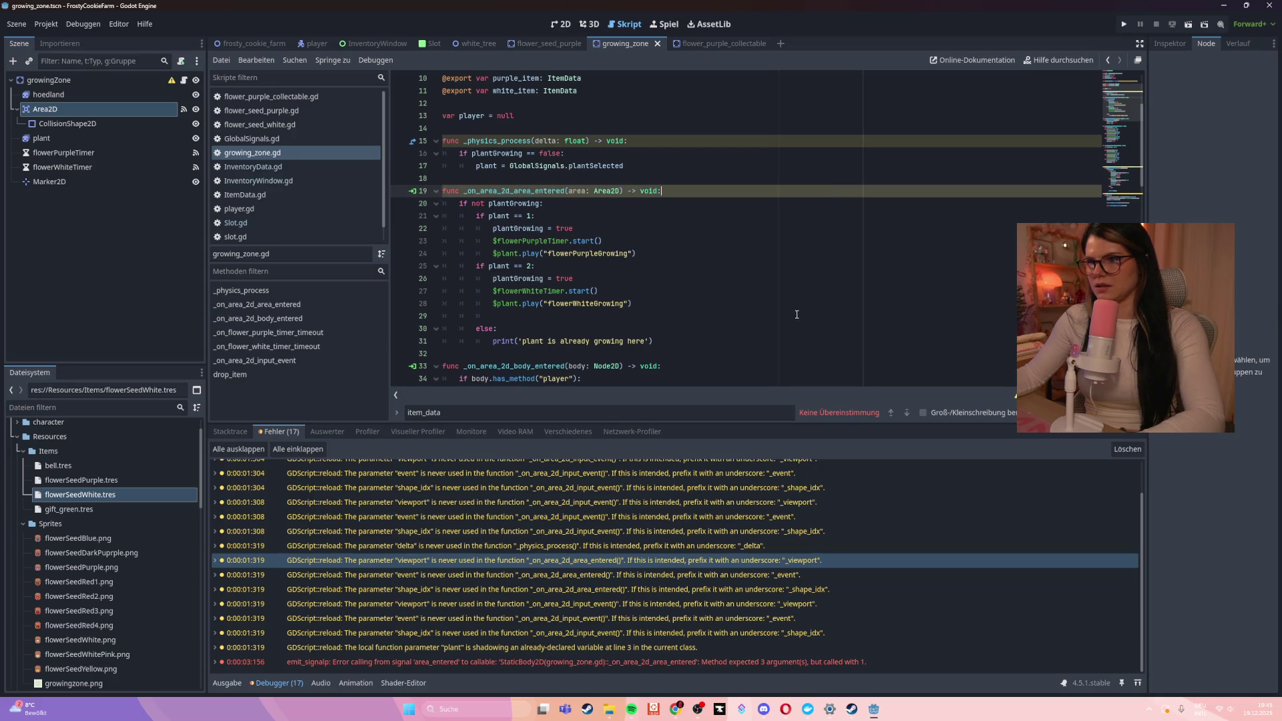
click(756, 262)
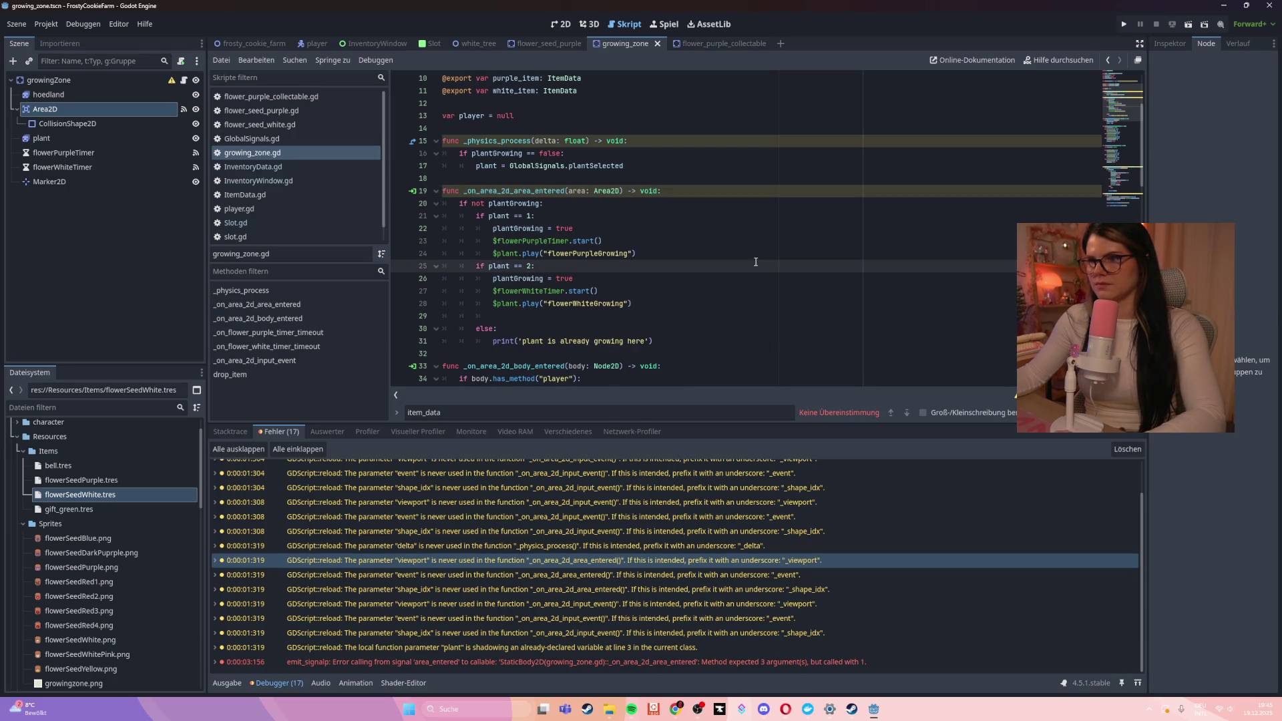
key(F5)
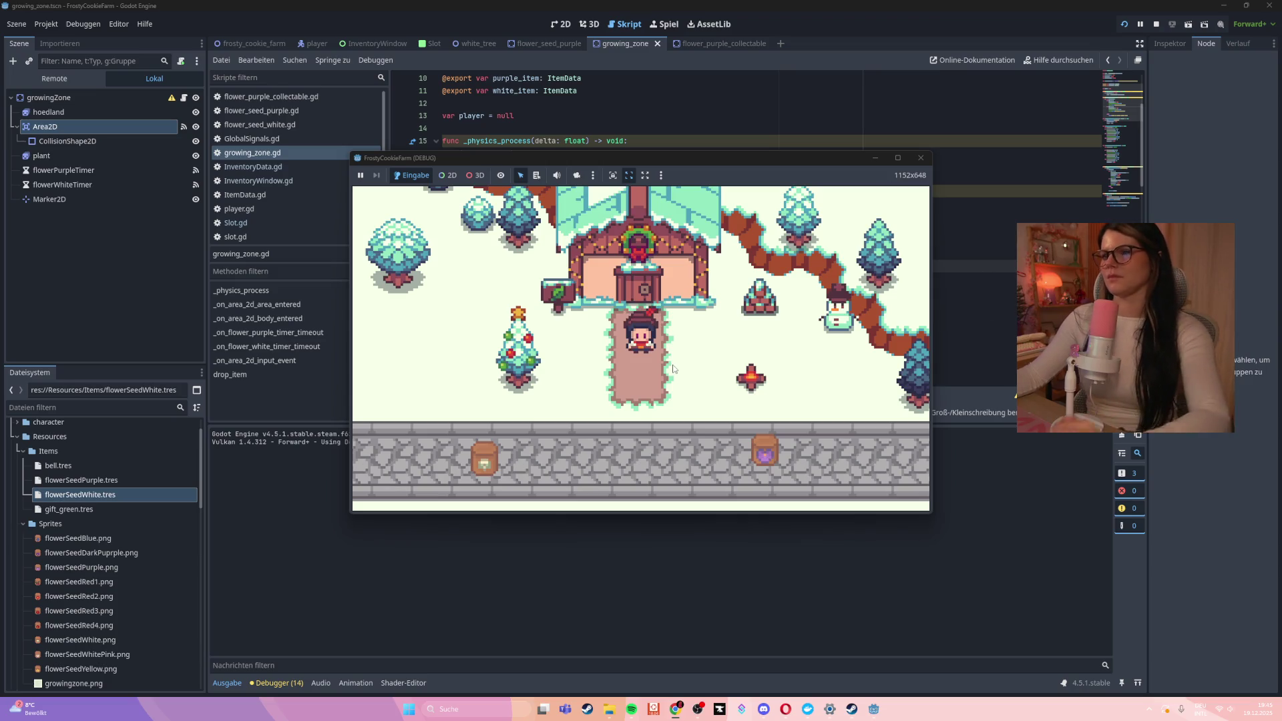
- Walk the character to the plots and plant the purple seed bag
key(s)
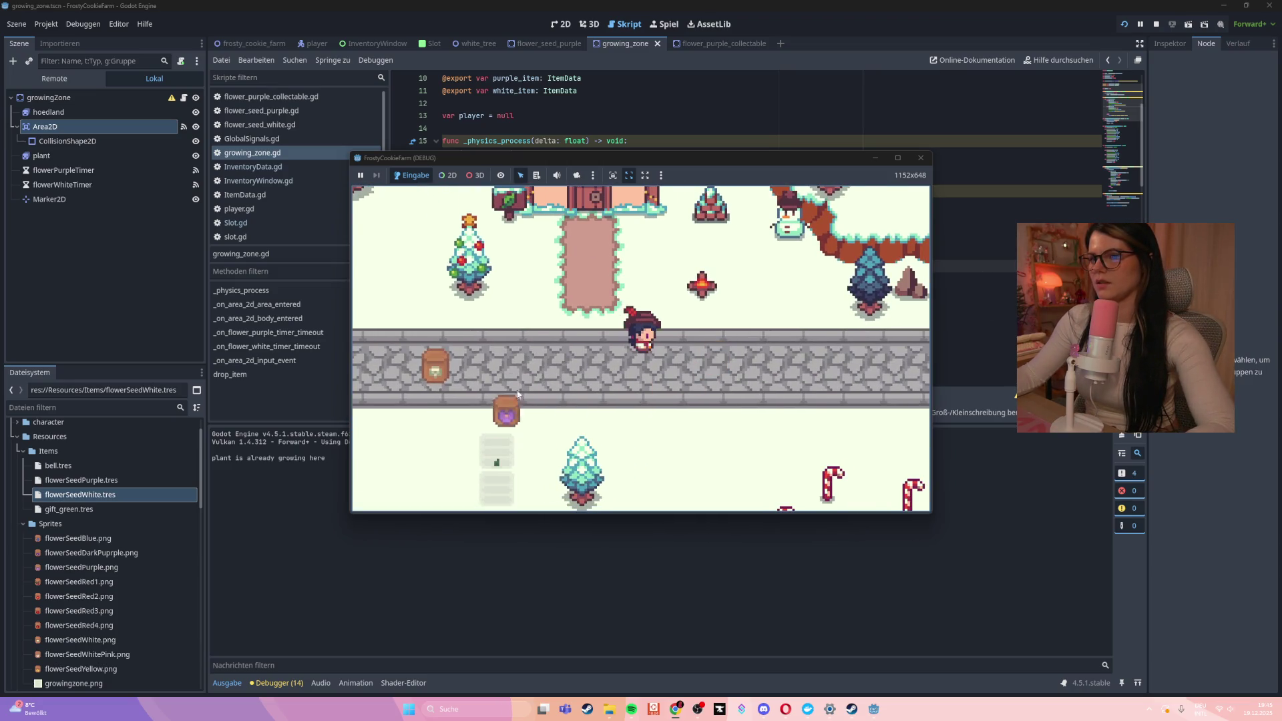
key(a)
mouse_move(690, 234)
mouse_down()
mouse_move(679, 367)
mouse_move(607, 342)
mouse_up()
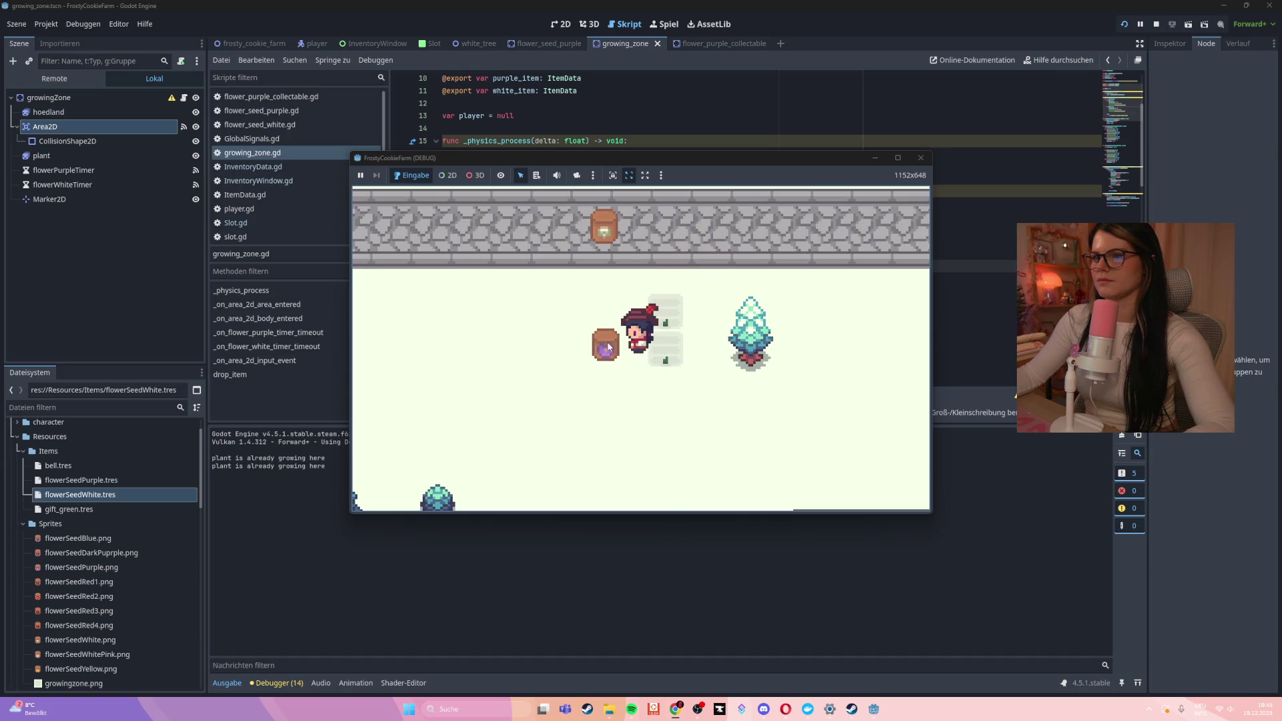
- Walk around while the purple flower grows, then harvest it, triggering the 'collect' on Nil error
key(w)
key(s)
key(d)
key(a)
key(w)
key(d)
key(s)
key(a)
key(w)
key(d)
key(w)
key(a)
key(d)
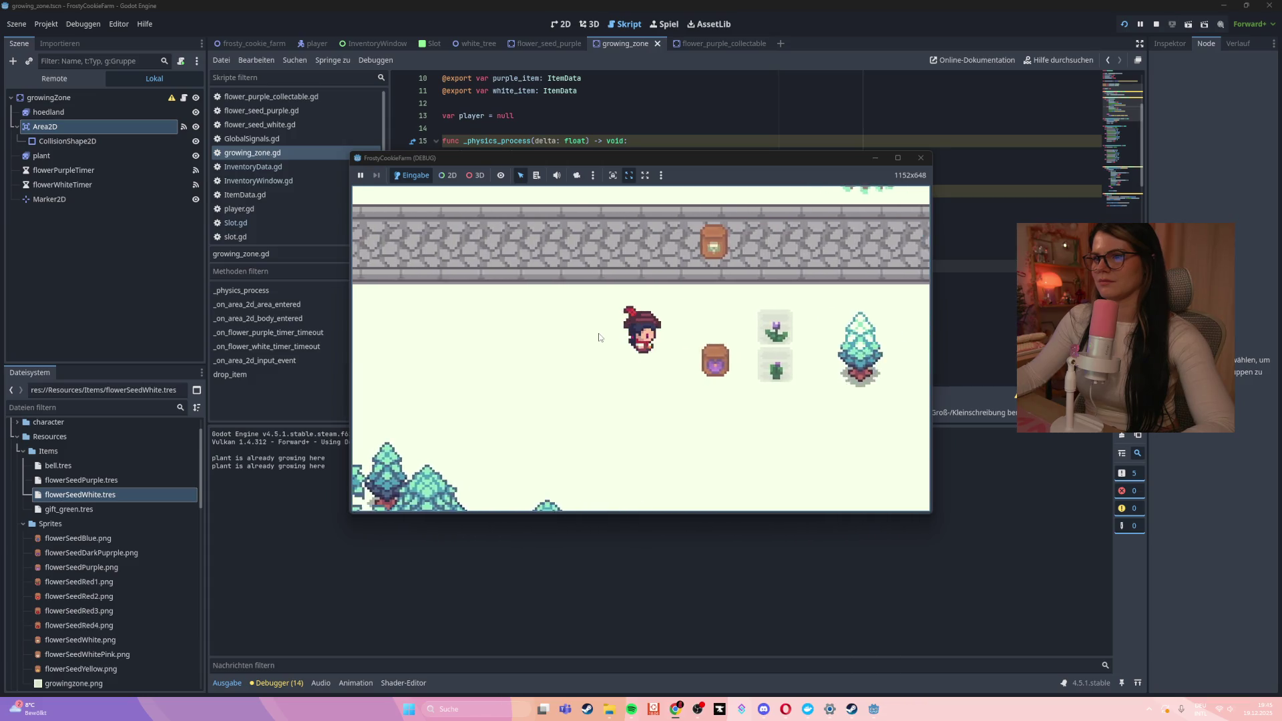
key(a)
key(d)
key(s)
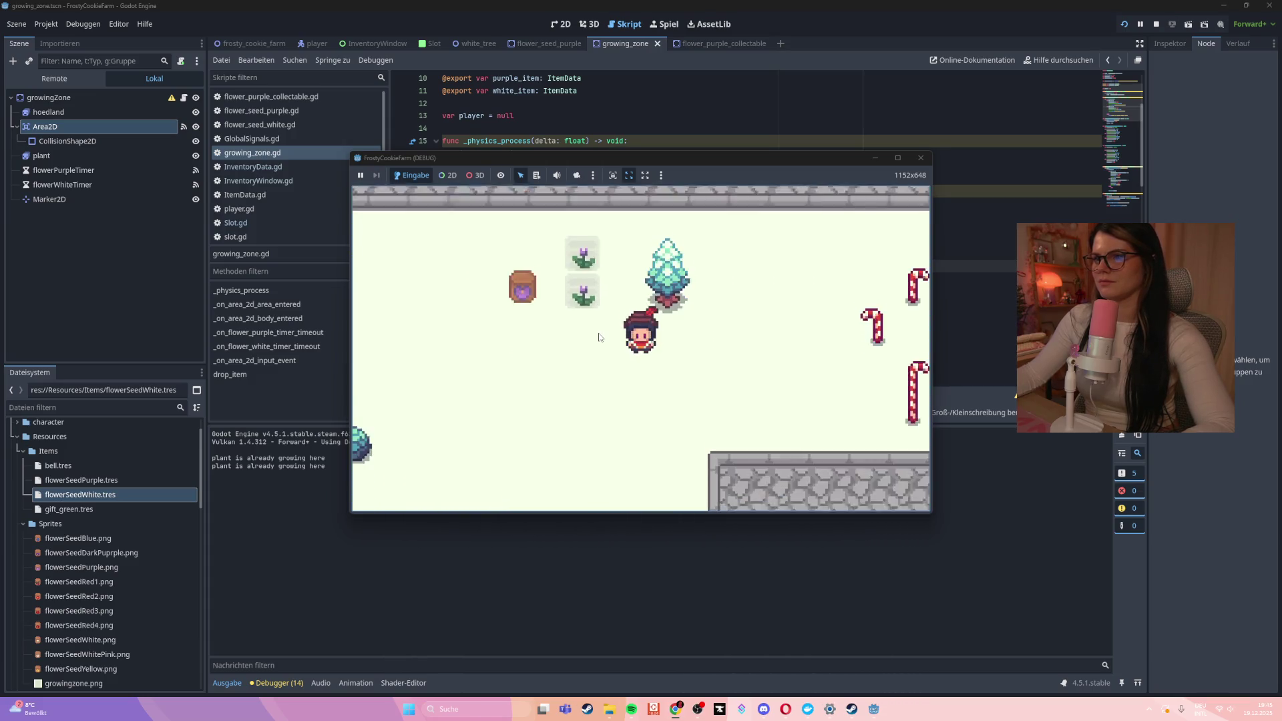
key(w)
key(Down)
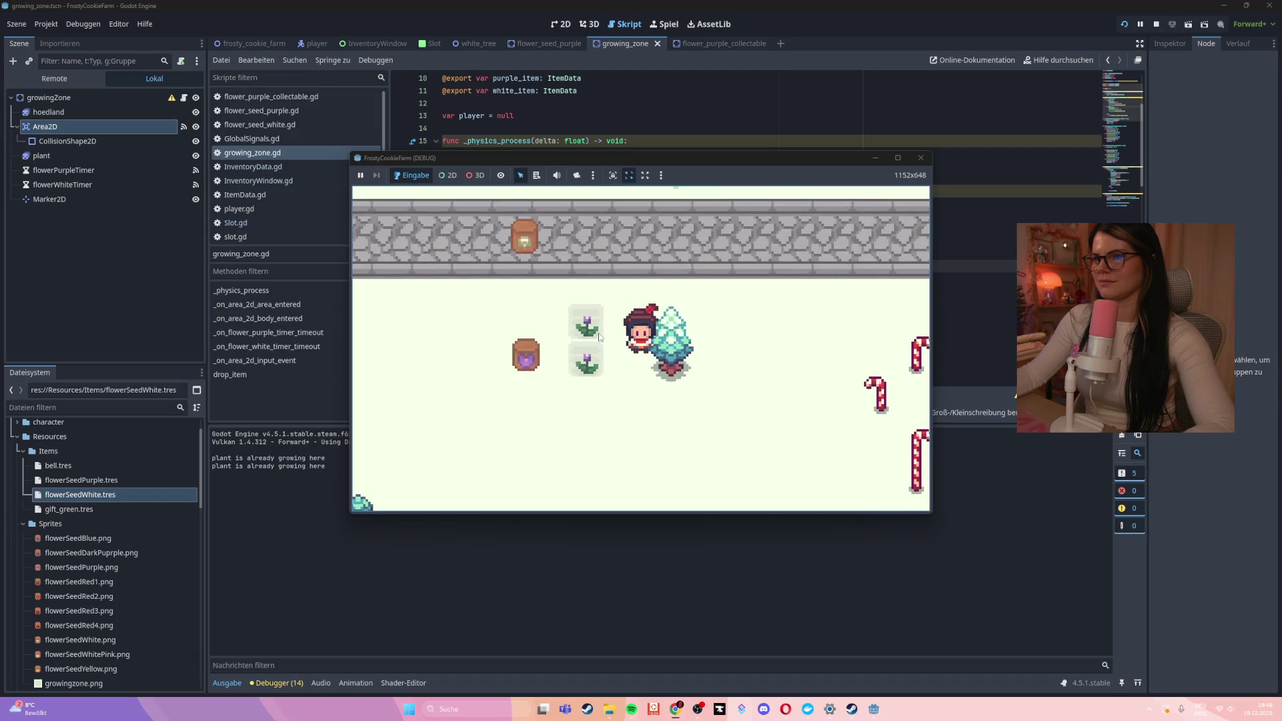
click(578, 320)
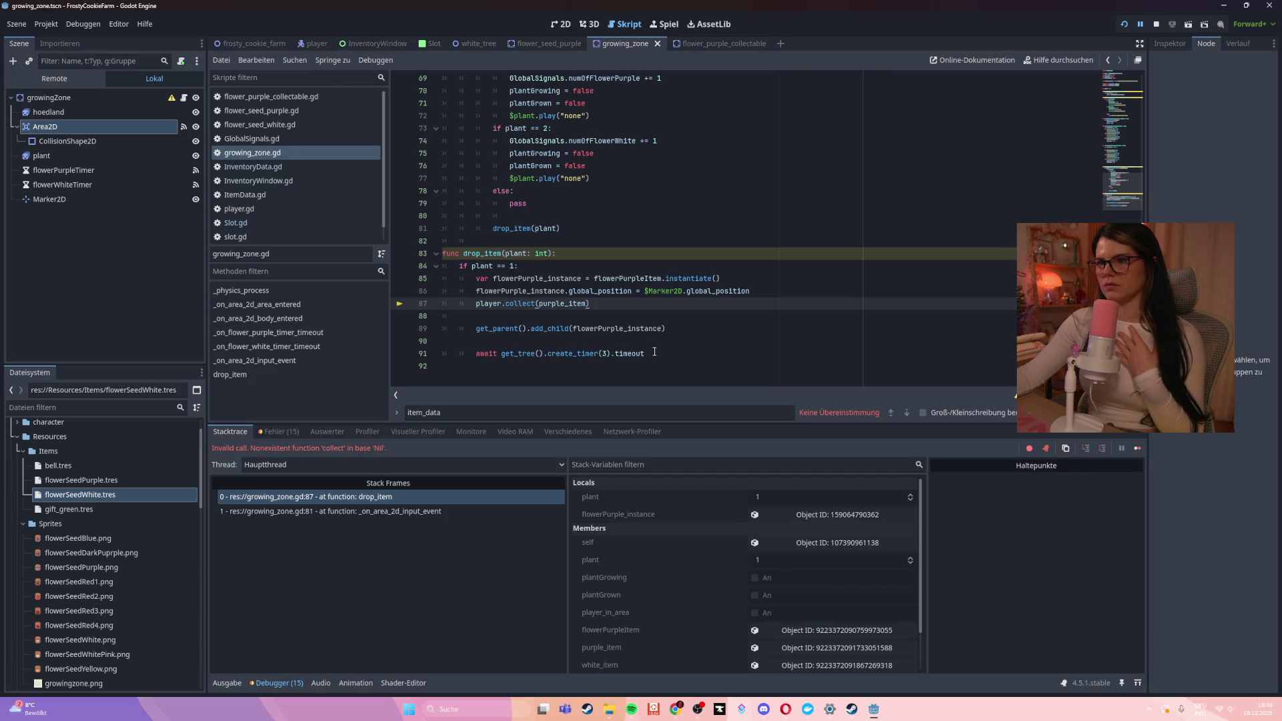
- Paste a copy of the plant == 1 block as plant == 2 using flowerWhite_instance and flowerWhiteItem
drag(654, 352, 439, 274)
key(ctrl+c)
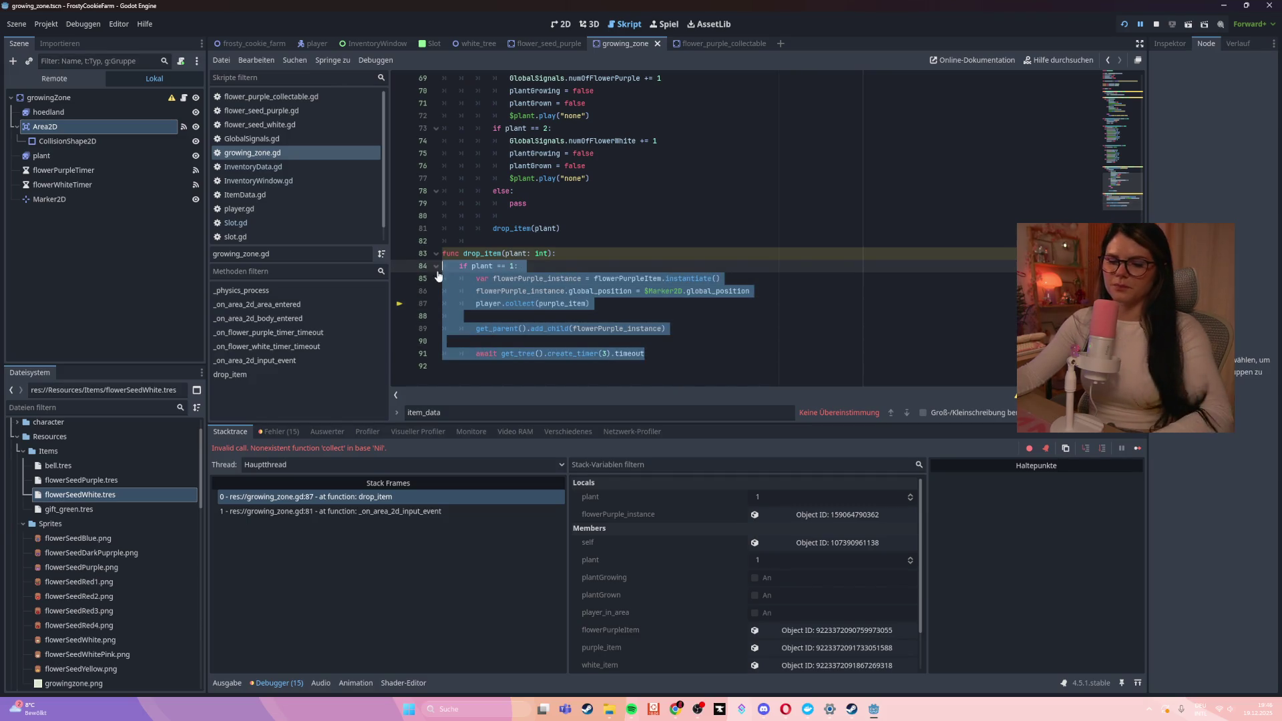
click(651, 354)
key(Return)
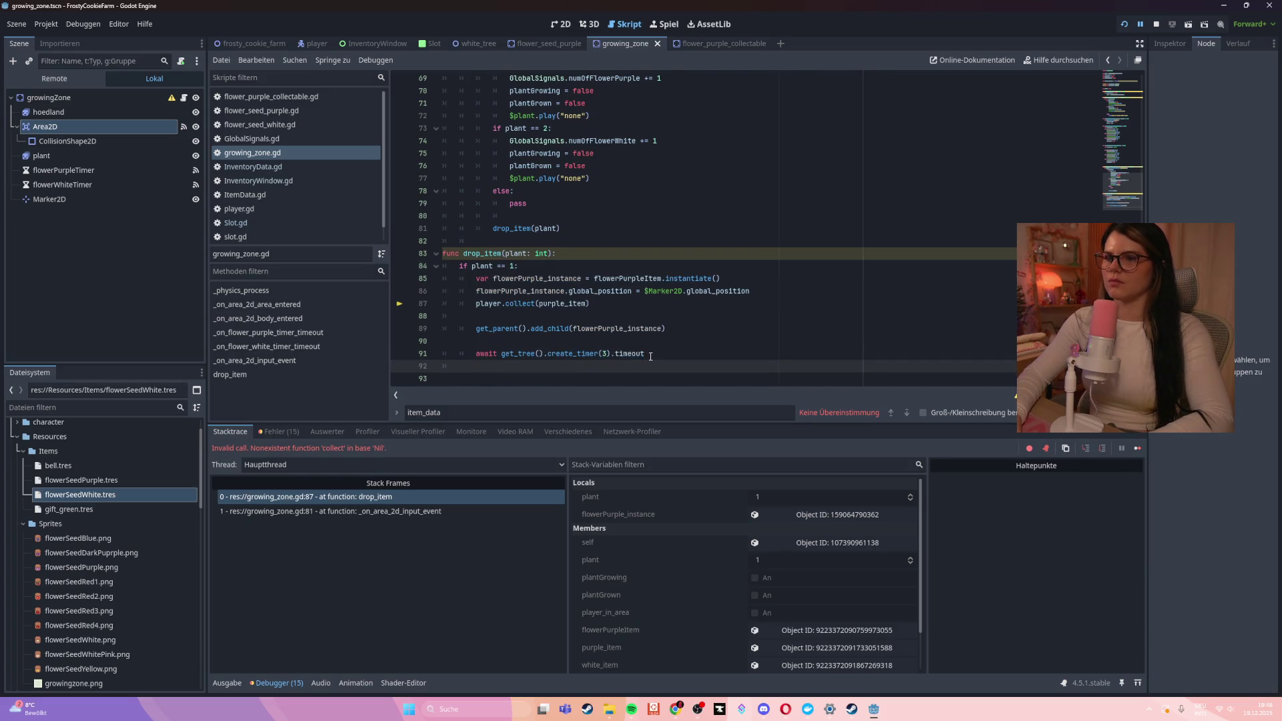
key(ctrl+v)
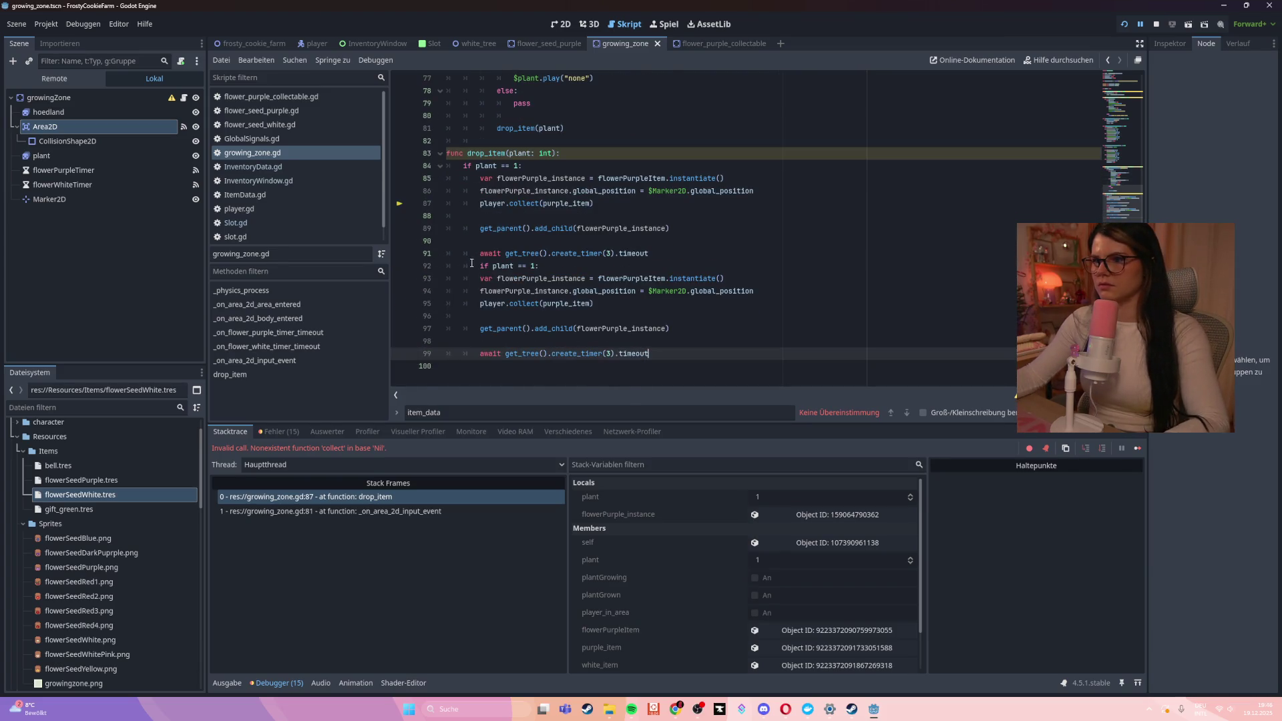
click(472, 265)
key(BackSpace)
text(2)
double_click(552, 279)
text(flowerWhite)
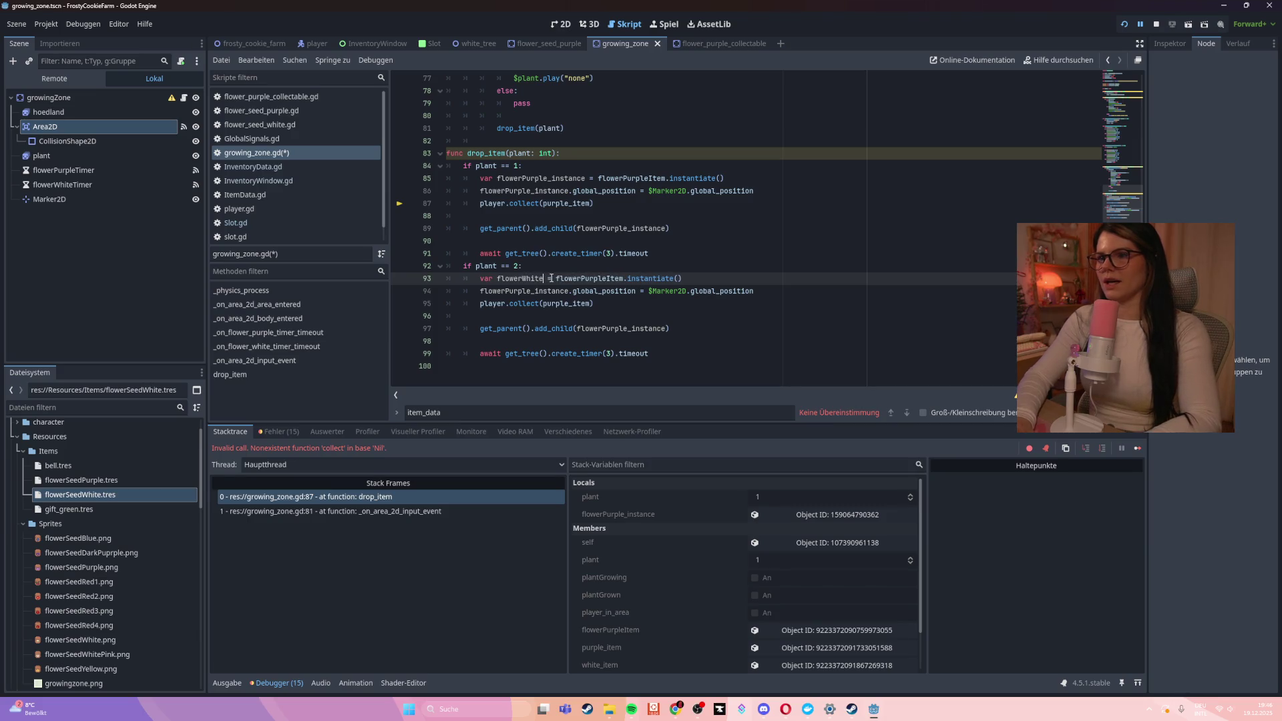
text(_instan)
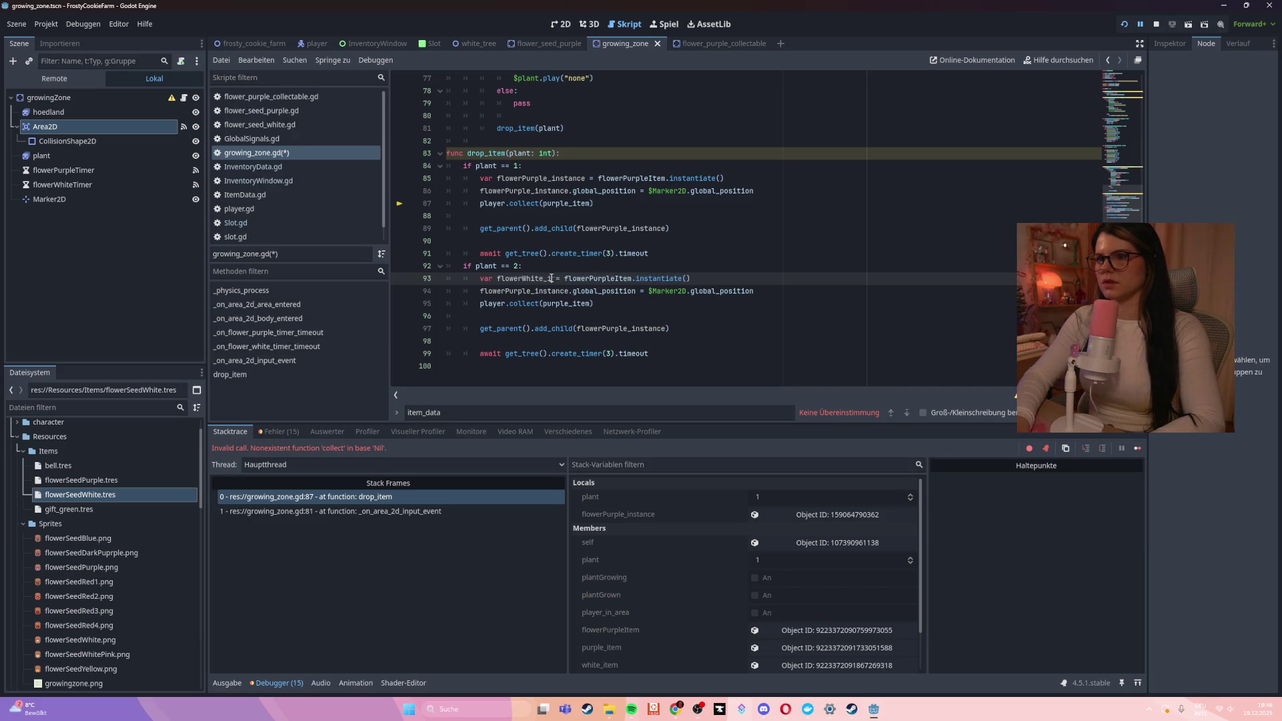
text(ce)
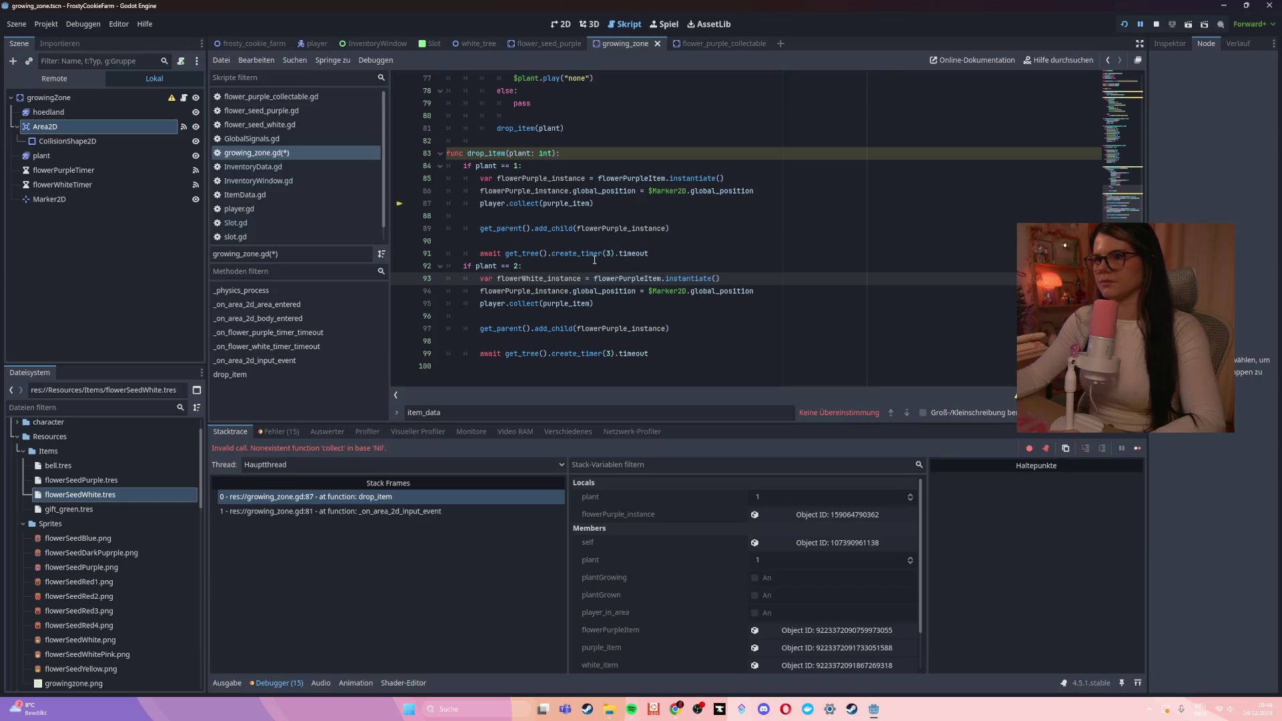
double_click(624, 278)
text(flowerW)
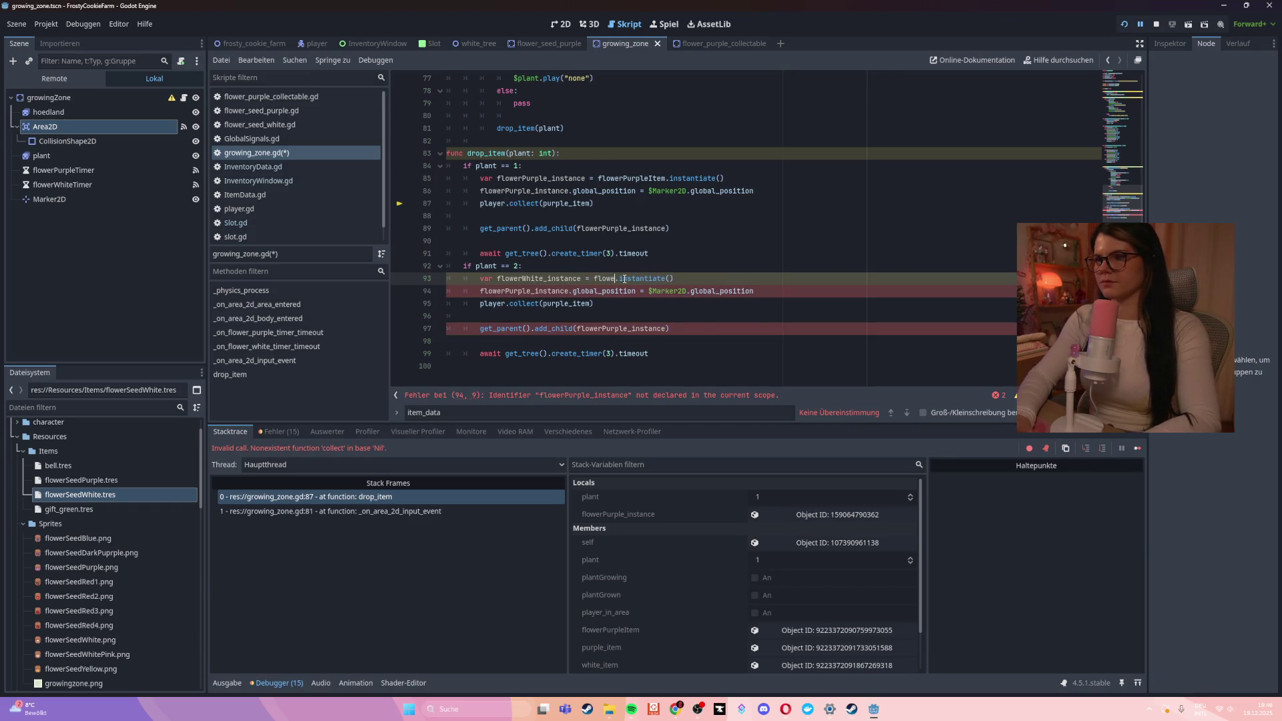
text(hite)
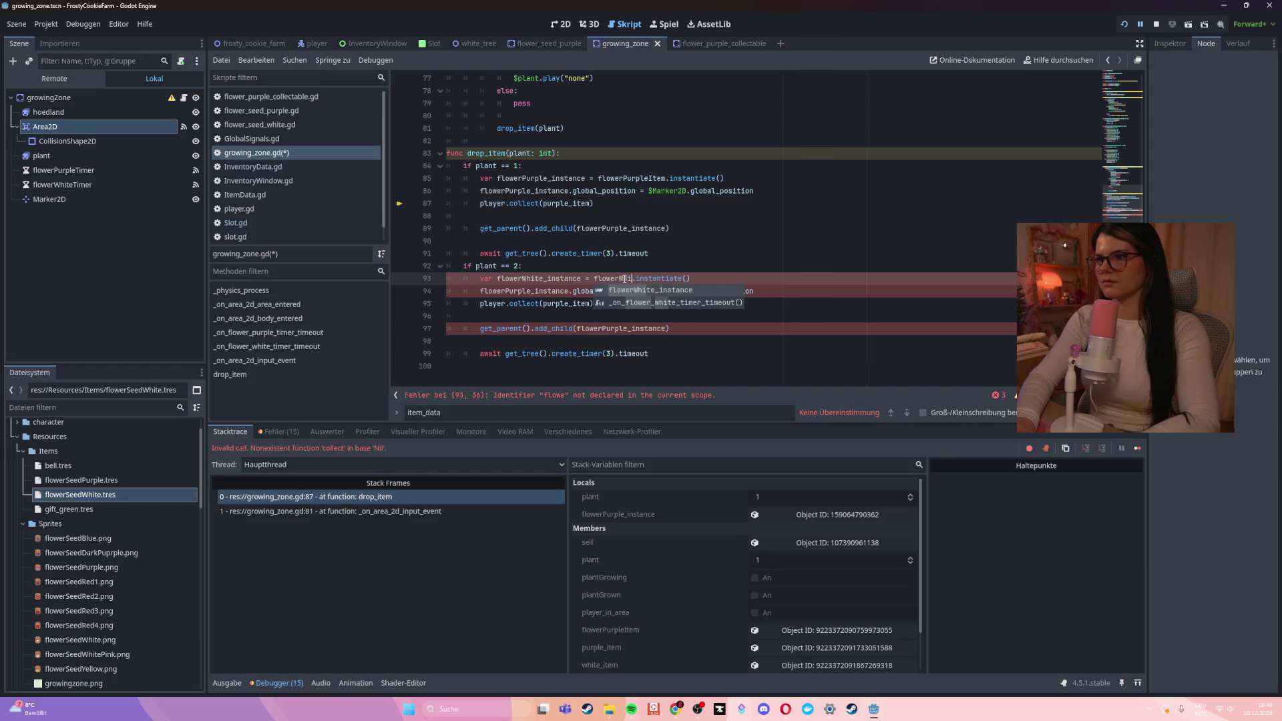
text(Item)
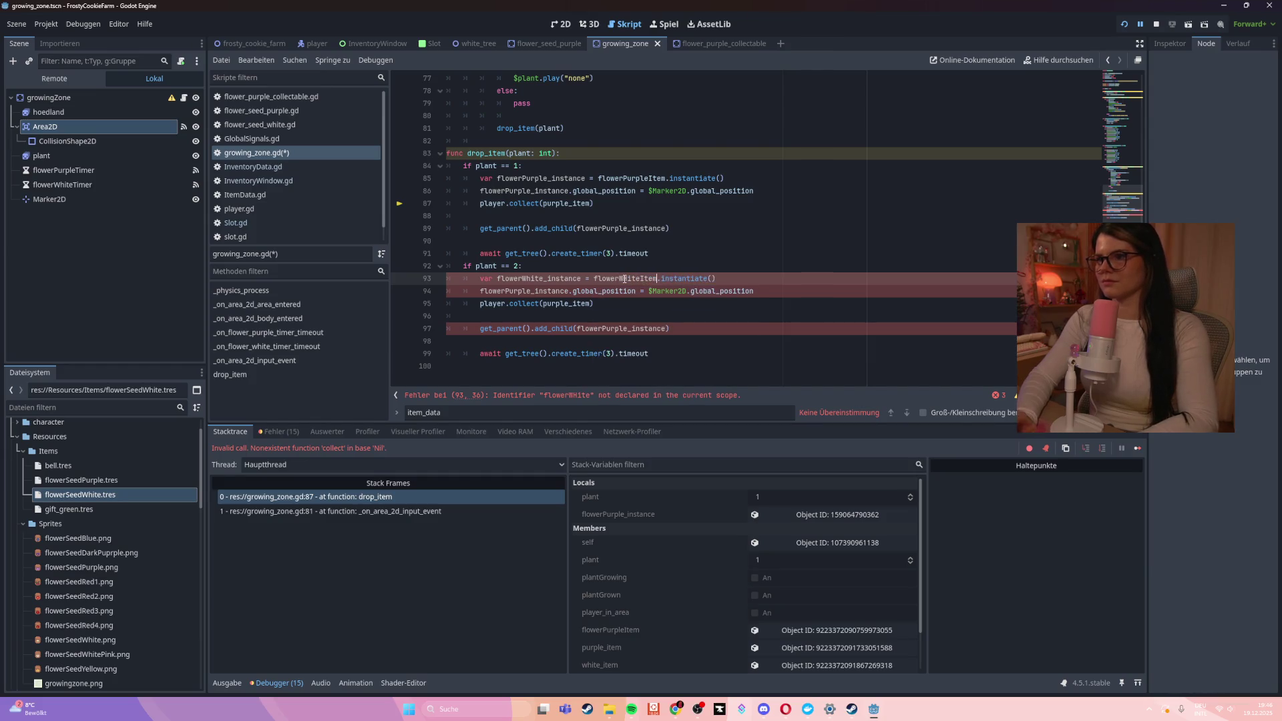
- Replace the remaining purple instance names with flowerWhite_instance, collect white_item, and save
double_click(541, 278)
key(ctrl+c)
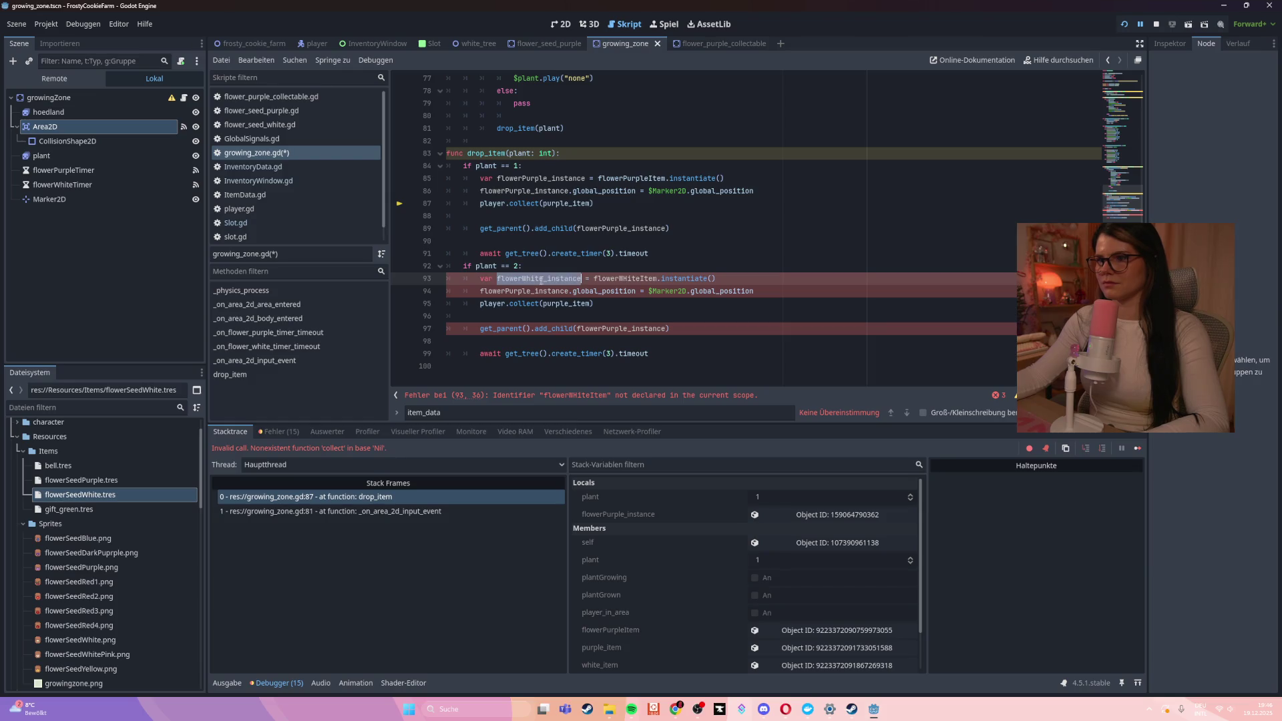
double_click(521, 292)
key(ctrl+v)
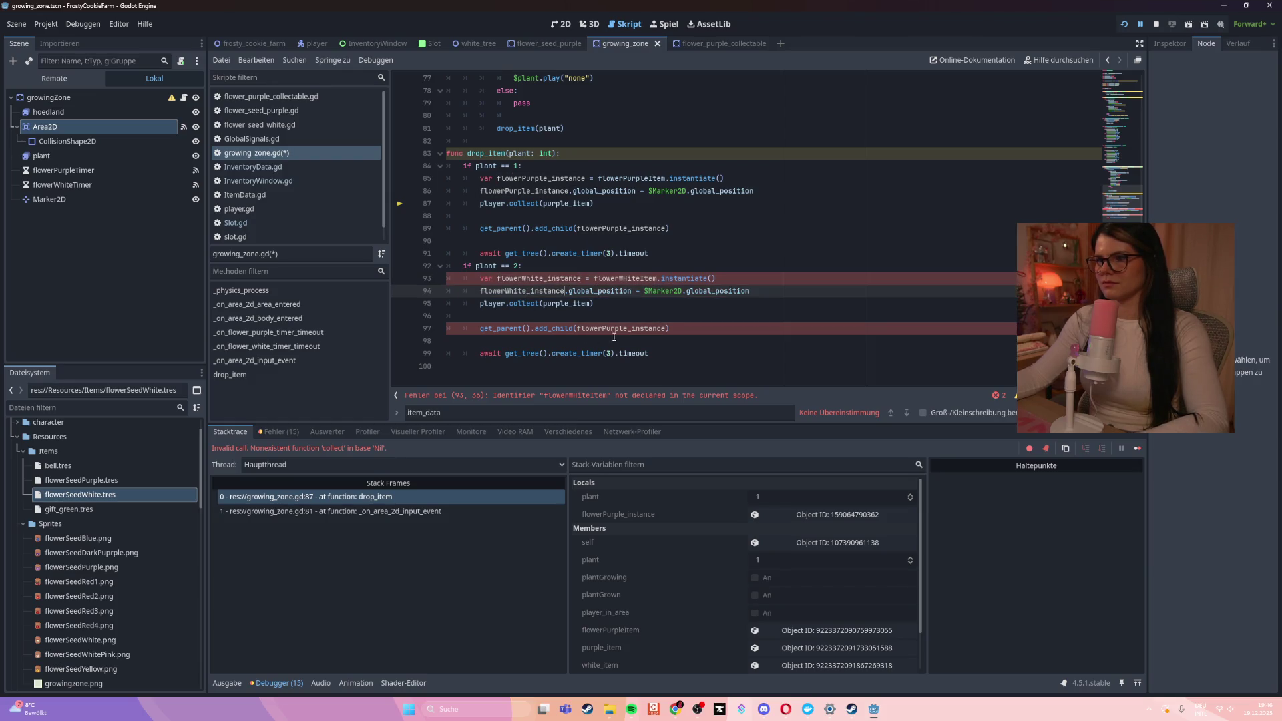
double_click(621, 329)
key(ctrl+v)
click(656, 318)
double_click(567, 304)
text(white_)
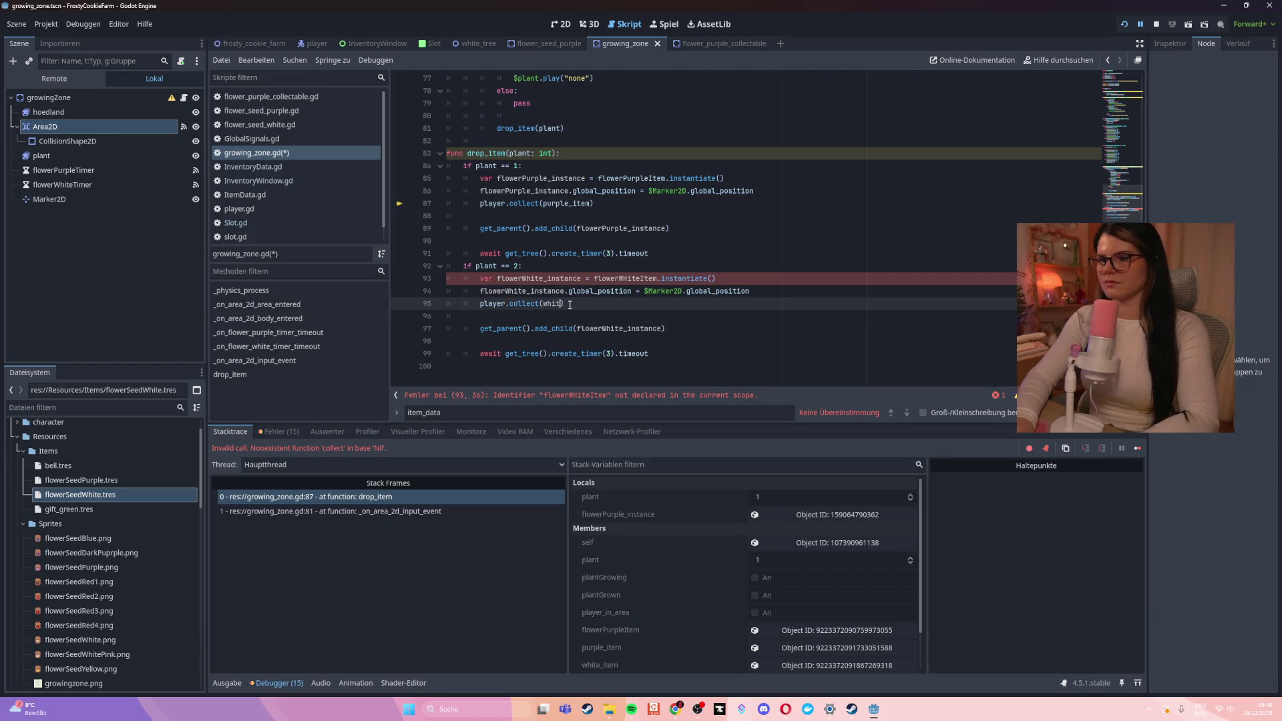
key(Return)
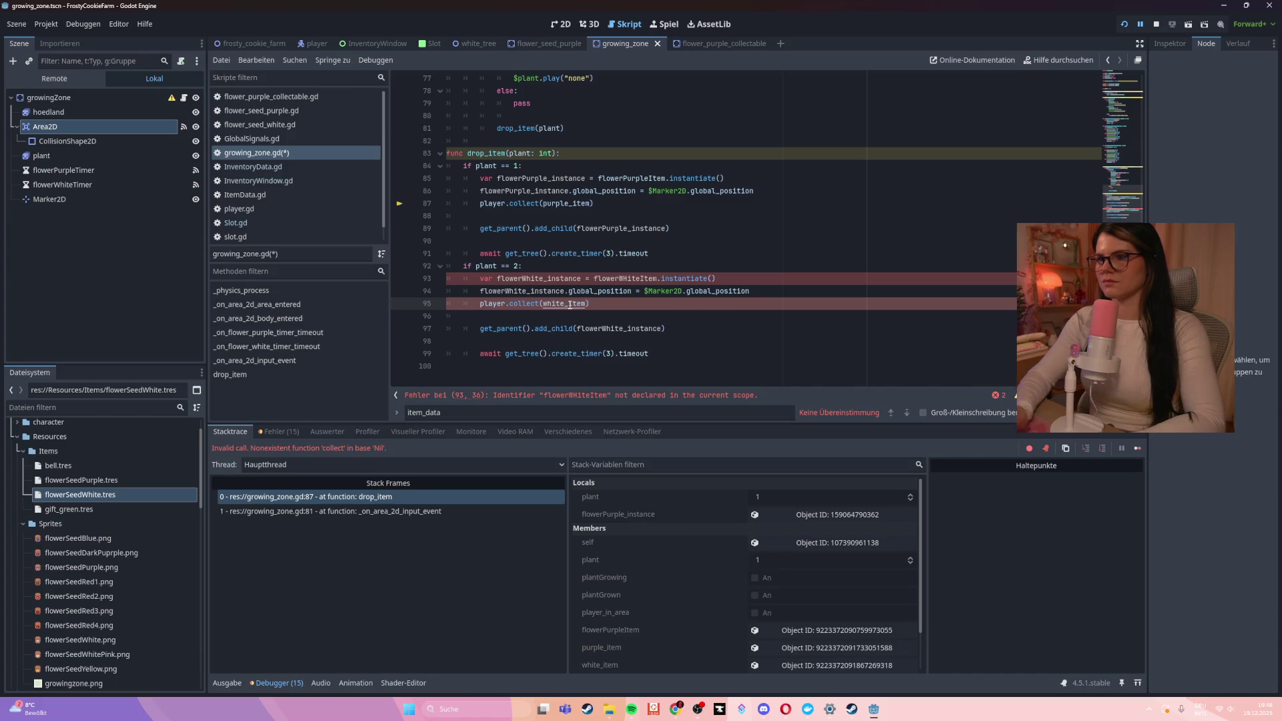
key(ctrl+s)
- Duplicate the flowerPurpleItem preload line as flowerWhiteItem on line 9 and save
scroll(742, 192, up, 15)
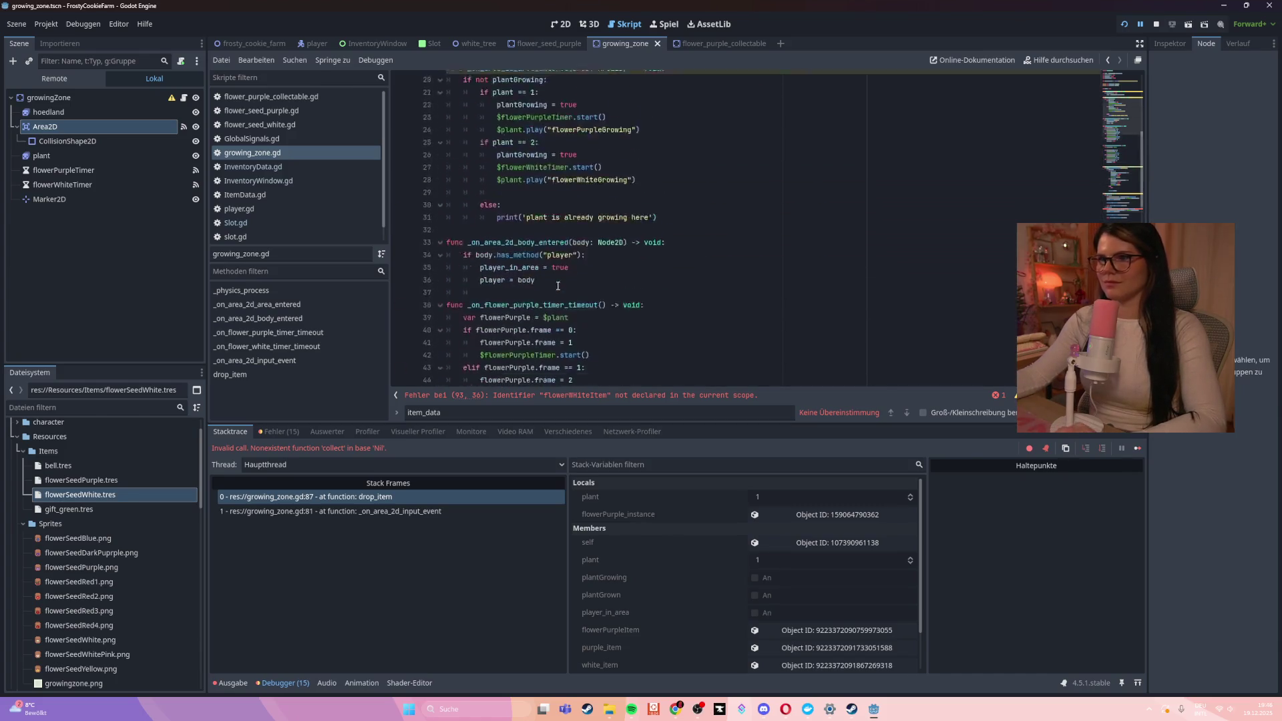
drag(742, 167, 435, 170)
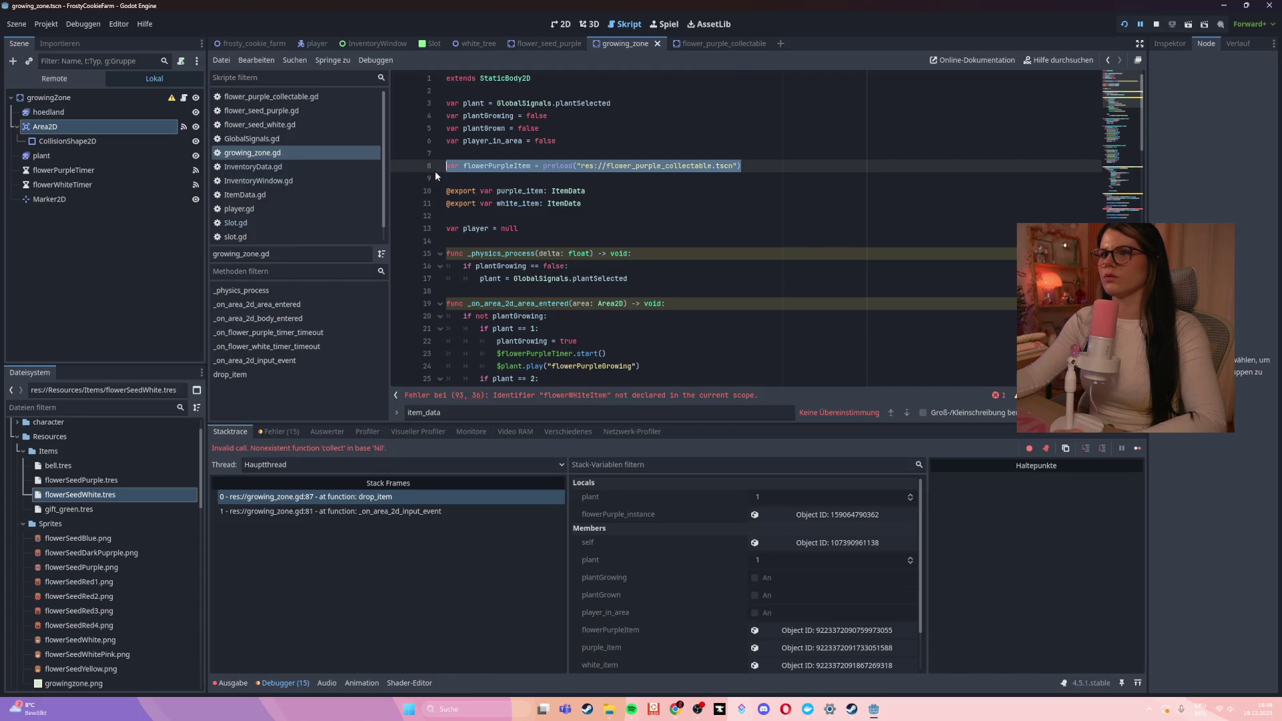
key(ctrl+c)
click(723, 176)
key(ctrl+v)
key(Return)
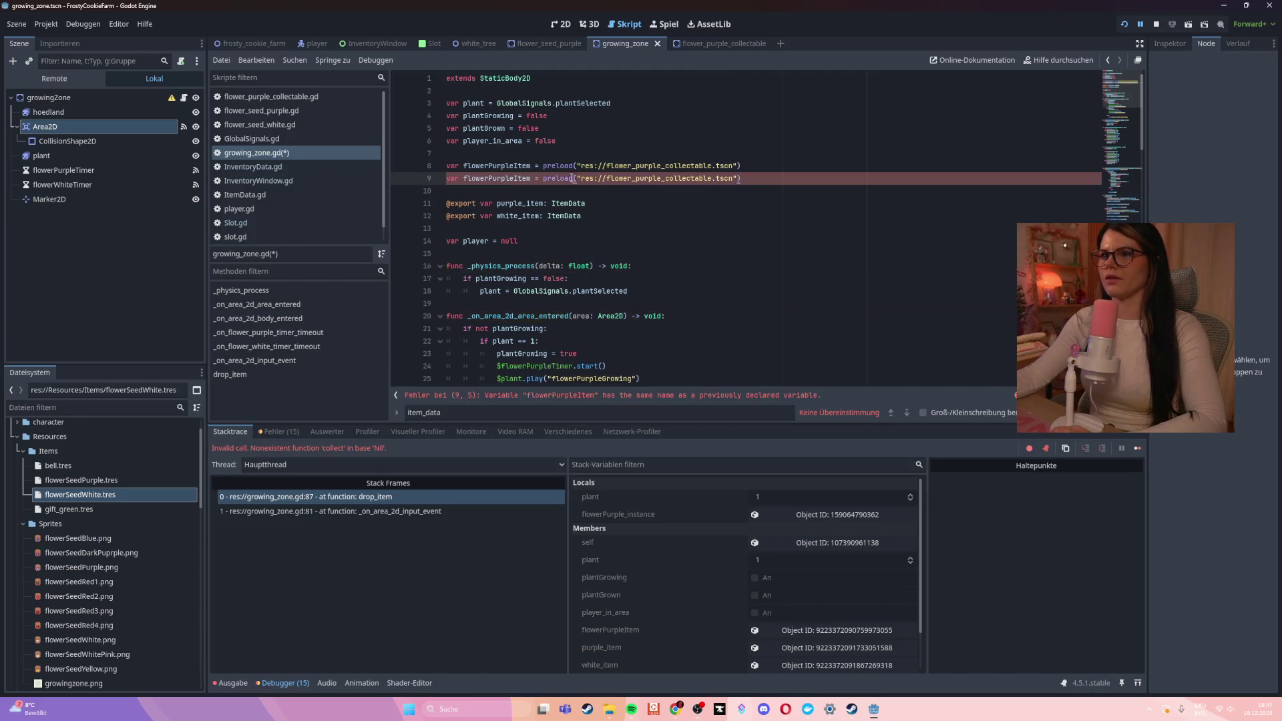
double_click(512, 179)
text(flower)
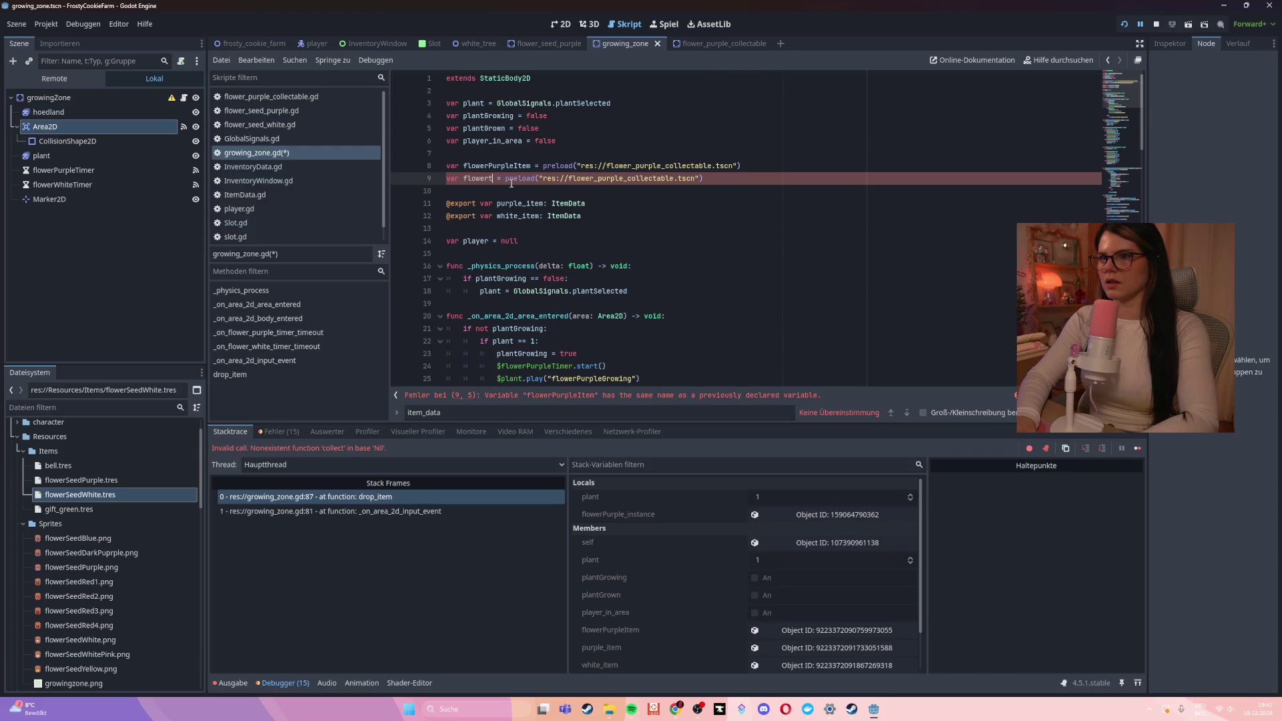
text(WhiteItem)
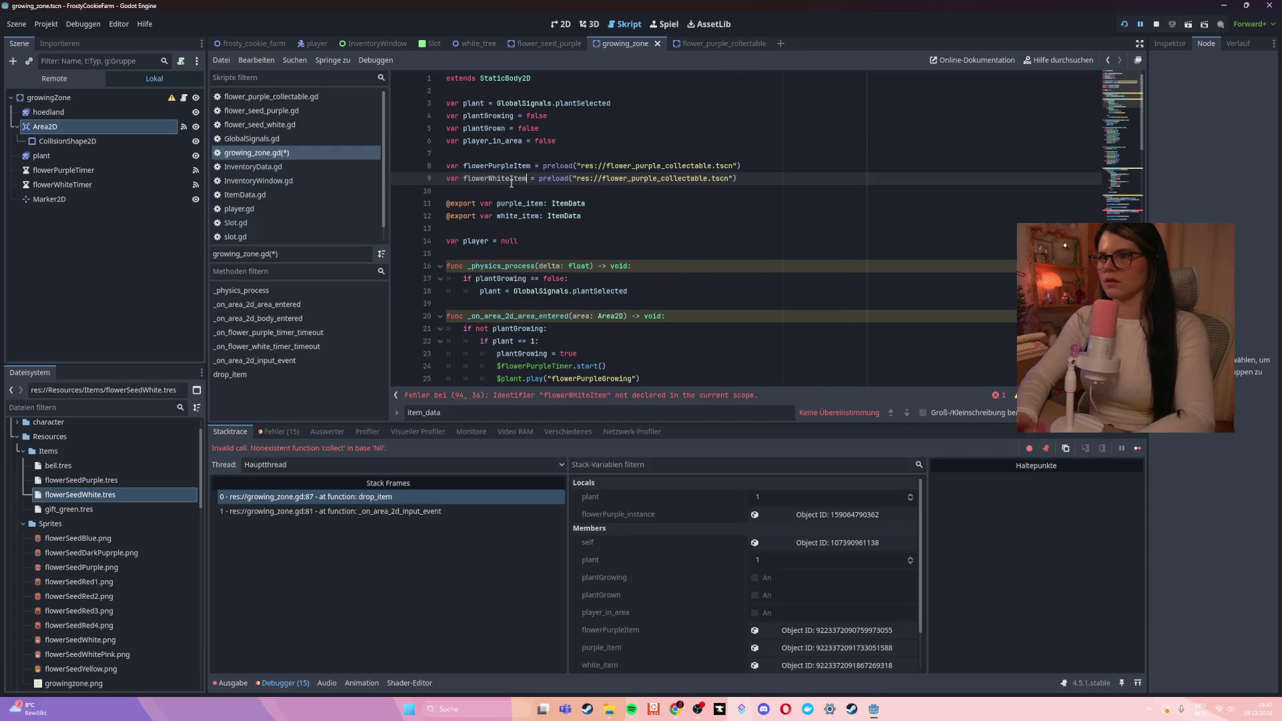
key(ctrl+s)
- Stop the running game to end the debug session
click(650, 243)
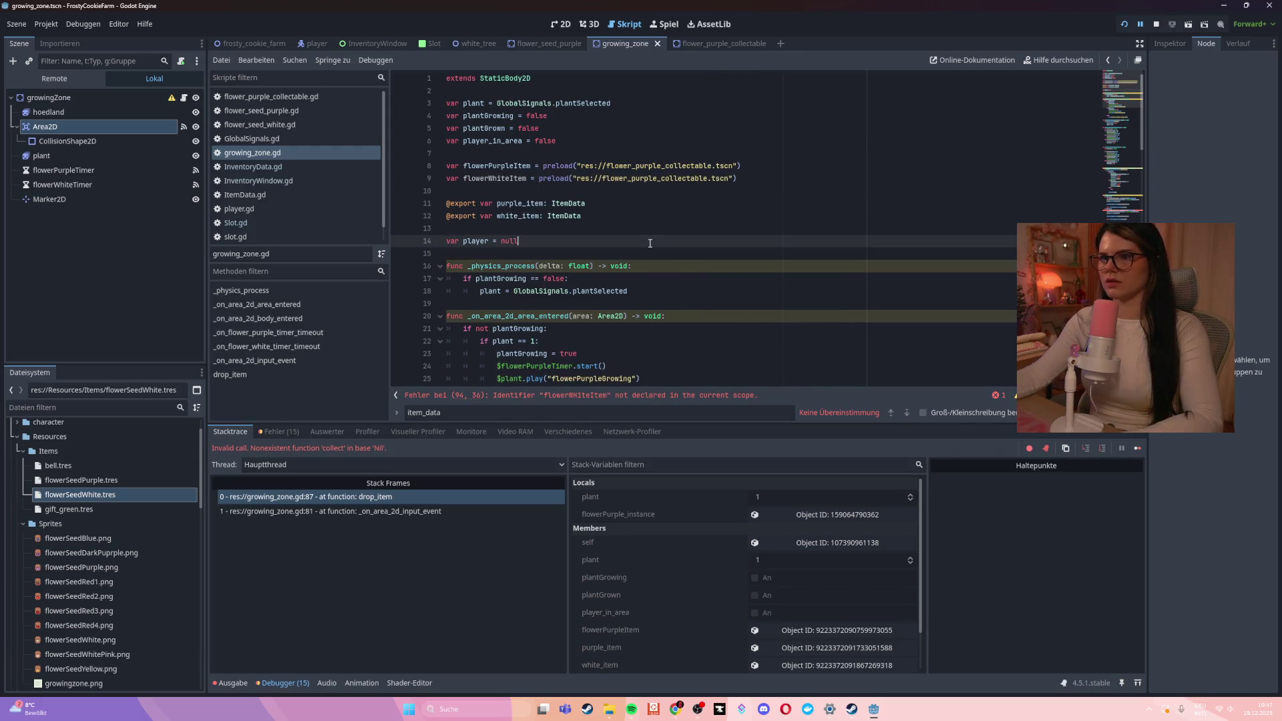
scroll(650, 243, down, 5)
mouse_move(874, 709)
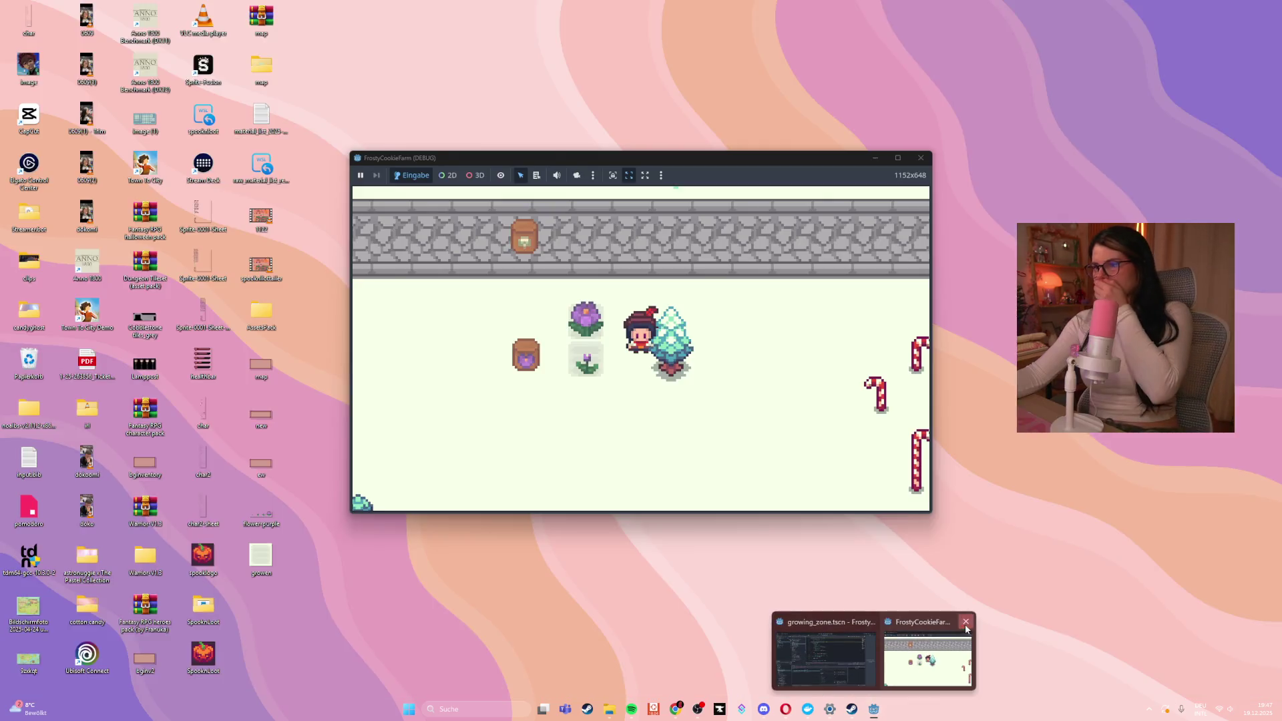
click(966, 622)
click(640, 303)
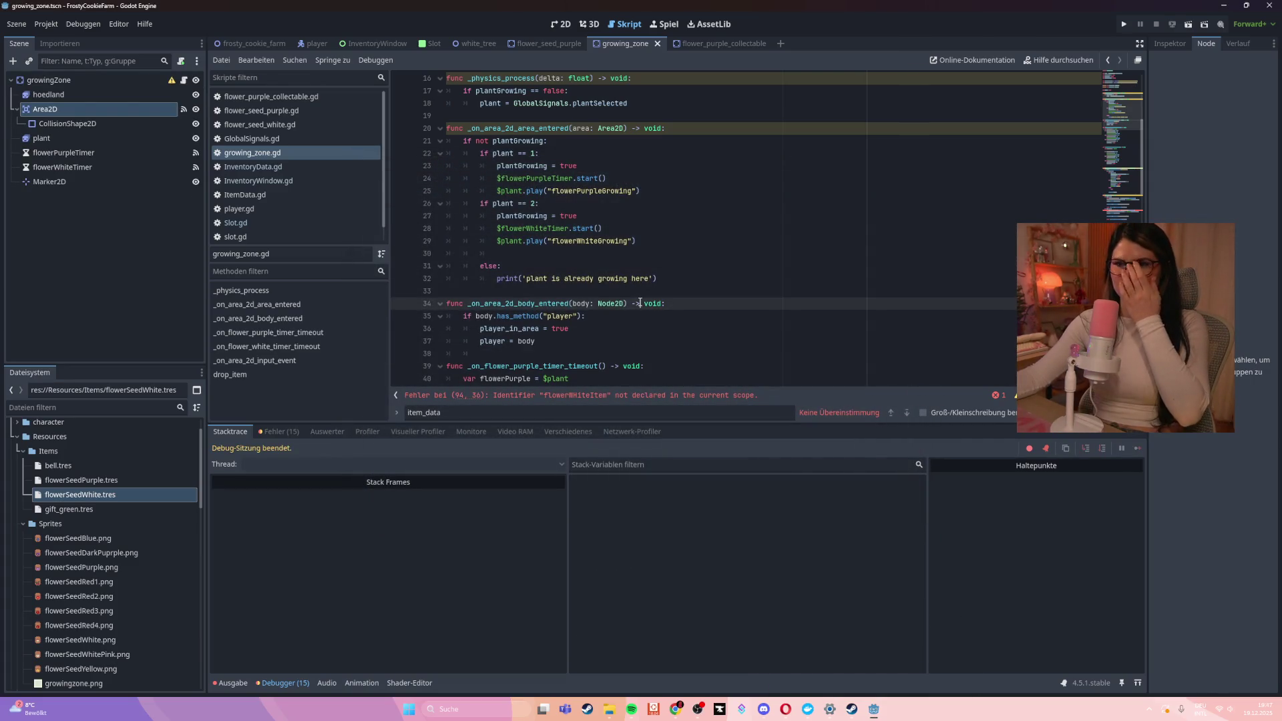
- Show the output log and correct 'flowerWHiteItem' to 'flowerWhiteItem' on line 94
click(231, 684)
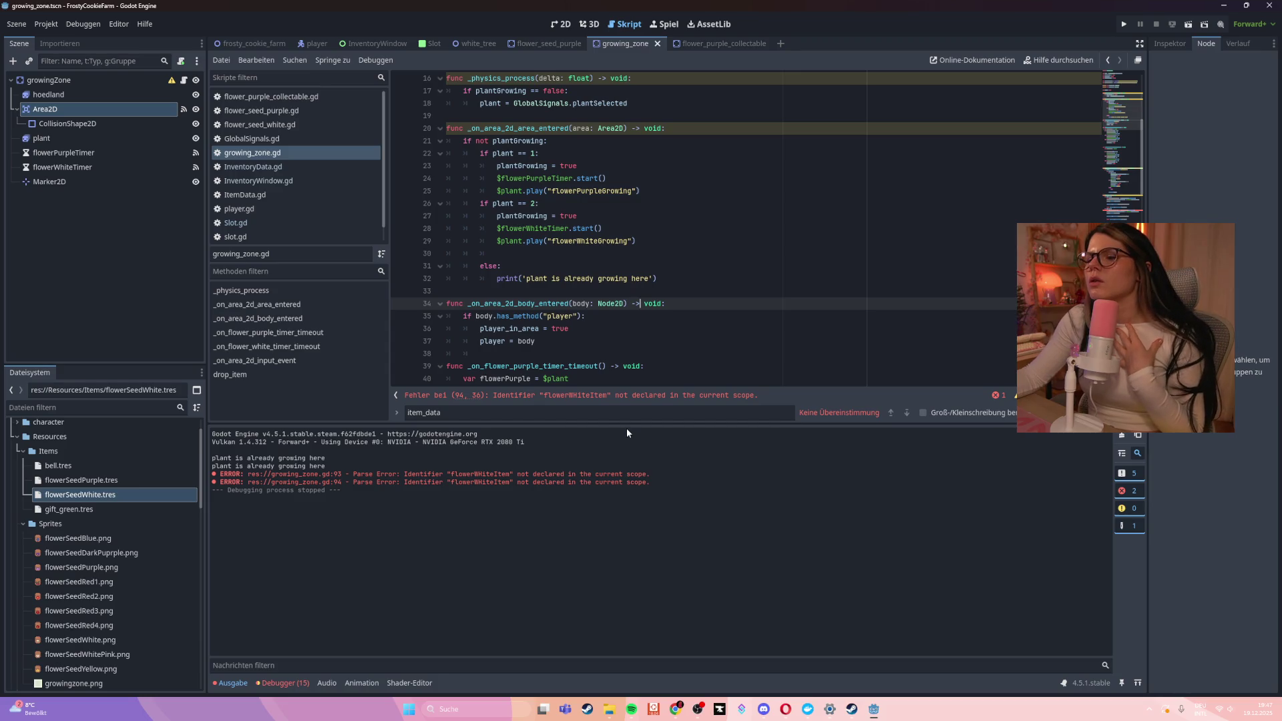
scroll(687, 316, down, 15)
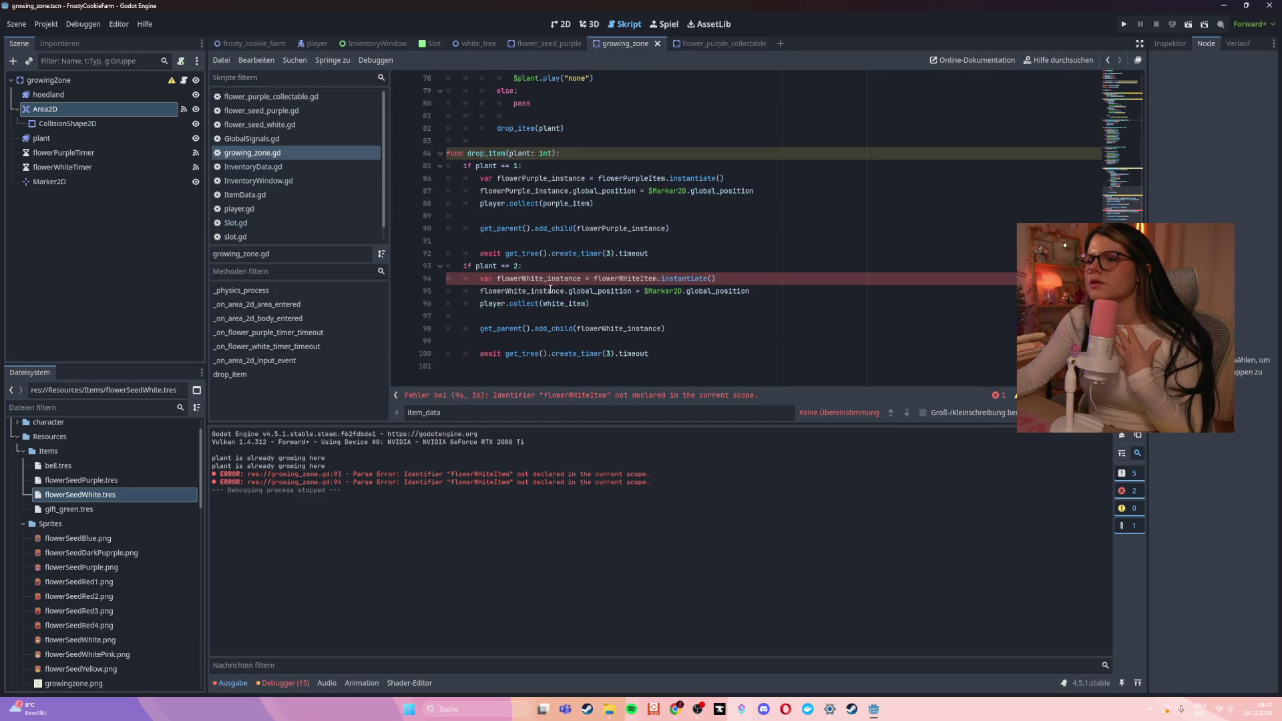
click(849, 254)
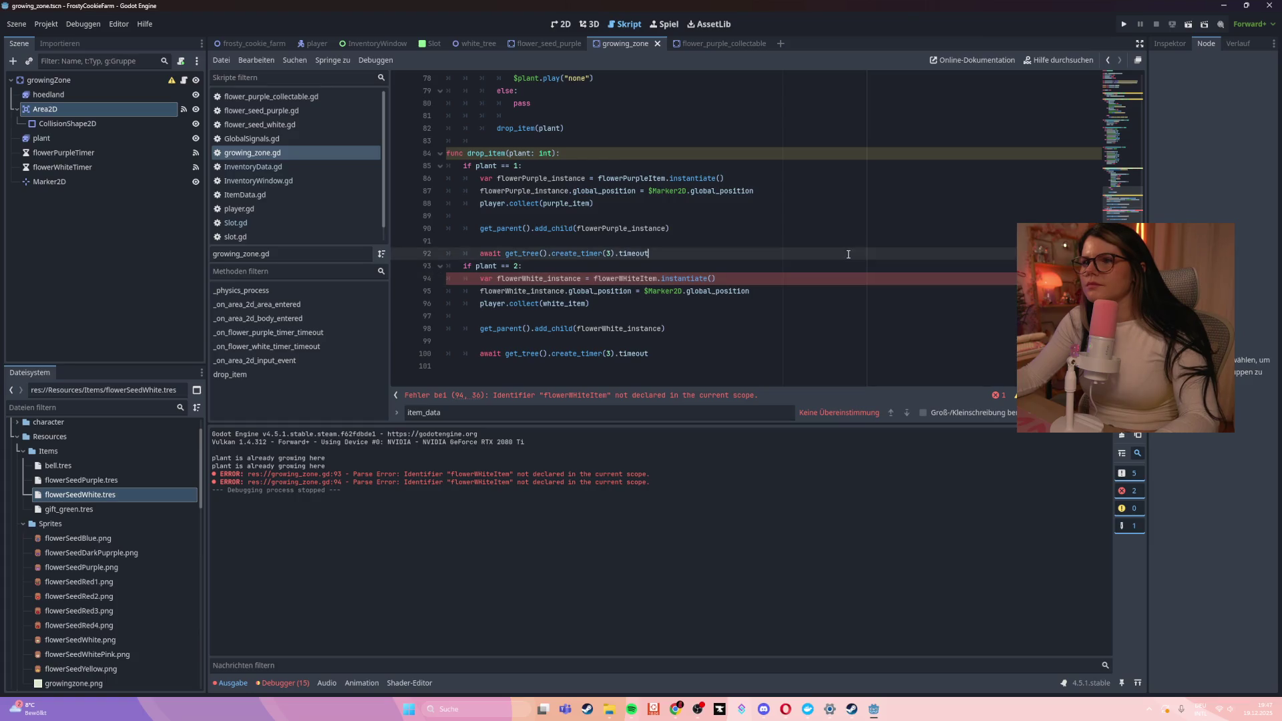
click(630, 280)
key(BackSpace)
text(h)
click(640, 268)
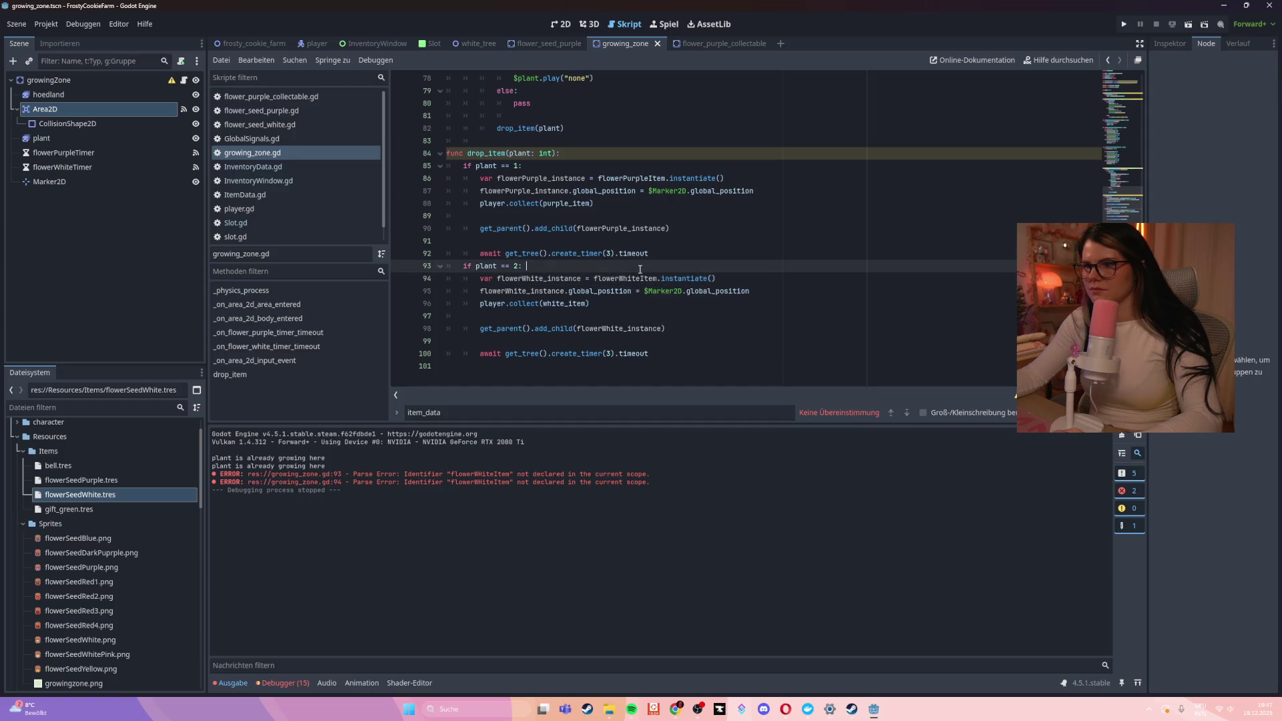
mouse_move(785, 709)
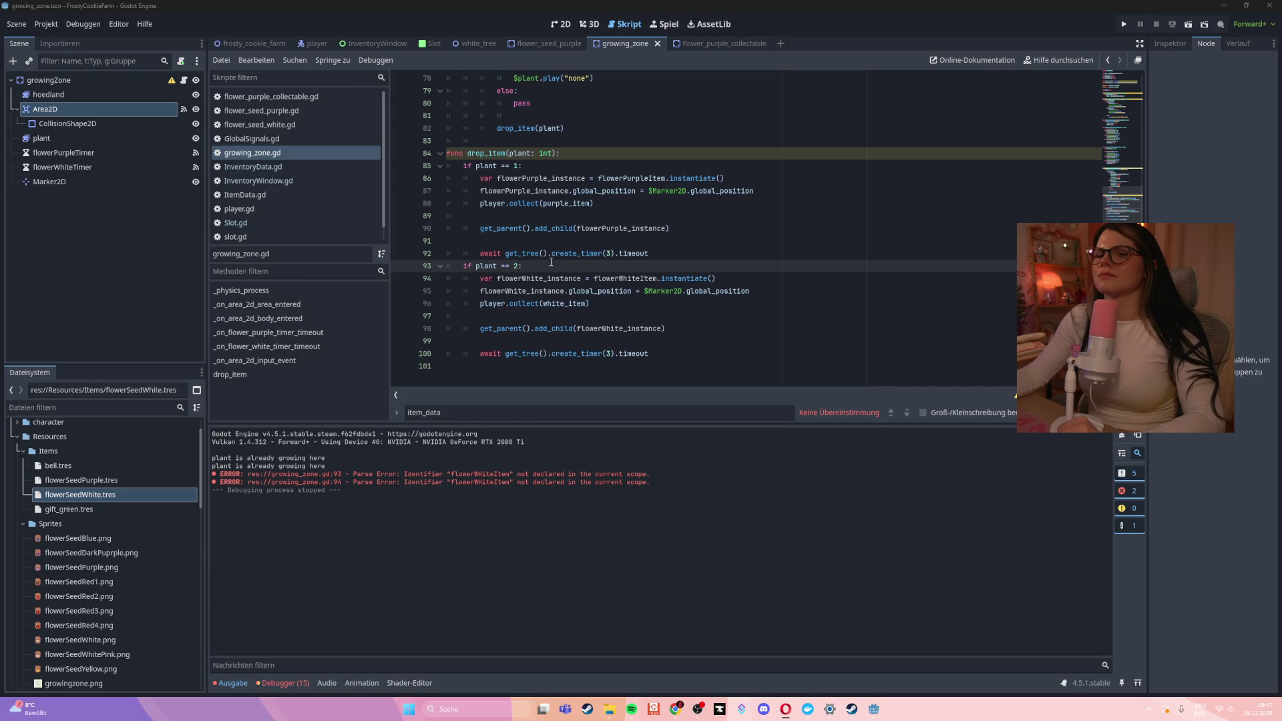
- Switch to the InventoryWindow scene and review InventoryWindow.gd, ItemData.gd and InventoryData.gd
click(374, 43)
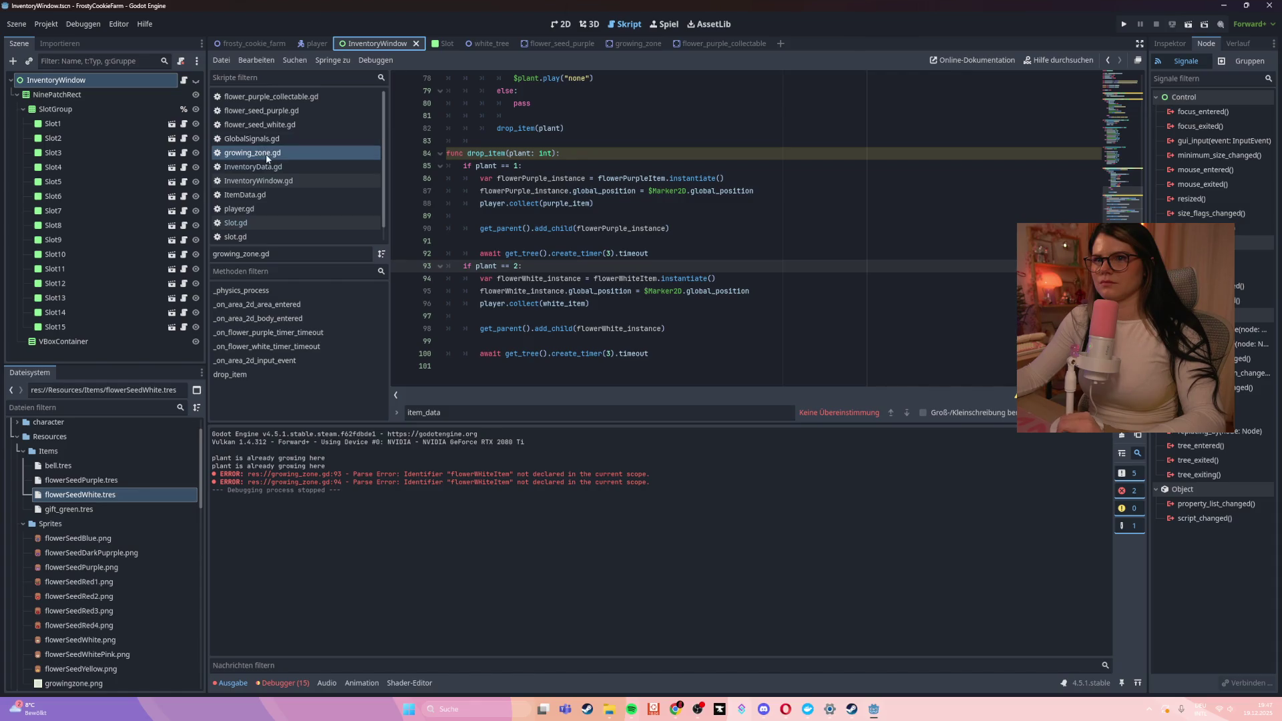
click(270, 181)
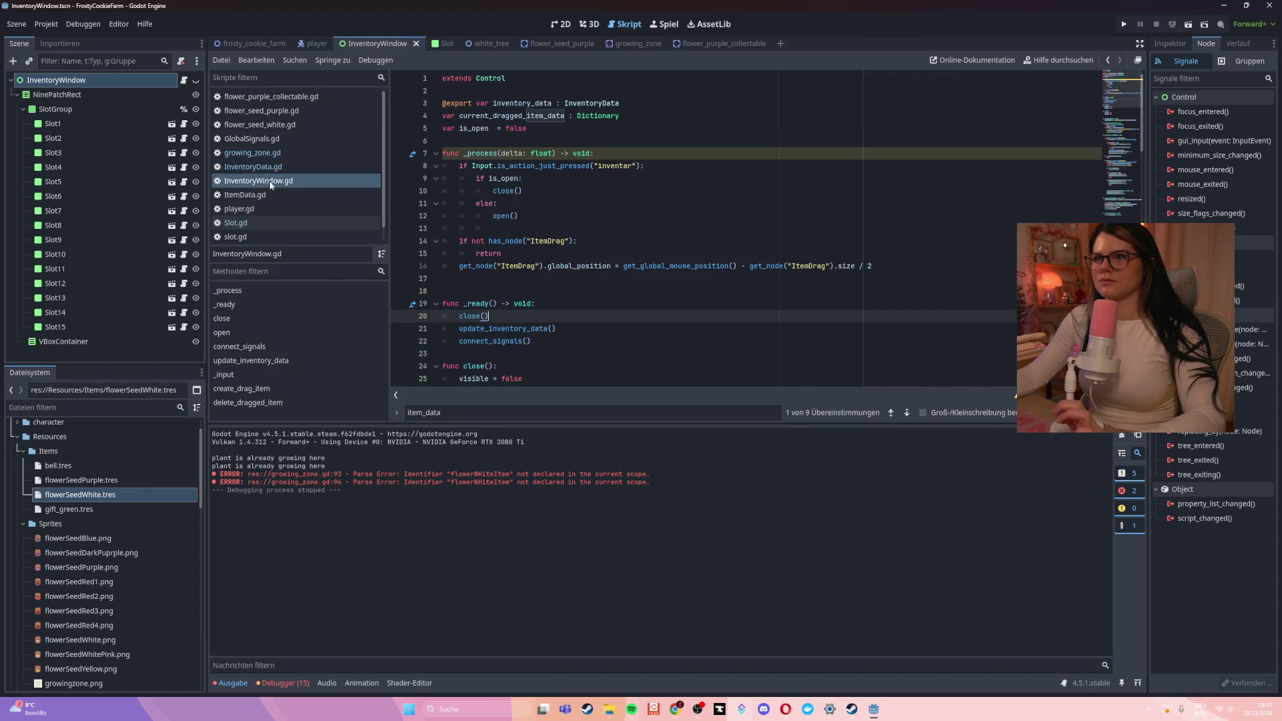
click(269, 195)
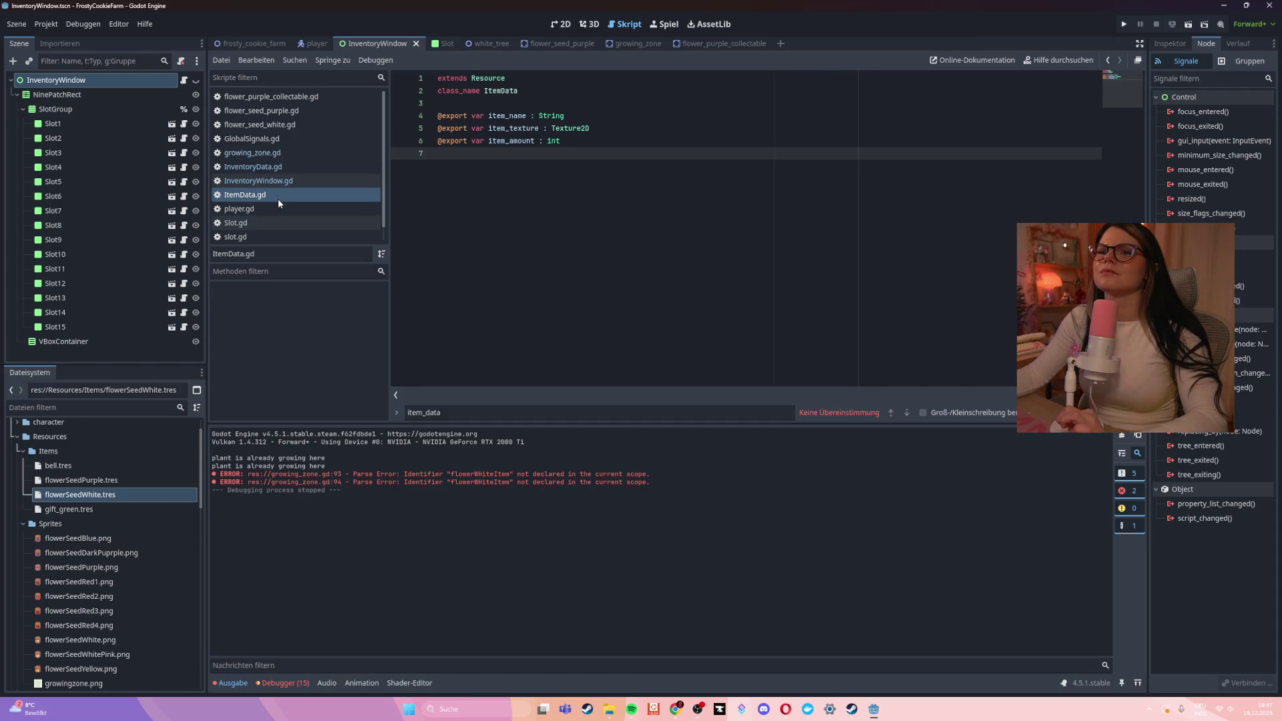
click(284, 167)
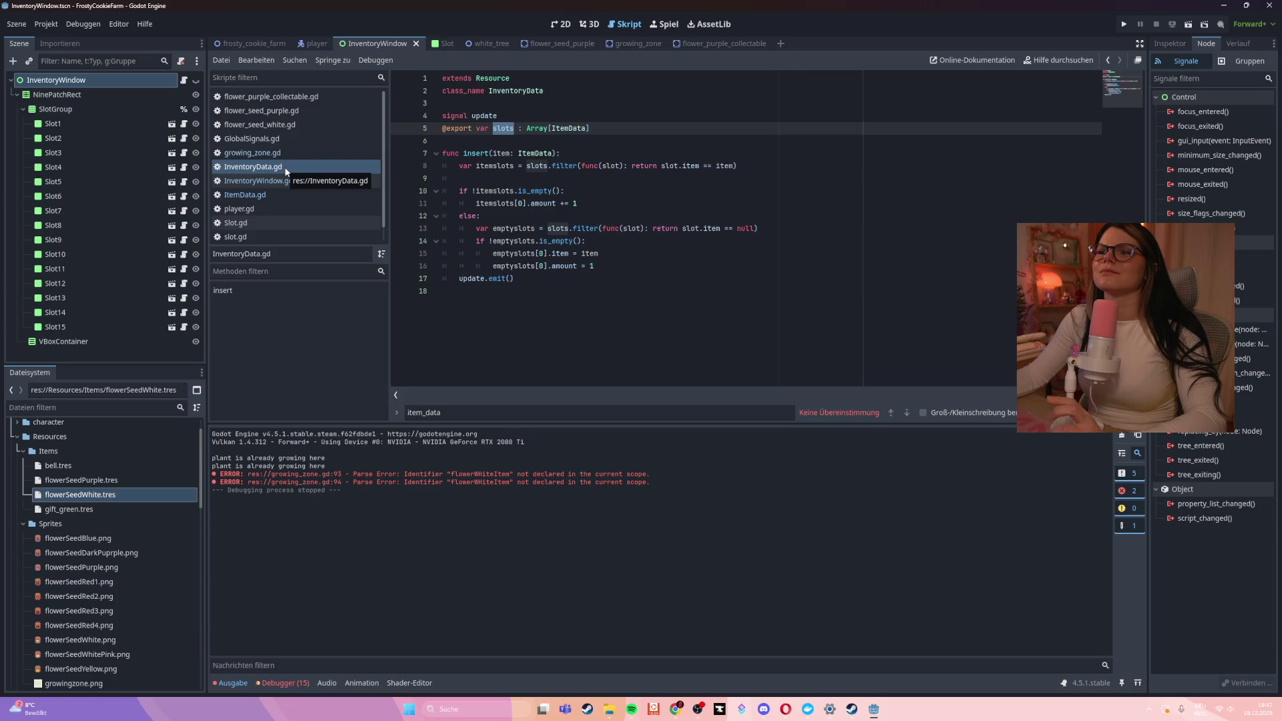
click(289, 182)
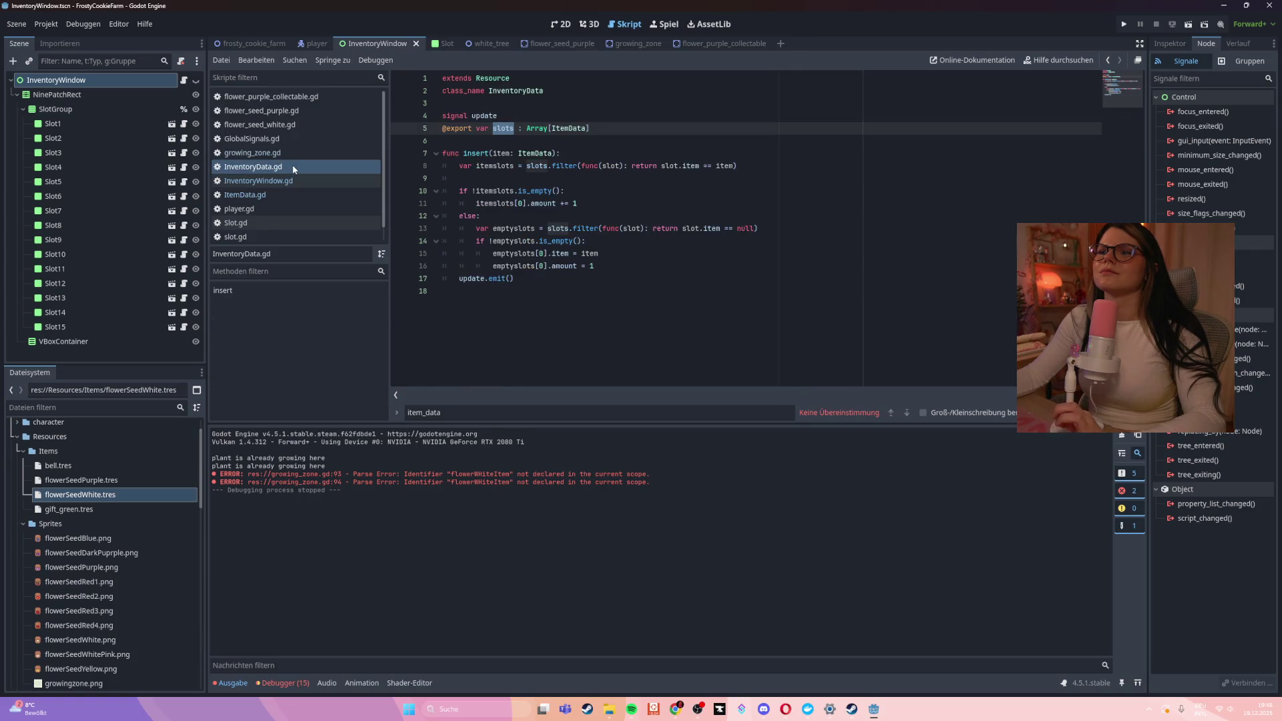
click(288, 194)
scroll(290, 204, down, 1)
scroll(290, 202, up, 1)
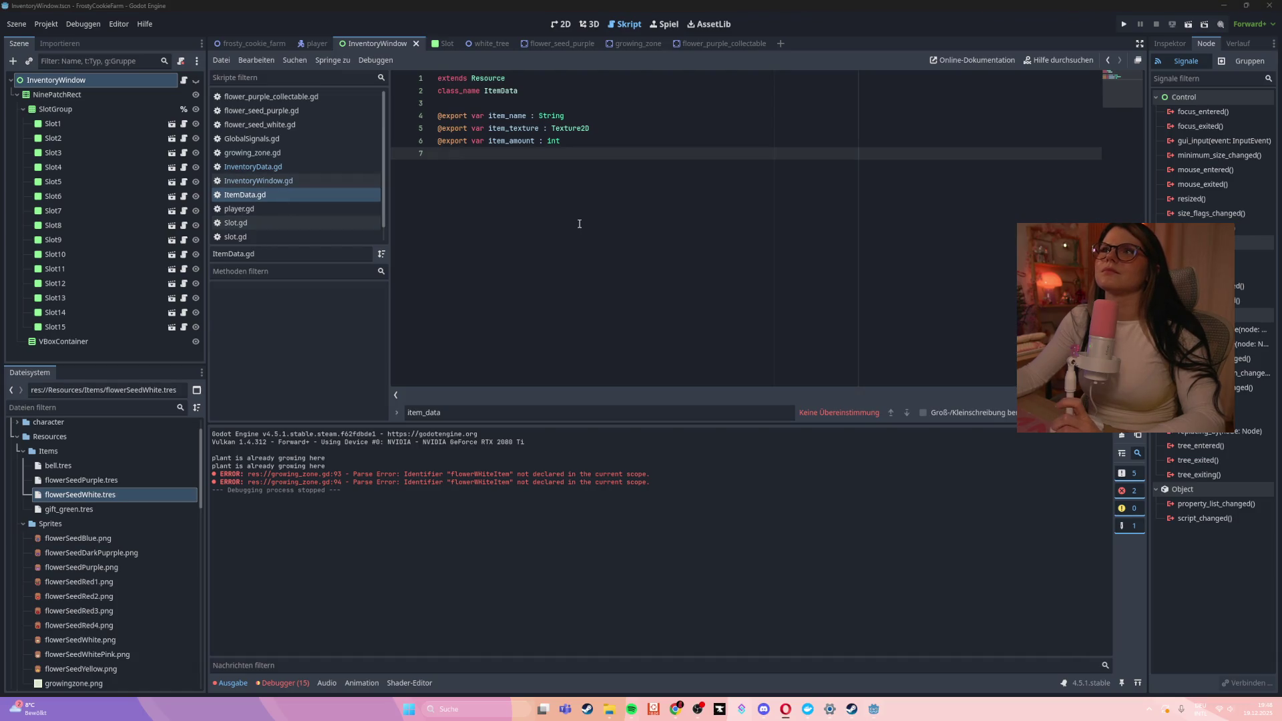
click(318, 167)
- Look over growing_zone.gd, GlobalSignals.gd and the inventory scripts again, then open Slot.gd
click(317, 153)
click(319, 139)
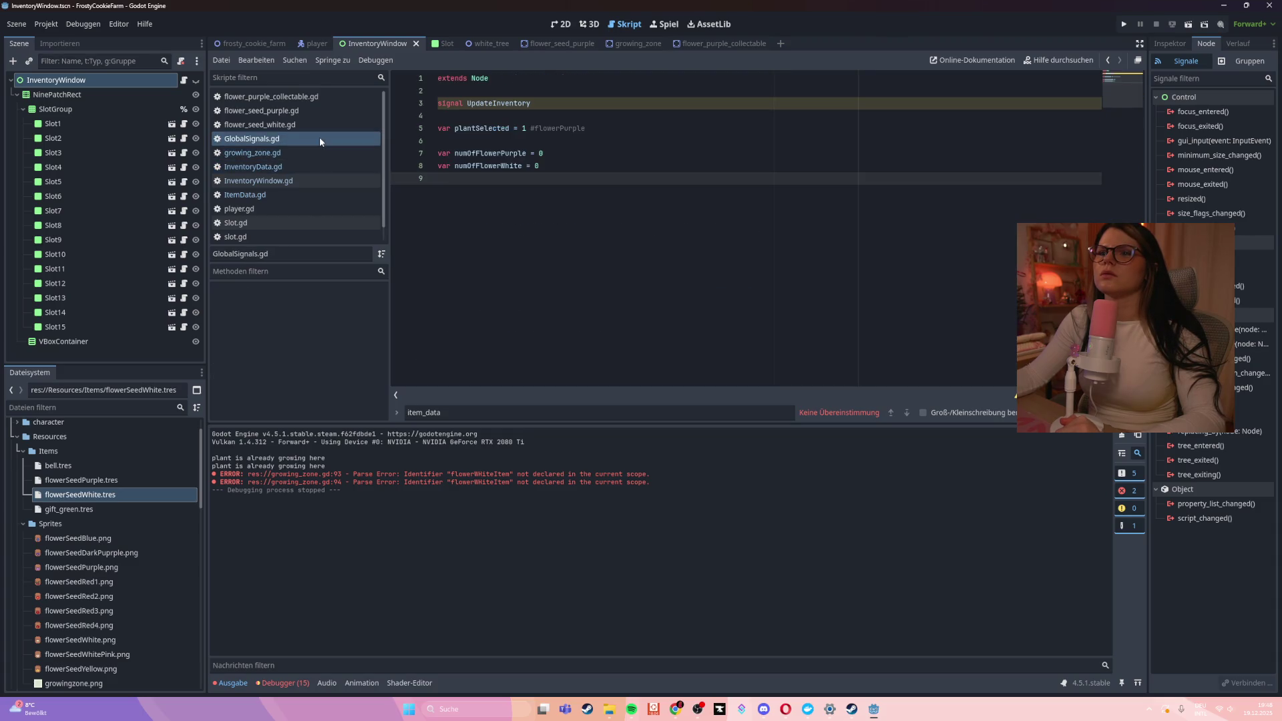
scroll(311, 200, down, 1)
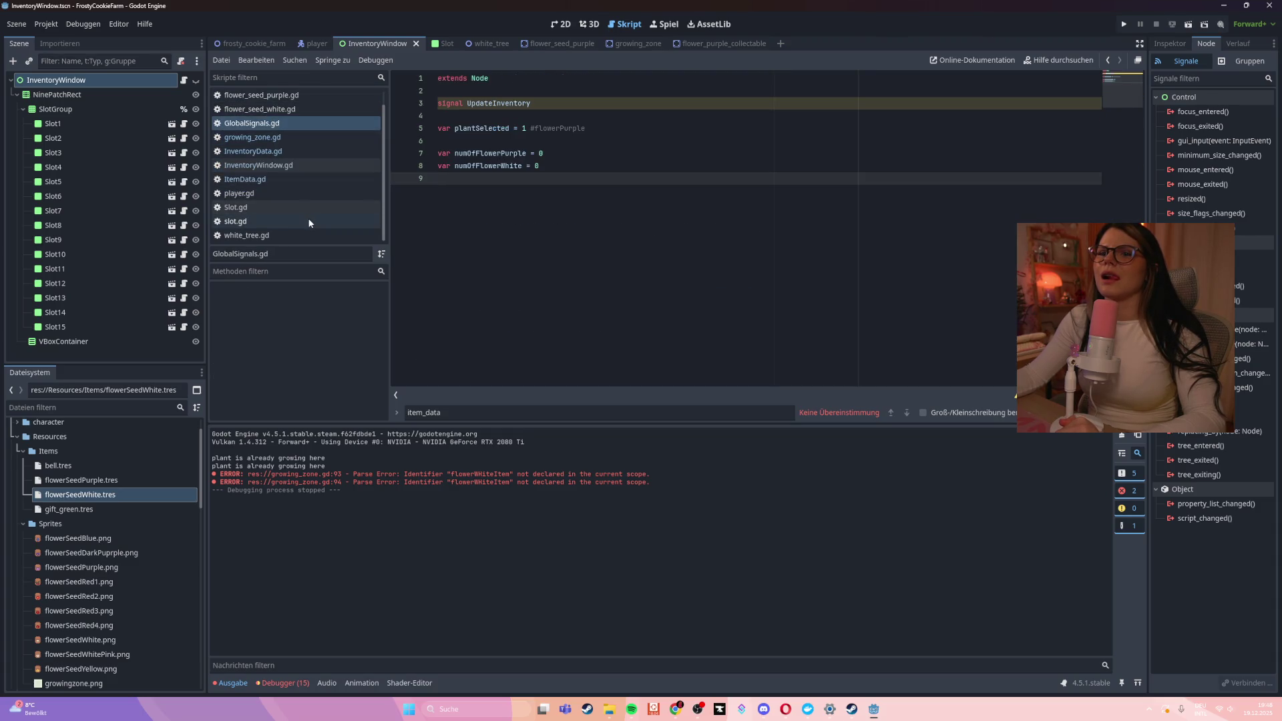
click(301, 155)
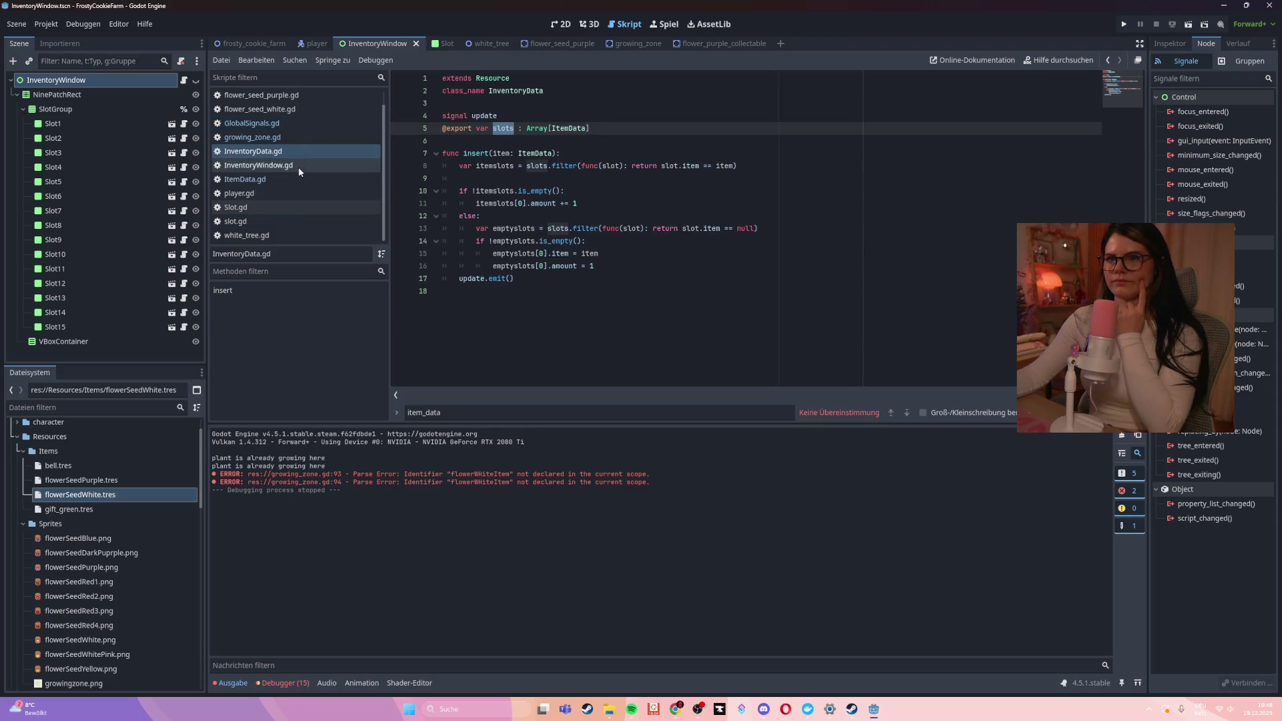
click(299, 168)
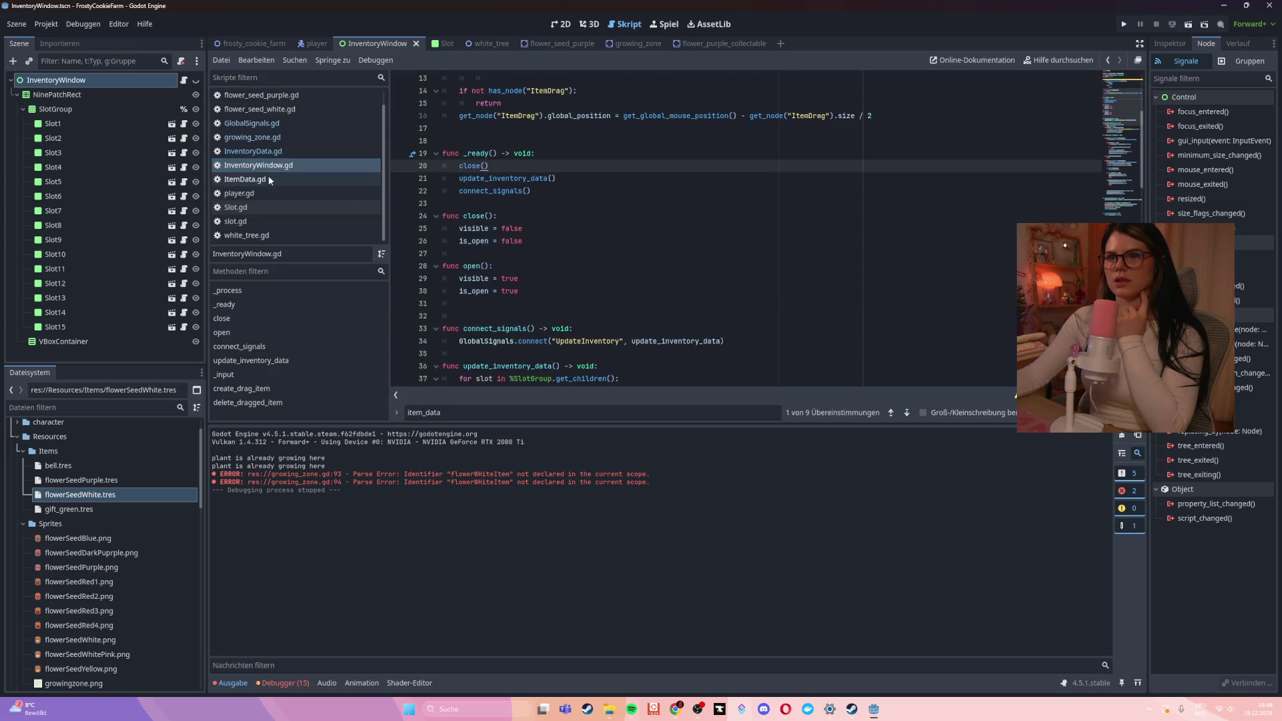
click(270, 179)
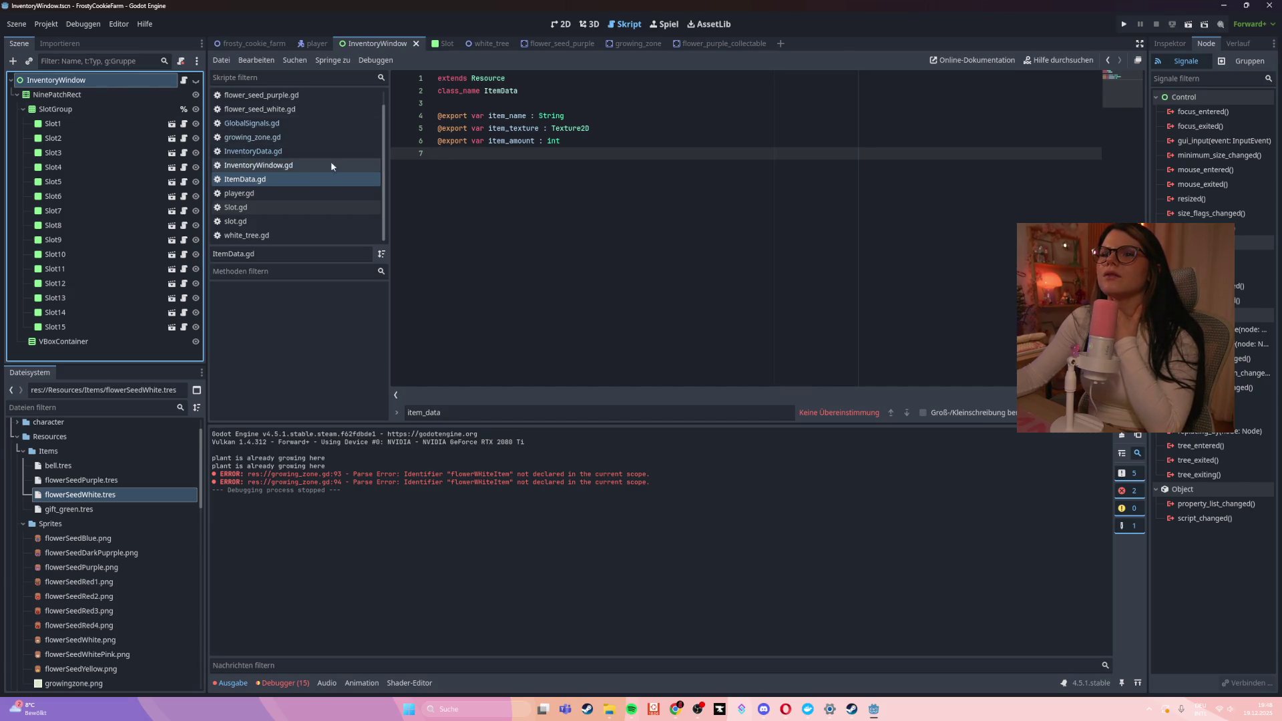
click(305, 167)
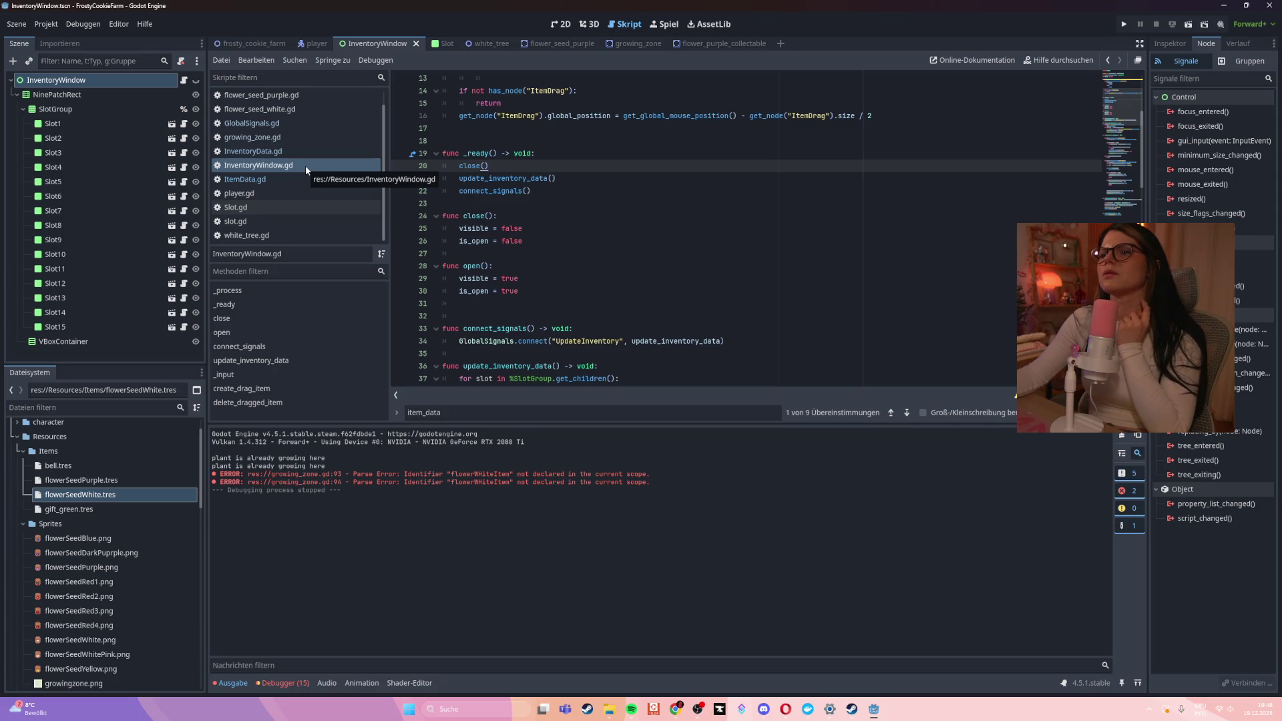
scroll(561, 243, up, 4)
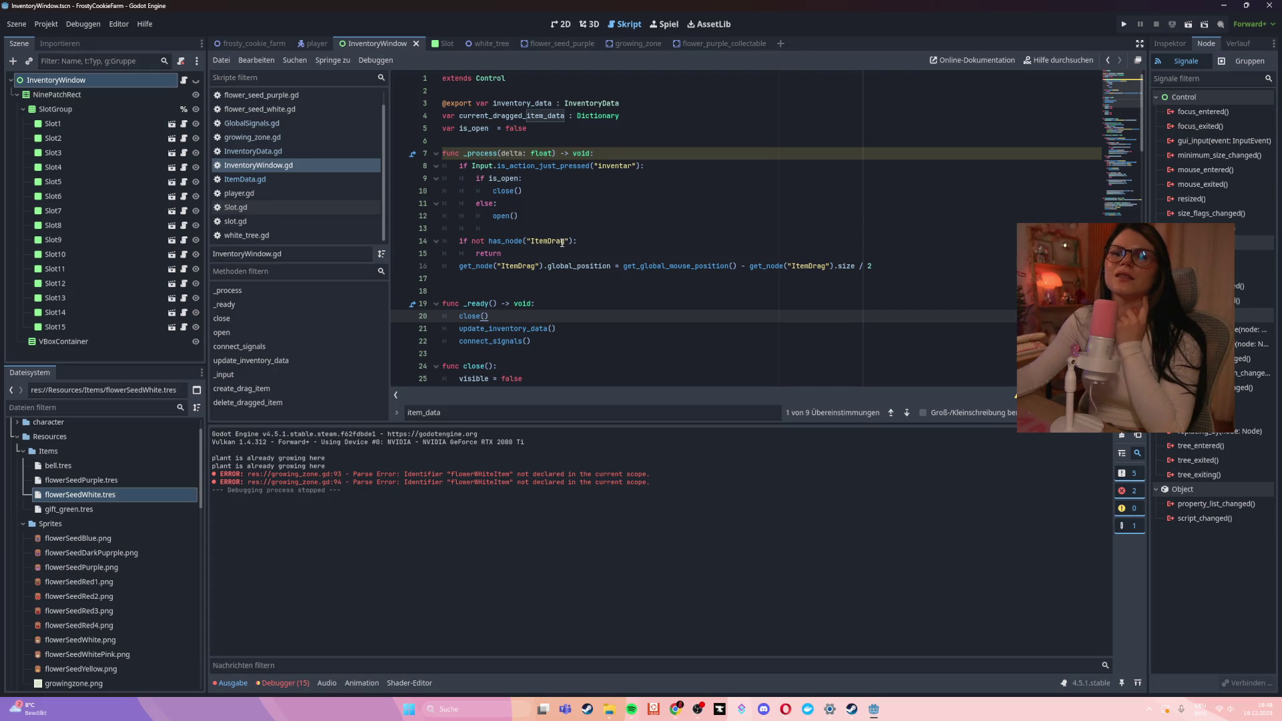
click(227, 209)
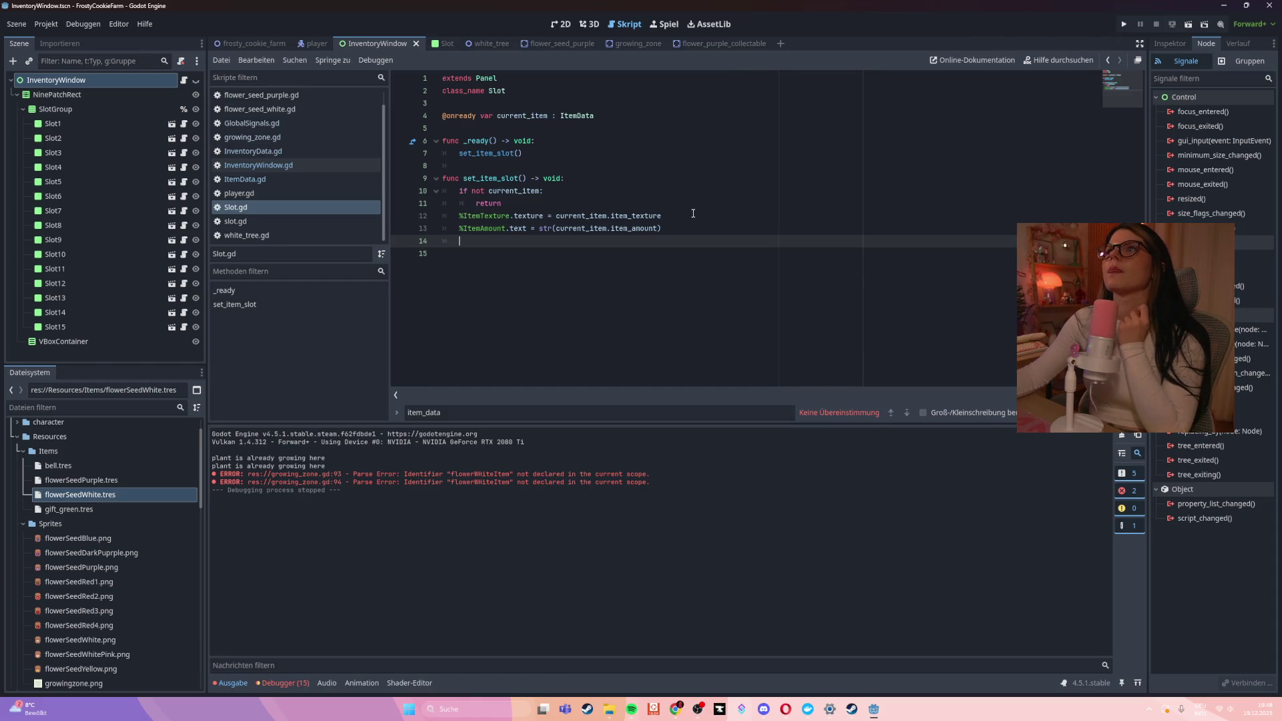
click(556, 193)
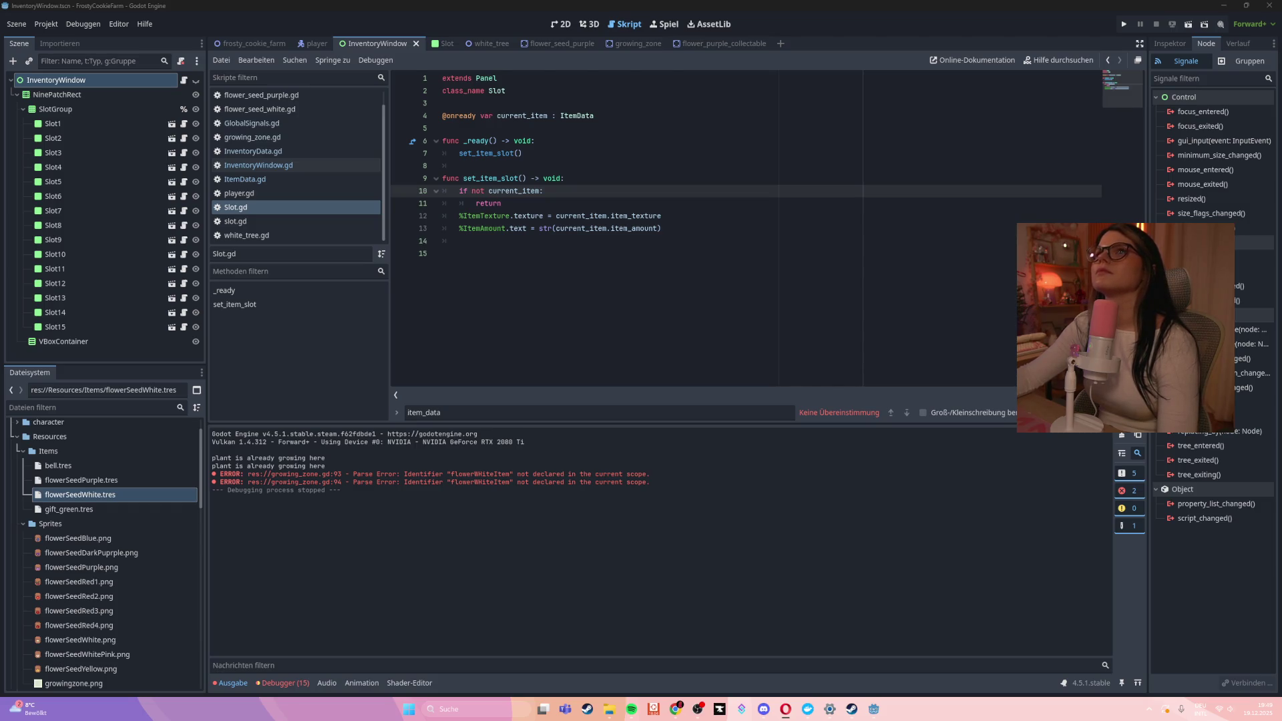
click(696, 241)
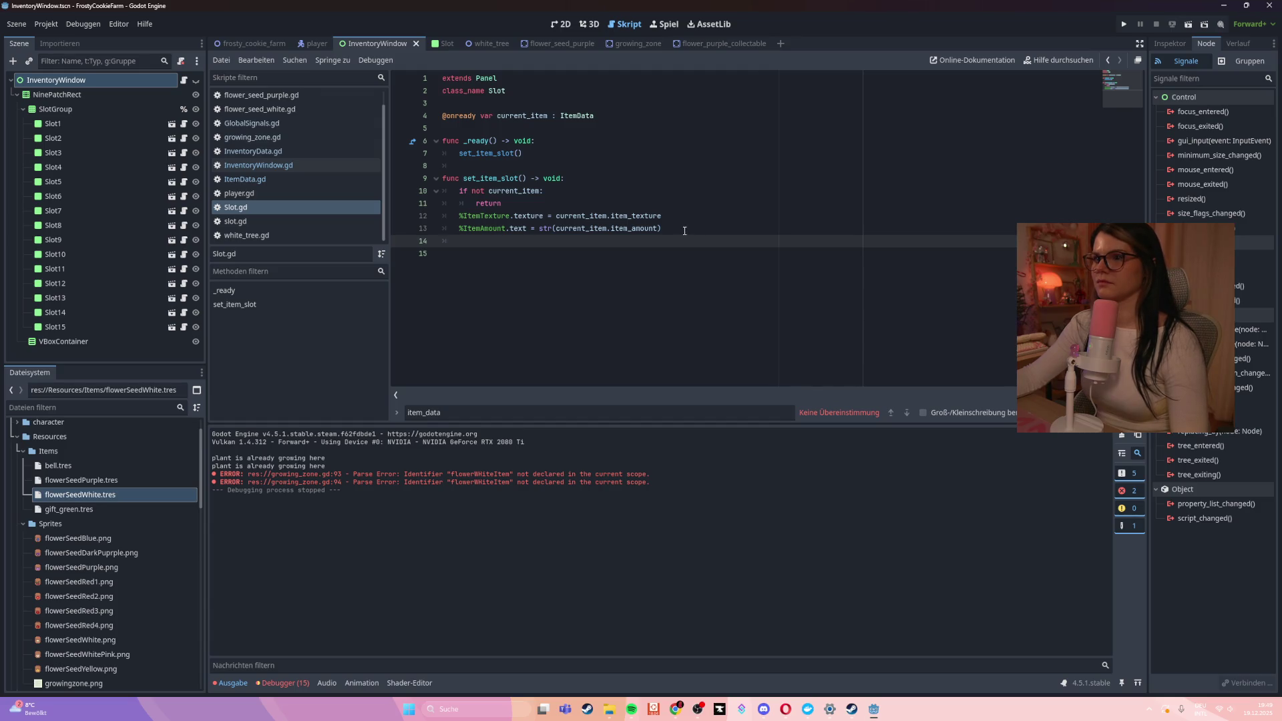
click(684, 231)
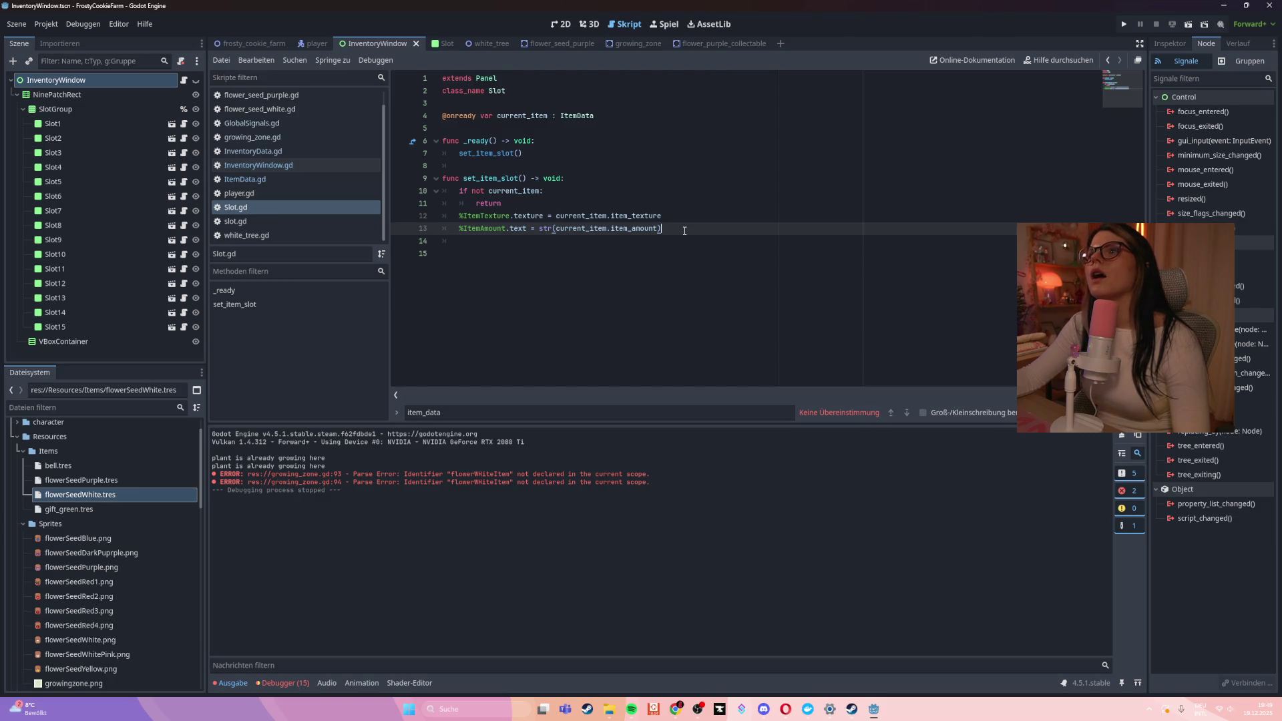
click(558, 203)
click(557, 190)
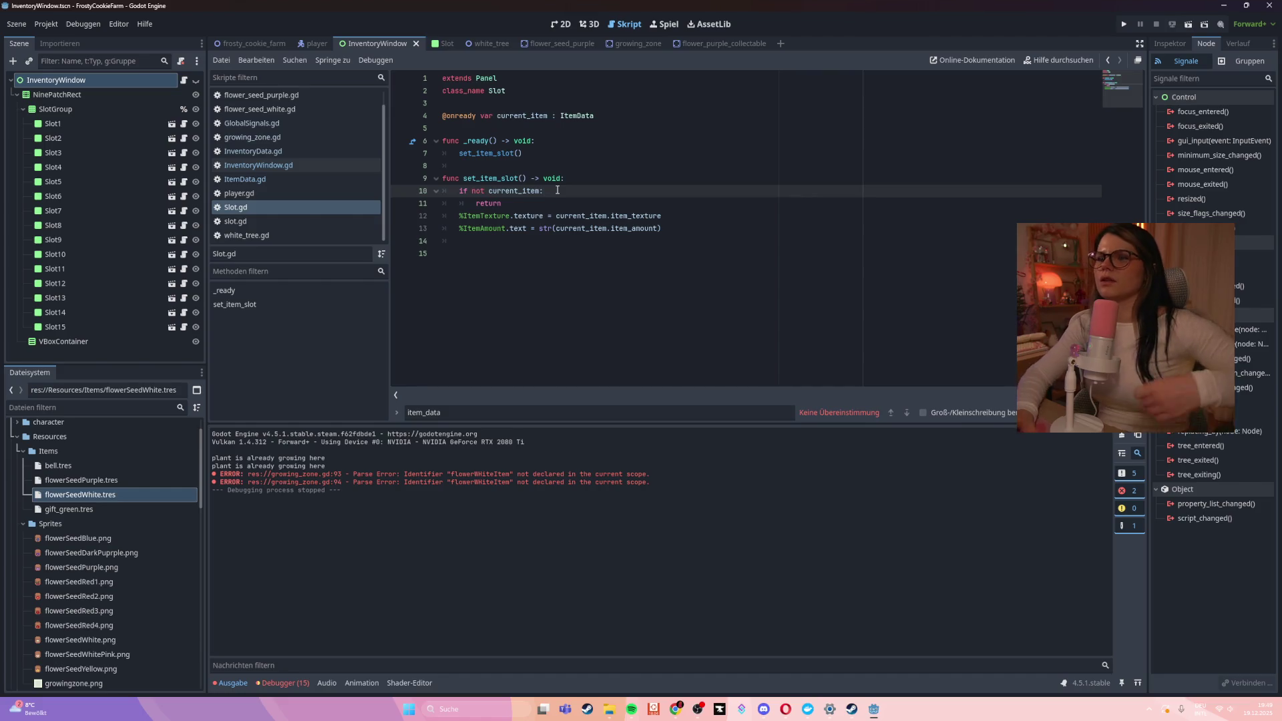
- Add a line setting %ItemTexture.texture.visible to false in the empty-item branch
key(Return)
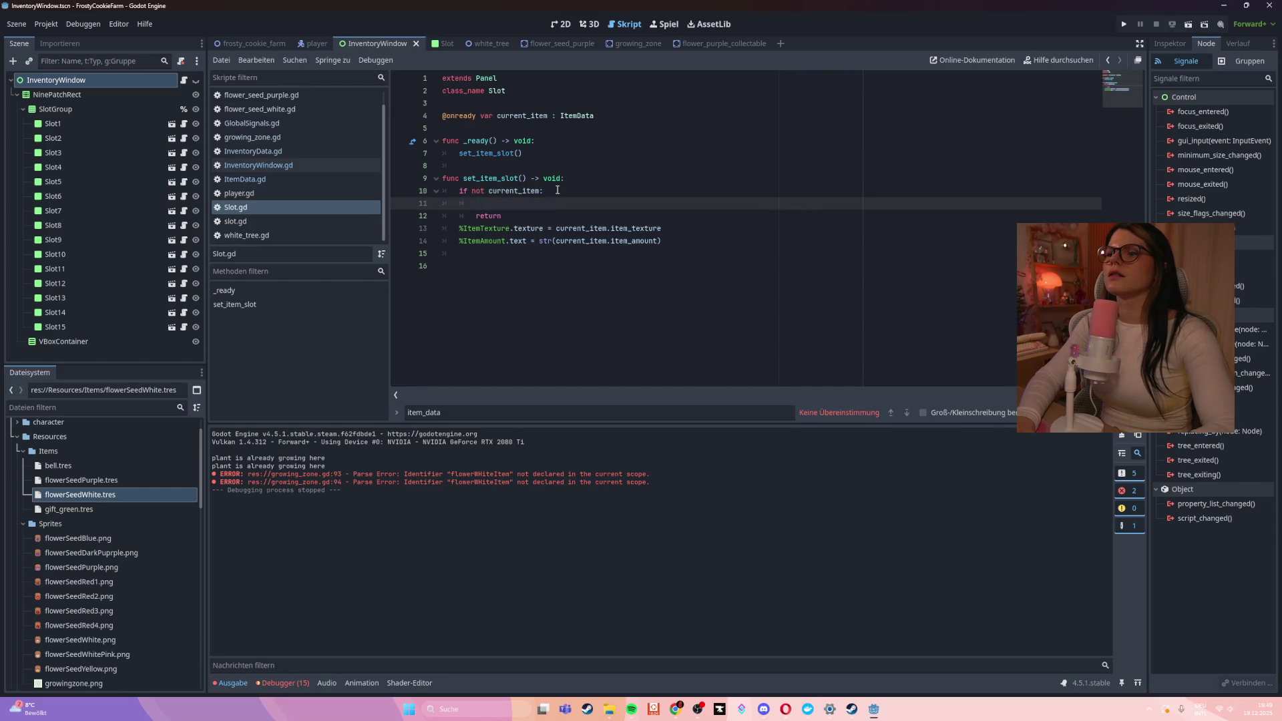
drag(545, 229, 461, 228)
key(ctrl+c)
click(520, 206)
key(ctrl+v)
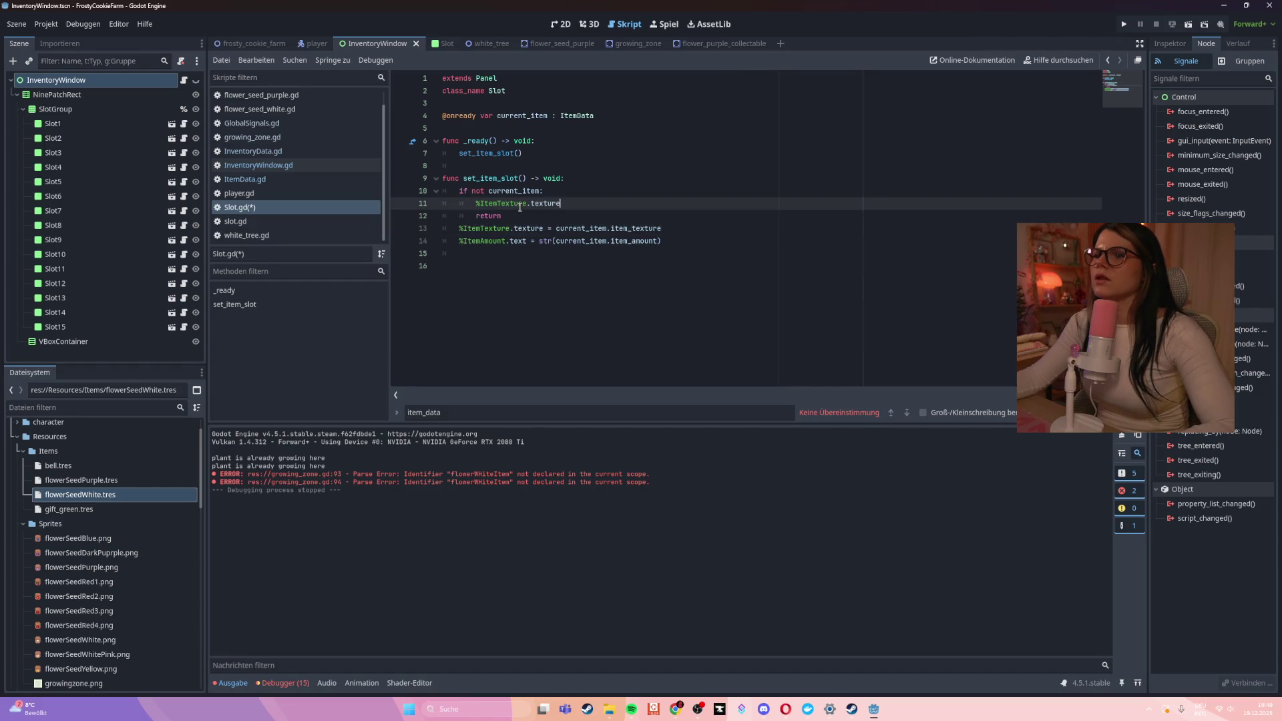
text(.)
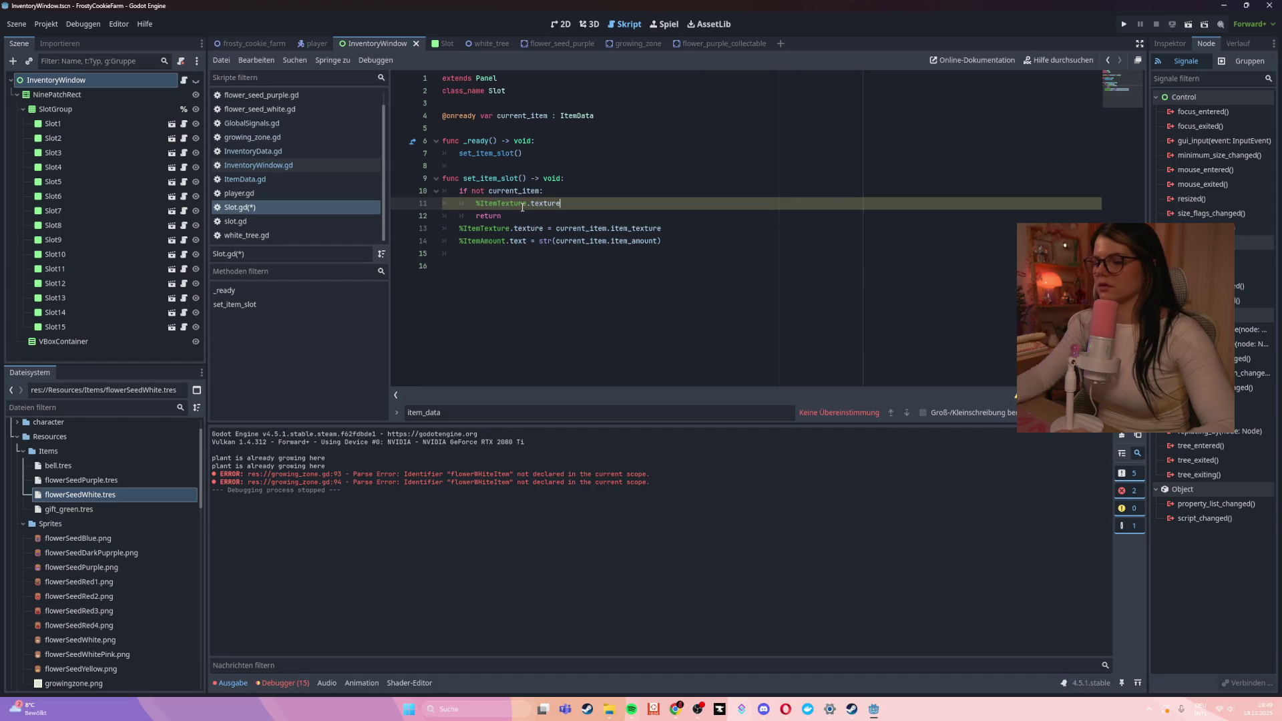
text(vi)
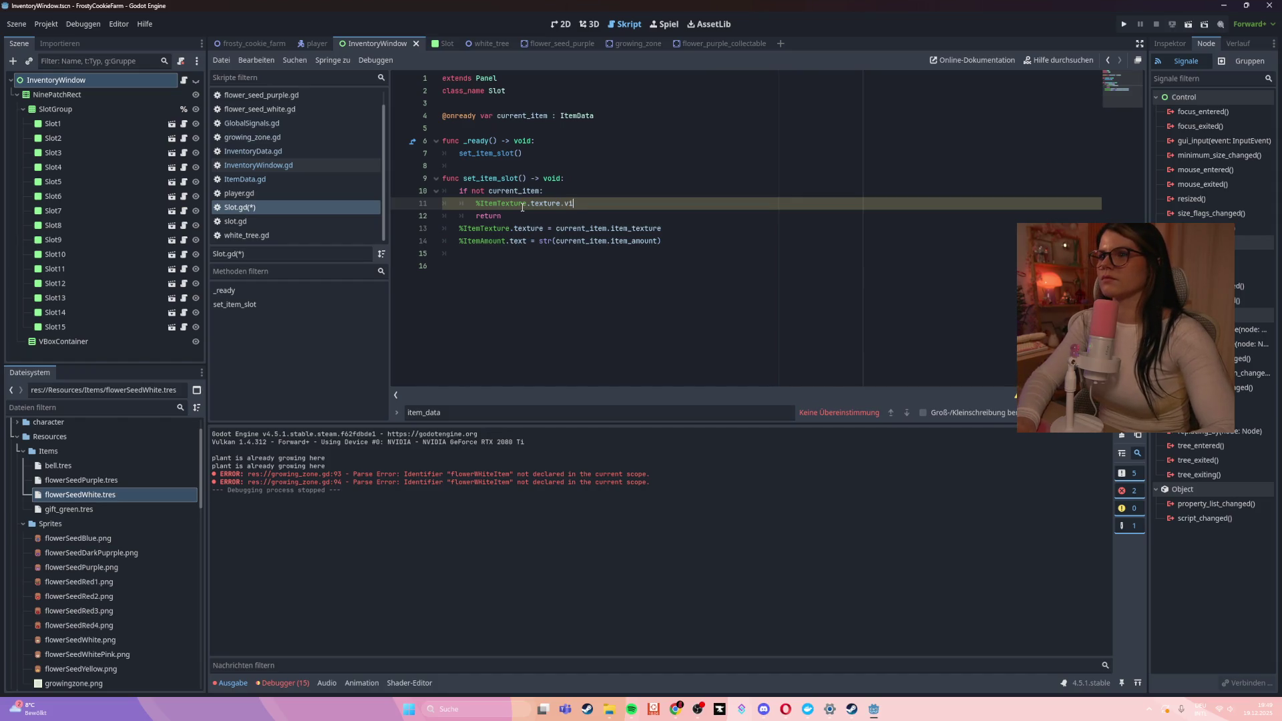
text(false)
key(Return)
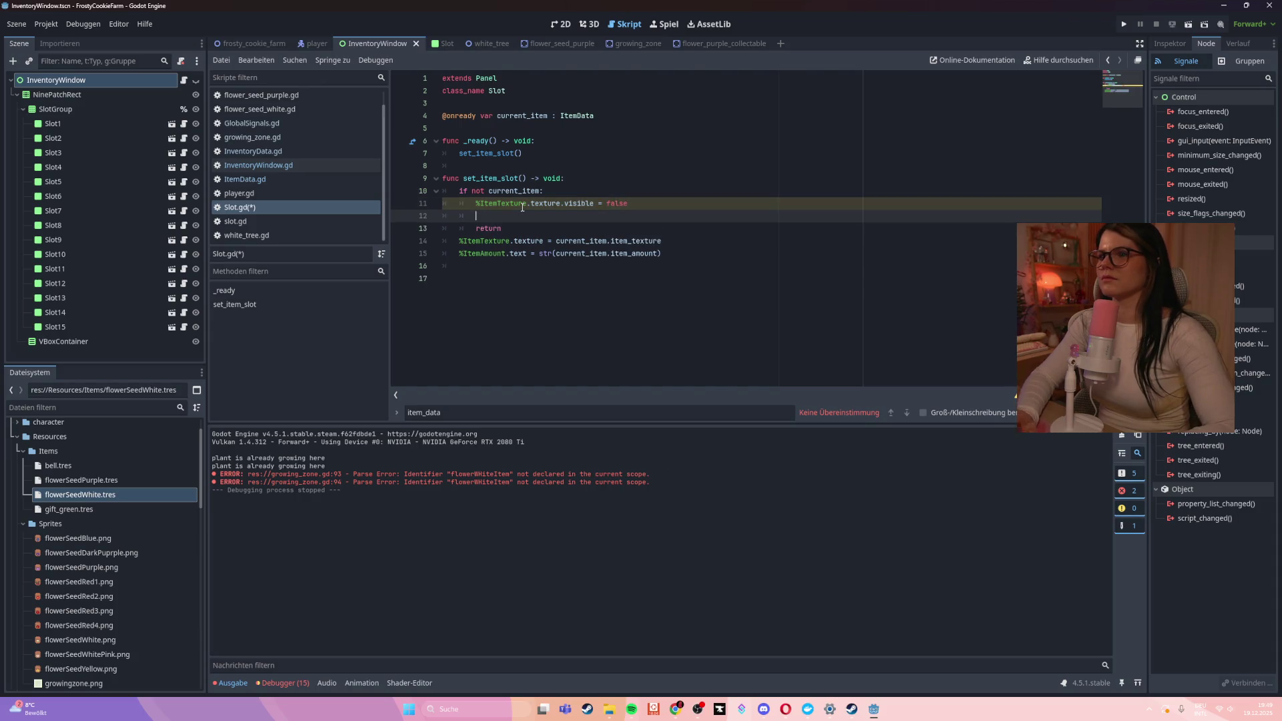
- Add %ItemAmount.text.visible = false on line 12 and save Slot.gd
drag(460, 254, 535, 254)
key(ctrl+c)
click(509, 215)
key(ctrl+v)
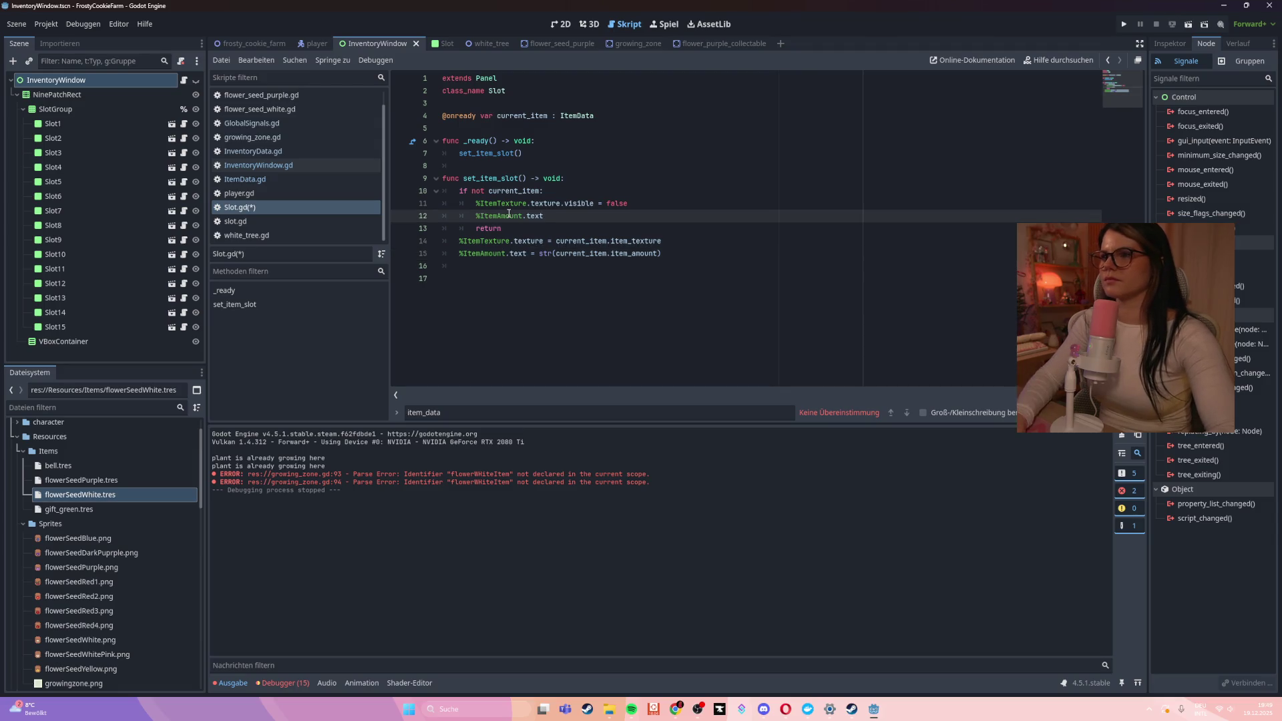
text(.visible = false)
key(ctrl+s)
- Delete the return statement on line 13 and run the game with F5
click(544, 286)
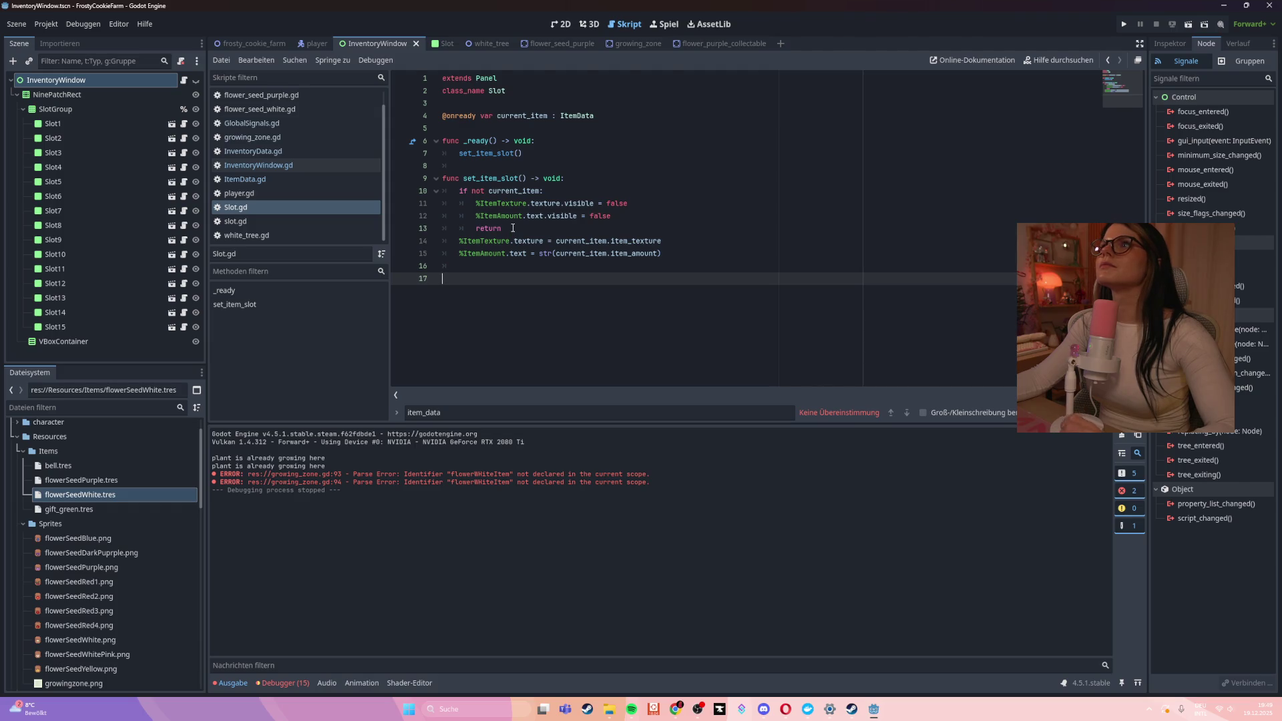
drag(513, 228, 440, 232)
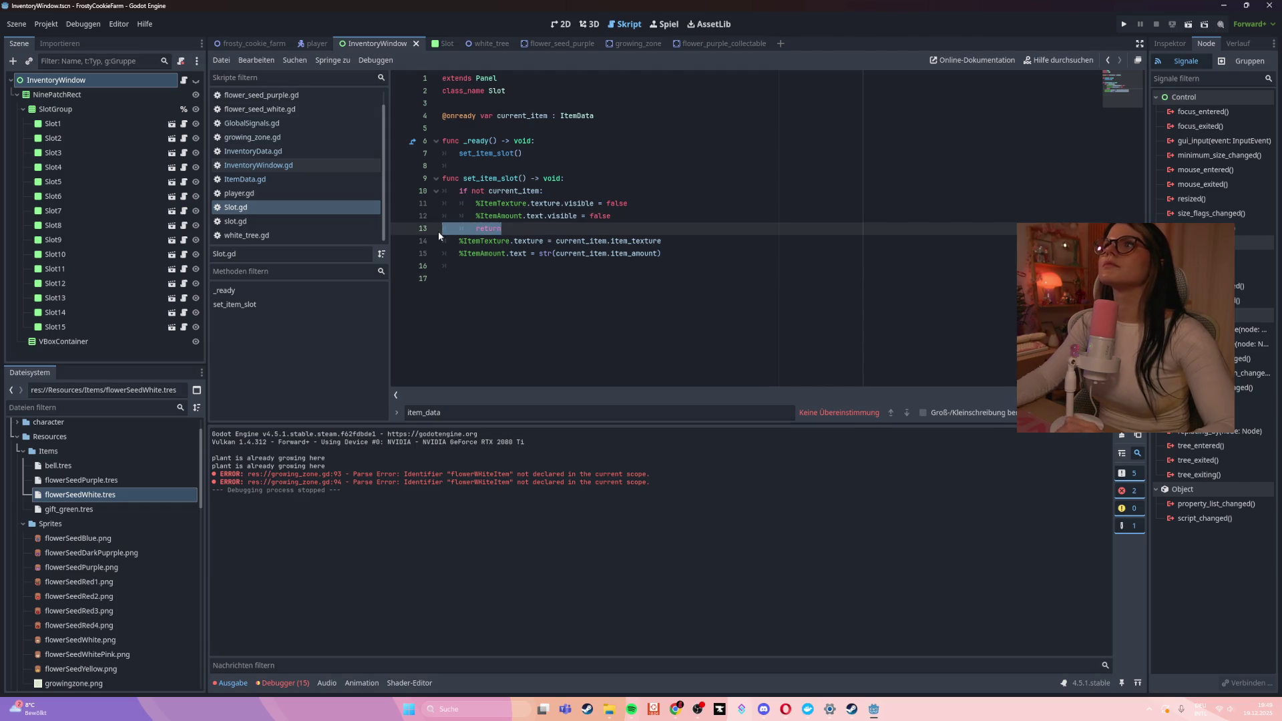
key(BackSpace)
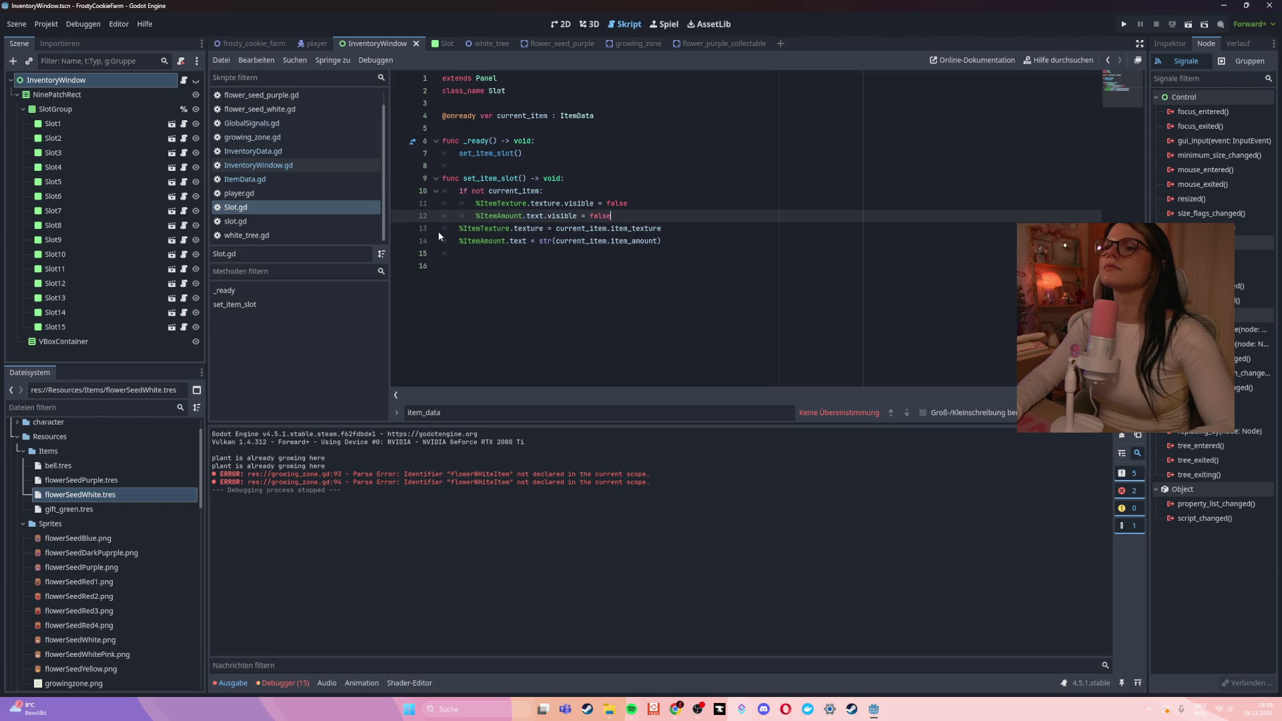
key(F5)
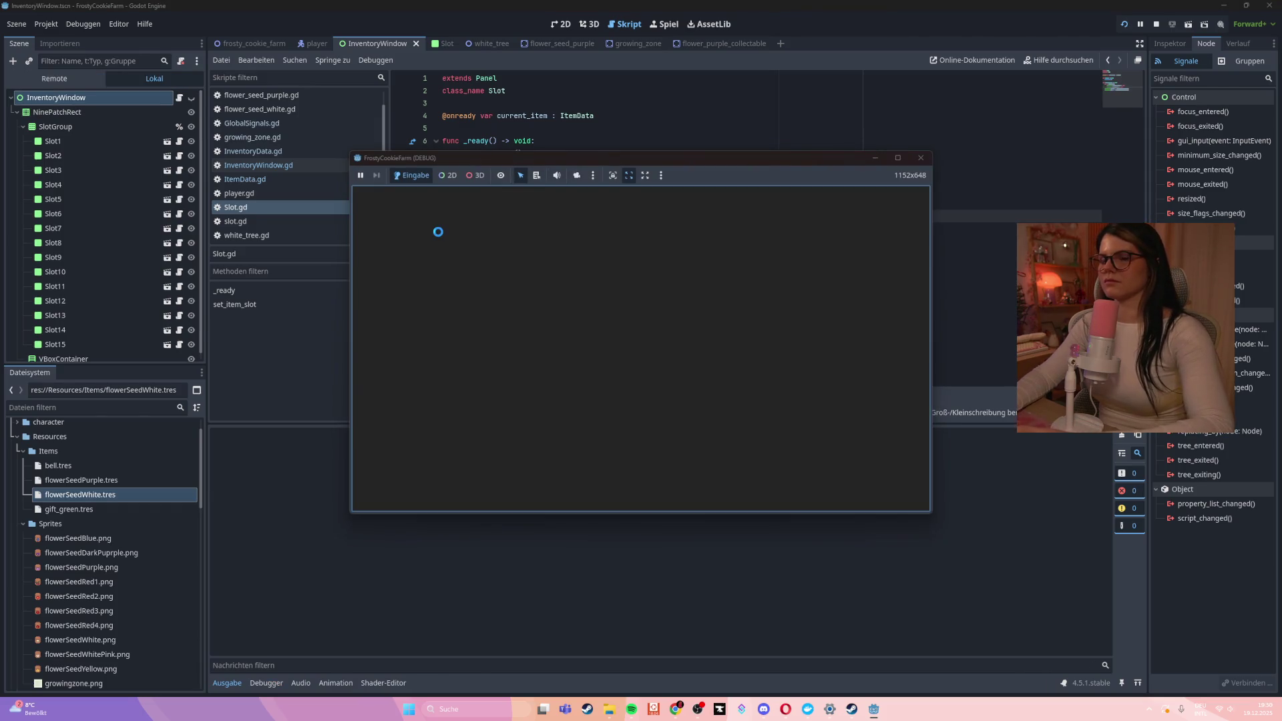
- Add an 'else' line after line 12 and run the game
click(635, 215)
key(Return)
key(BackSpace)
text(else:)
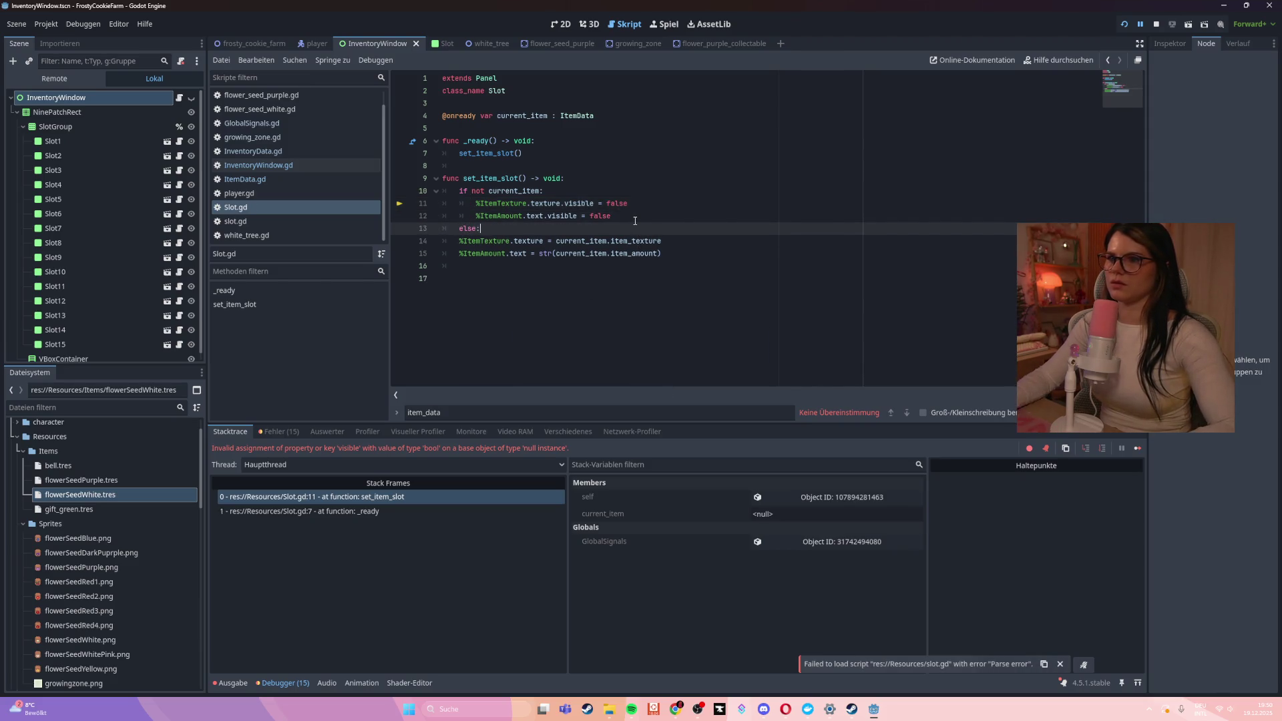
key(F5)
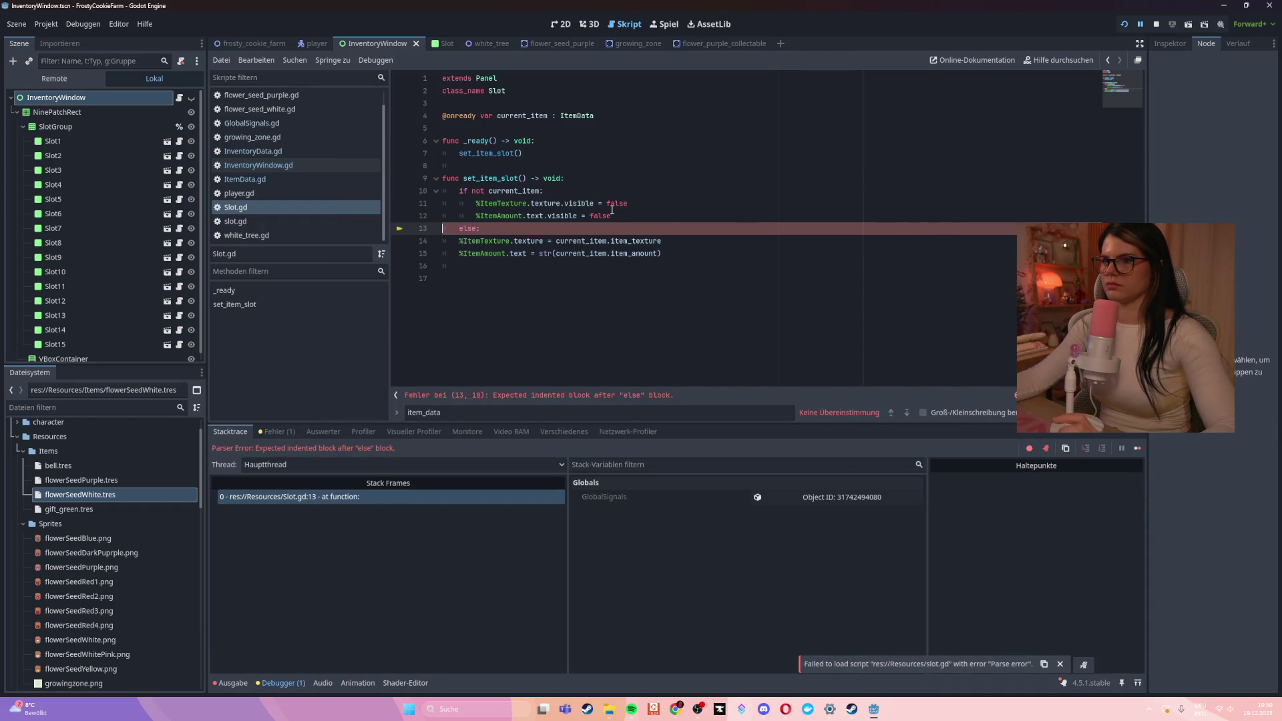
- Indent the texture and amount assignment lines under else and save Slot.gd
click(551, 279)
click(492, 228)
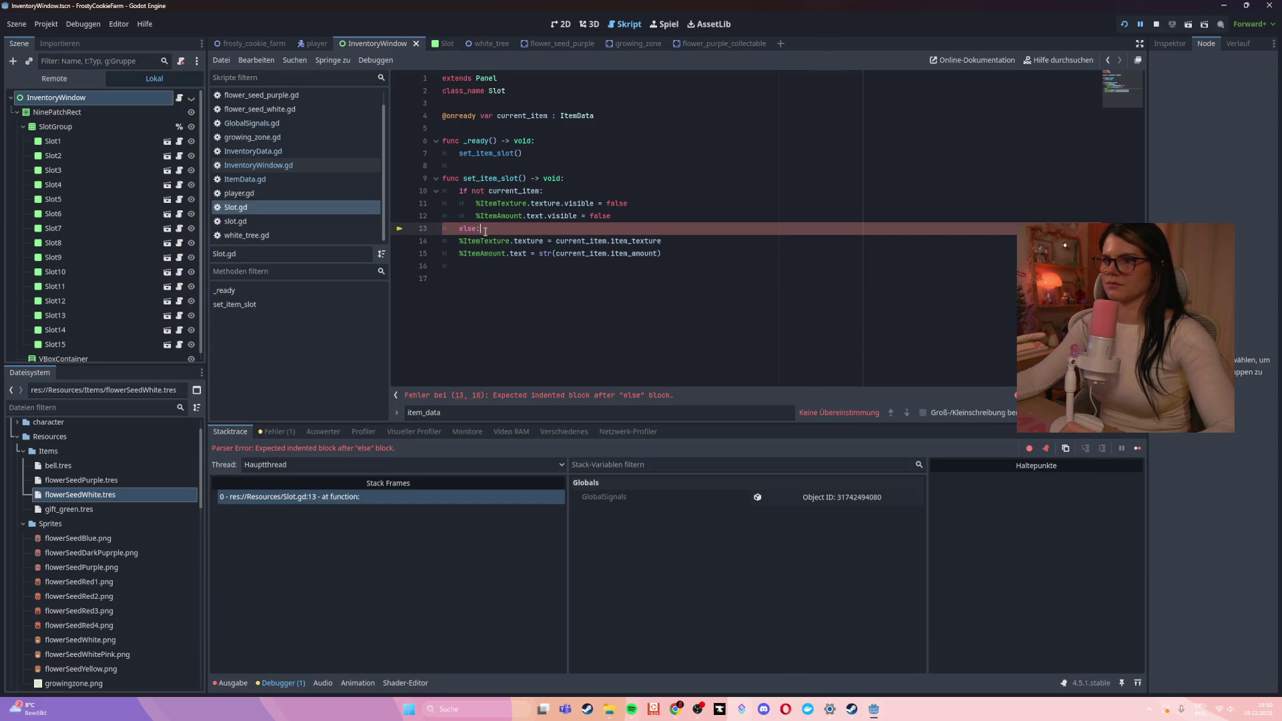
drag(744, 245, 422, 255)
drag(728, 256, 459, 241)
key(Tab)
click(508, 290)
key(super)
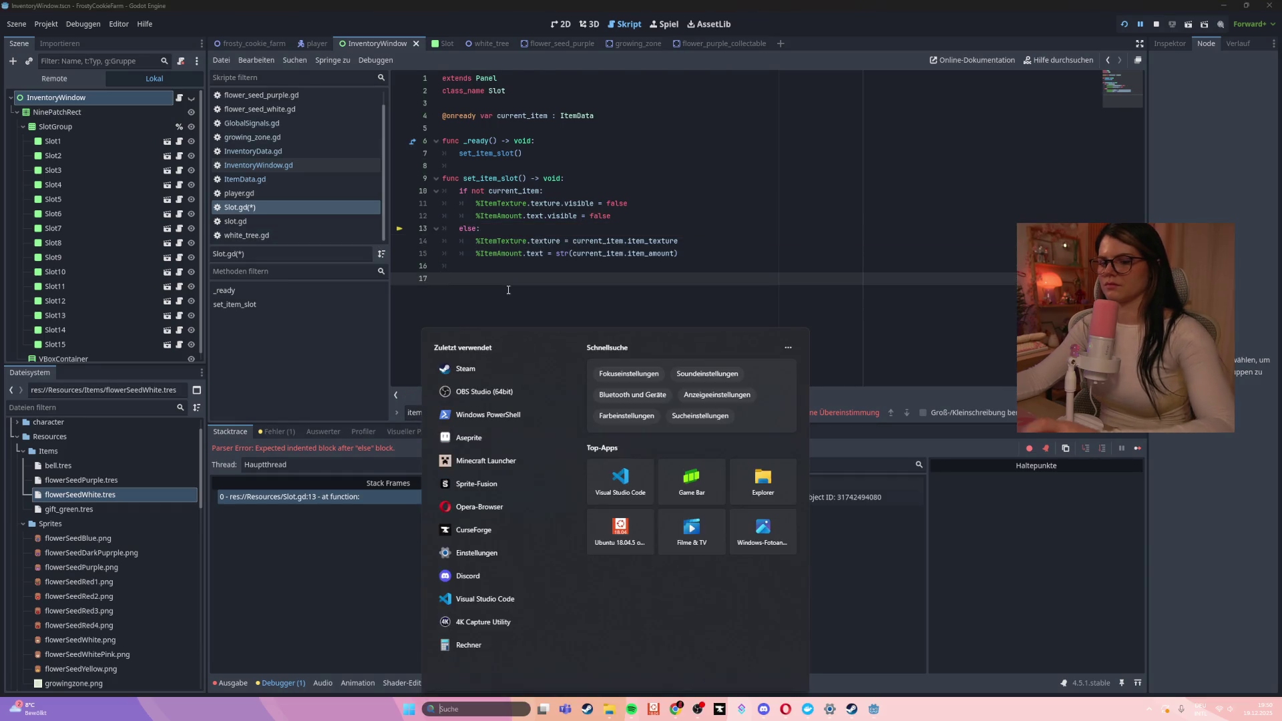
click(897, 246)
key(ctrl+s)
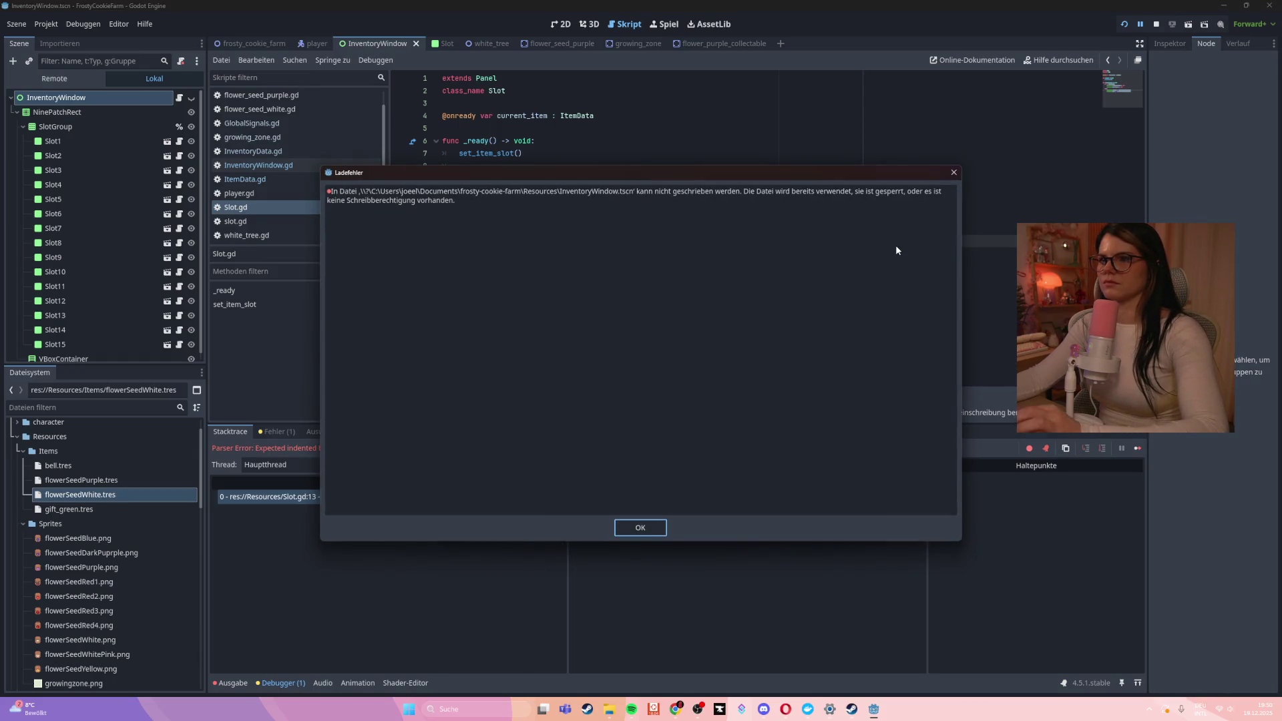
- Dismiss the file write error, close the running game and run it again
click(645, 527)
mouse_move(875, 713)
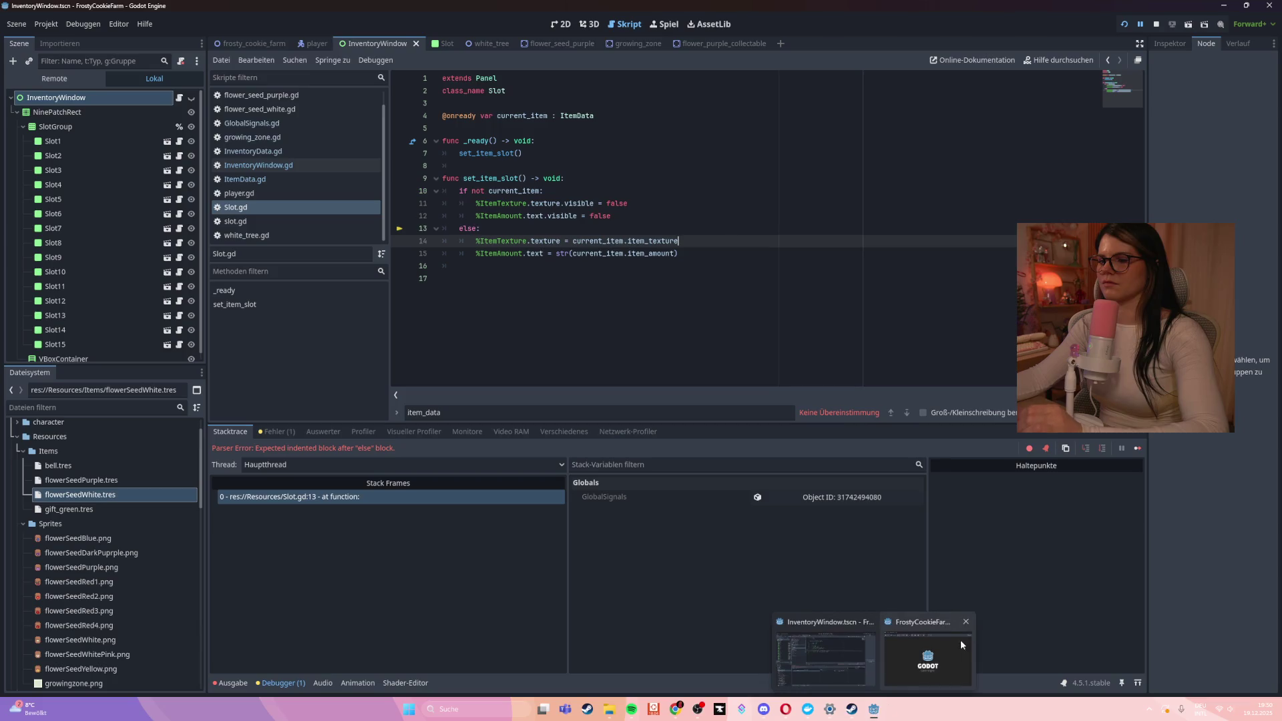
click(966, 617)
click(733, 361)
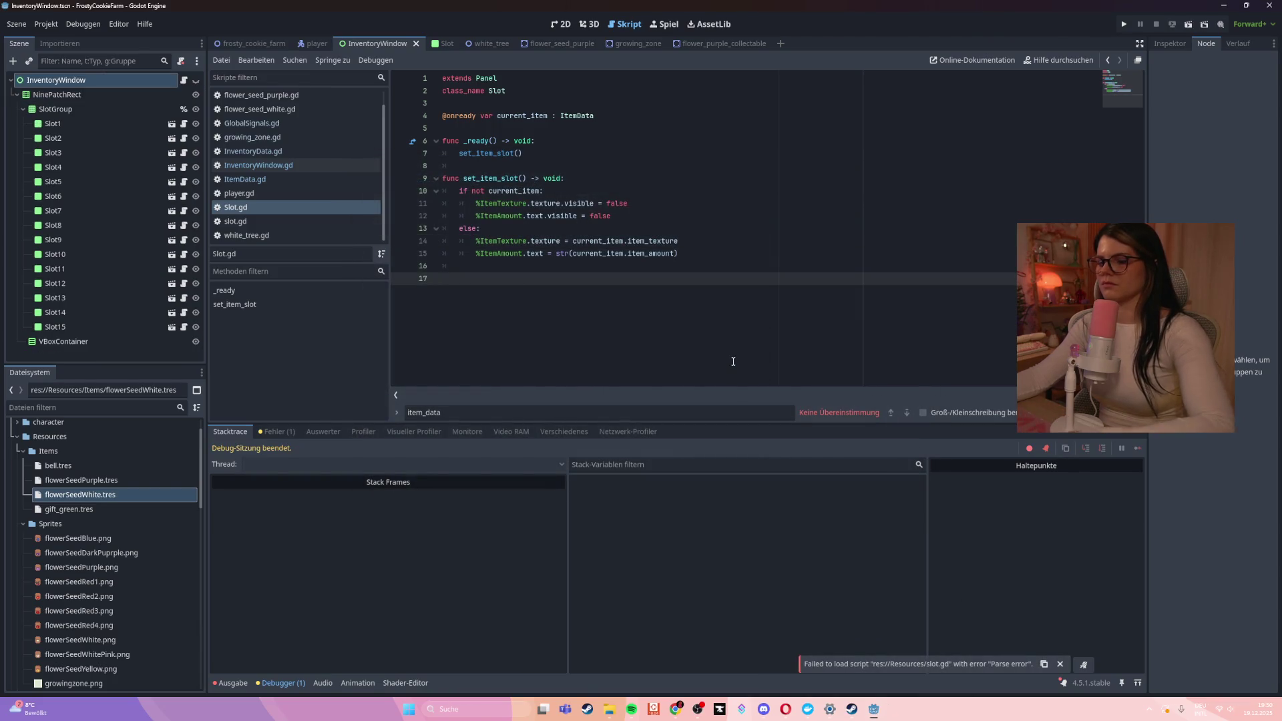
key(F5)
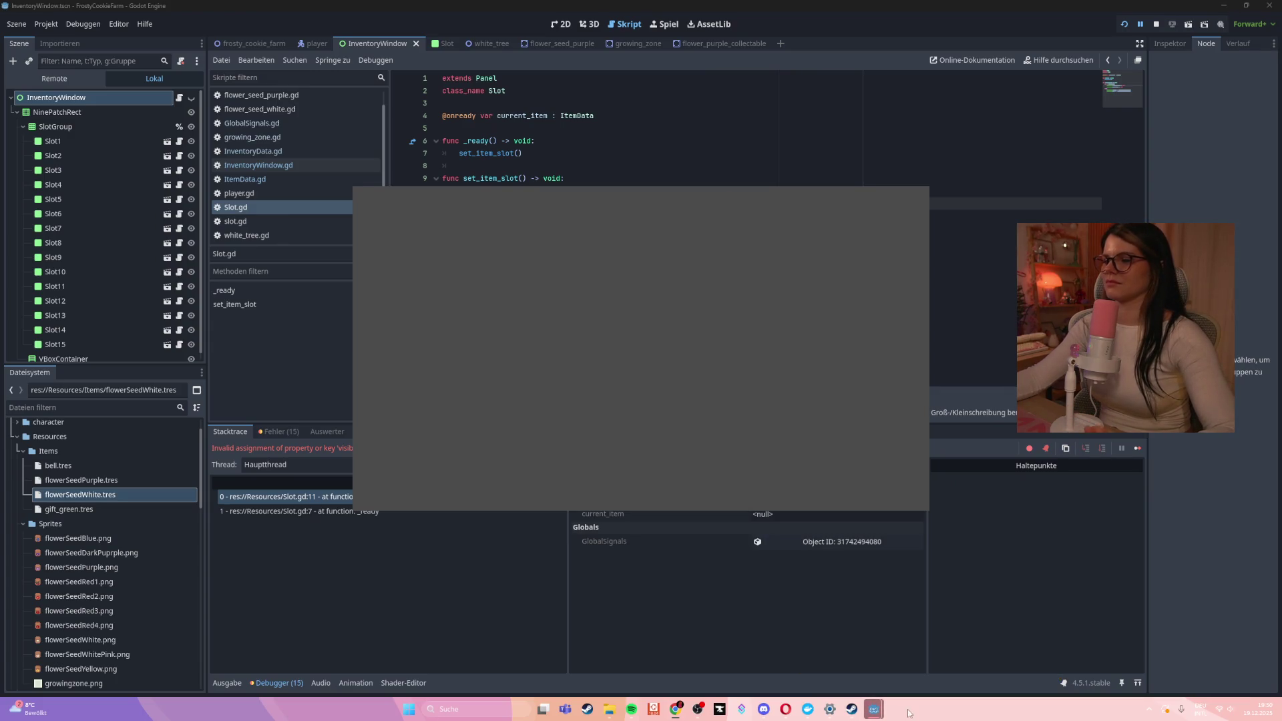
- Stop and relaunch the game, then open the Slot scene in the 2D view
mouse_move(874, 709)
click(914, 674)
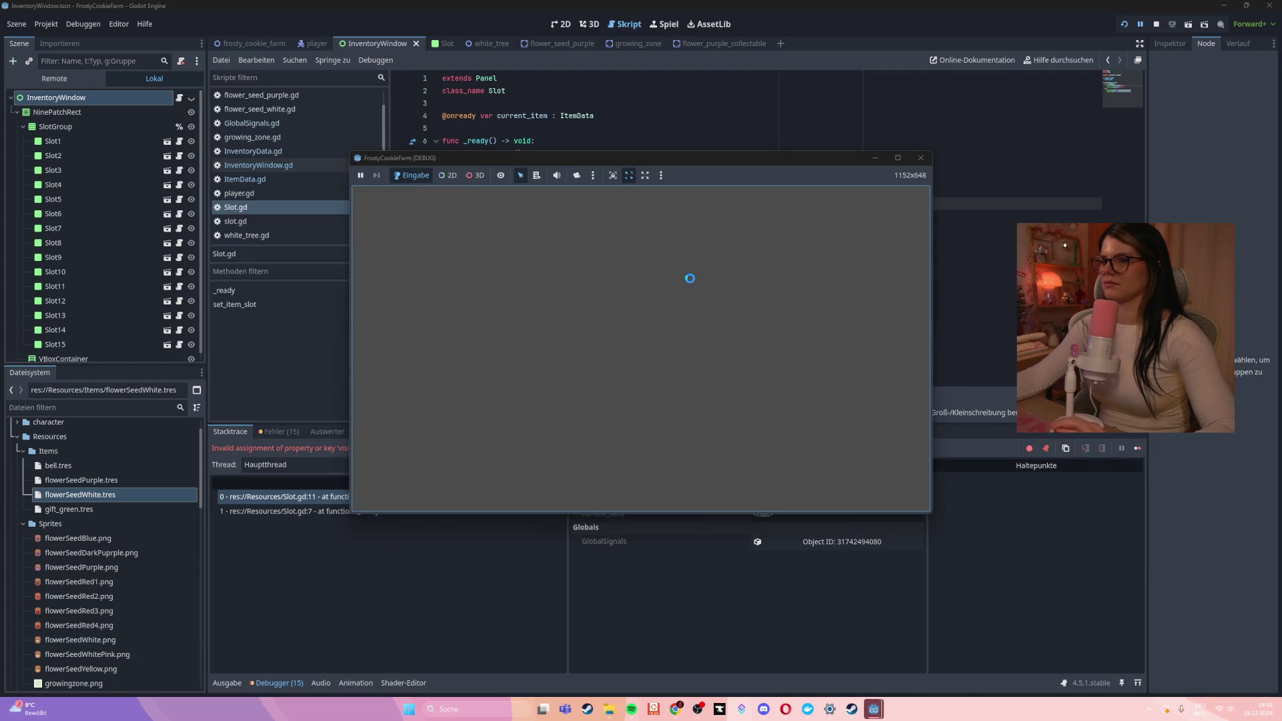
click(873, 709)
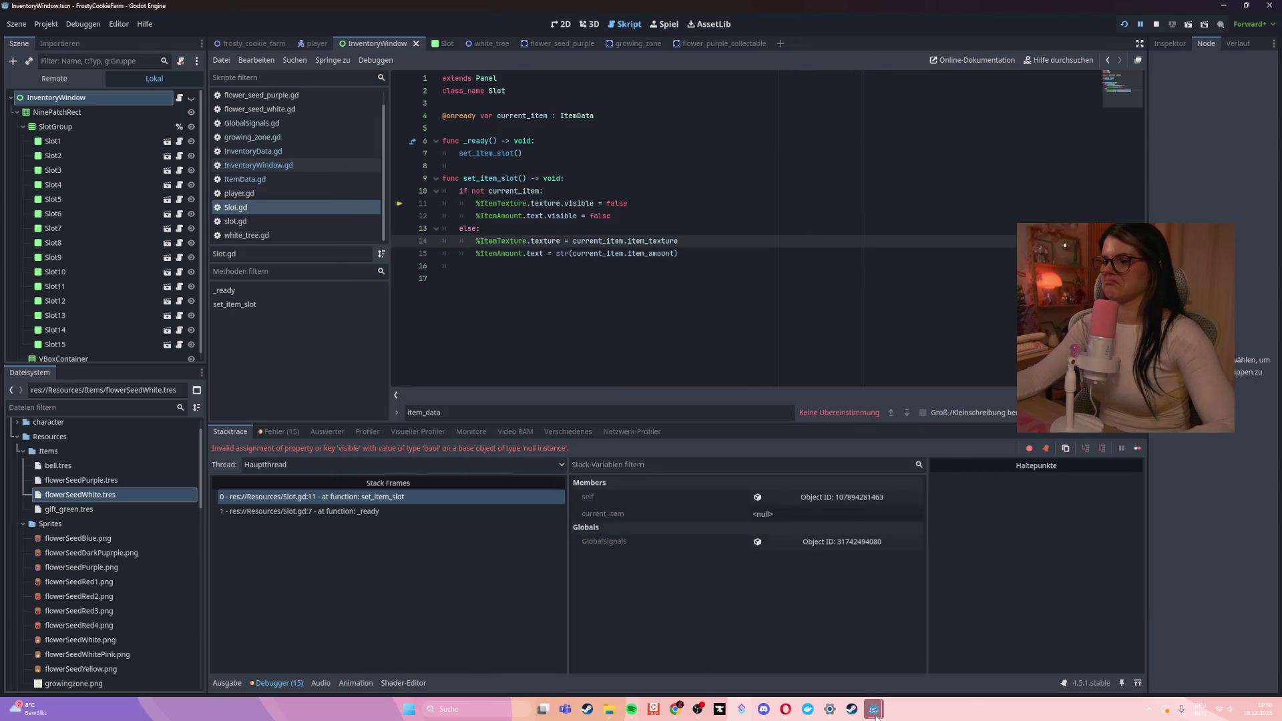
mouse_move(873, 709)
click(964, 622)
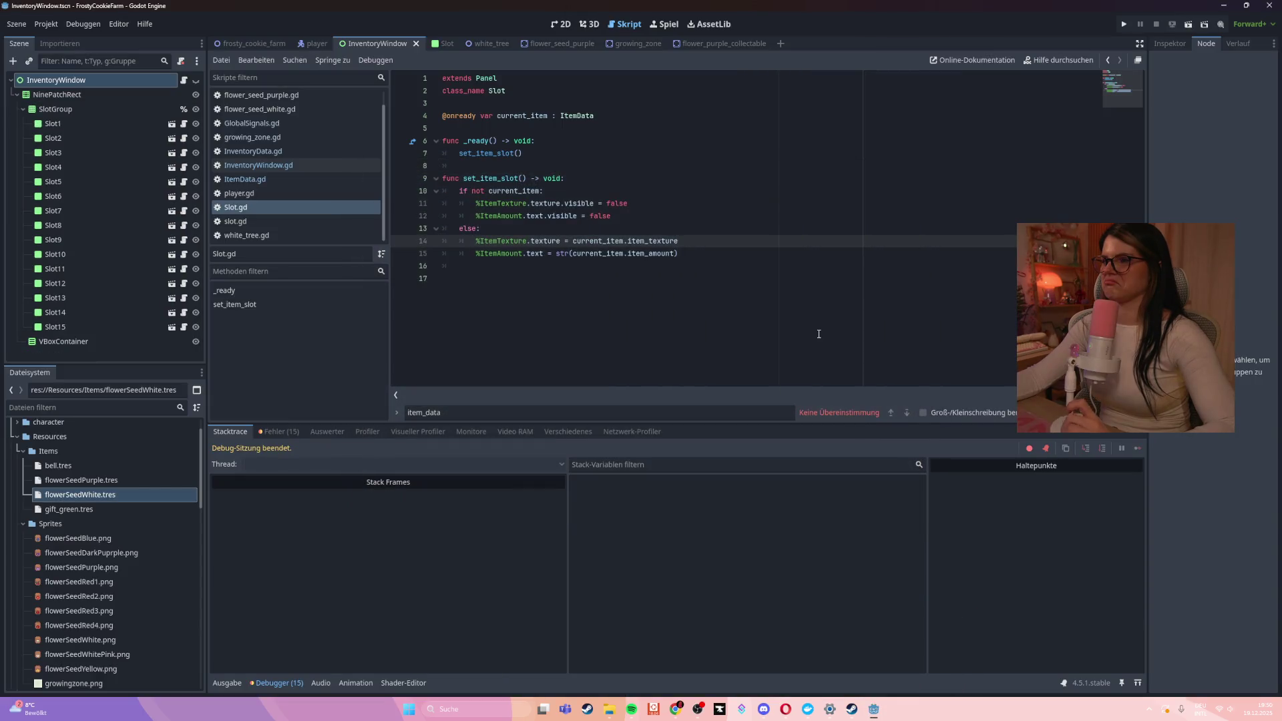
click(818, 334)
key(F5)
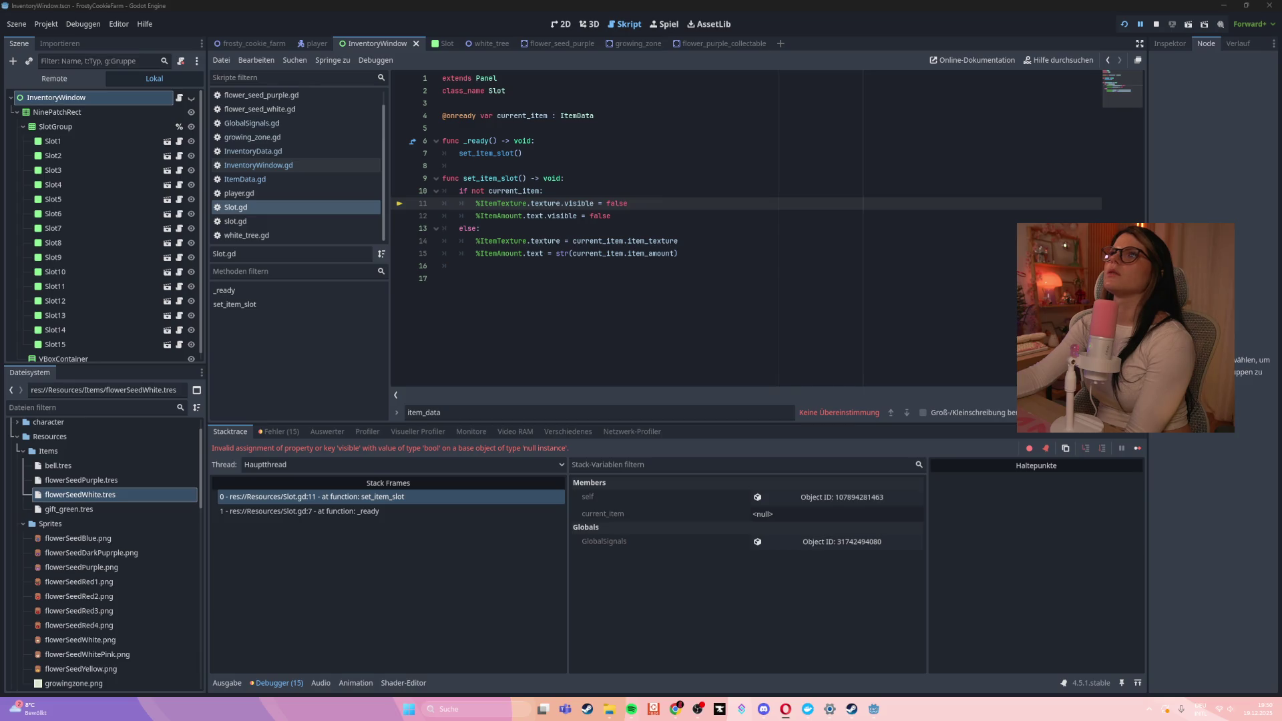
click(167, 141)
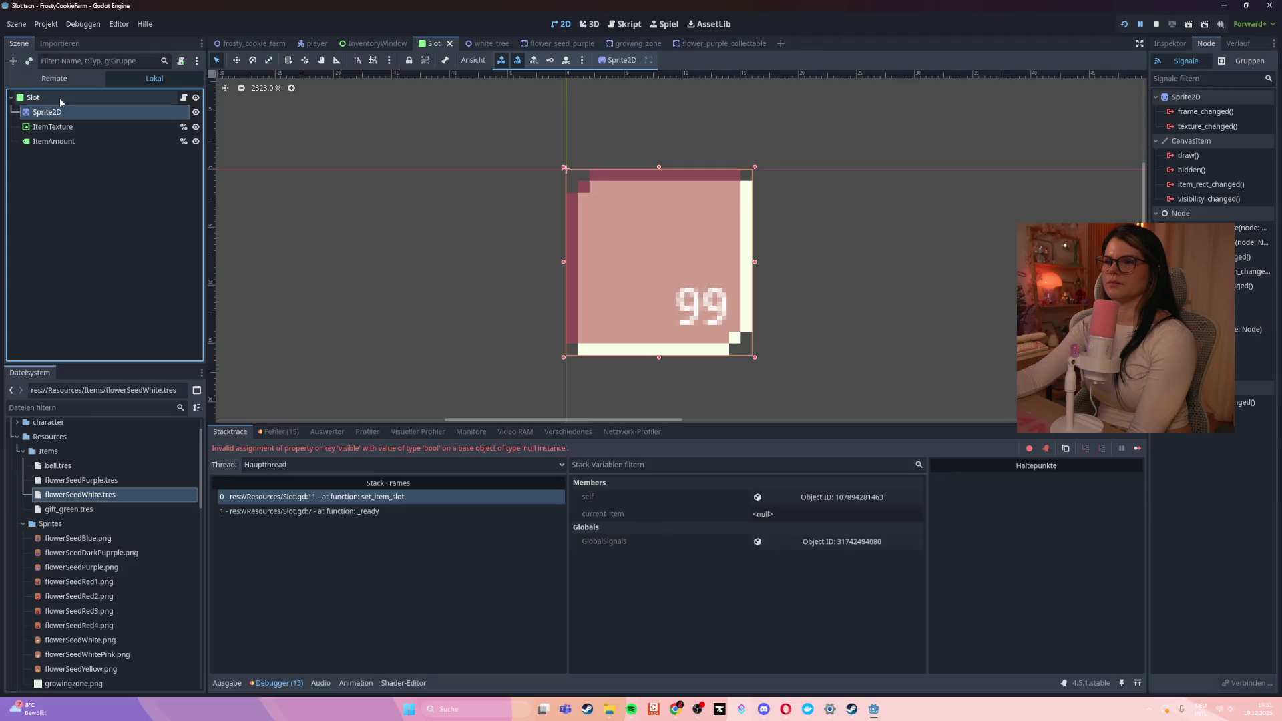
- Inspect the Slot's Sprite2D and ItemAmount nodes, close white_tree, and return to Slot.gd
click(63, 114)
click(53, 141)
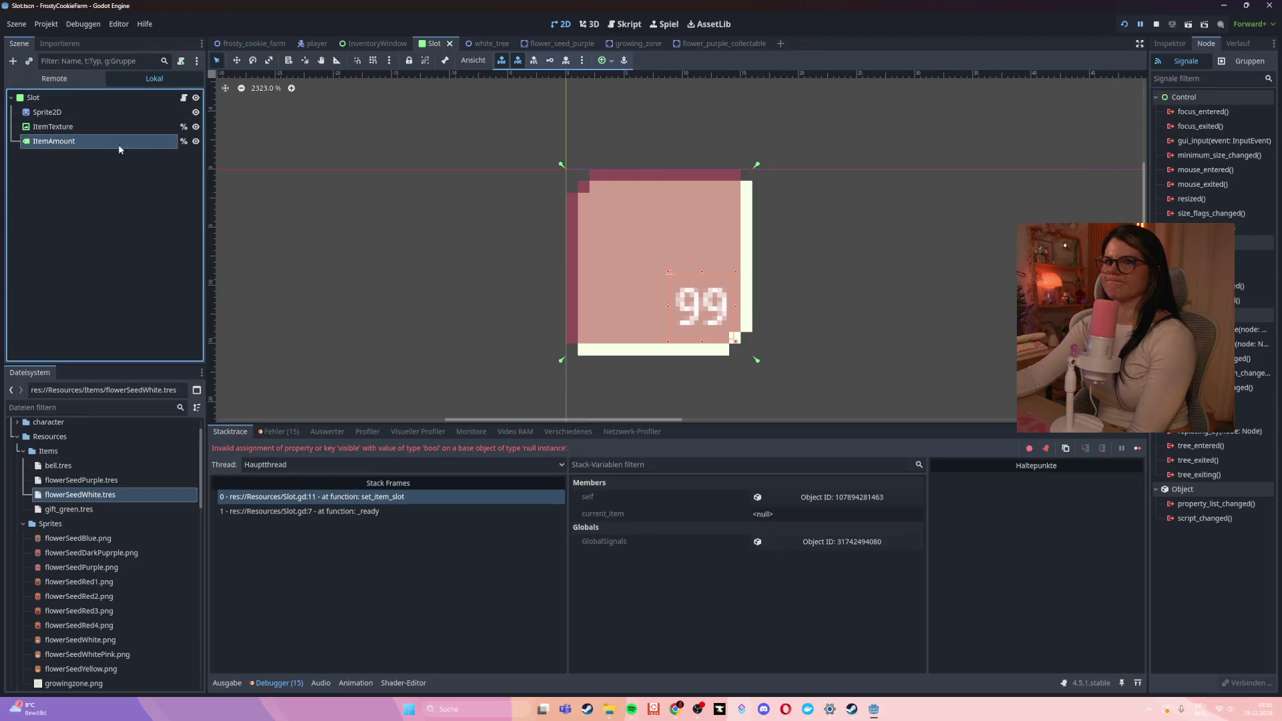
click(478, 45)
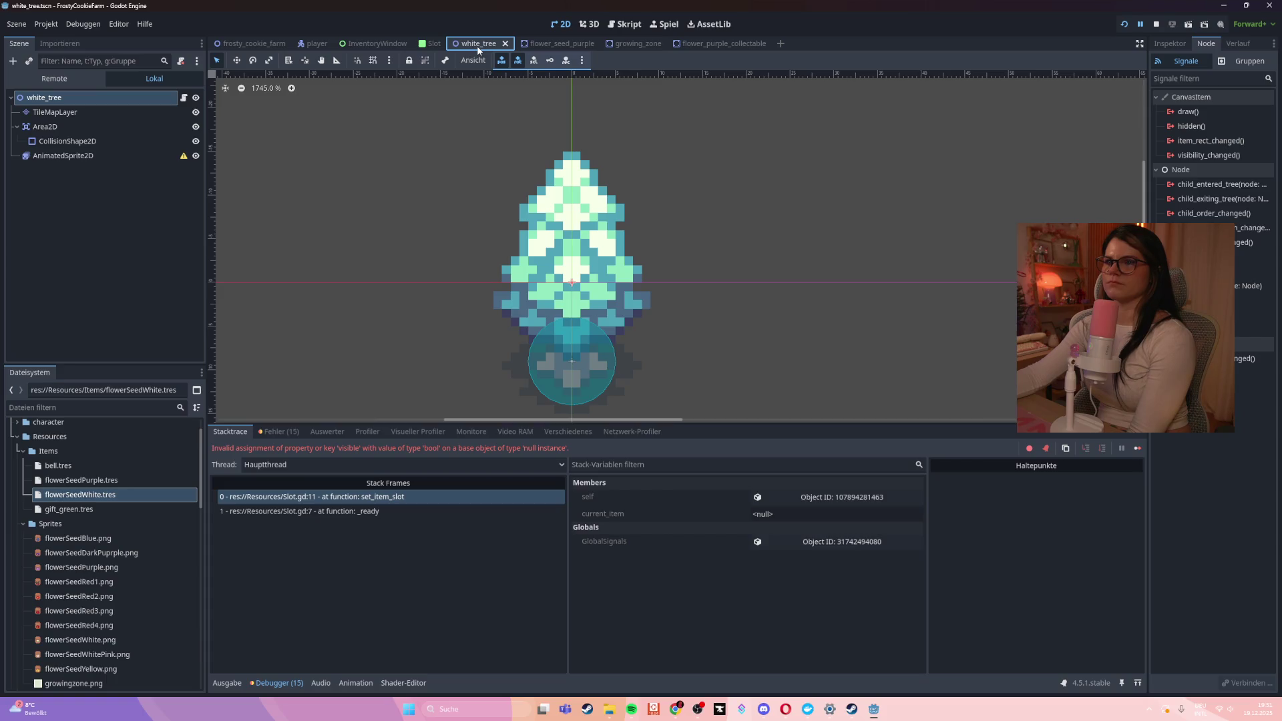
click(506, 44)
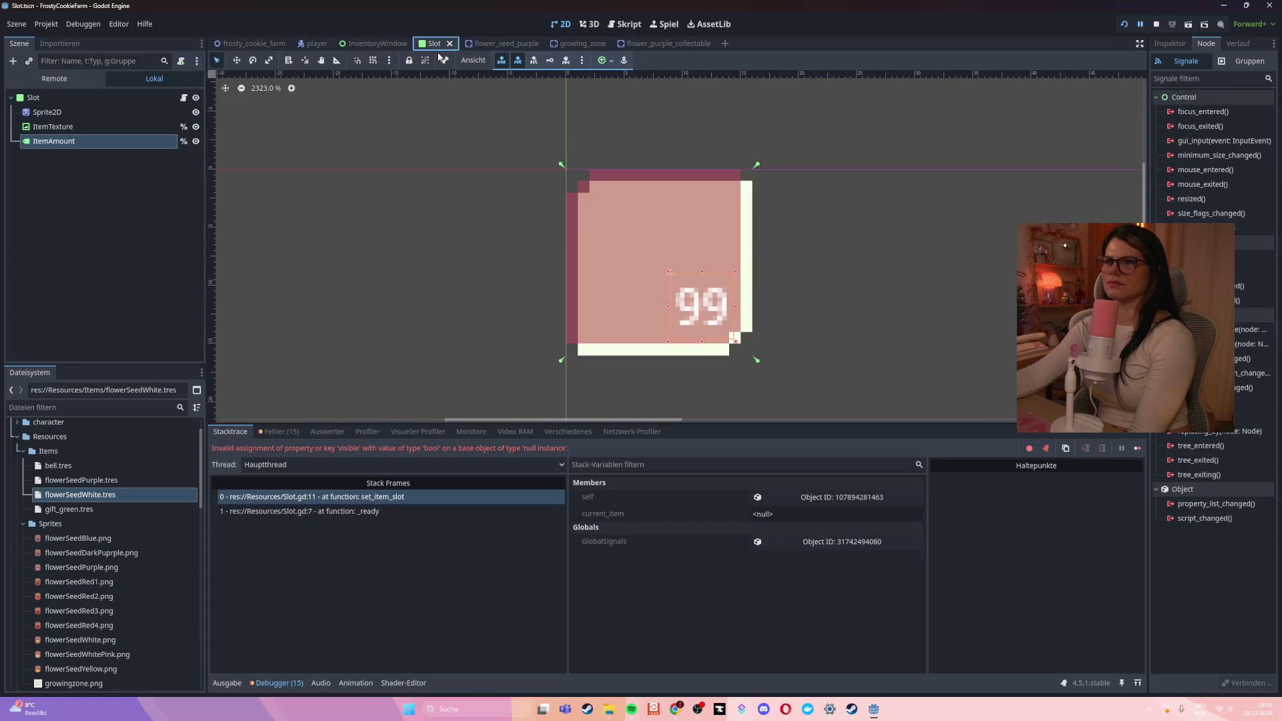
click(627, 26)
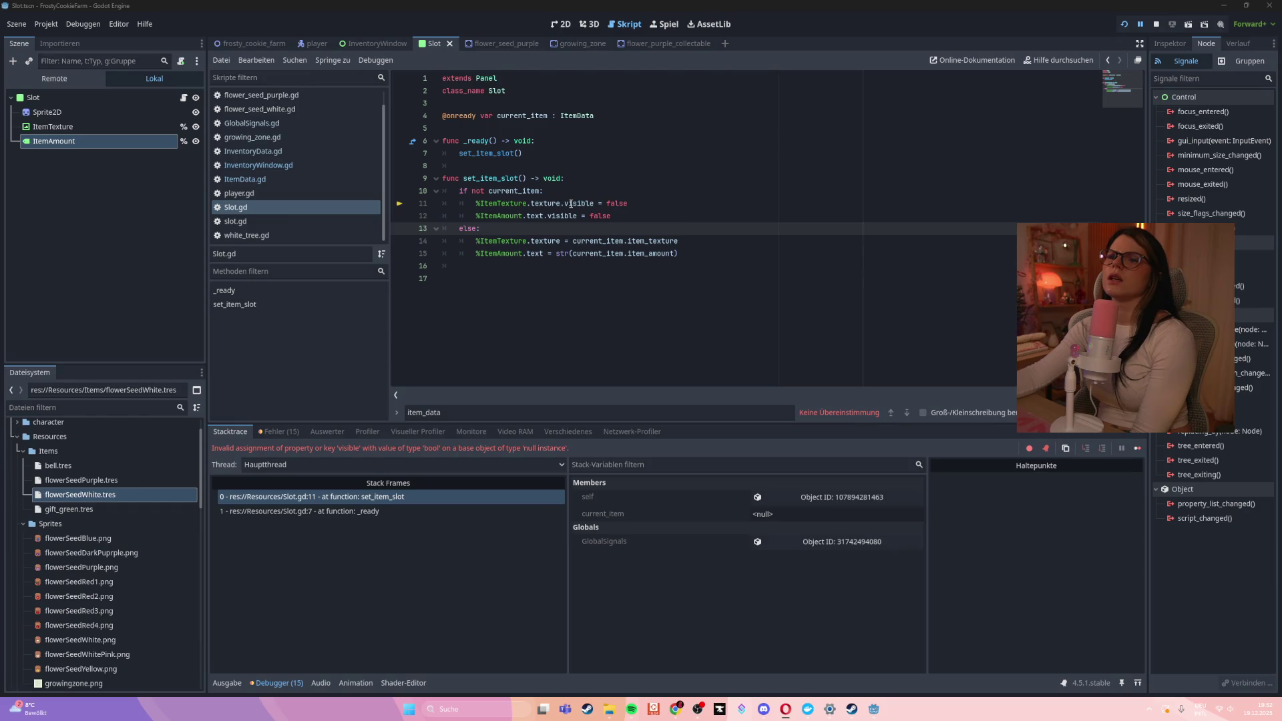
- Delete '.text' and '.texture' on lines 11–12 so the ItemAmount and ItemTexture nodes are hidden
double_click(540, 215)
key(Delete)
key(Delete)
key(Delete)
double_click(541, 203)
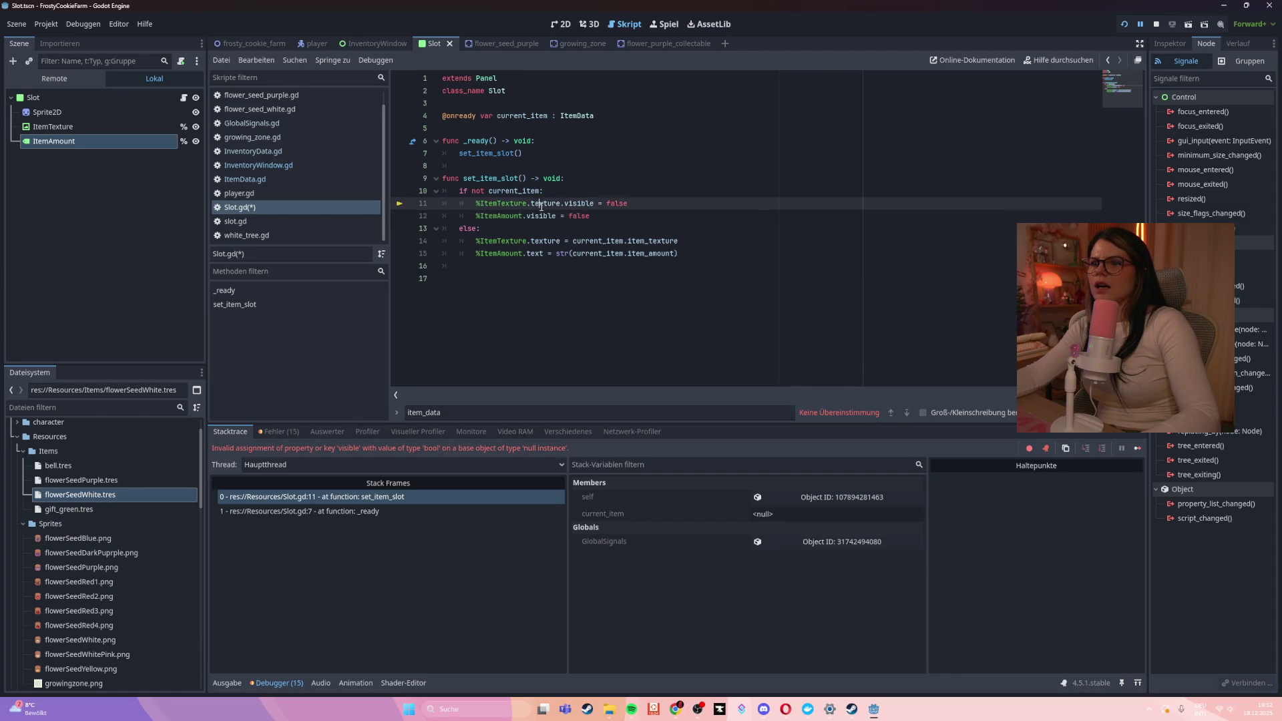
key(Delete)
key(Delete)
click(613, 220)
- Run the game, check the inventory, and plant a purple seed in the grow zone
key(F5)
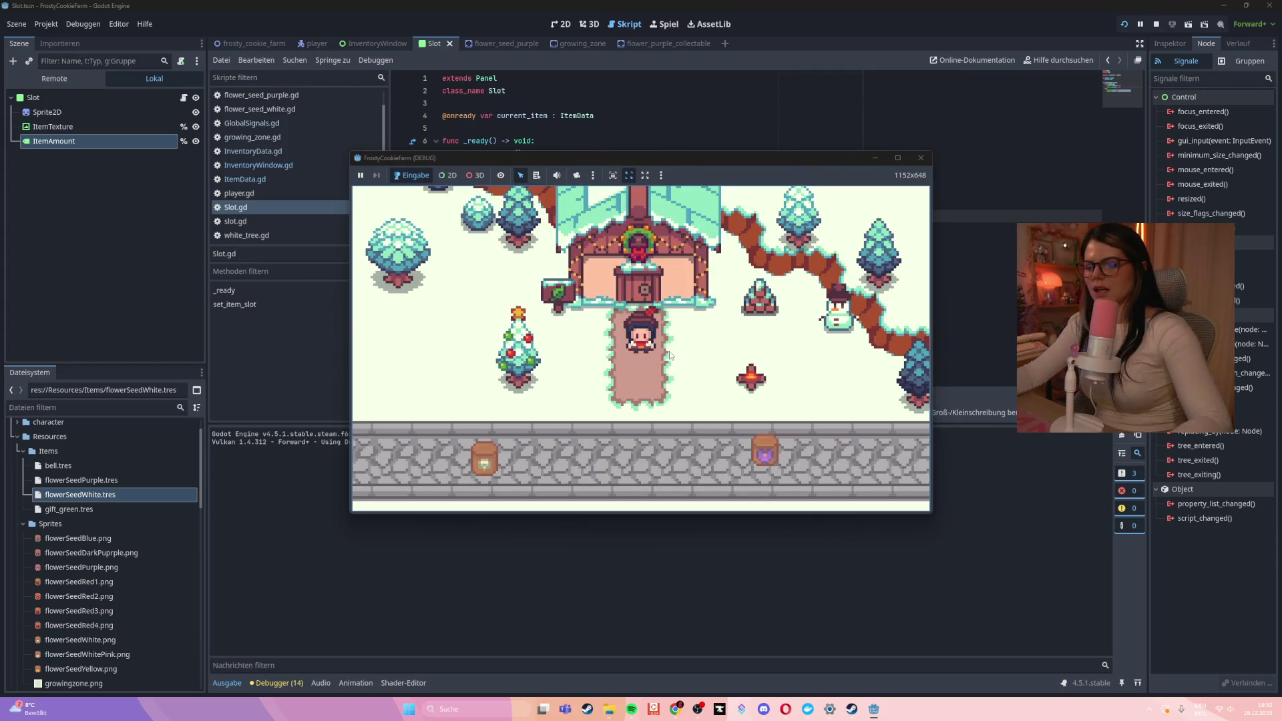
key(i)
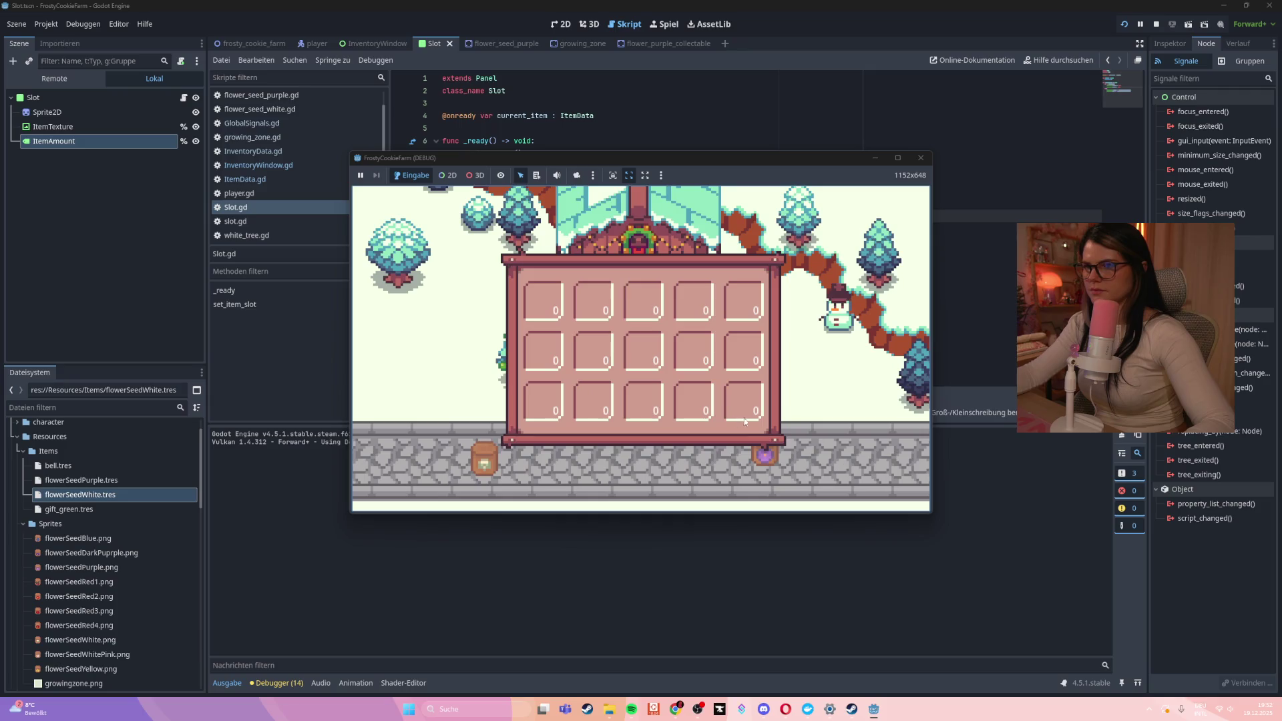
key(s)
key(i)
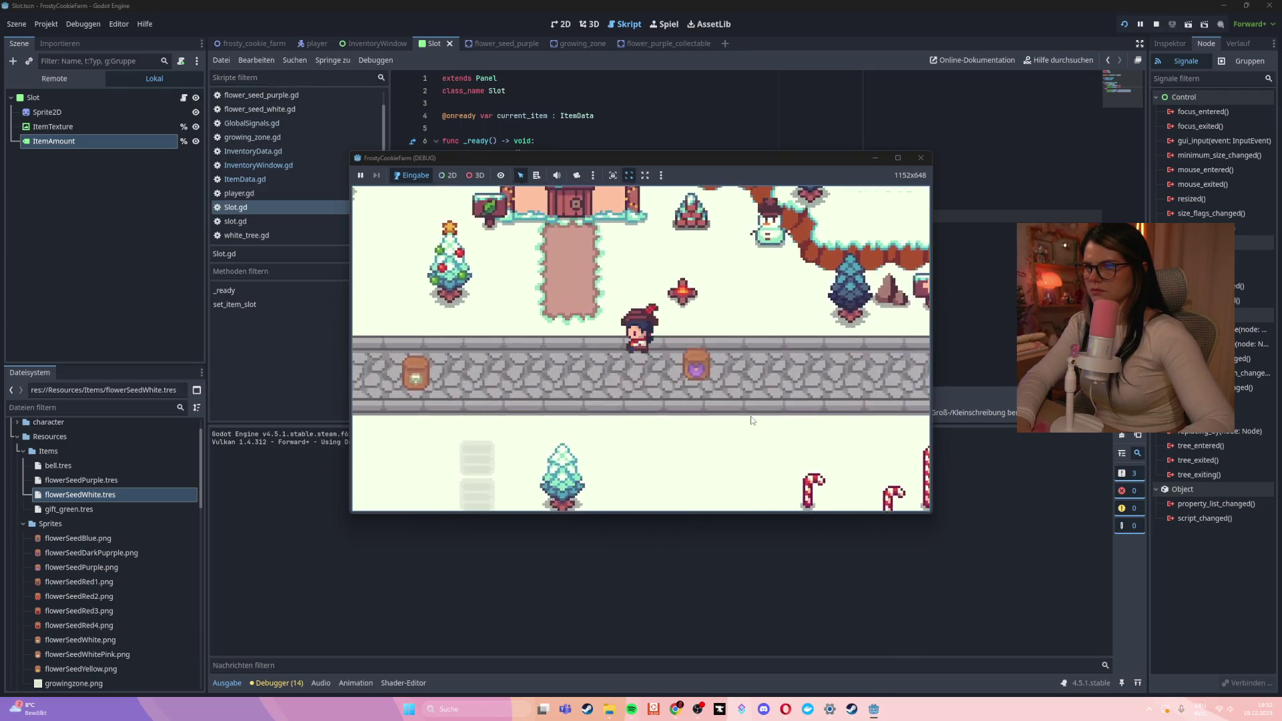
key(a)
click(629, 447)
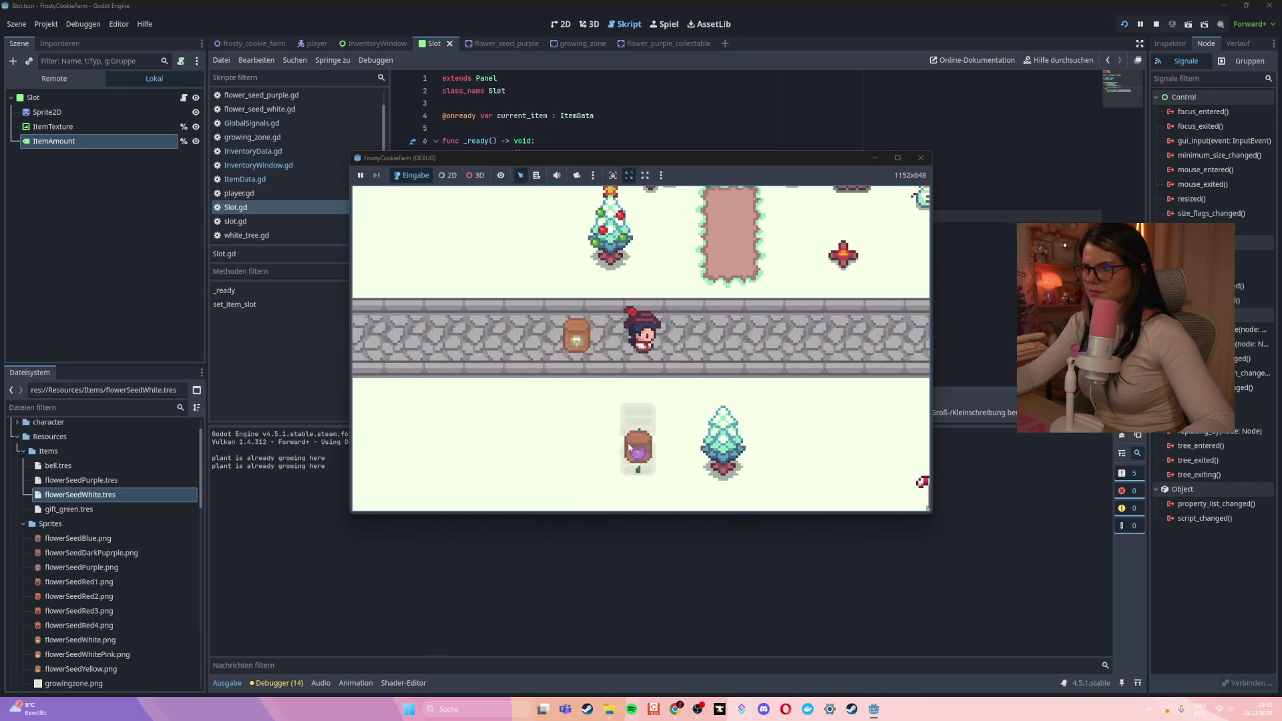
- Walk around until the purple flowers bloom, then click one to collect it
key(i)
key(d)
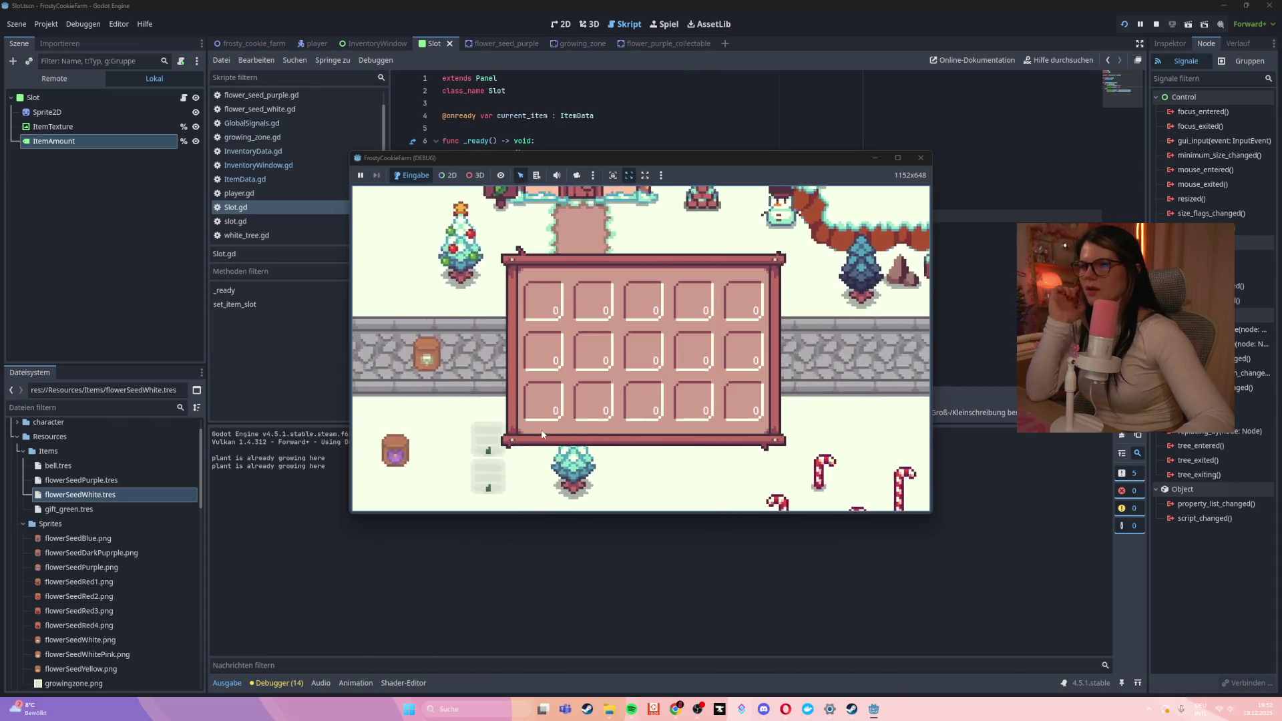
key(a)
key(s)
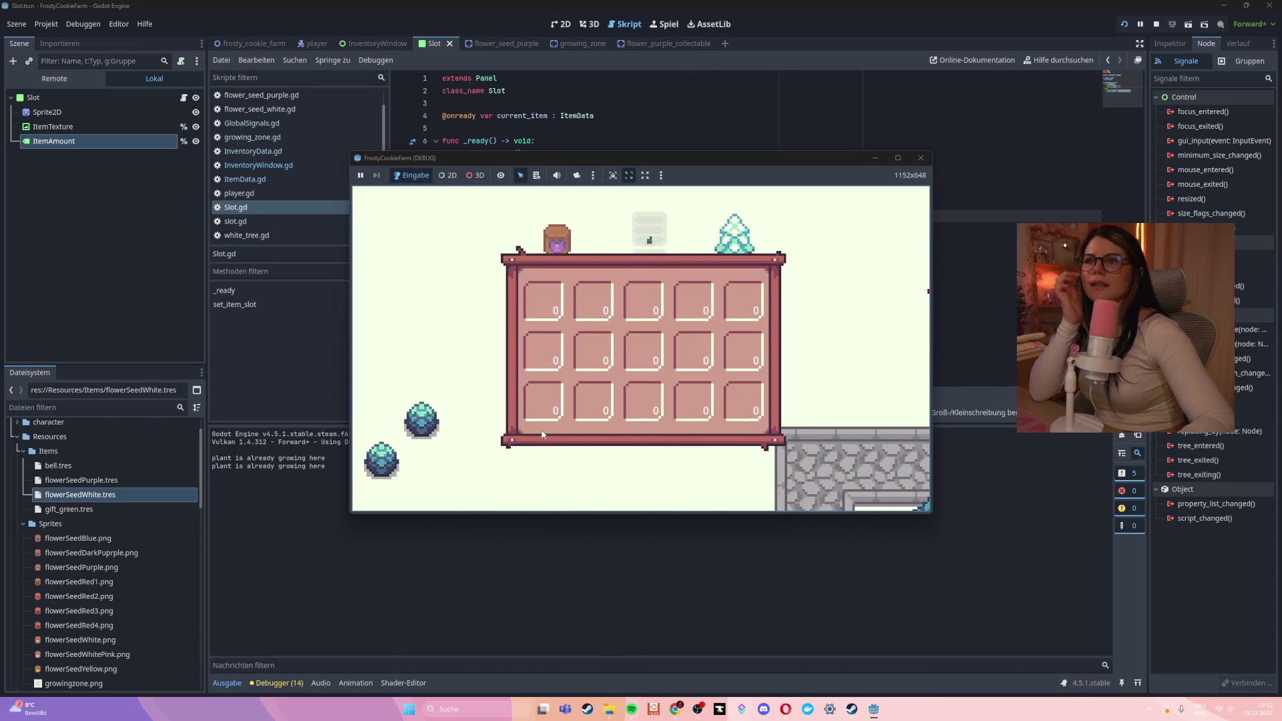
key(d)
key(s)
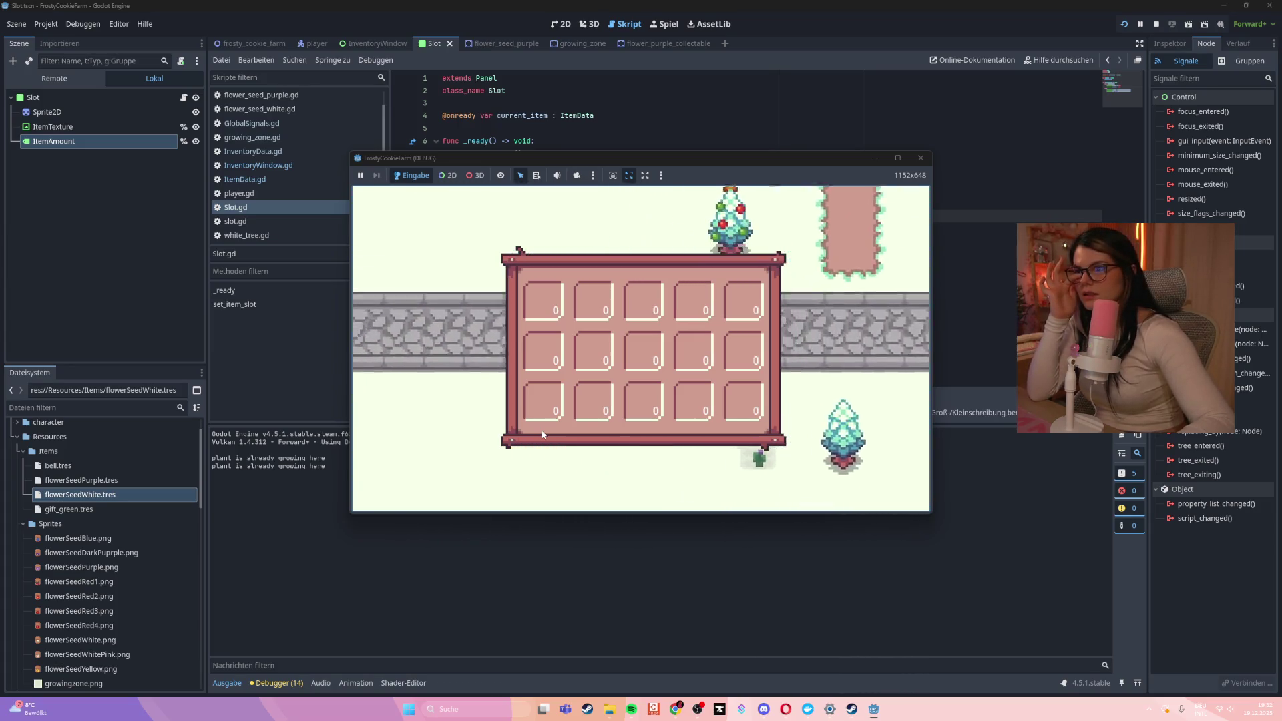
key(w)
key(d)
key(s)
key(w)
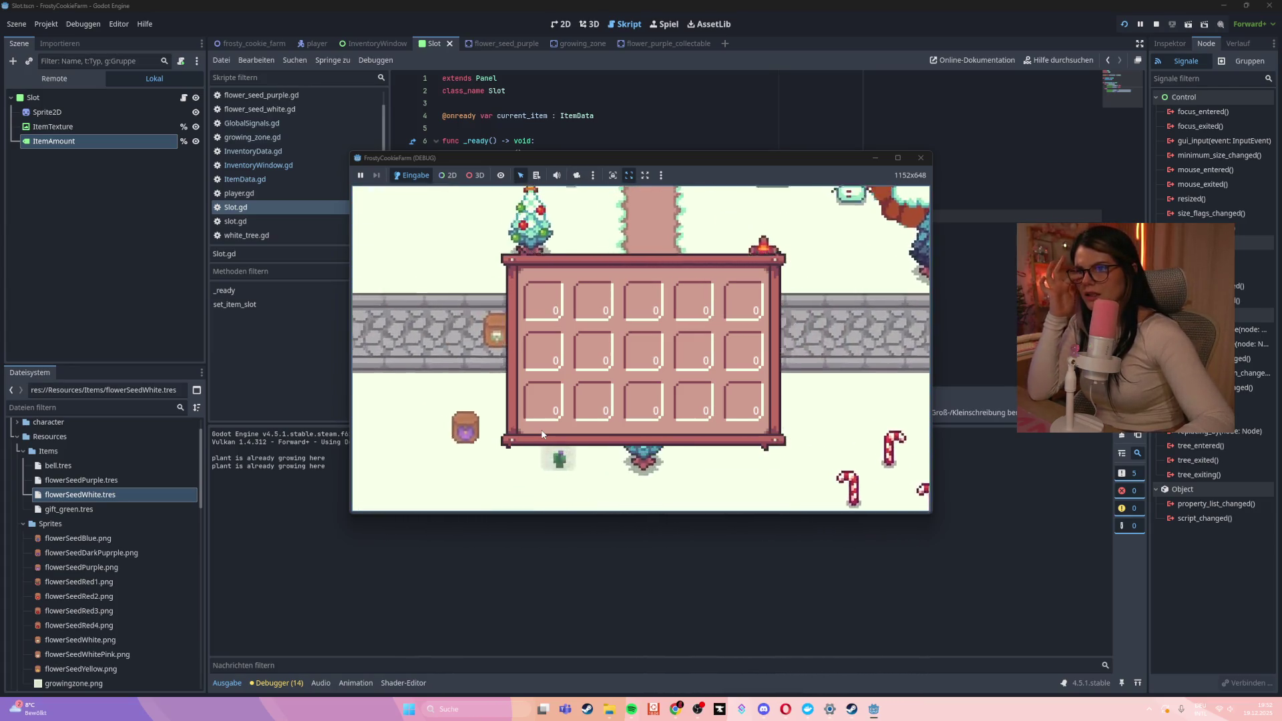
key(d)
key(s)
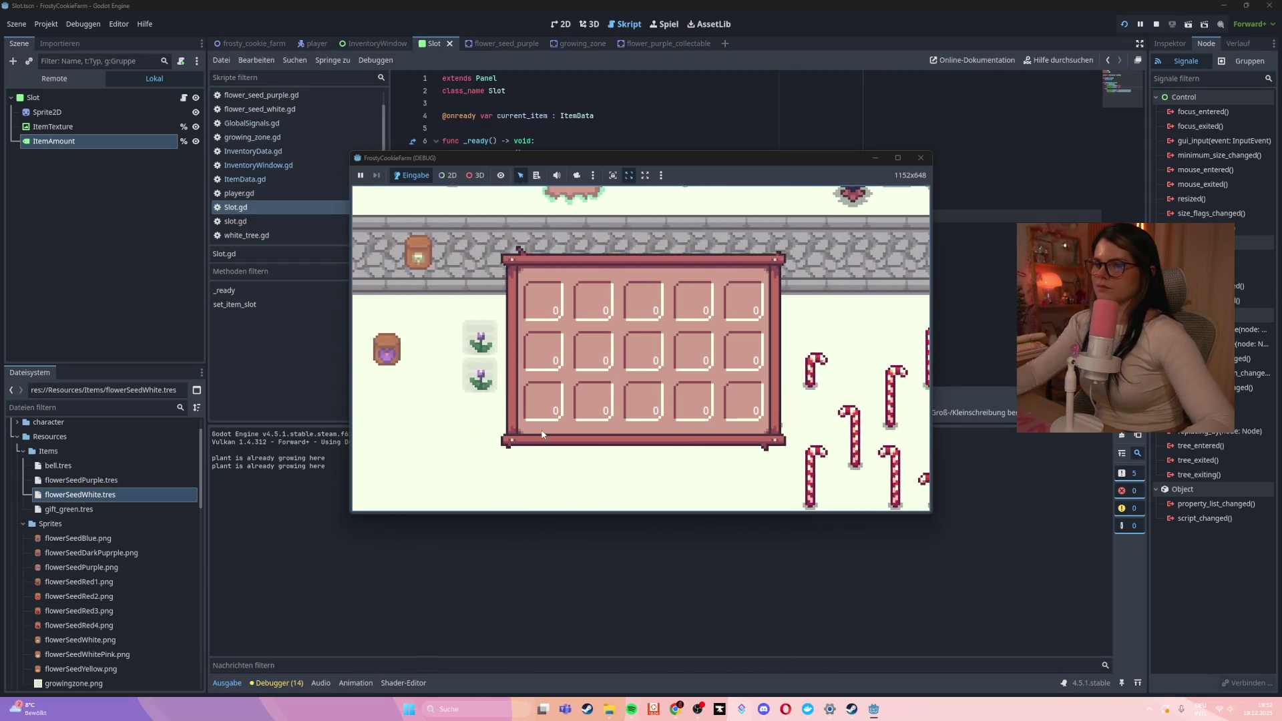
key(i)
key(a)
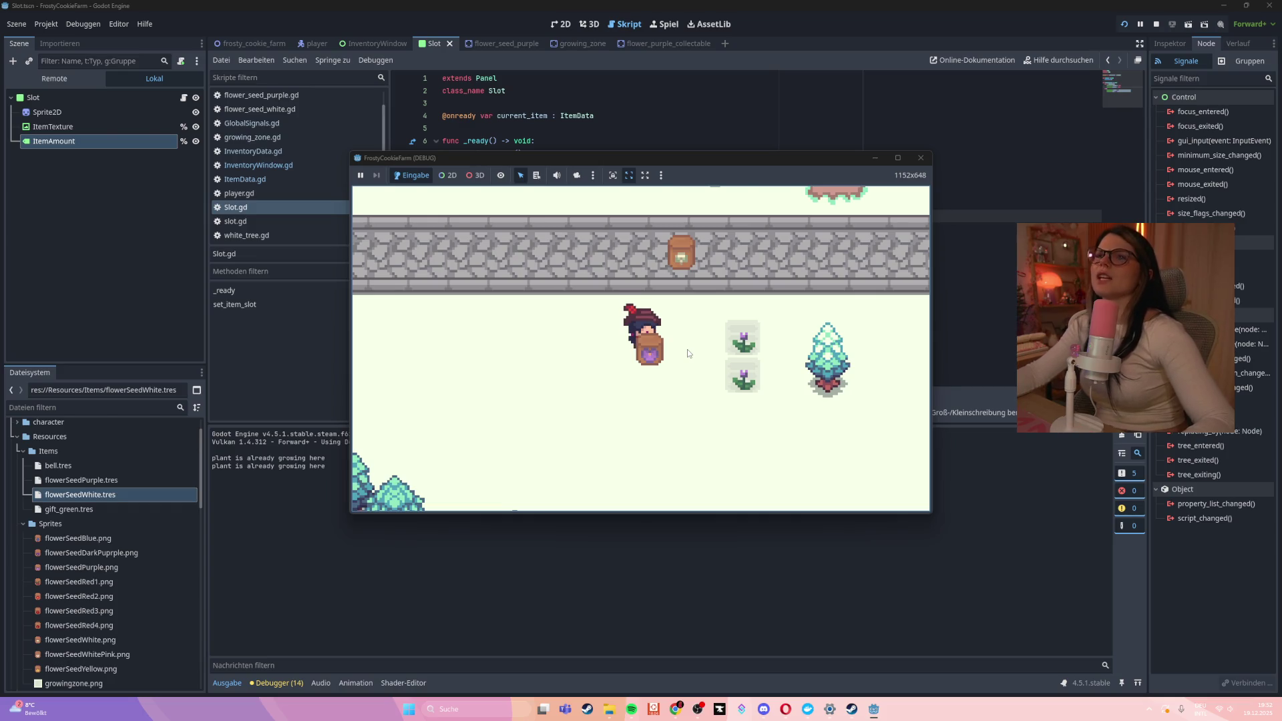
key(d)
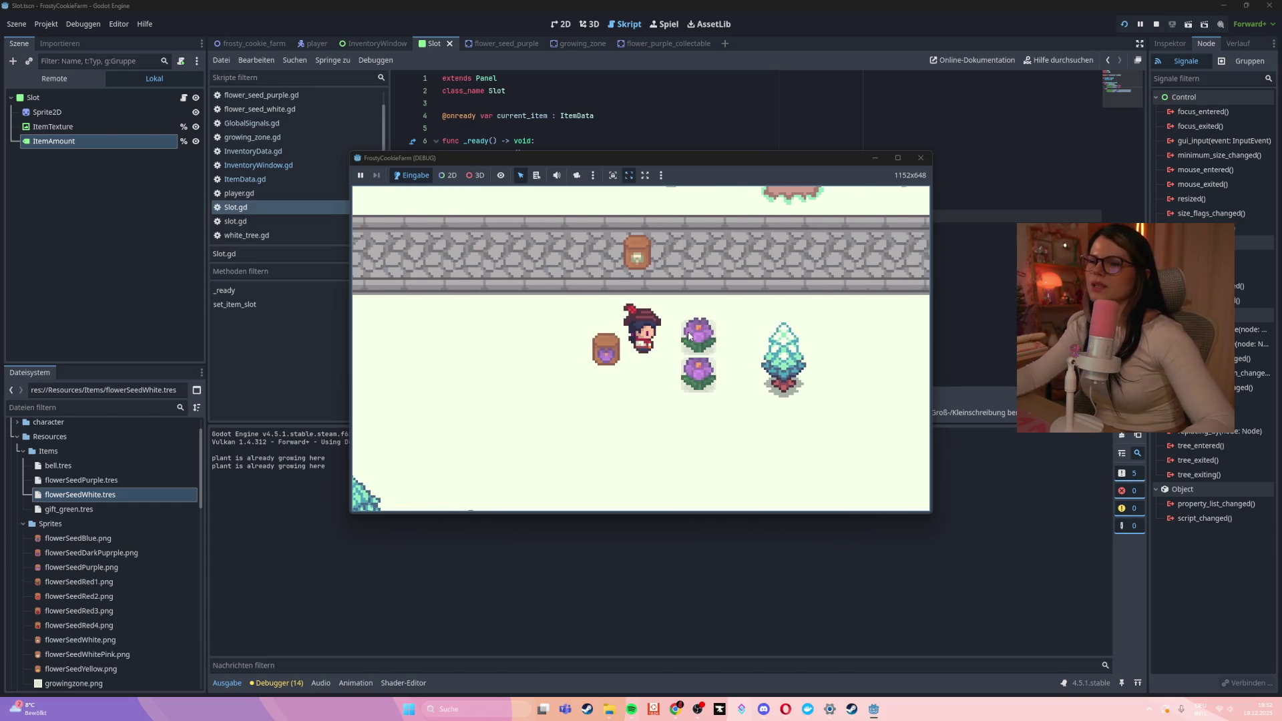
click(696, 346)
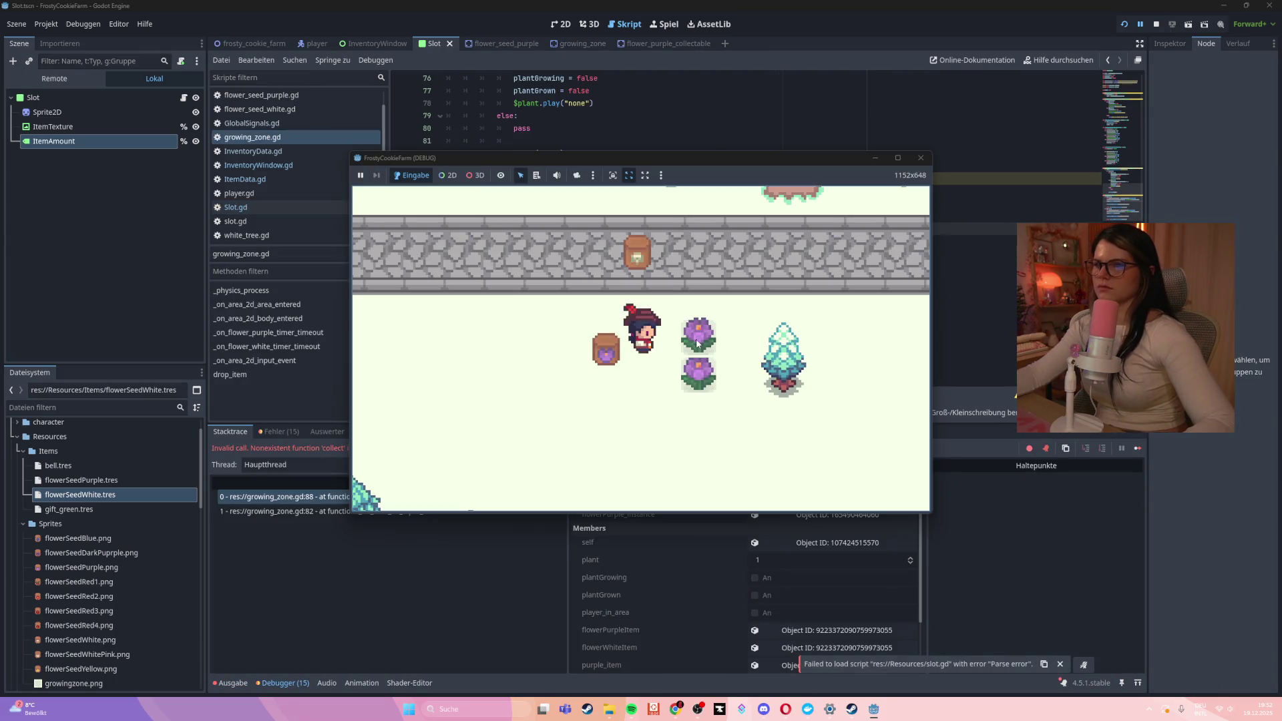
- Close the FrostyCookieFarm debug window and put the caret on line 95 of growing_zone.gd
click(920, 158)
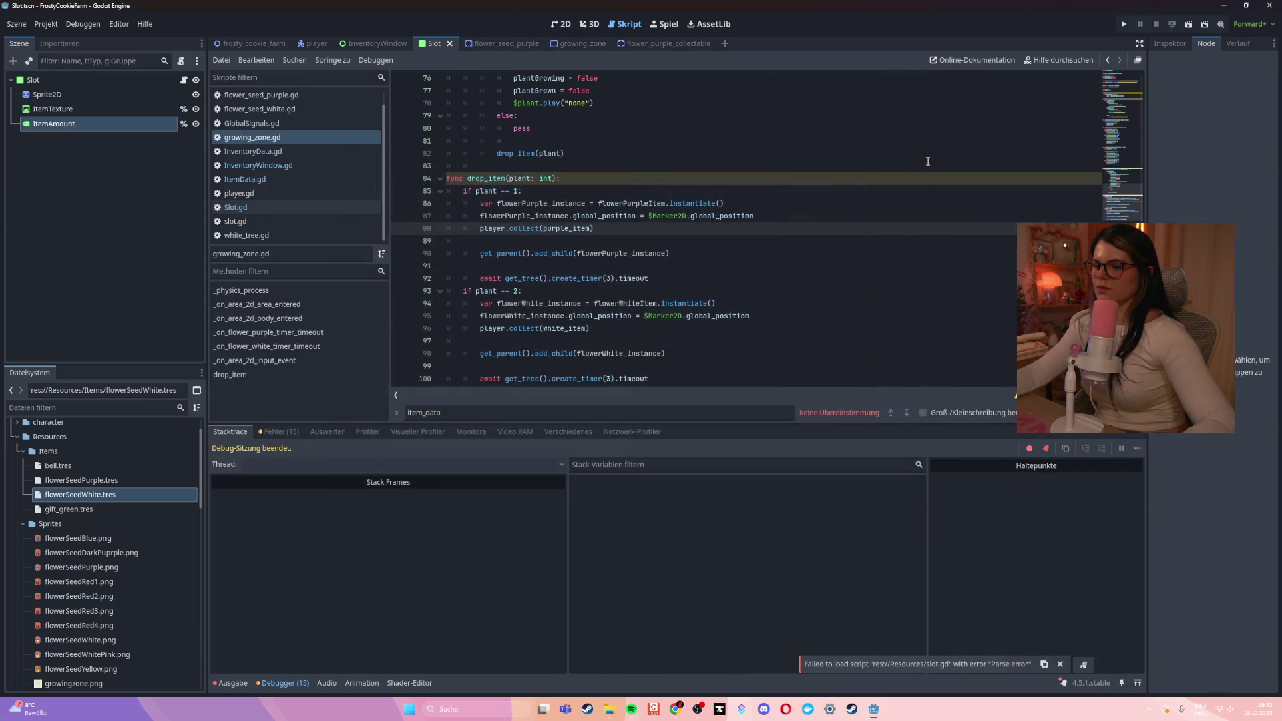
click(924, 184)
mouse_move(875, 712)
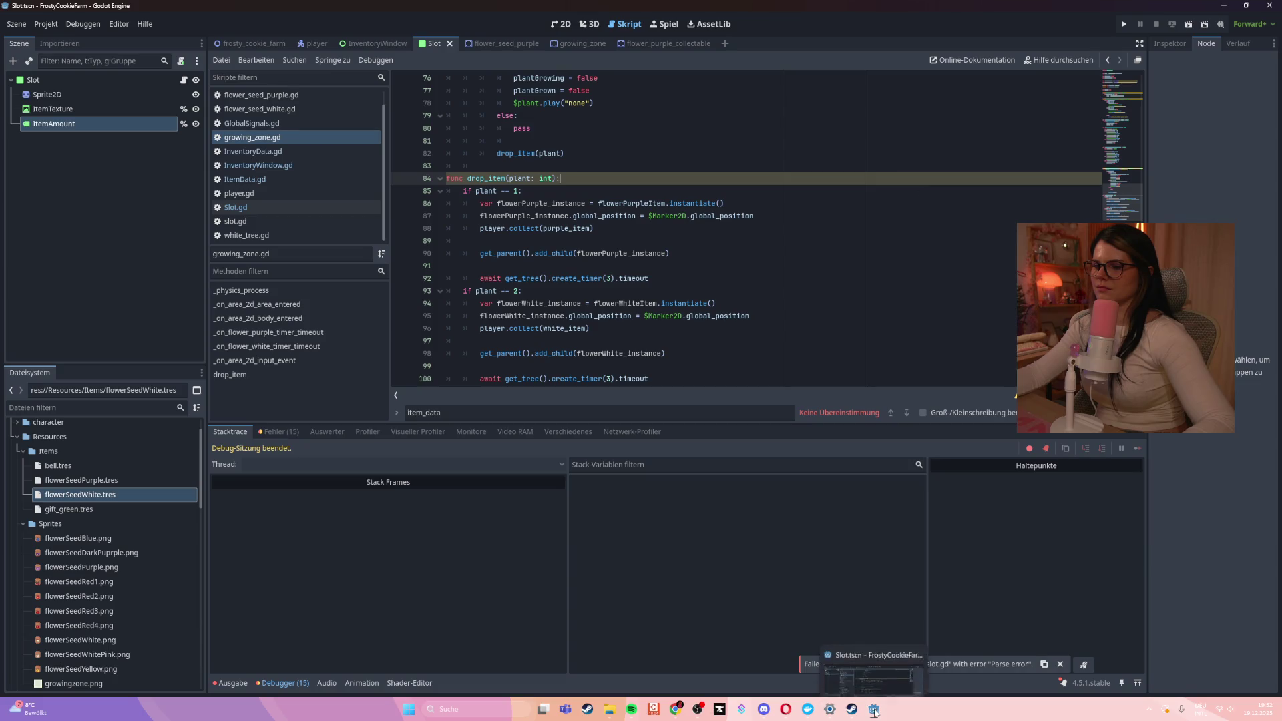
click(778, 321)
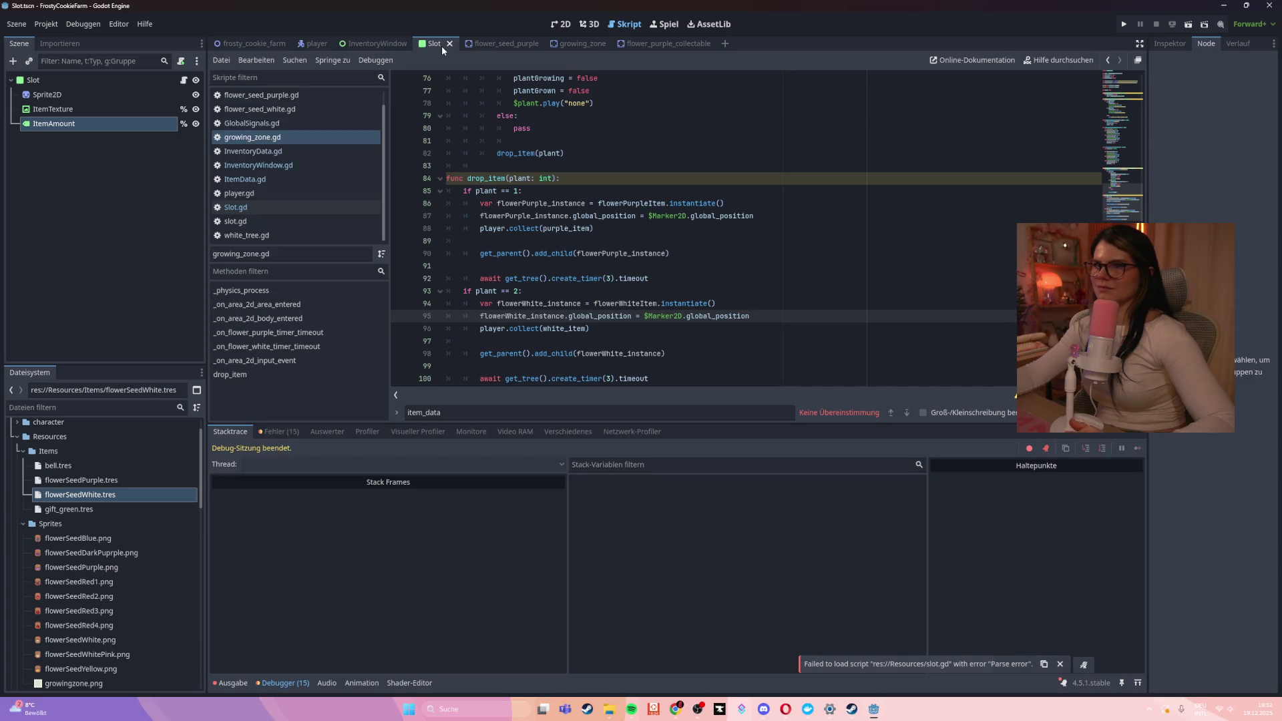
- Select the ItemAmount node showing 99 in the Slot scene's 2D view
click(561, 24)
click(51, 109)
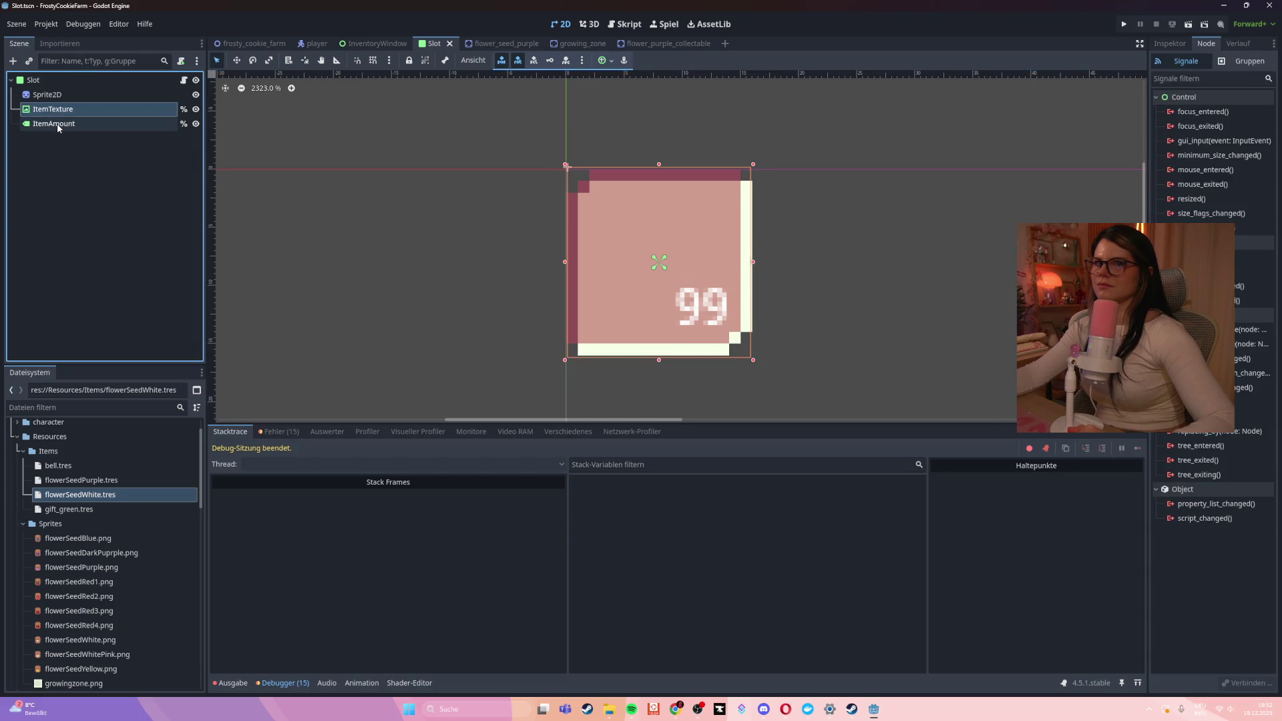
click(57, 125)
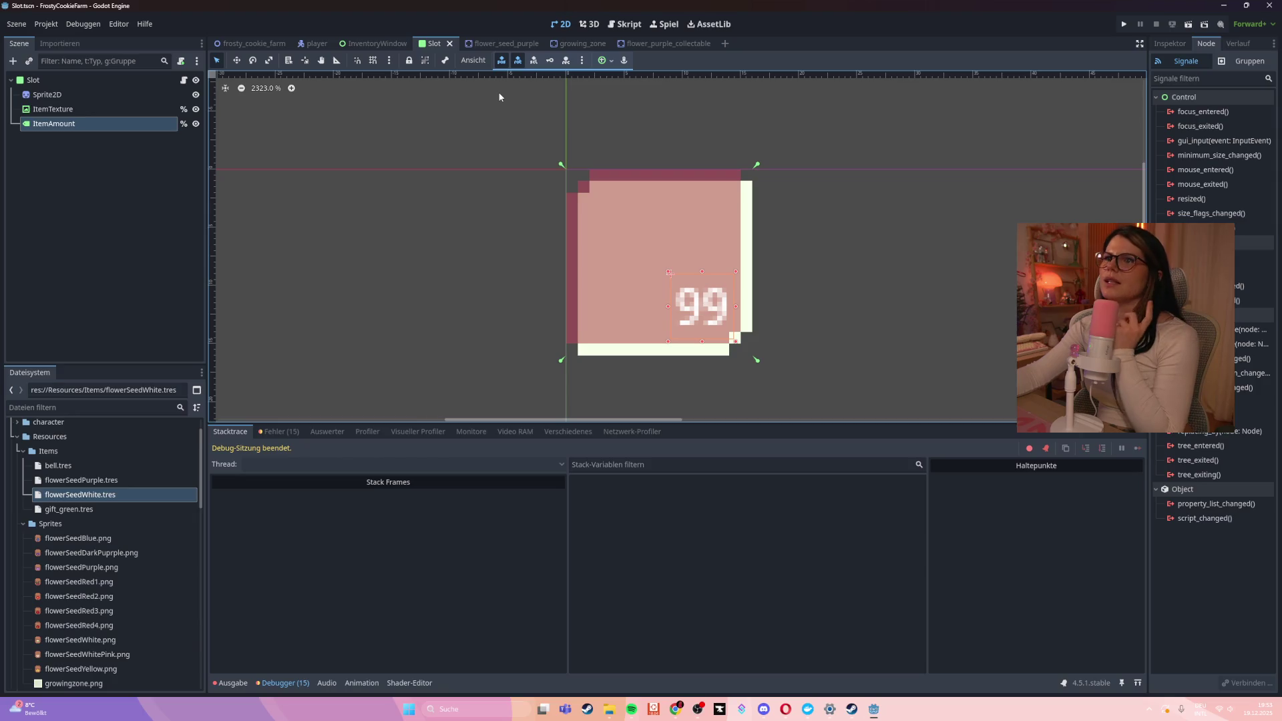
- Return to the script editor and open Slot.gd
click(619, 27)
click(666, 228)
click(304, 209)
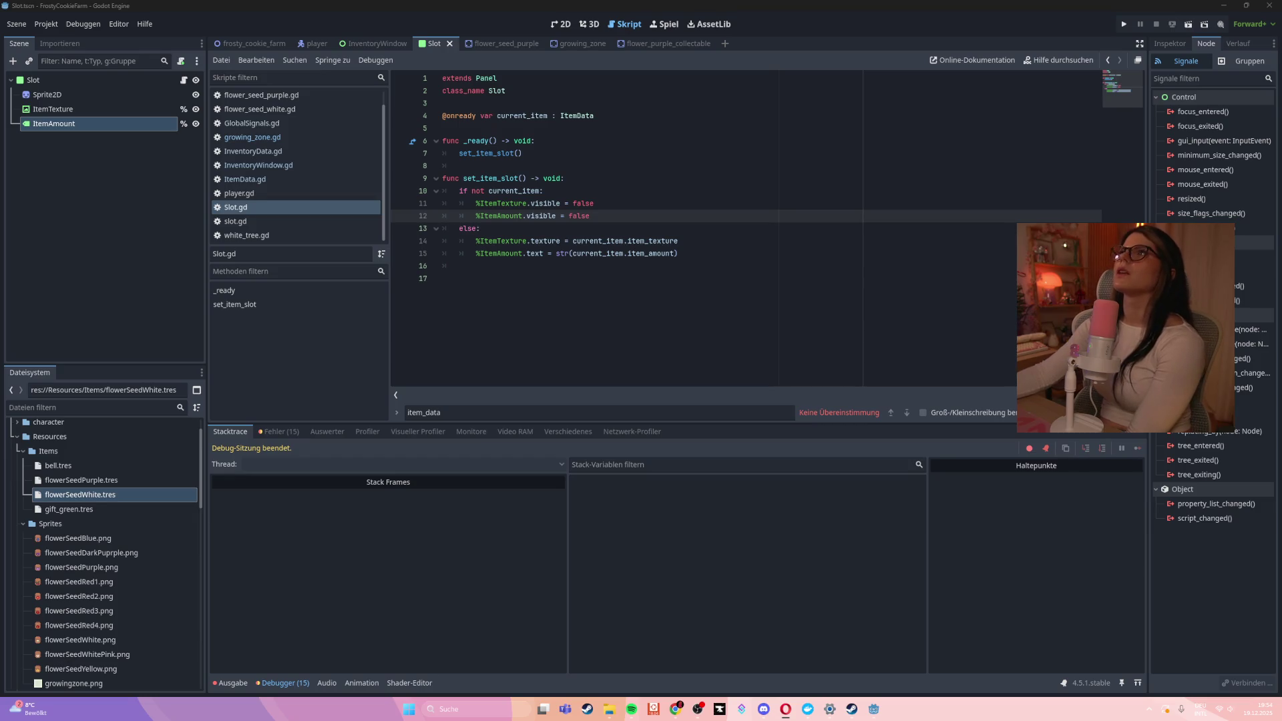
- Insert print(current_item) as a new line 10 in set_item_slot and run the game
key(alt+Tab)
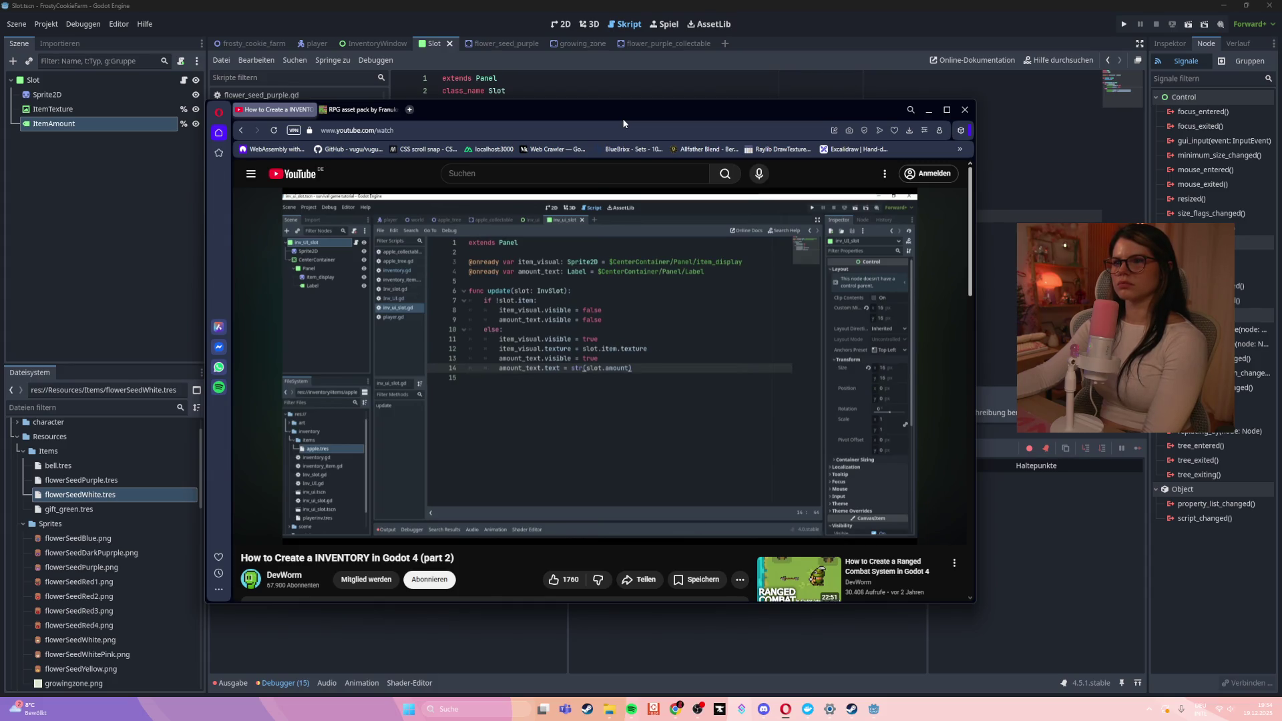
key(alt+Tab)
click(543, 149)
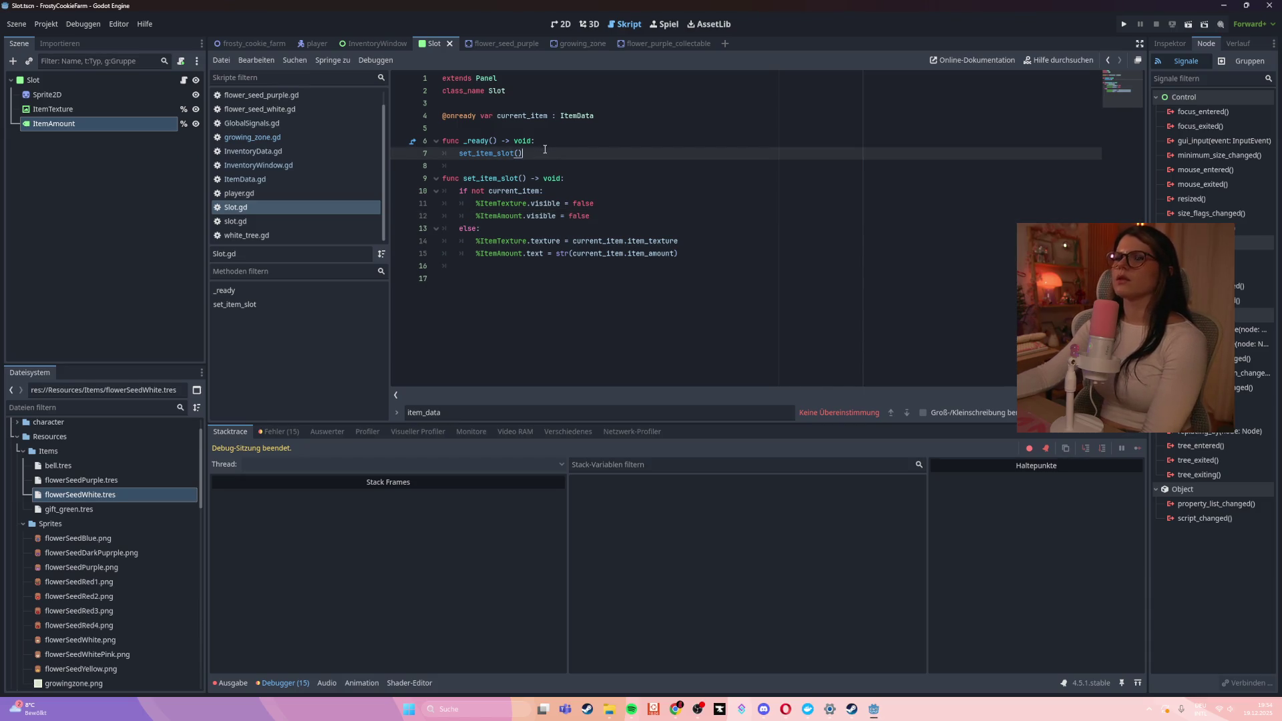
click(587, 176)
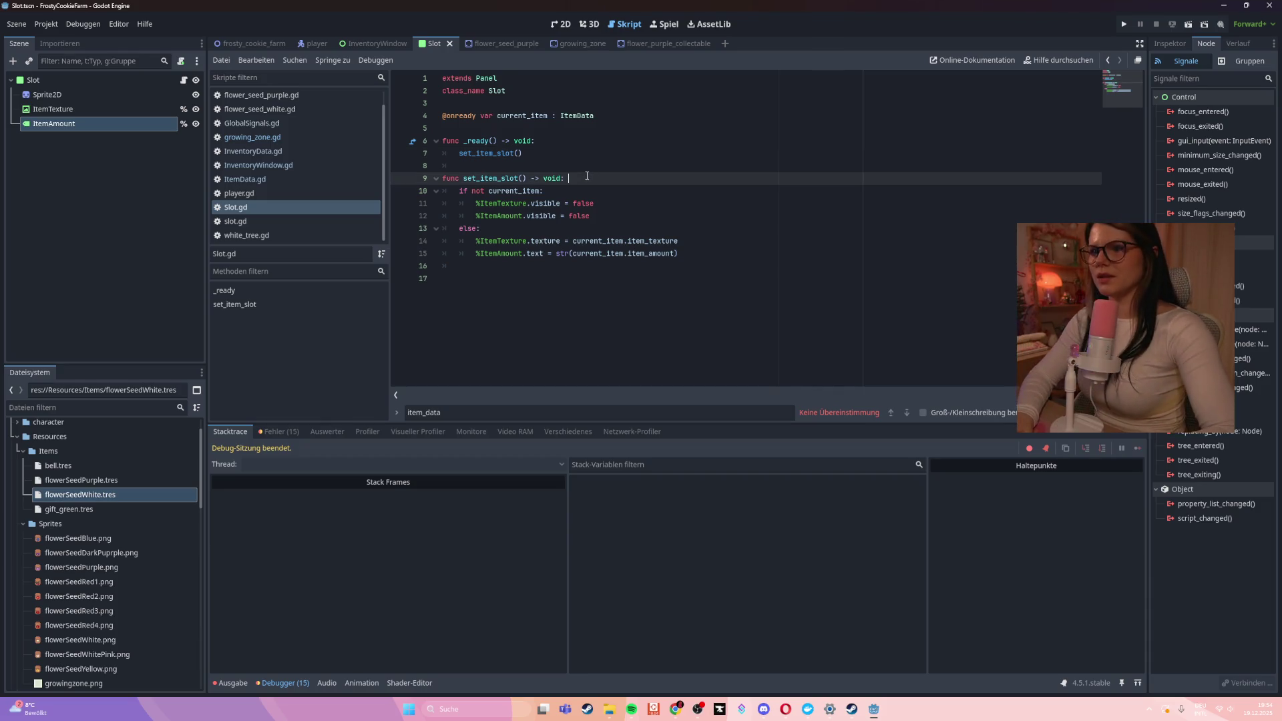
key(Return)
text(print)
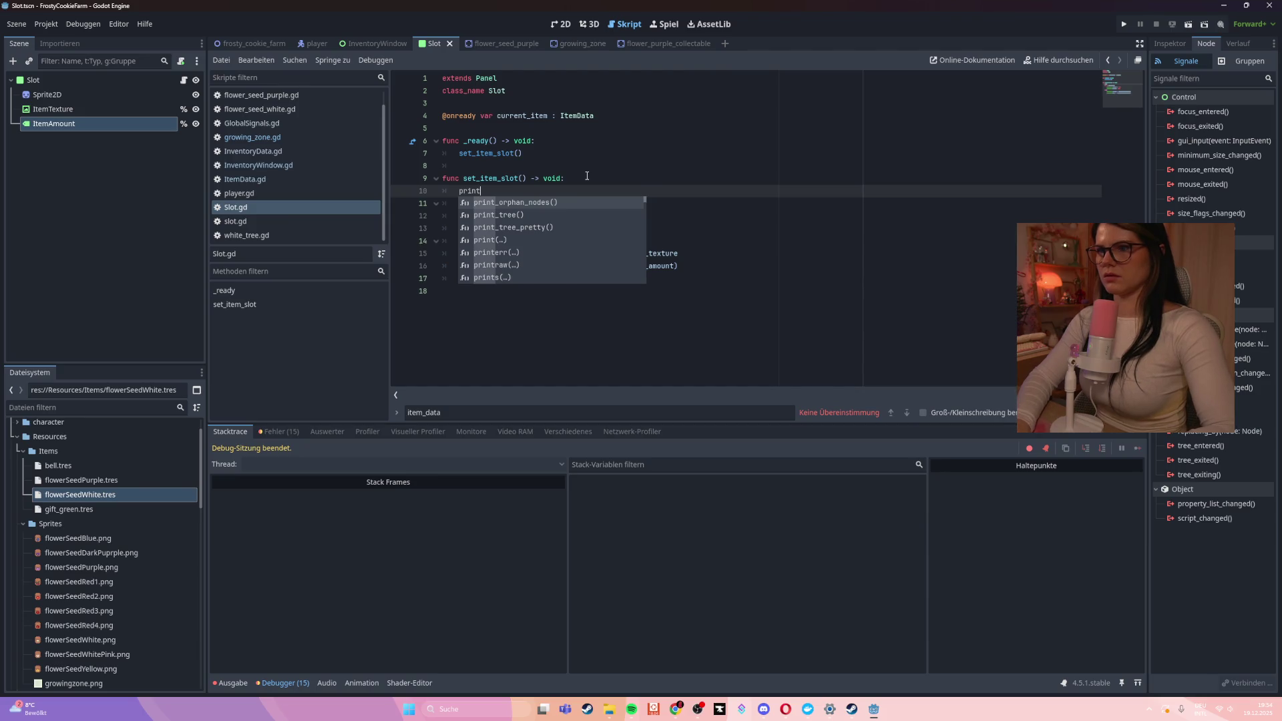
key(Escape)
text((current)
key(Return)
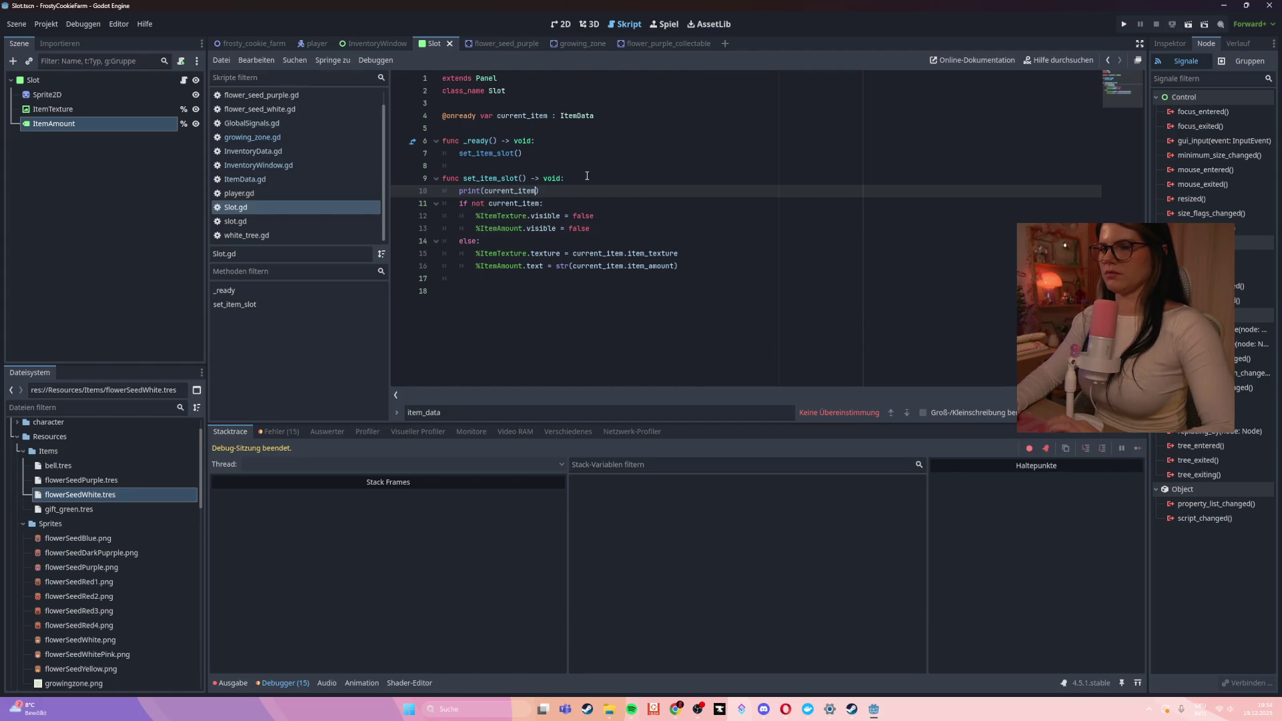
key(F5)
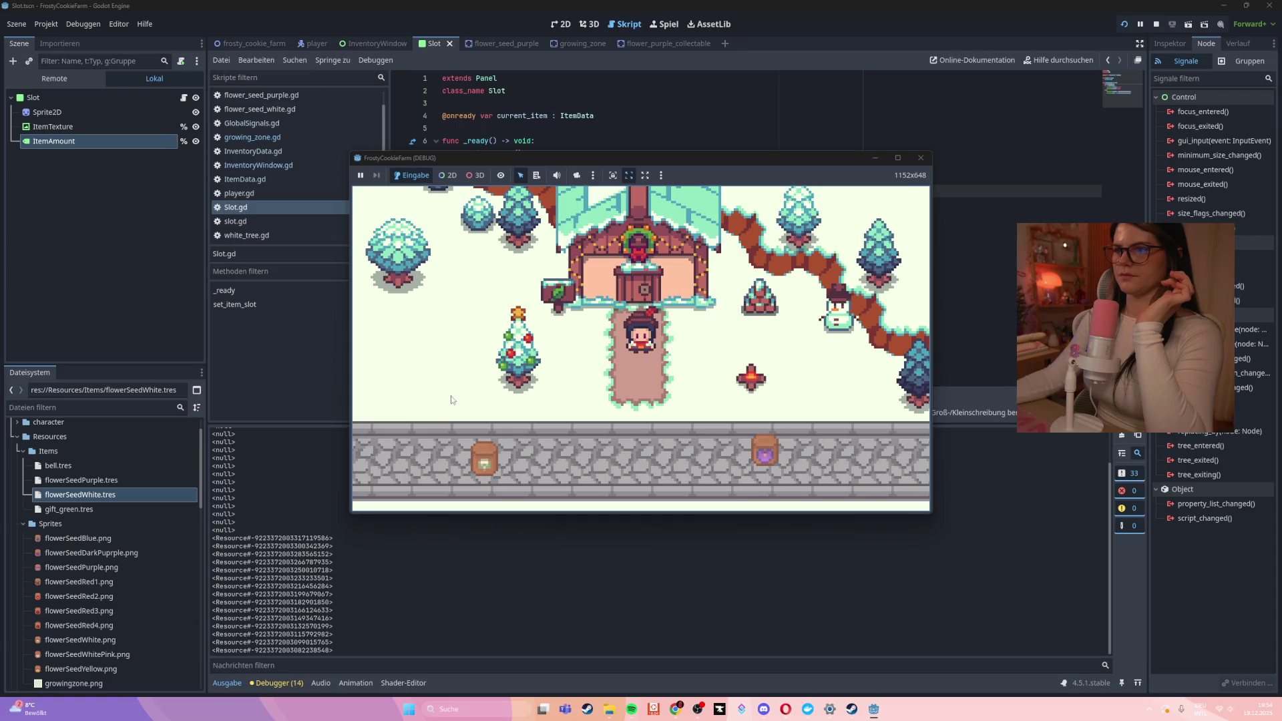
- Stop the running game with F8, then launch it again with F5
key(F8)
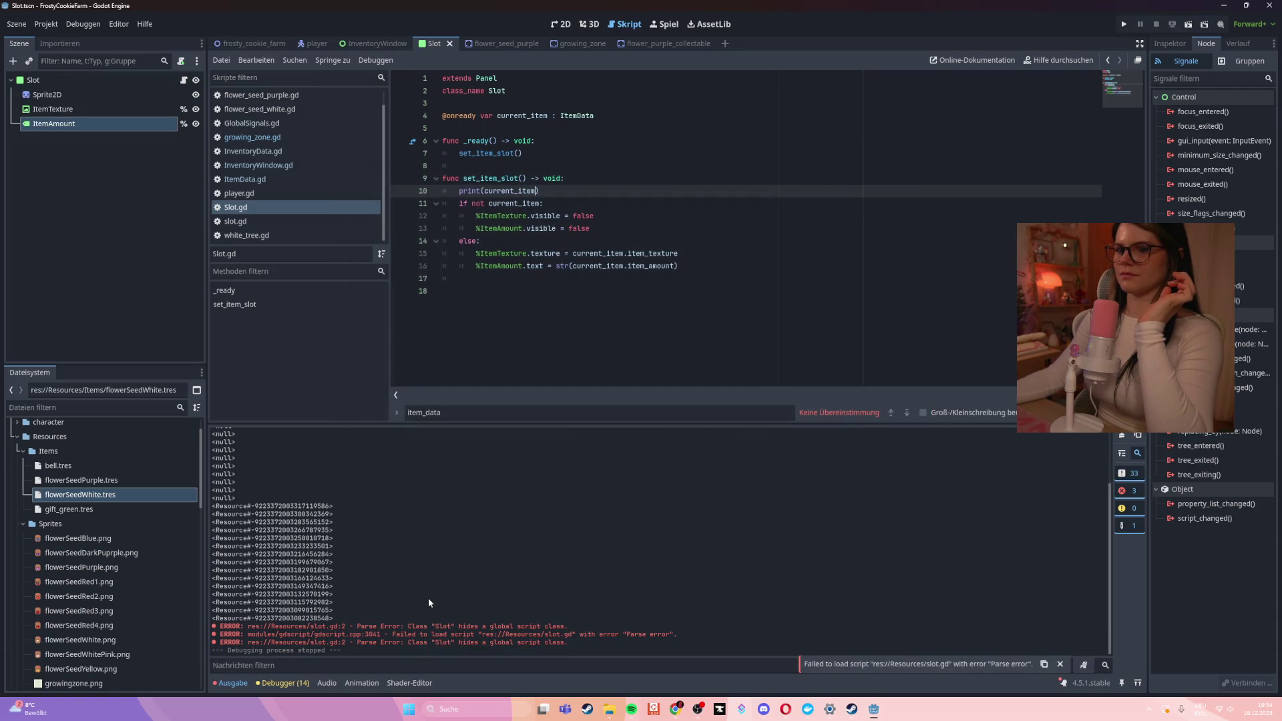
key(F5)
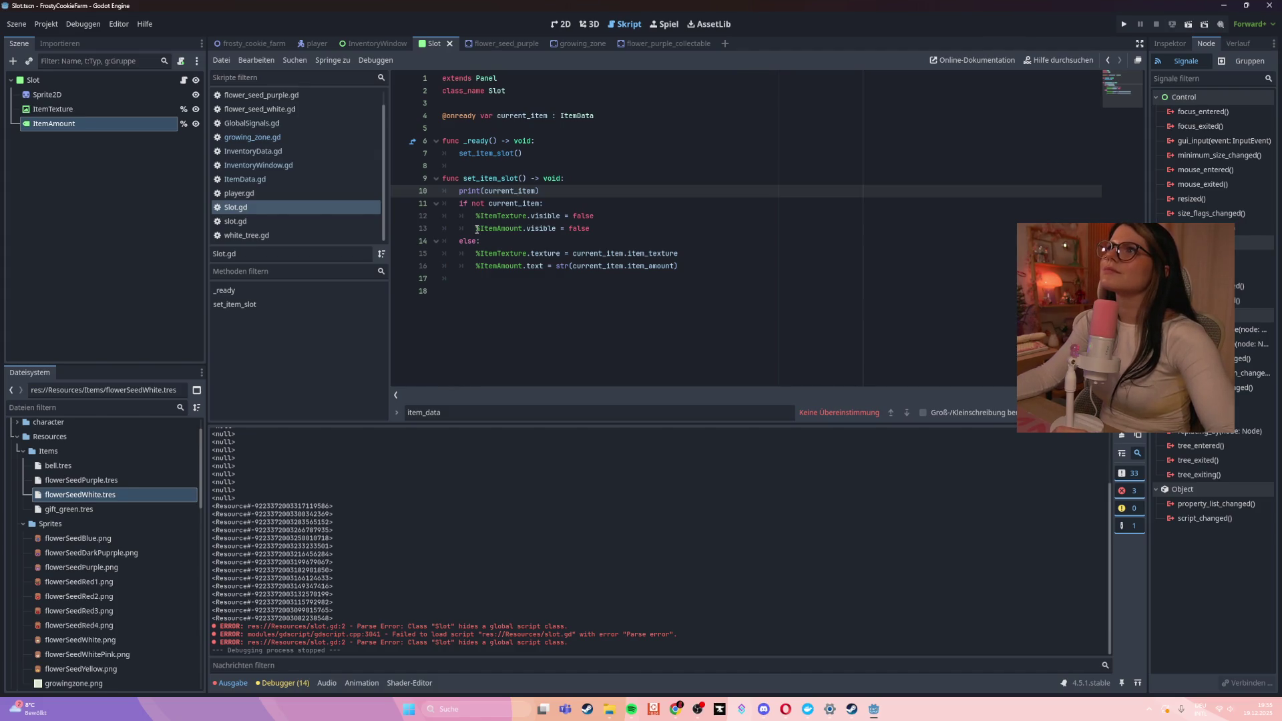
- Put %ItemAmount.text into the print call on line 10 and test-run the game
mouse_move(476, 228)
mouse_down()
mouse_move(559, 228)
mouse_move(522, 228)
mouse_up()
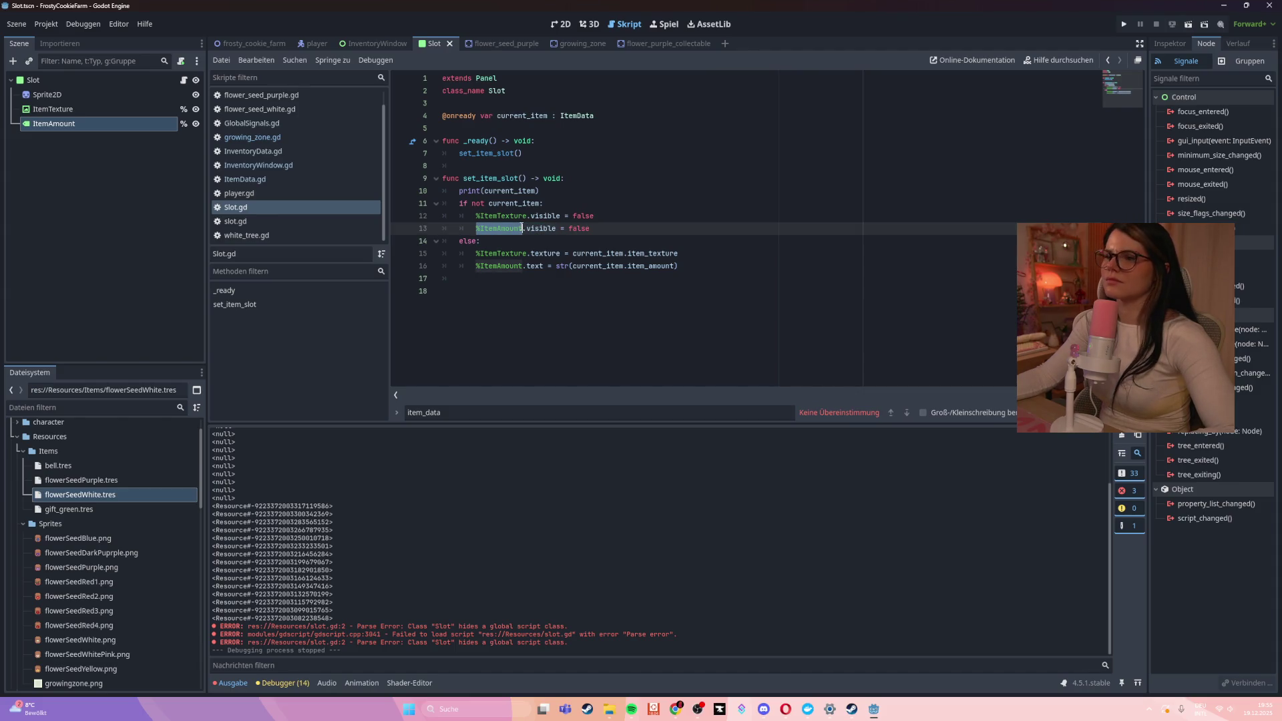
drag(476, 265, 548, 266)
key(ctrl+c)
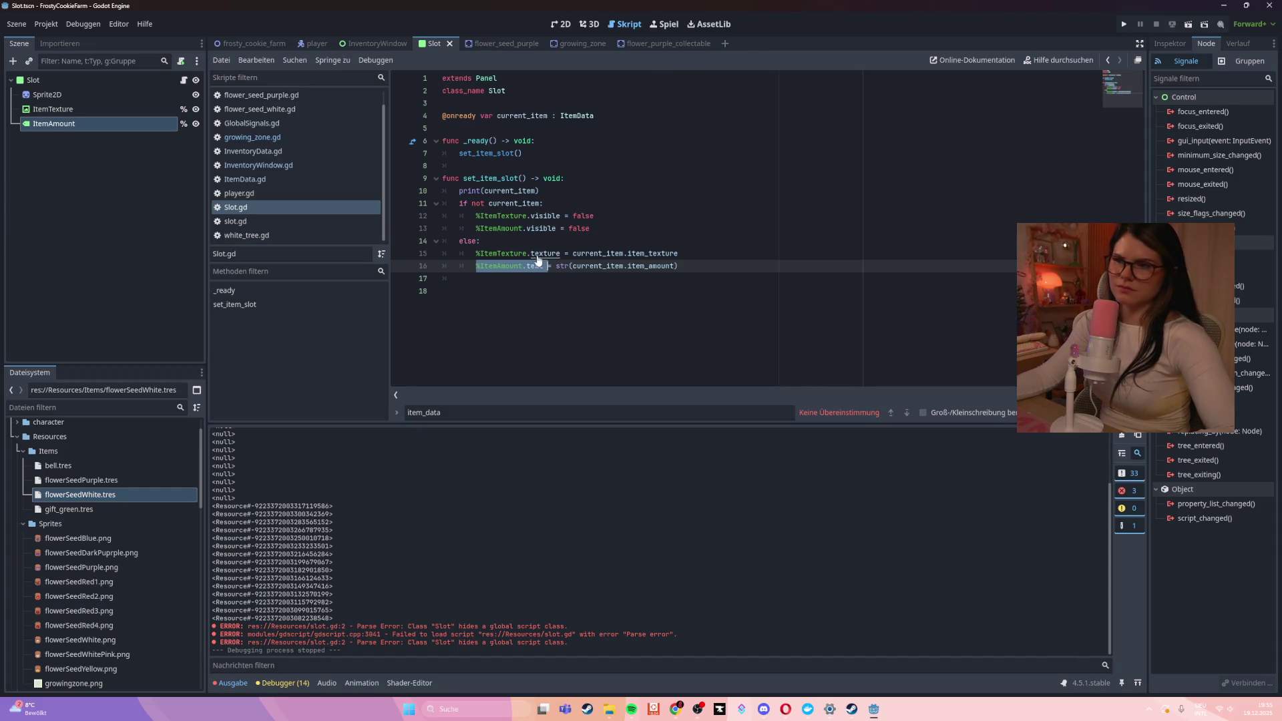
double_click(531, 191)
key(ctrl+v)
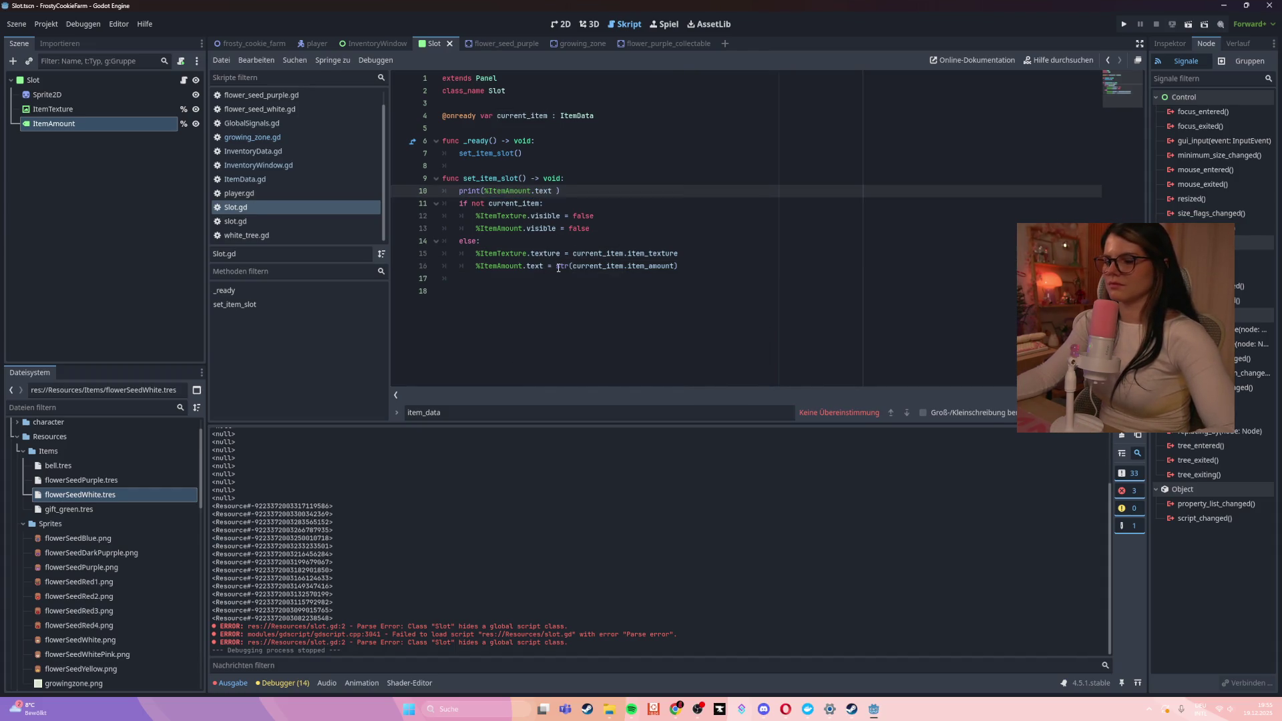
key(F5)
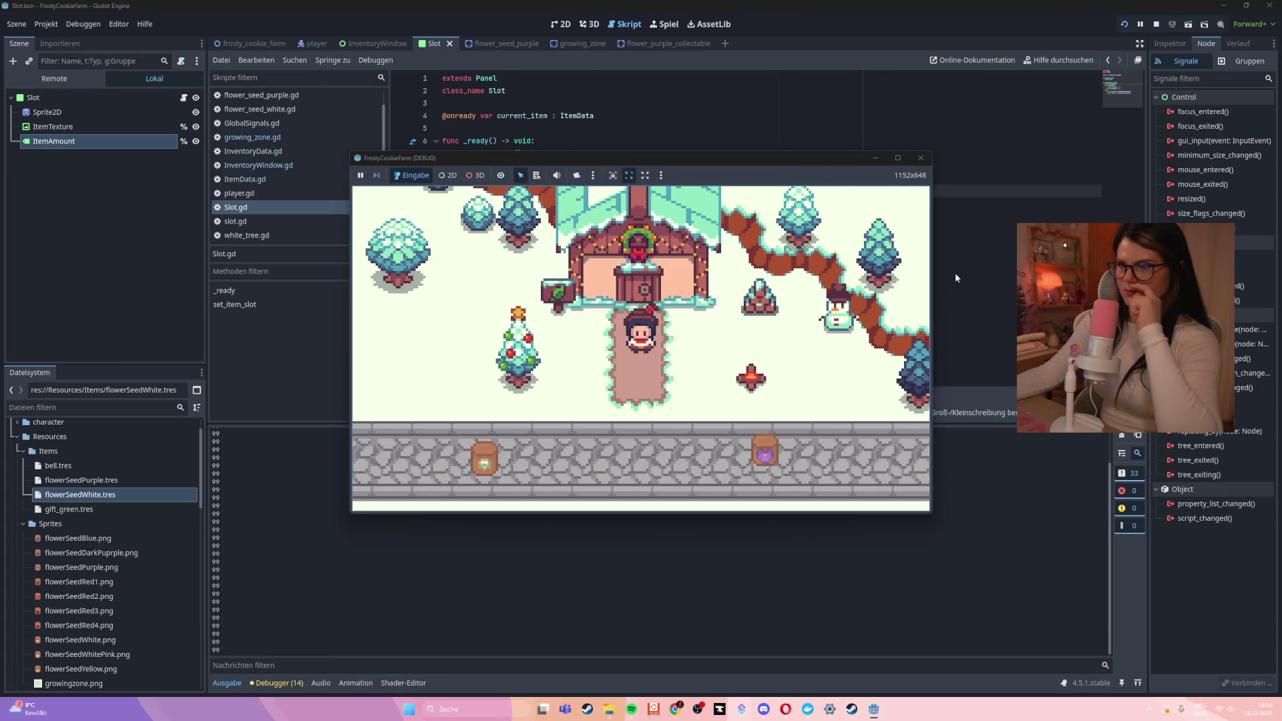
click(921, 159)
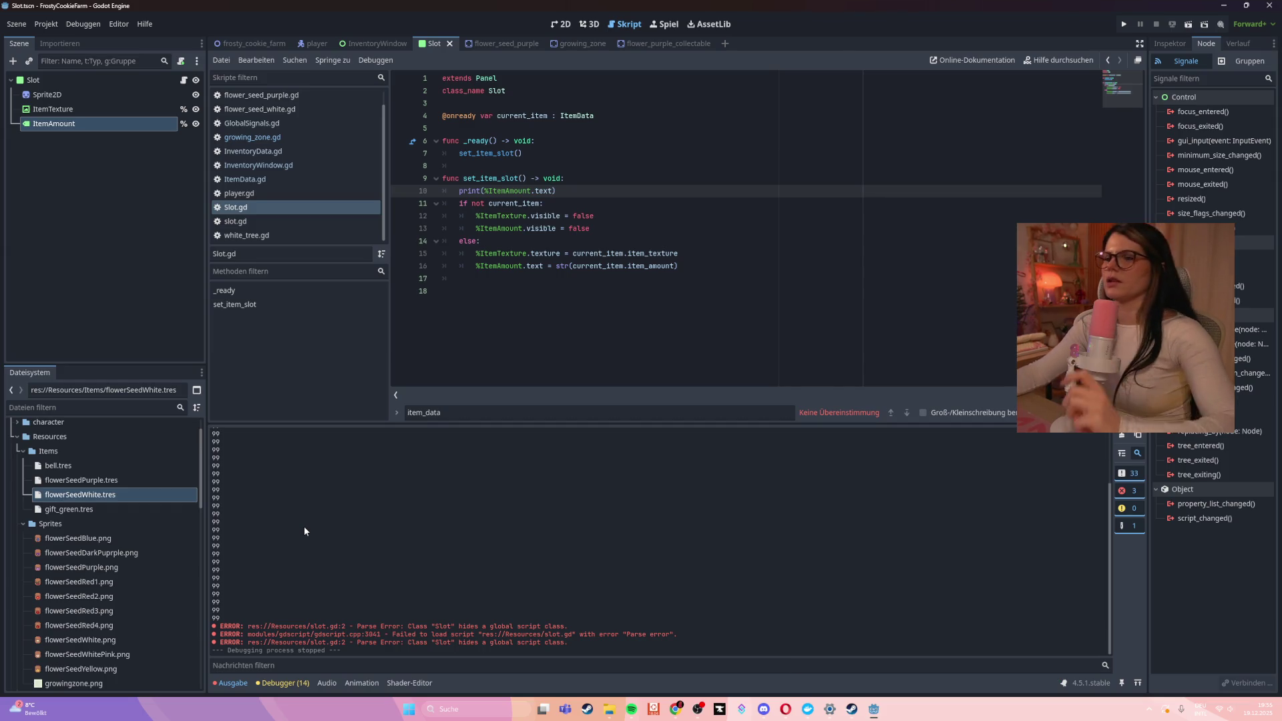
- Replace the print argument with current_item.item_amount copied from line 16 and rerun
drag(674, 265, 573, 265)
key(ctrl+c)
drag(553, 191, 476, 191)
key(ctrl+v)
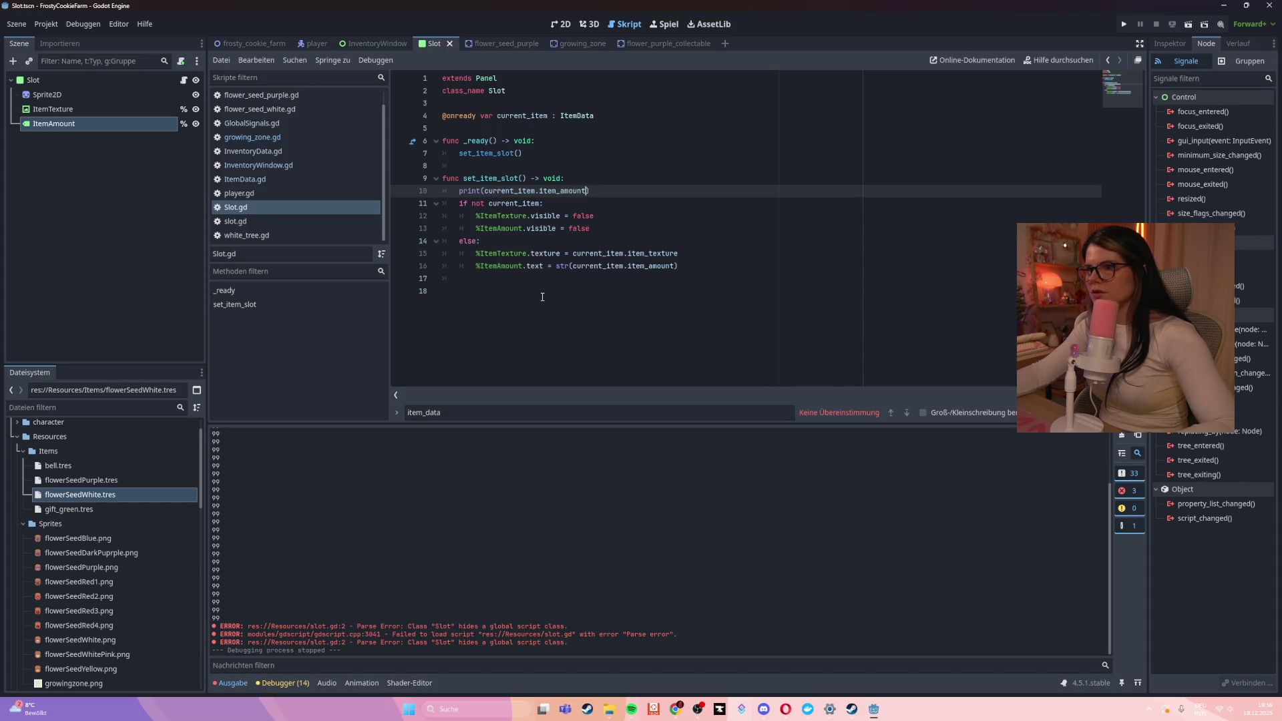
key(F5)
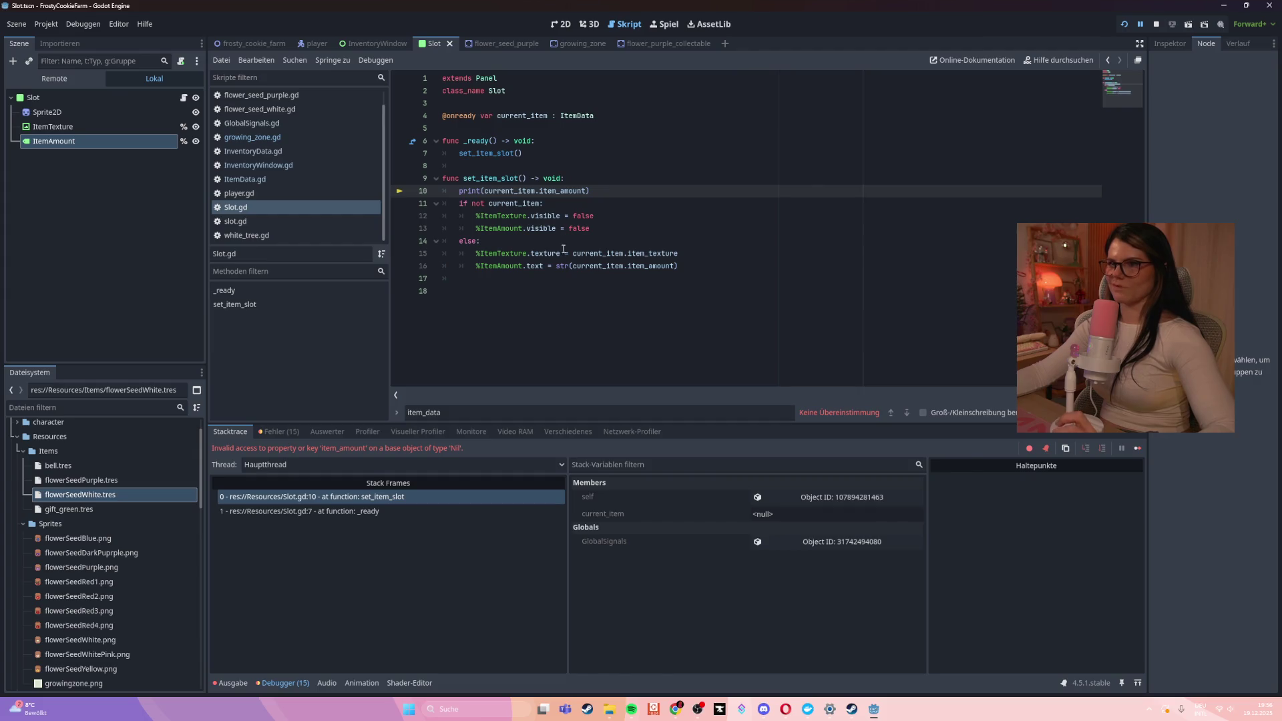
double_click(569, 191)
text(amoun)
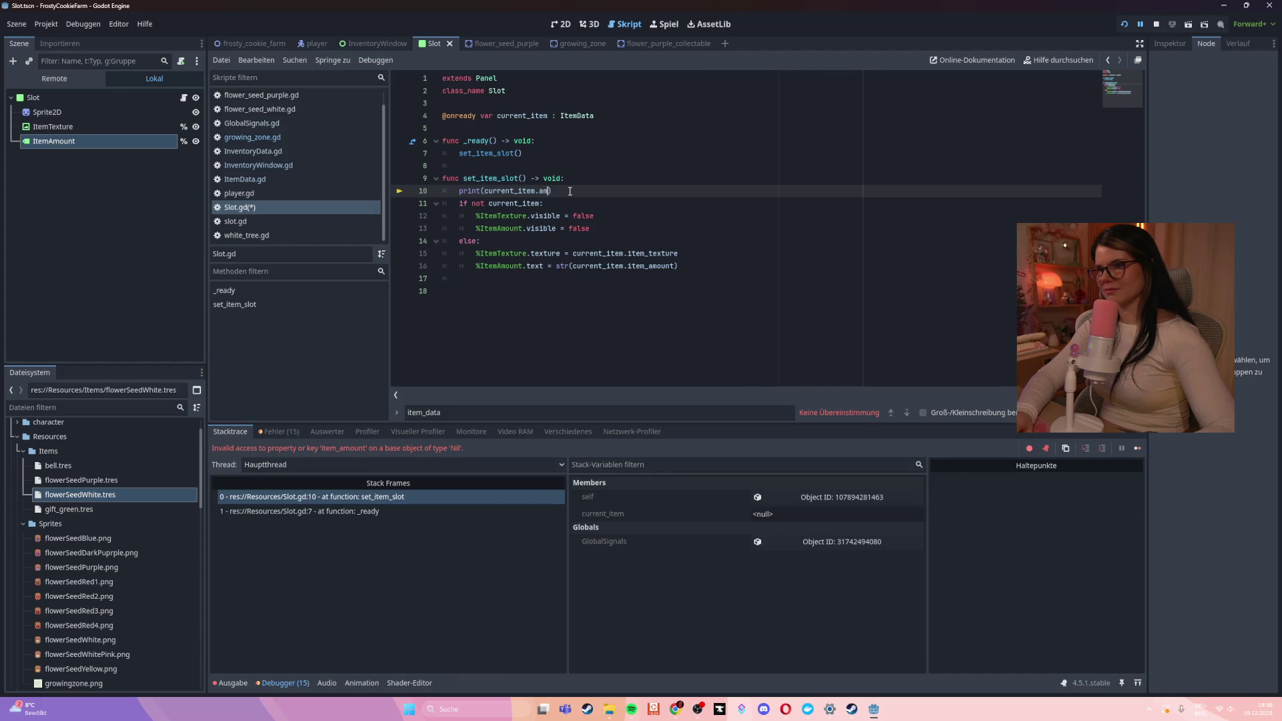
key(ctrl+z)
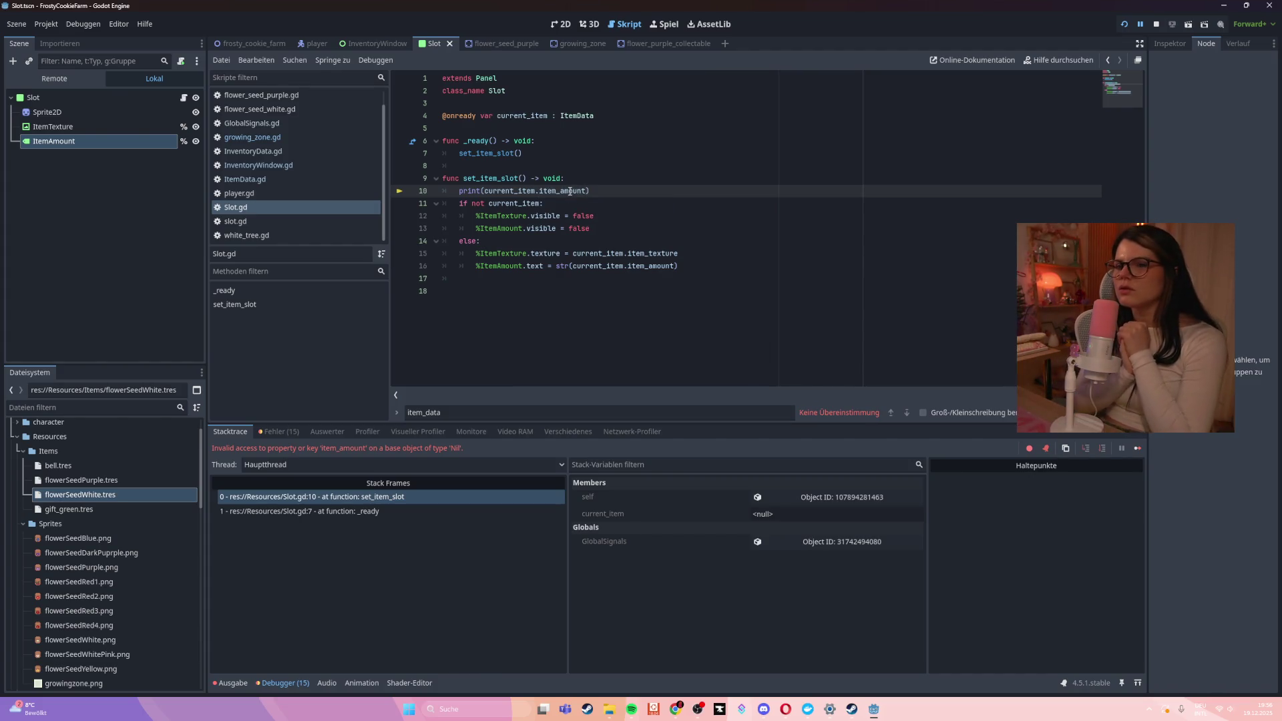
mouse_move(570, 191)
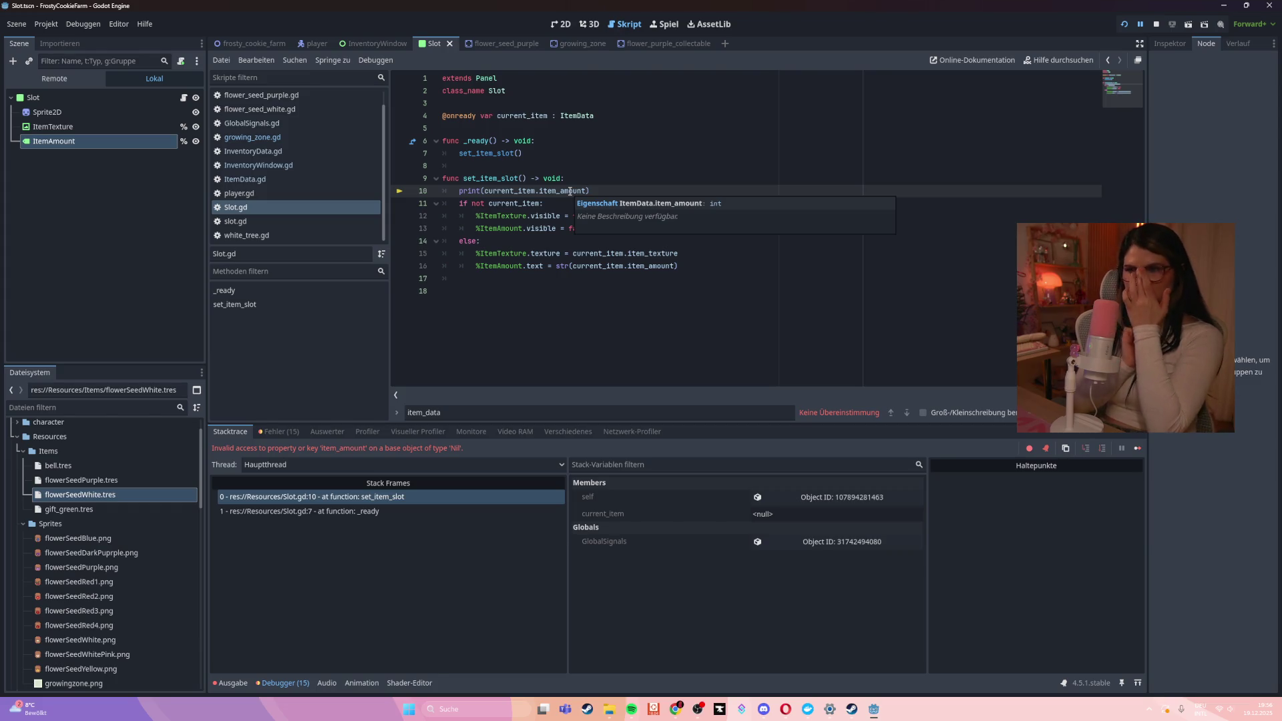
key(F5)
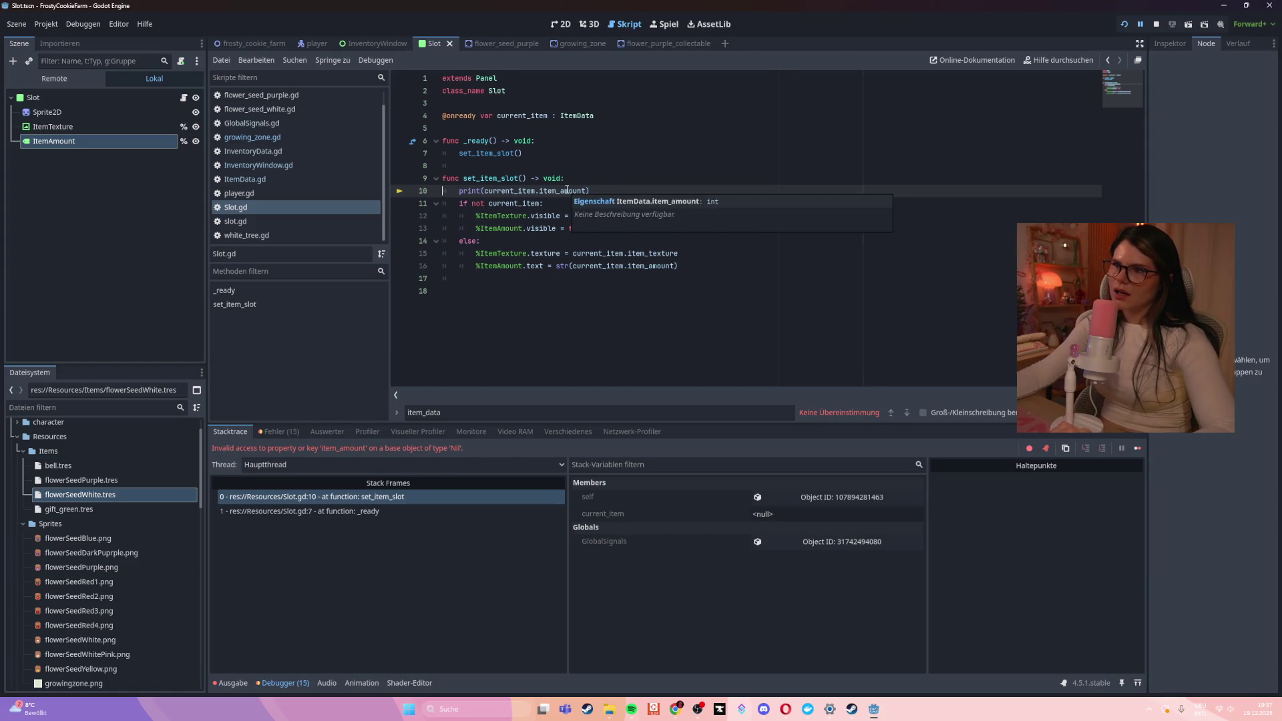
click(565, 116)
double_click(564, 115)
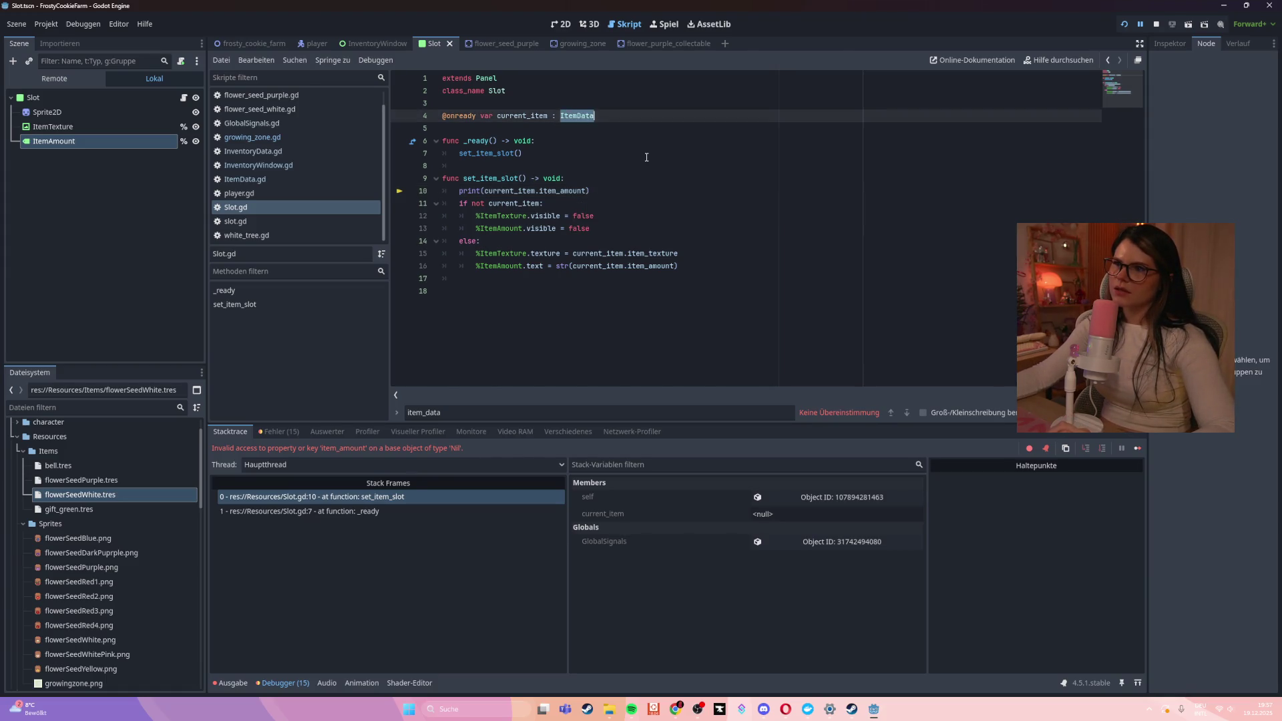
click(296, 177)
click(270, 152)
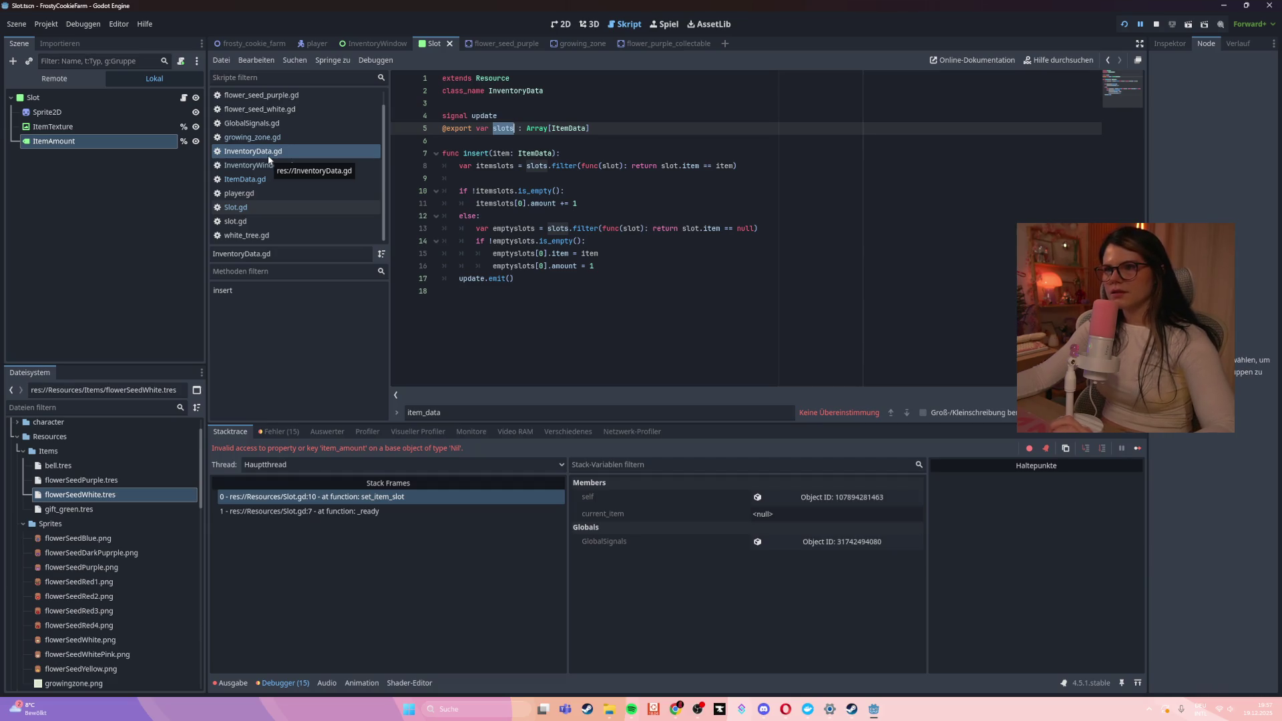
click(264, 195)
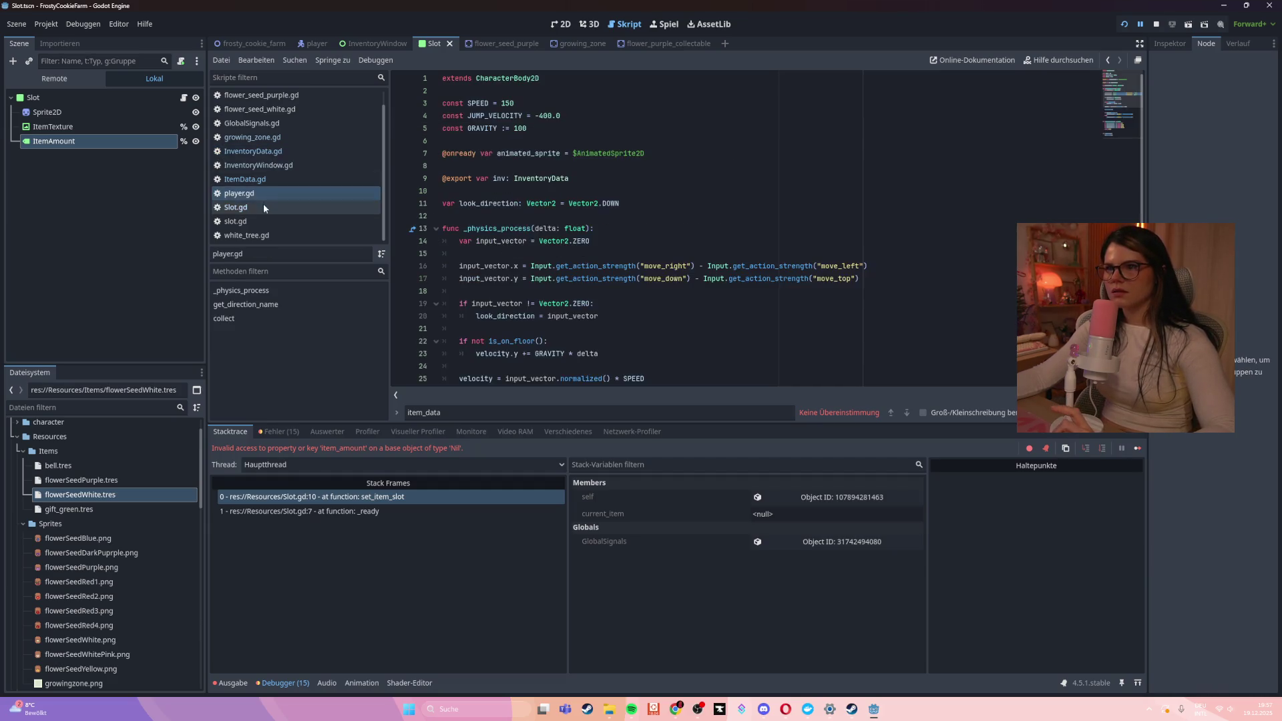
click(264, 207)
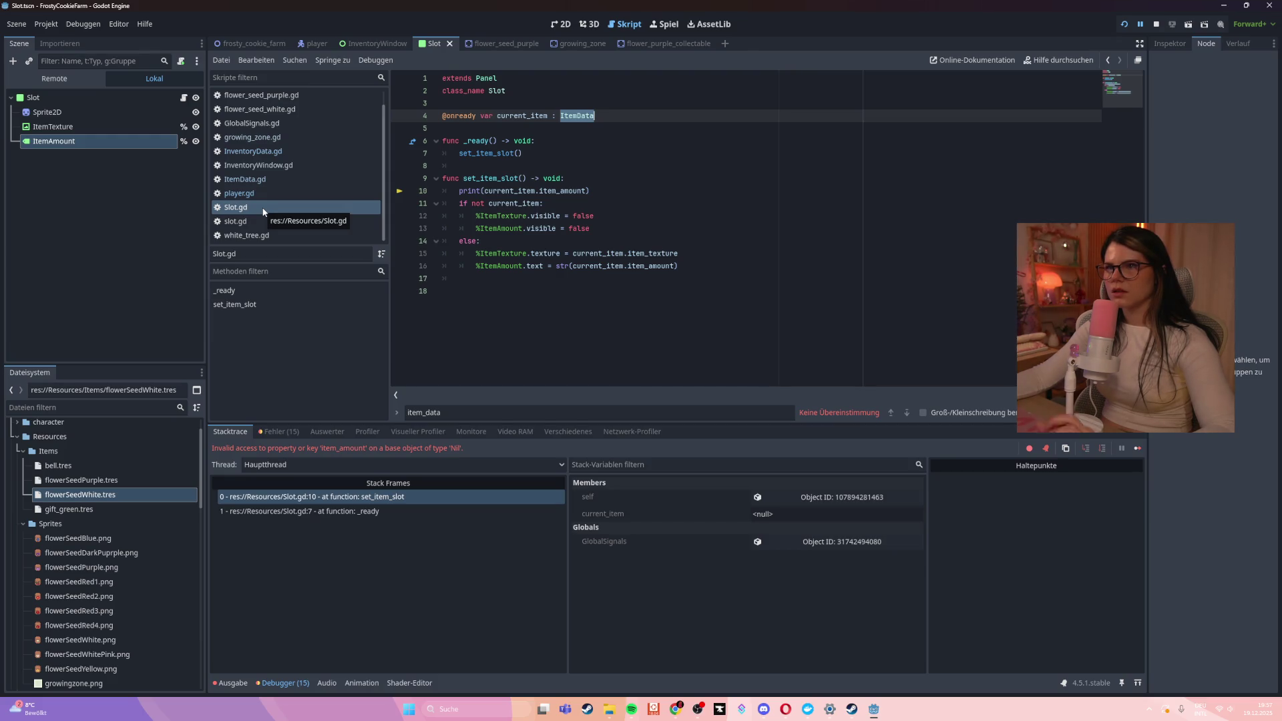
click(266, 180)
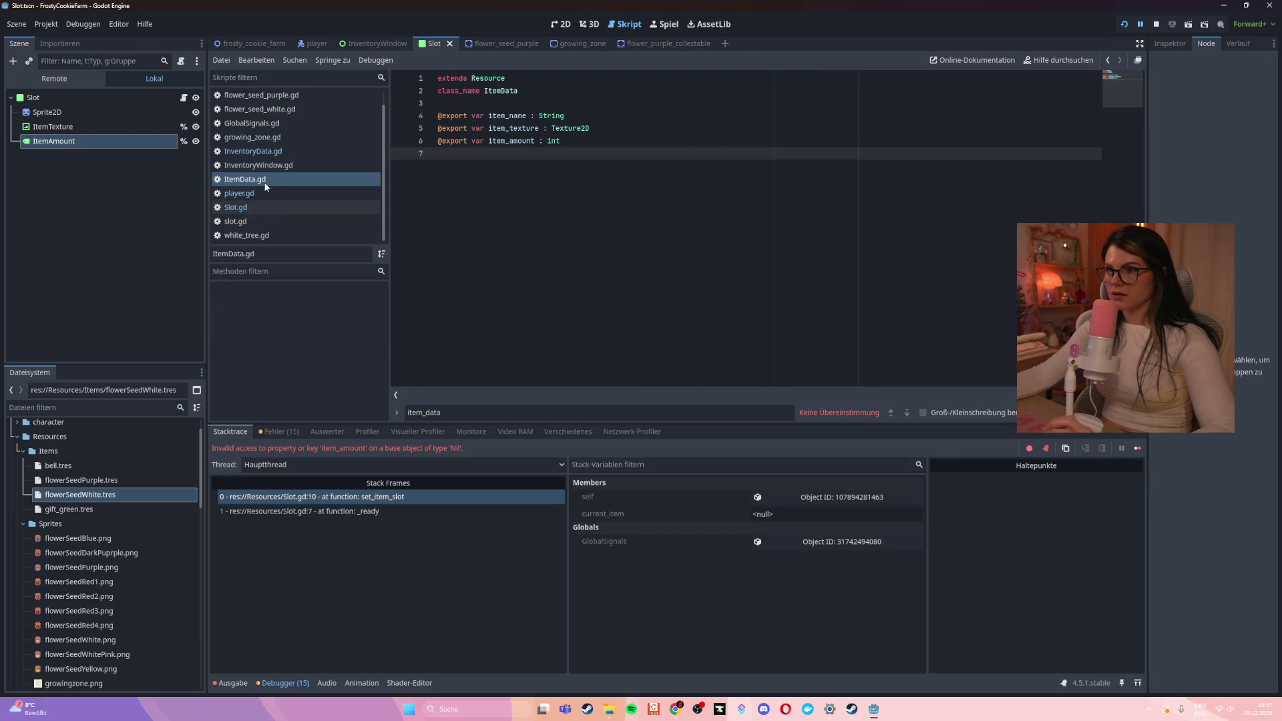
double_click(525, 142)
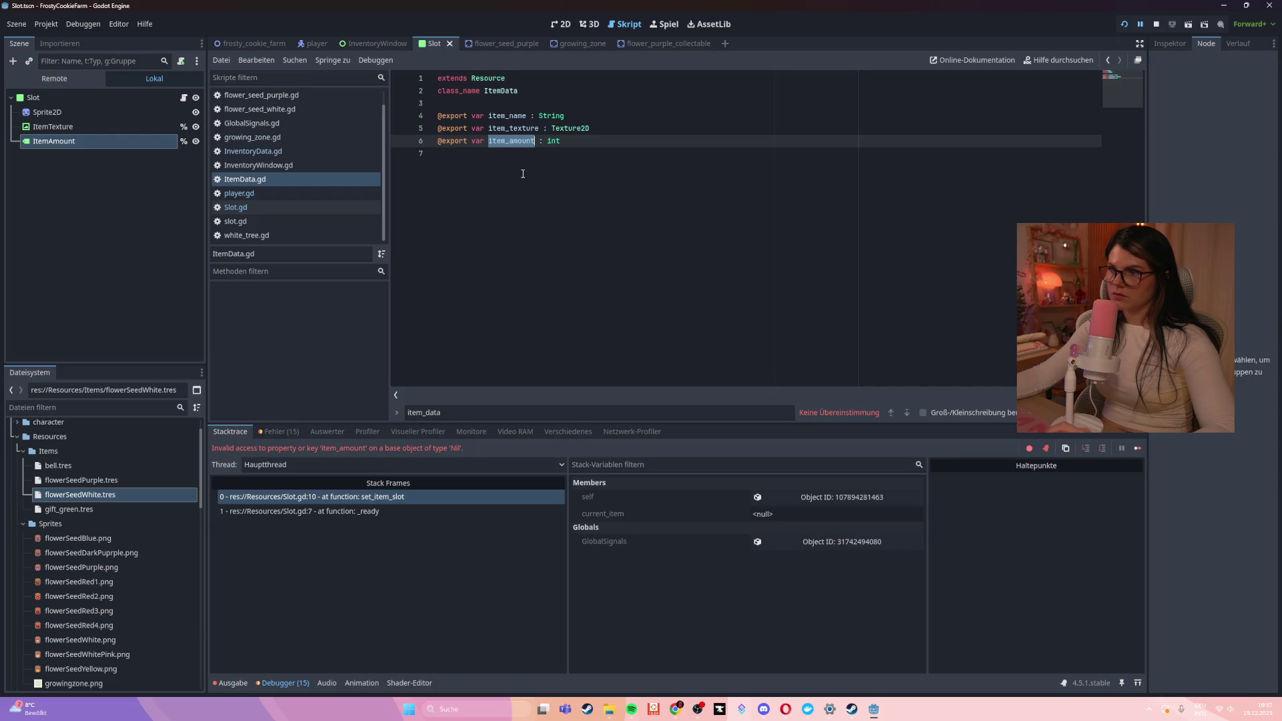
click(286, 192)
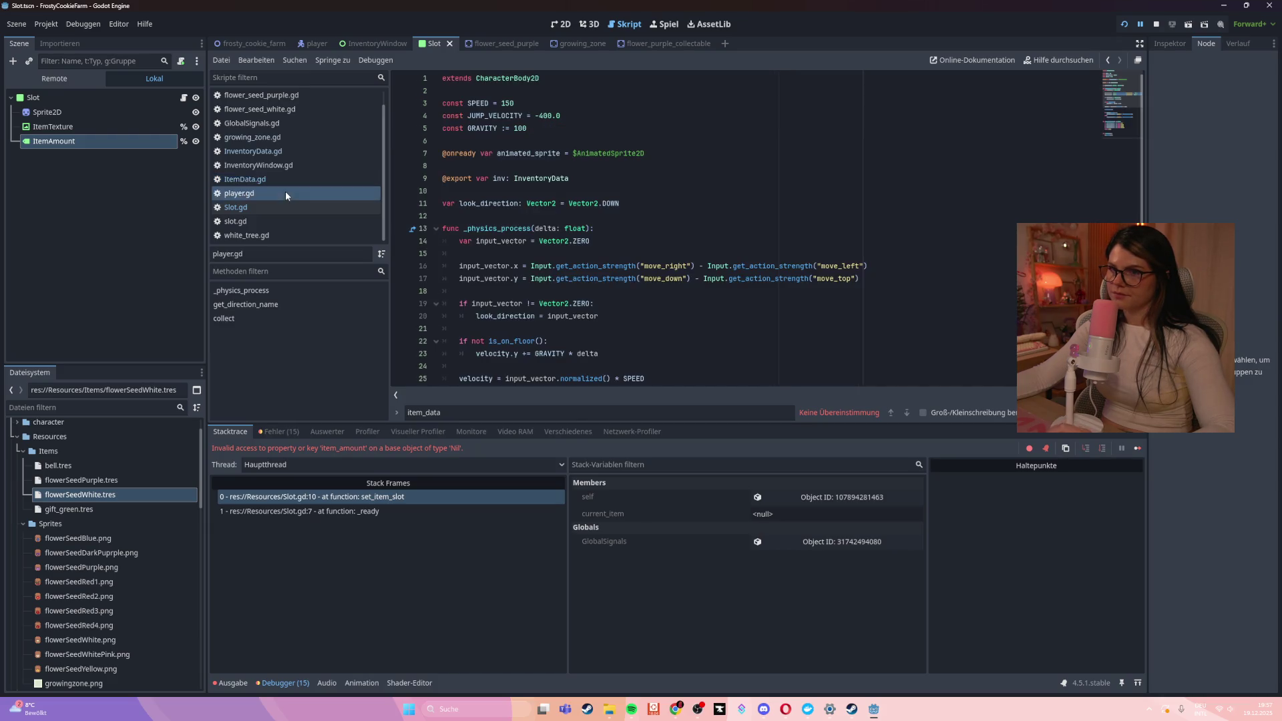
click(278, 205)
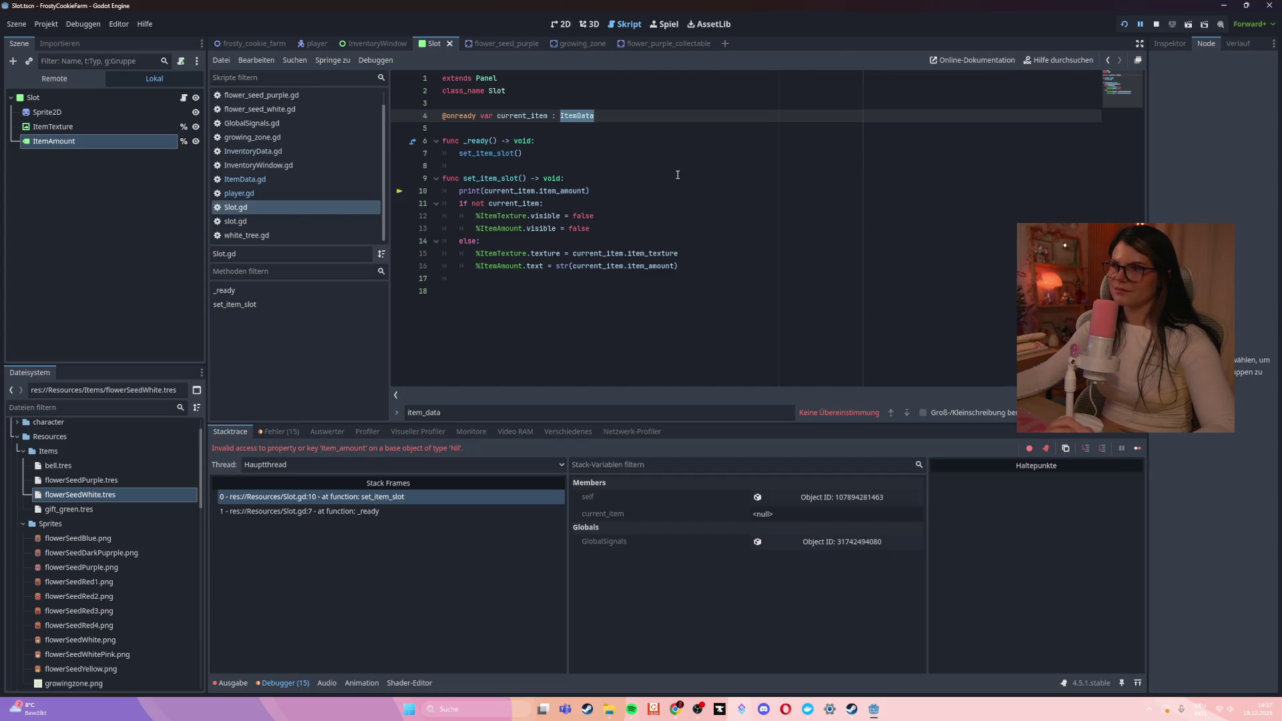
mouse_move(731, 289)
mouse_down()
mouse_move(668, 280)
mouse_move(443, 78)
mouse_up()
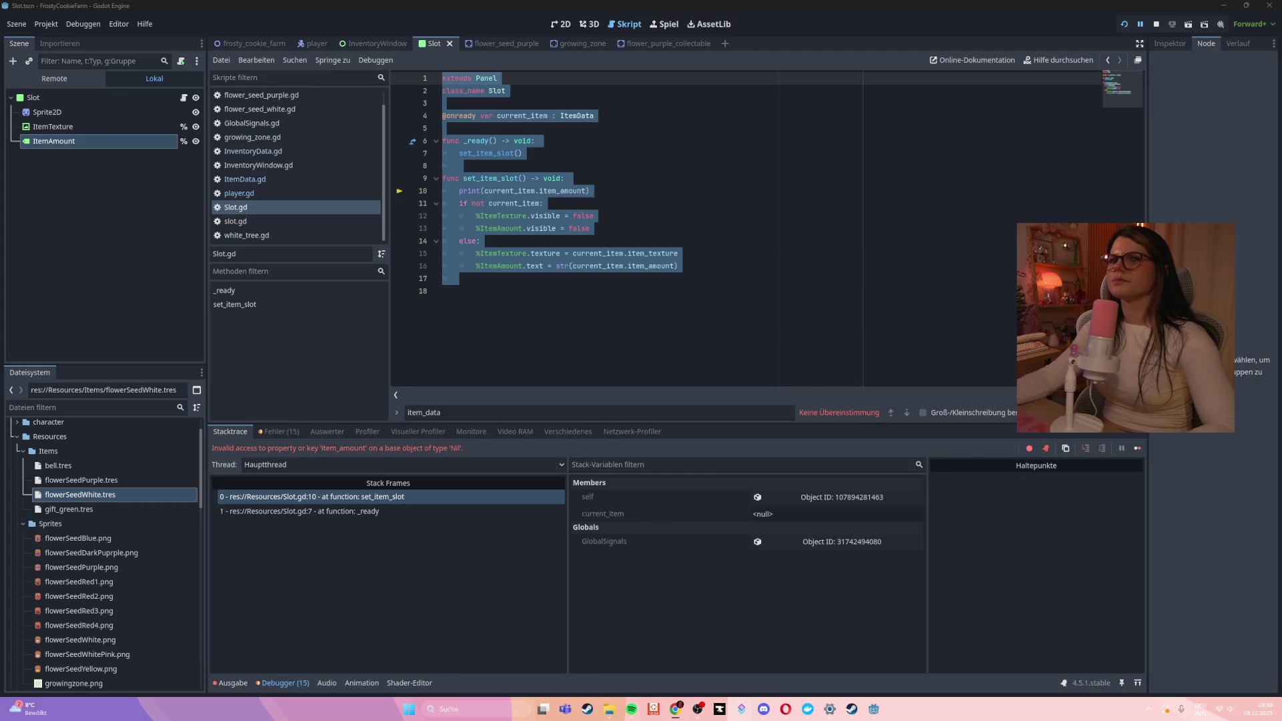
- Select the code in ItemData.gd and go back to Slot.gd
click(308, 178)
drag(454, 153, 426, 15)
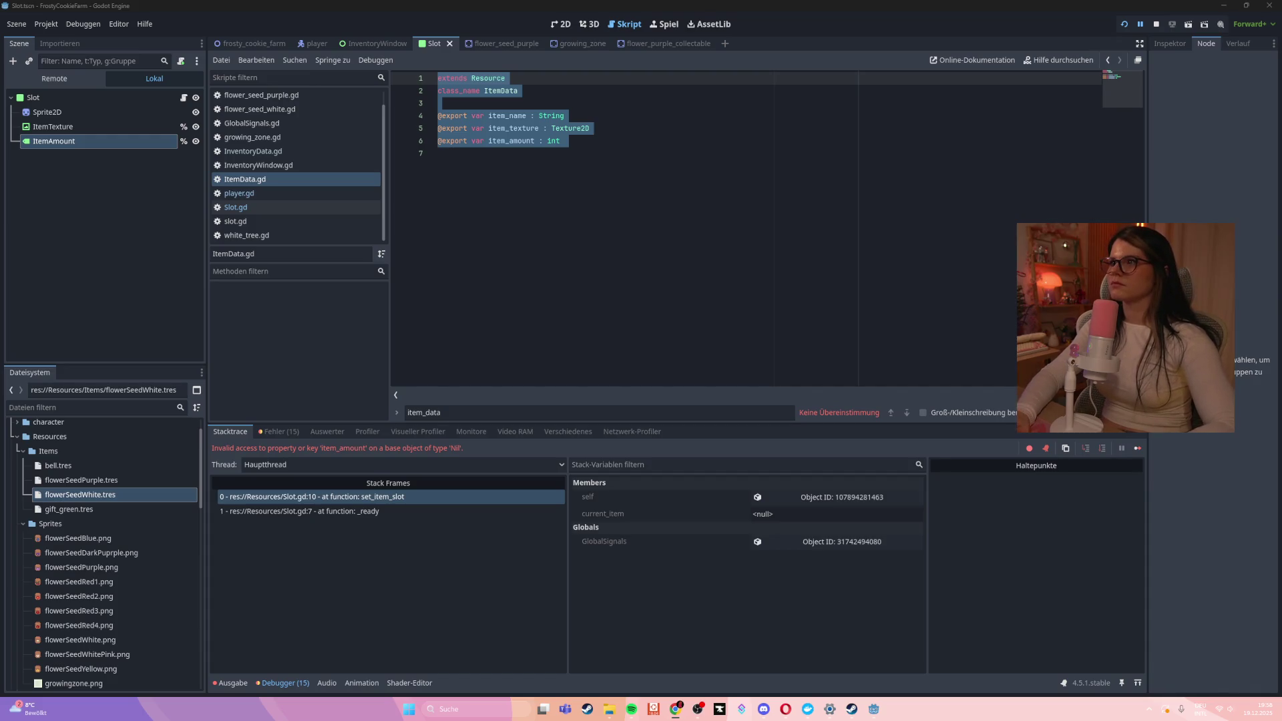
click(235, 207)
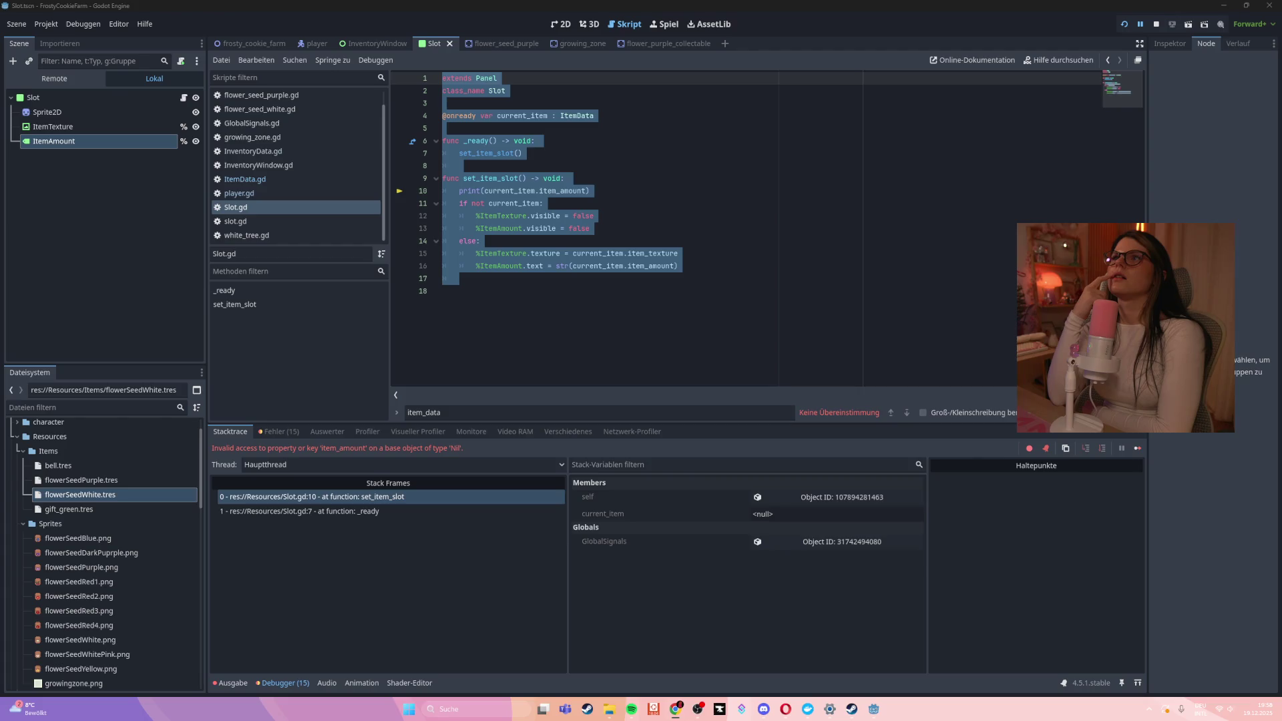
click(688, 350)
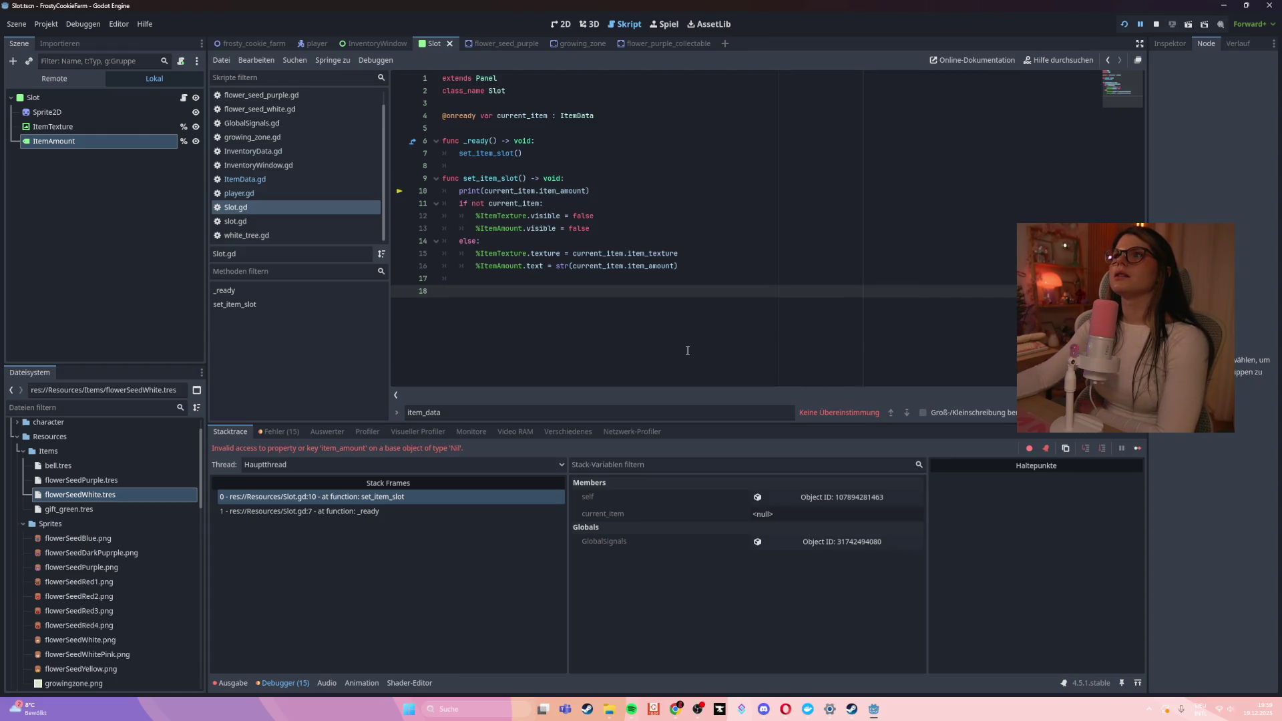
- Replace all of Slot.gd with the new set_item_slot code, current_item defaulting to null, and save
click(655, 117)
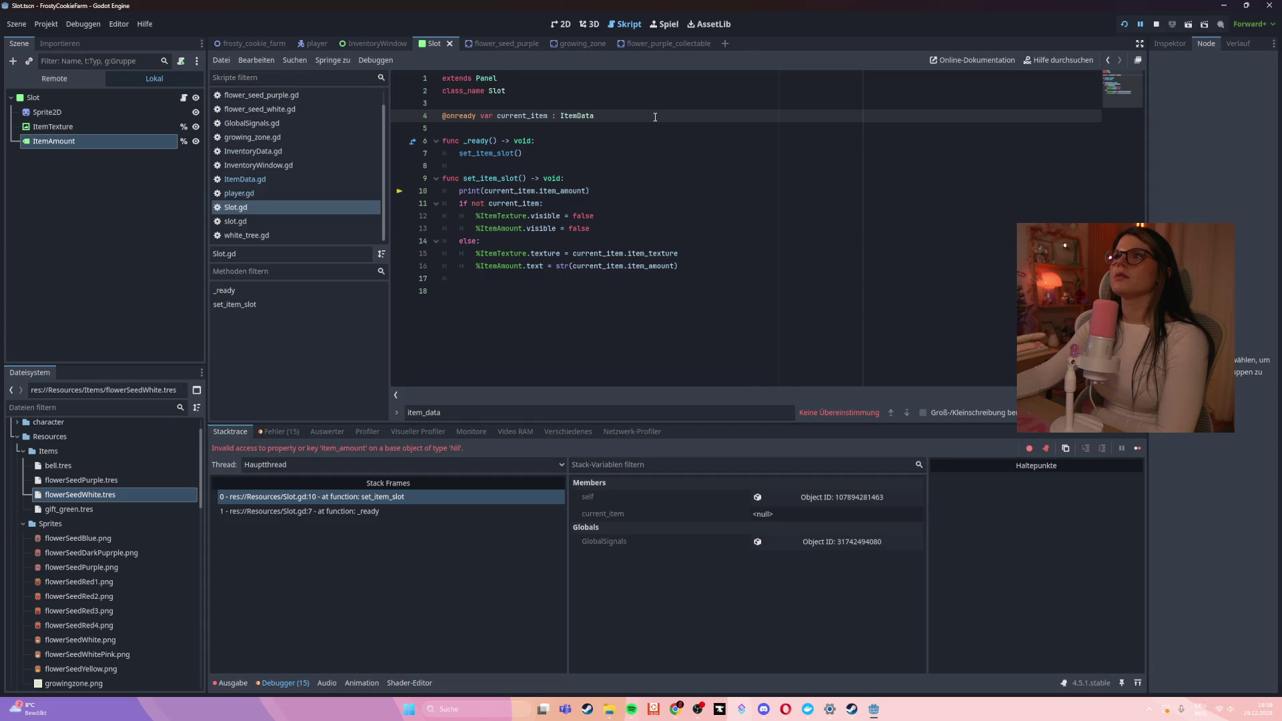
text(=)
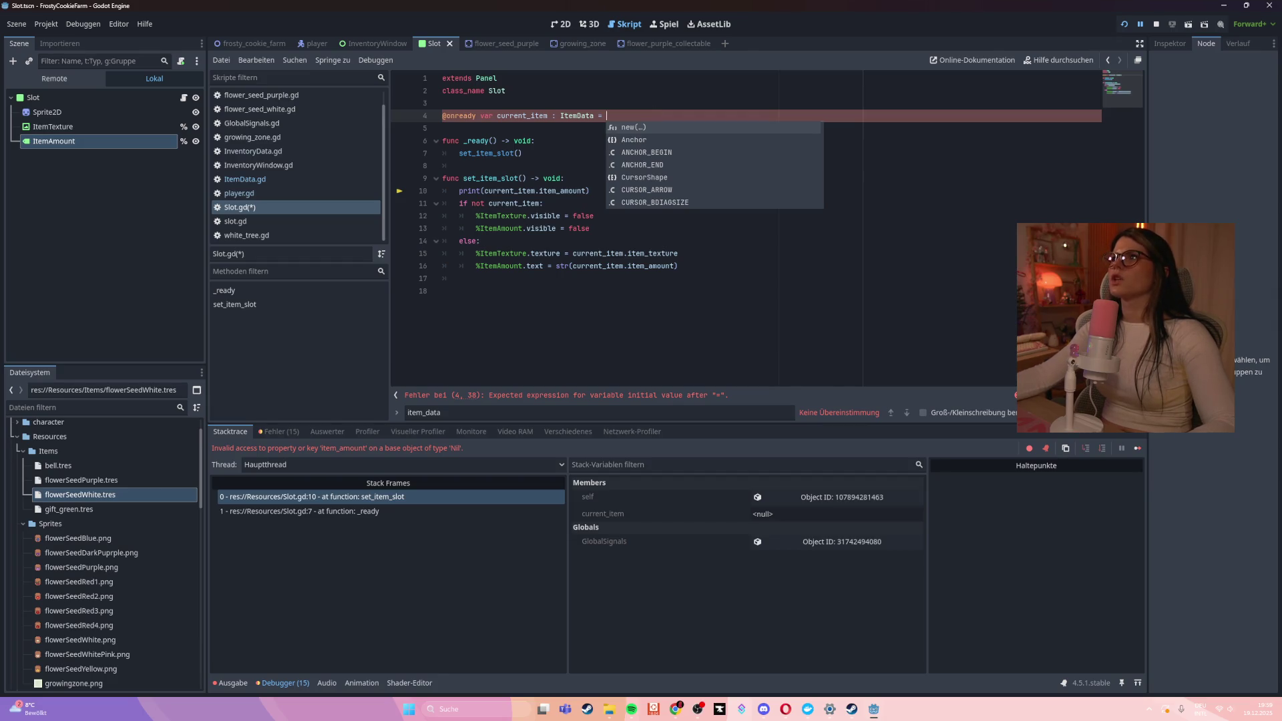
key(Escape)
key(ctrl+a)
text(extends Panel class_name Slot  var current_item: ItemData = null  func set_item_slot() -> void: 	# Slot leer 	if current_item == null or current_item.item_amount <= 0: 		%ItemTexture.visible = false 		%ItemAmount.visible = false 		return  	# Item vorhanden 	%ItemTexture.visible = true 	%ItemTexture.texture = current_item.item_texture  	# Amount nur anzeigen wenn > 1 	if current_item.item_amount > 1: 		%ItemAmount.visible = true 		%ItemAmount.text = str(current_item.item_amount) 	else: 		%ItemAmount.visible = false)
key(ctrl+s)
- Delete the amount, '# Item vorhanden' and '# Slot leer' comments from set_item_slot
drag(586, 279, 446, 281)
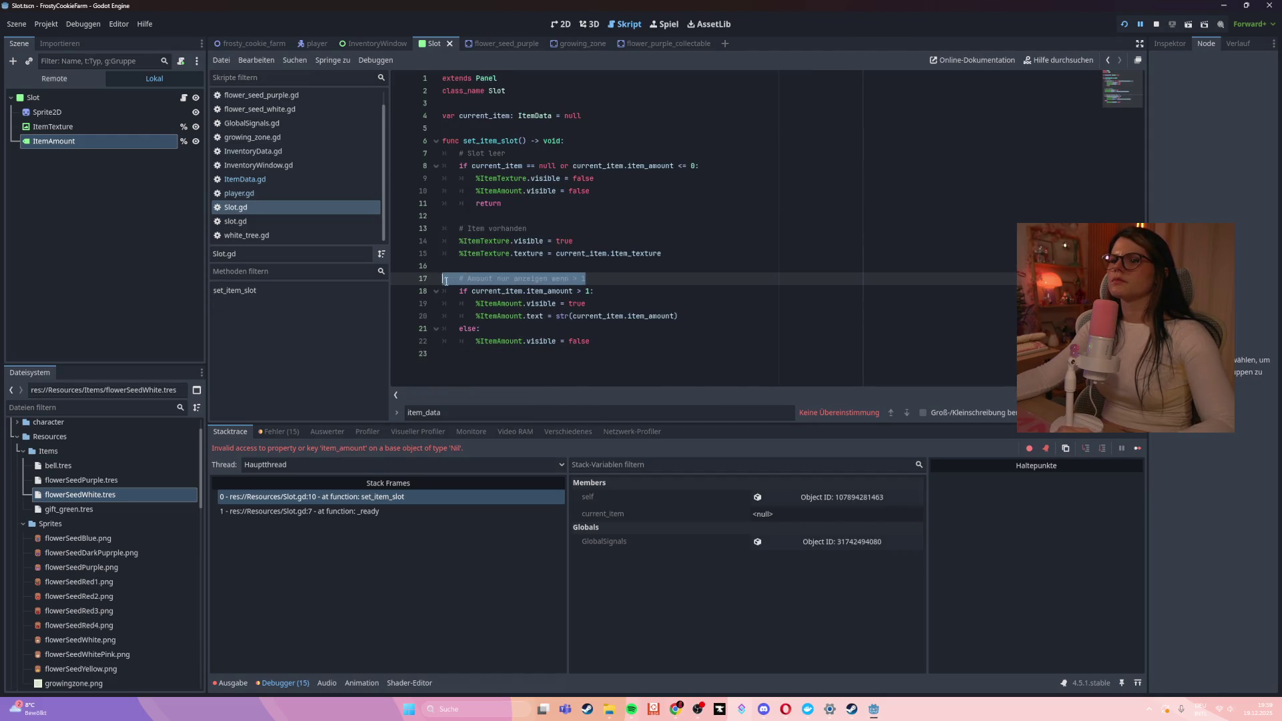
key(BackSpace)
key(BackSpace)
drag(528, 229, 391, 228)
key(BackSpace)
key(BackSpace)
drag(506, 153, 442, 155)
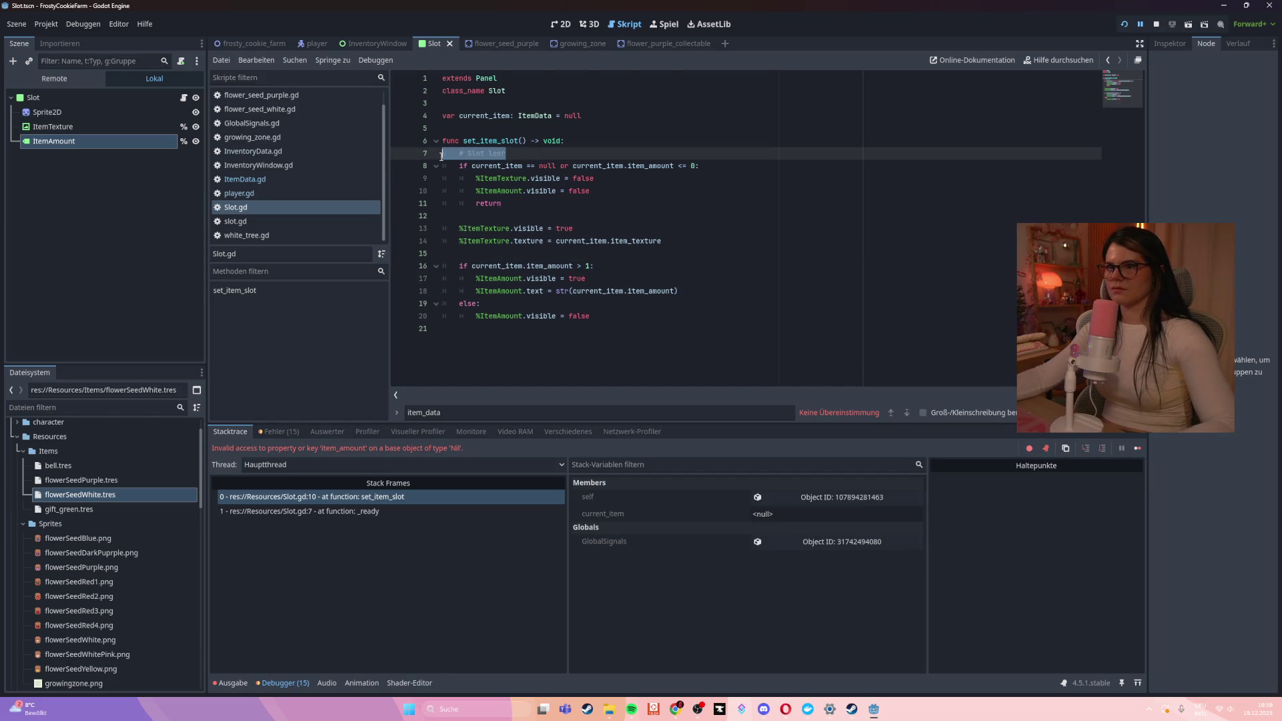
key(BackSpace)
key(BackSpace)
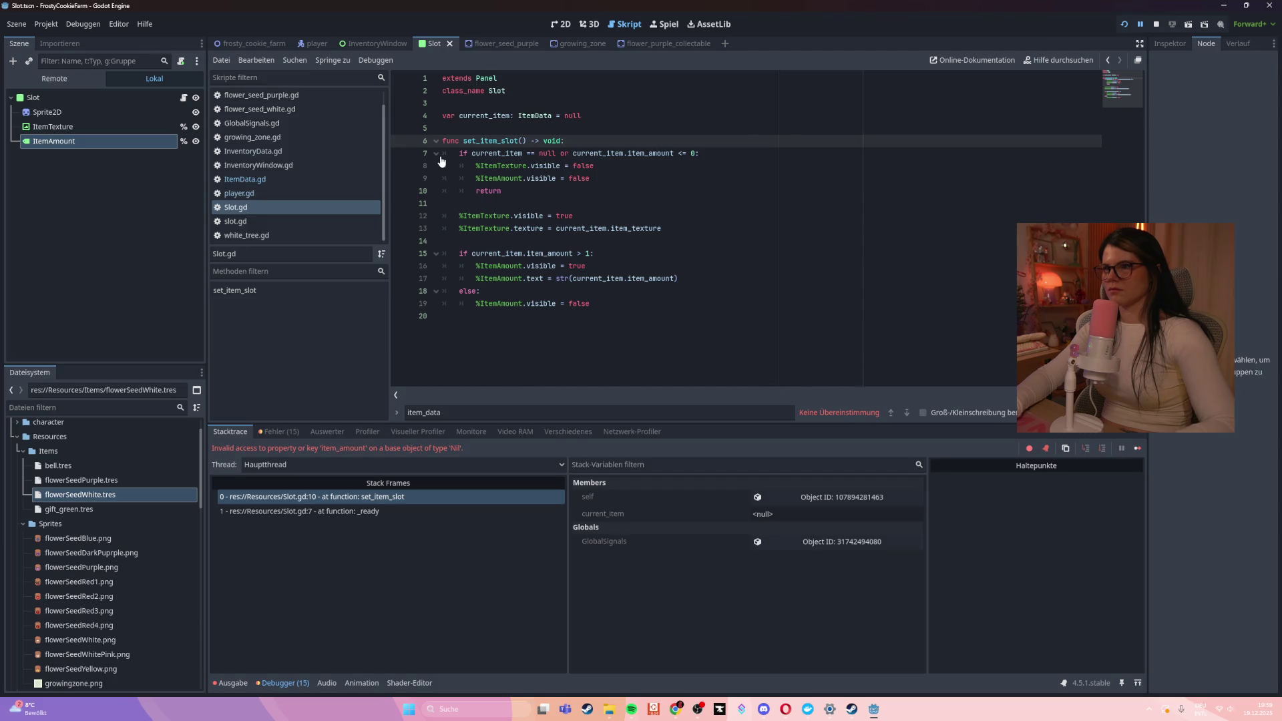
- Run the game, view the inventory slots, then close the game window
key(F5)
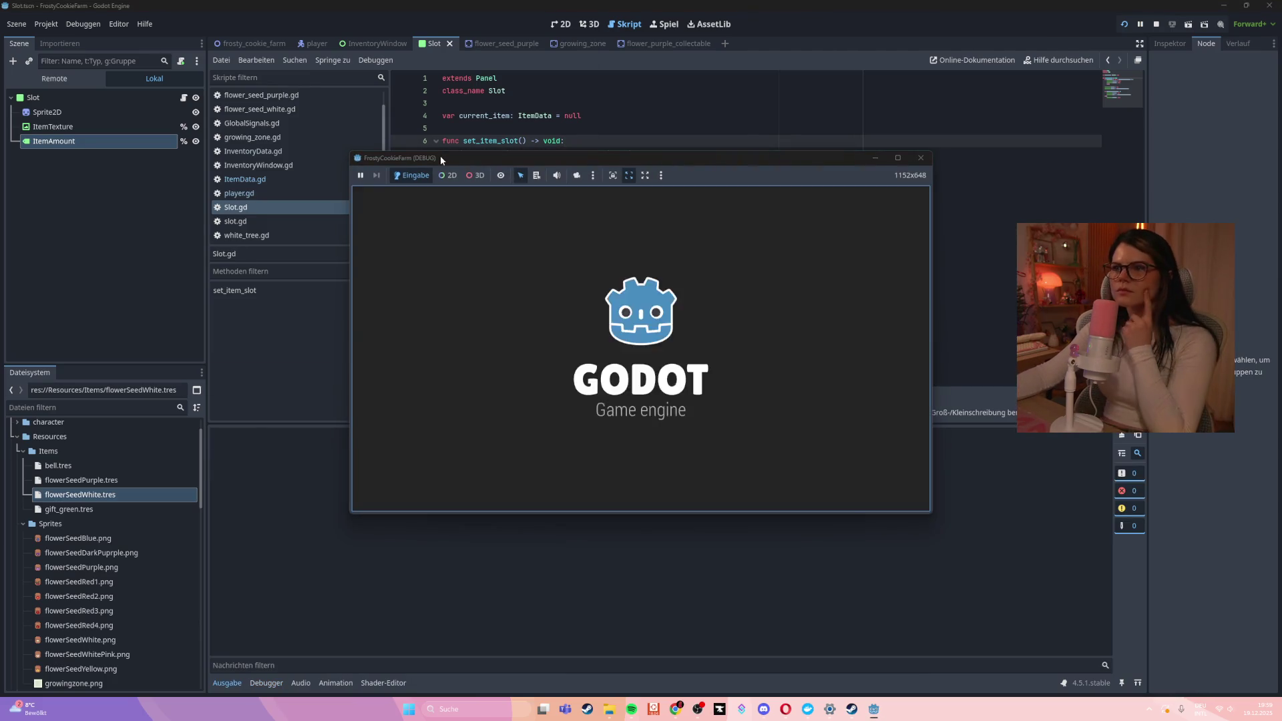
key(i)
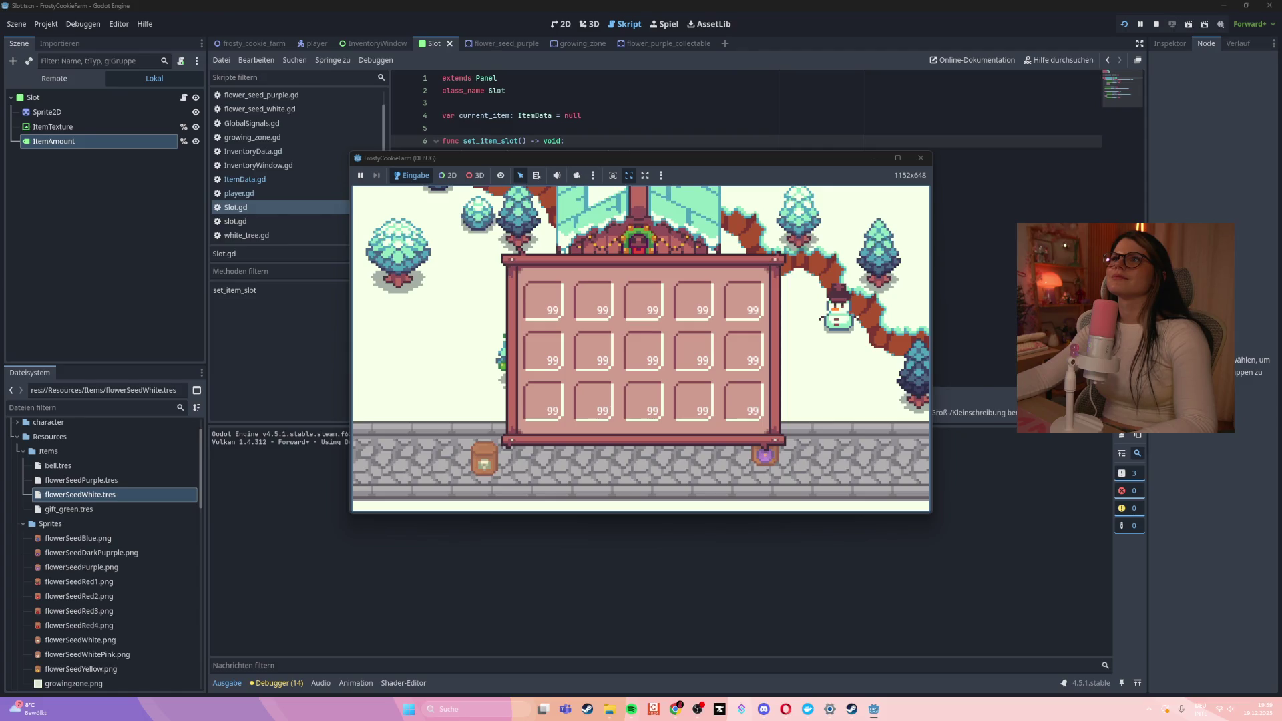
click(921, 158)
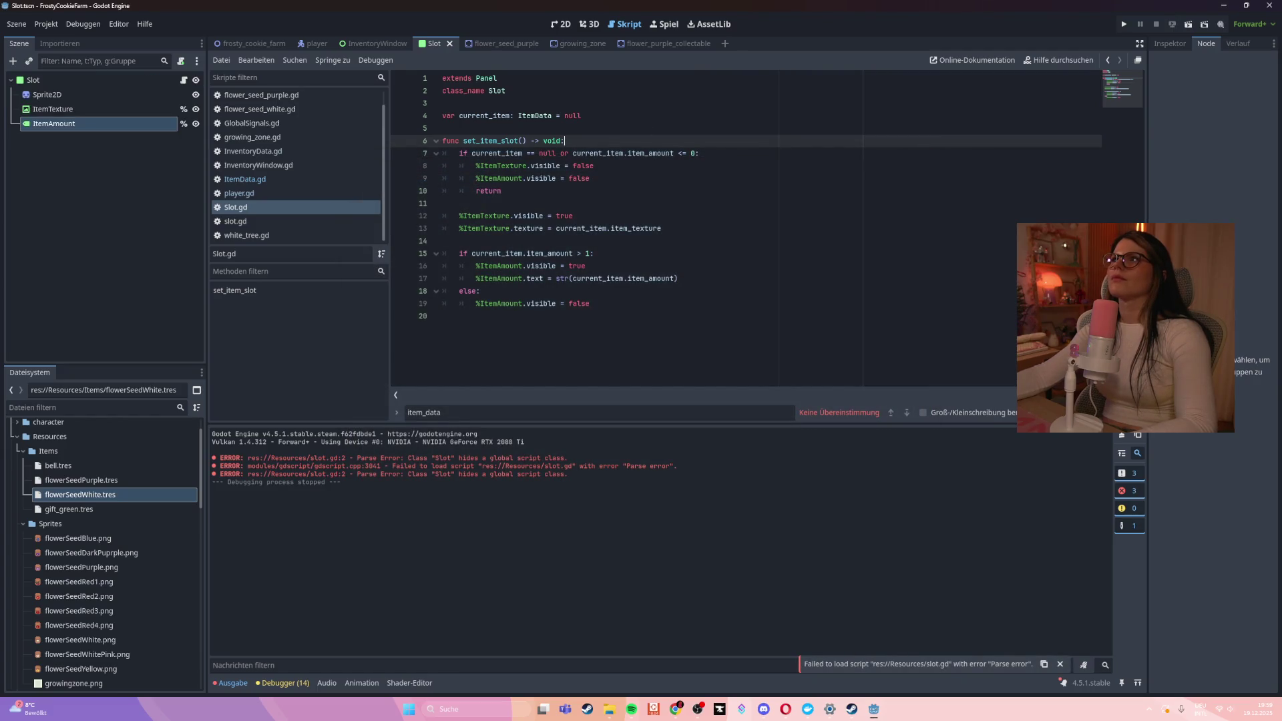
- Add a _ready function below current_item that hides ItemTexture and ItemAmount, and save
click(593, 121)
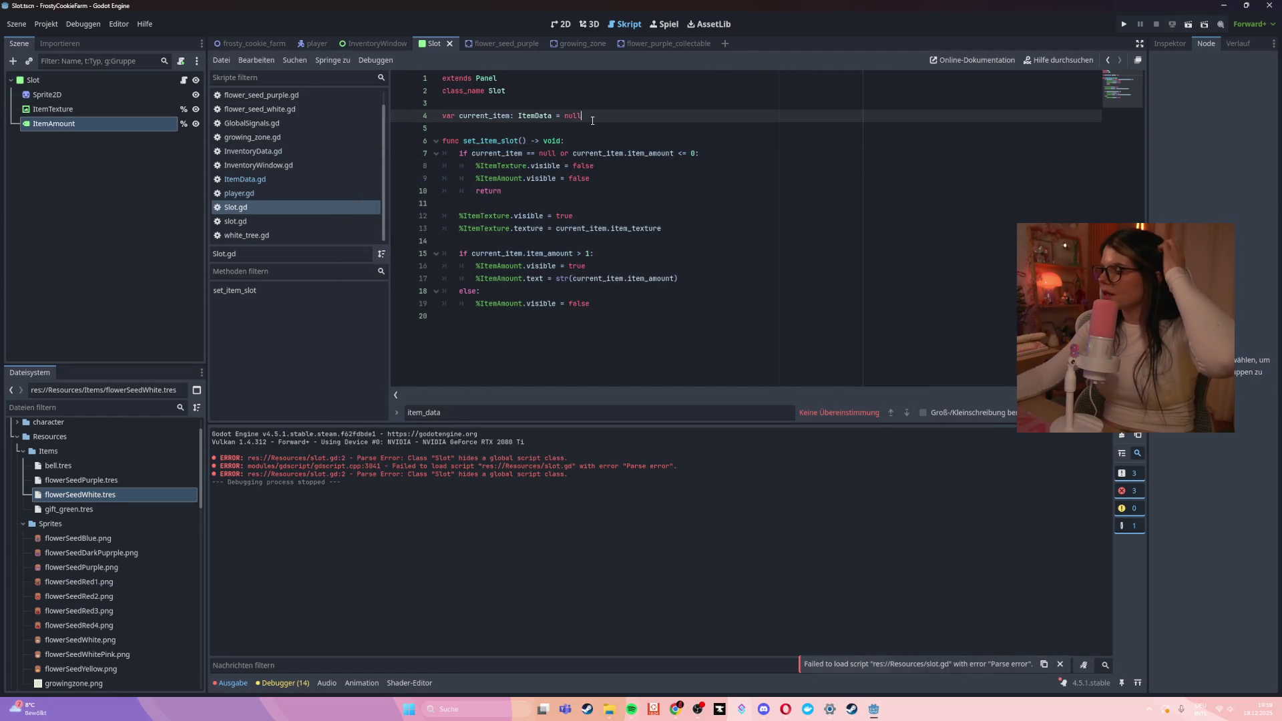
key(Return)
key(Return)
text(func _ready(): 	%ItemTexture.visible = false 	%ItemAmount.visible = false)
key(ctrl+s)
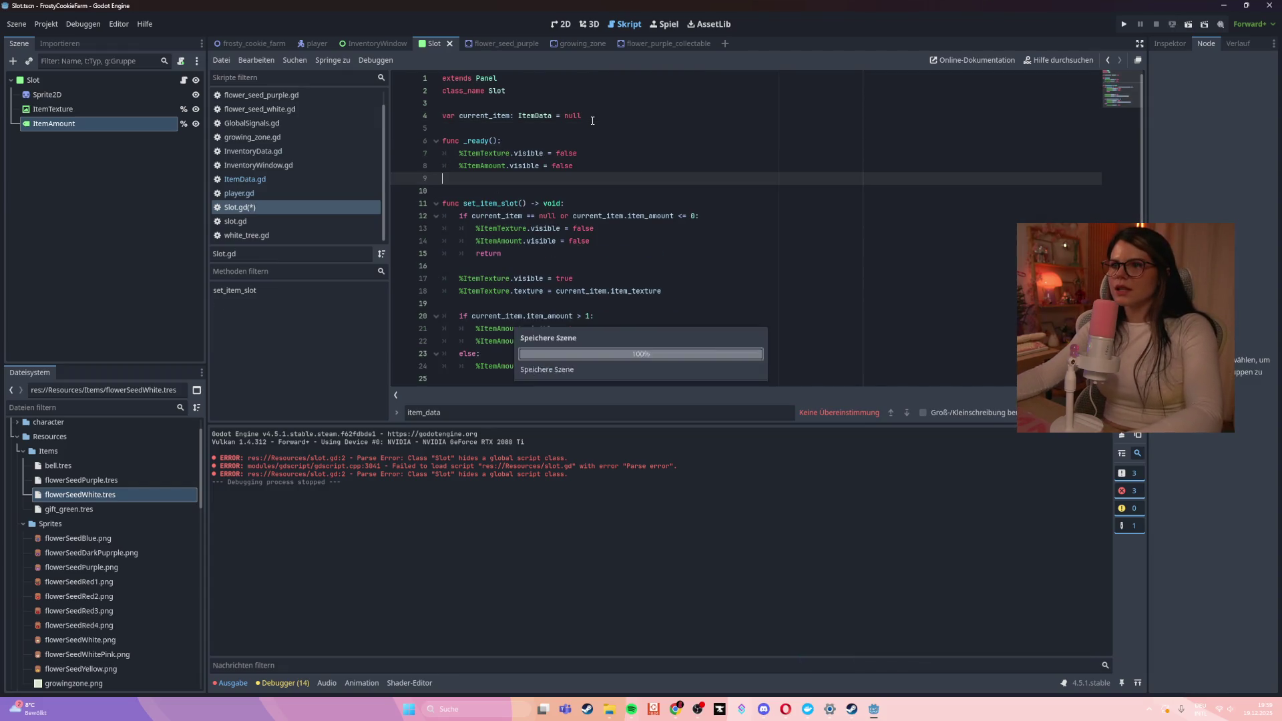
key(BackSpace)
key(ctrl+s)
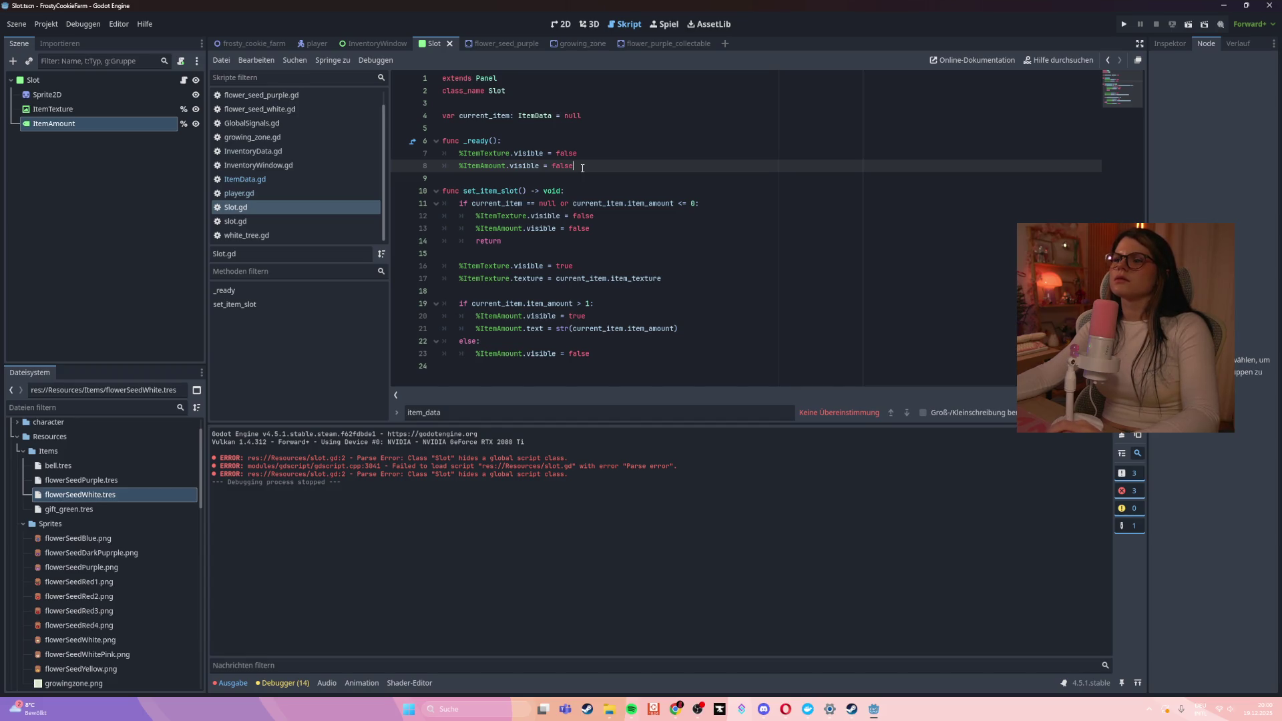
- Run the game, toggle the inventory, and walk the character down toward the plots
key(F5)
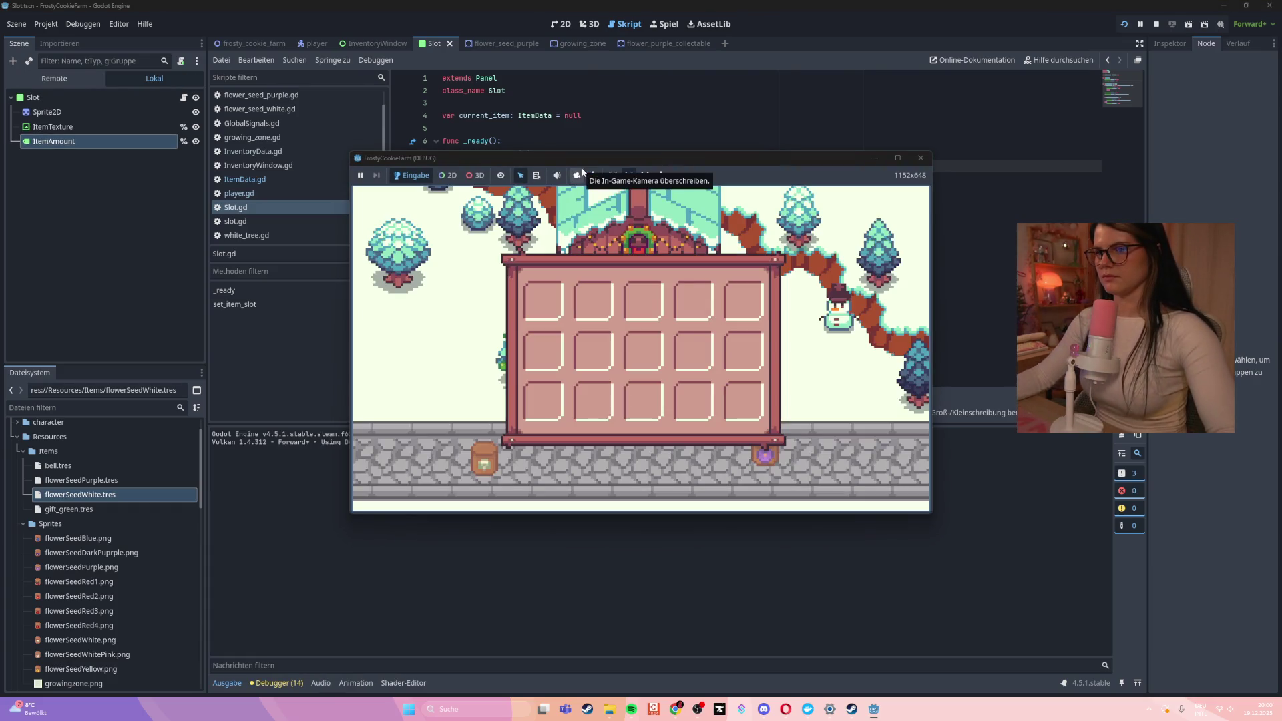
key(i)
key(Down)
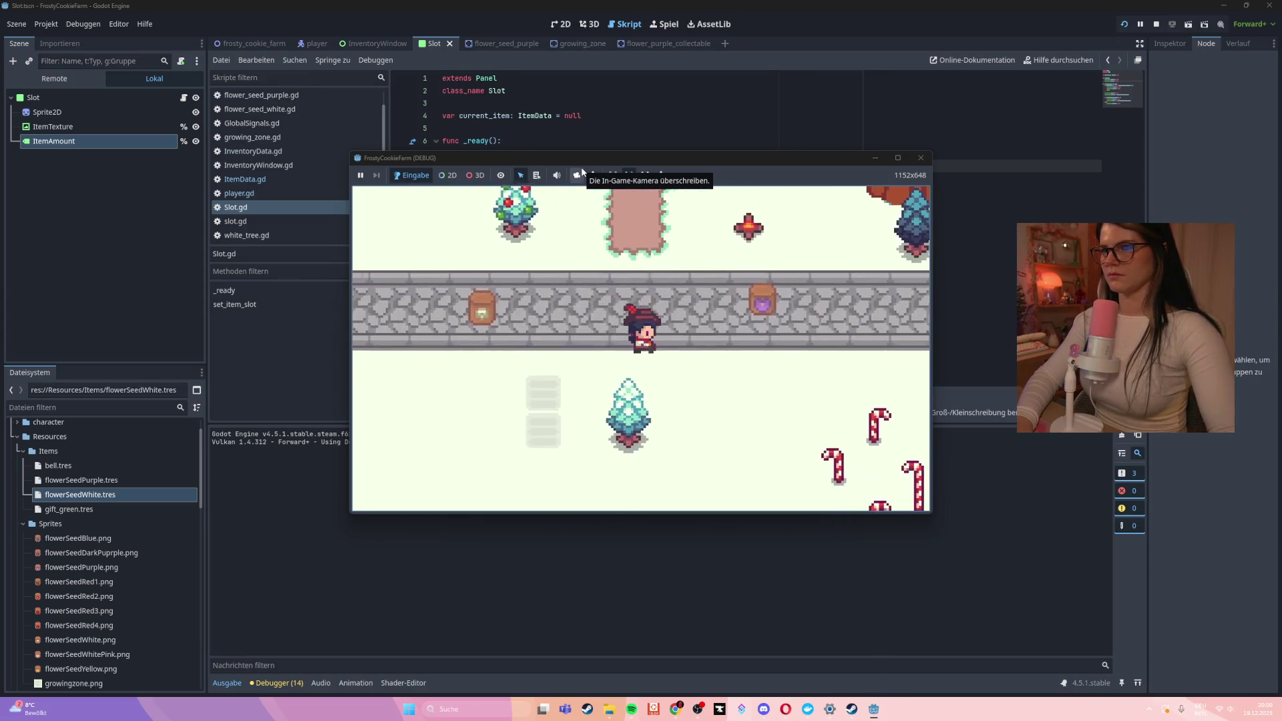
key(i)
key(i)
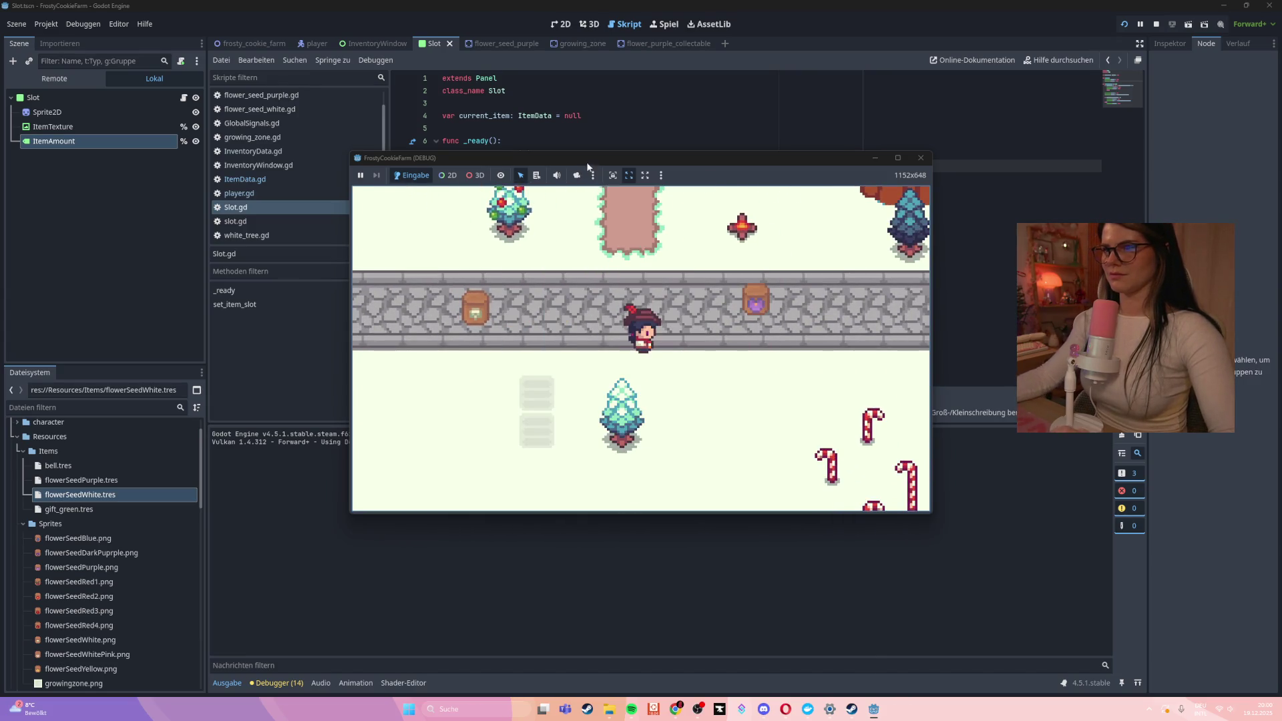
click(921, 158)
click(726, 280)
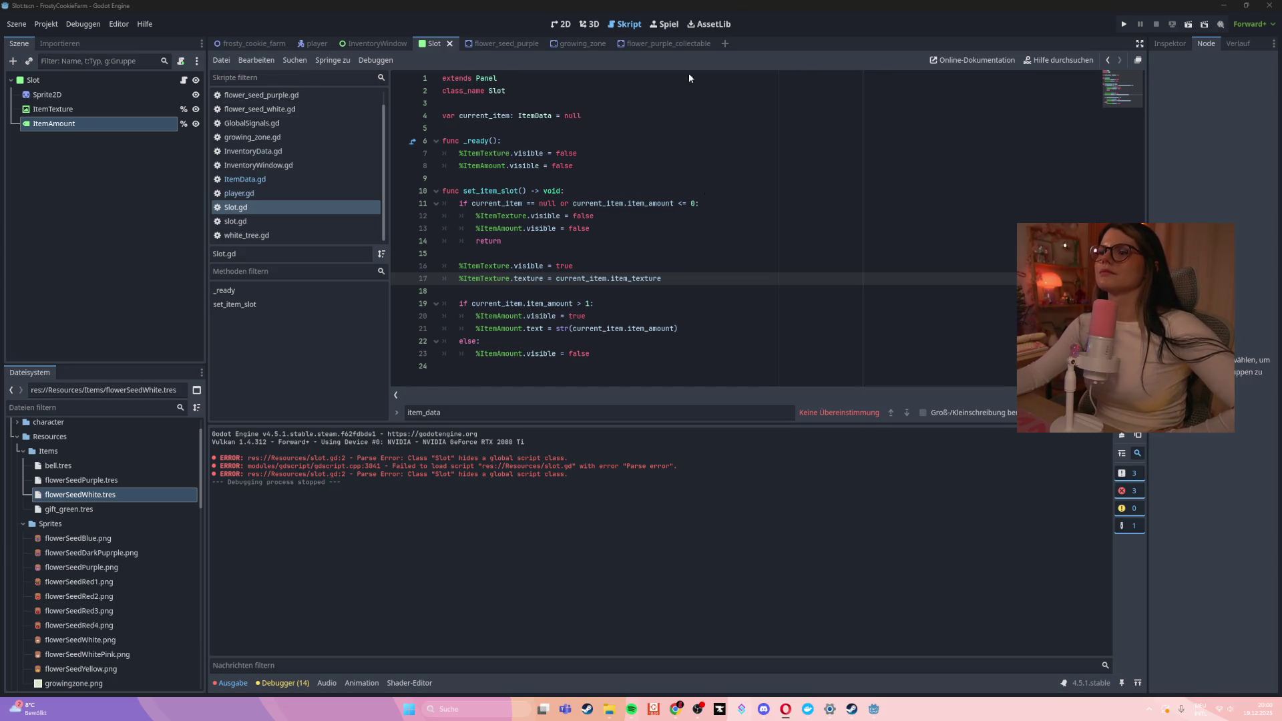
click(744, 313)
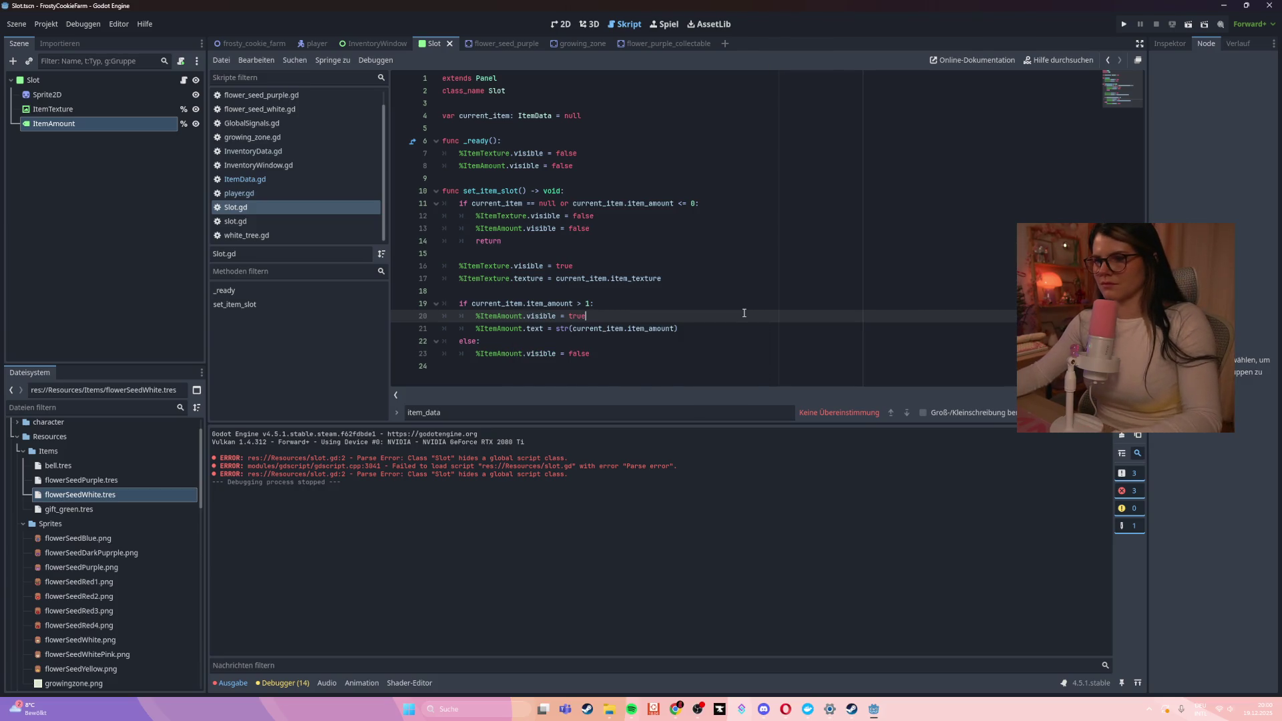
mouse_move(874, 709)
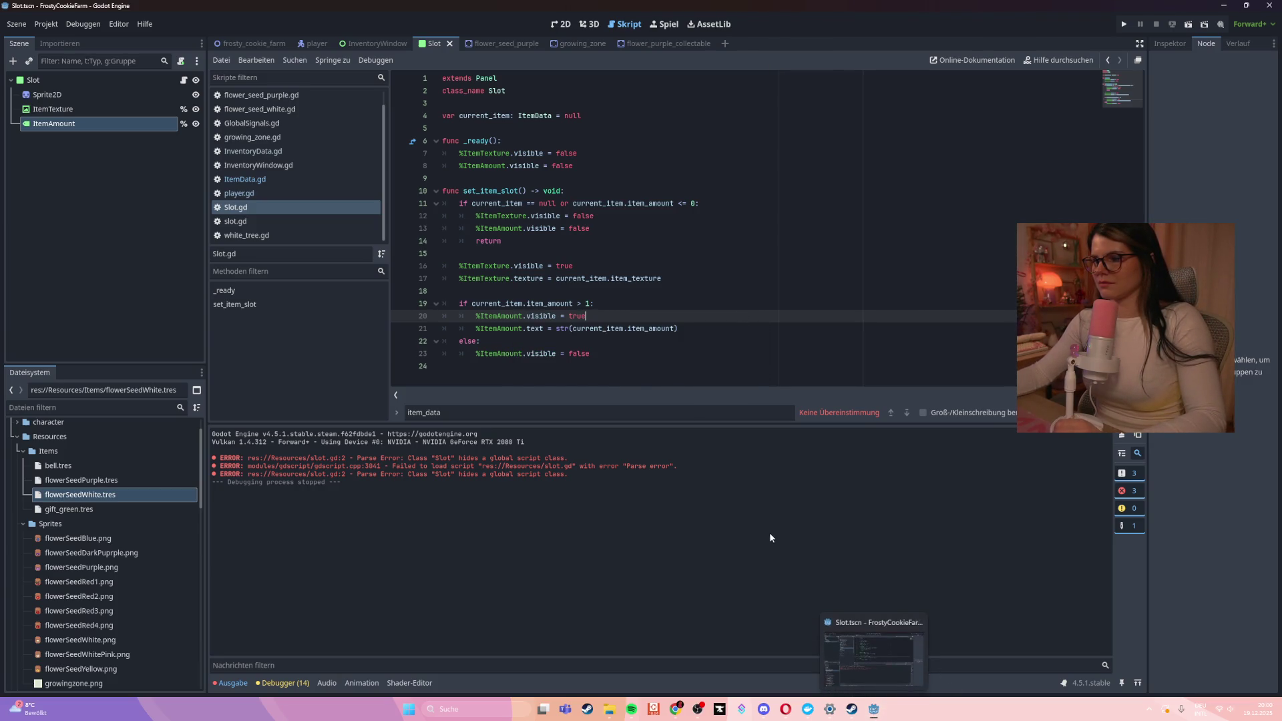
key(F5)
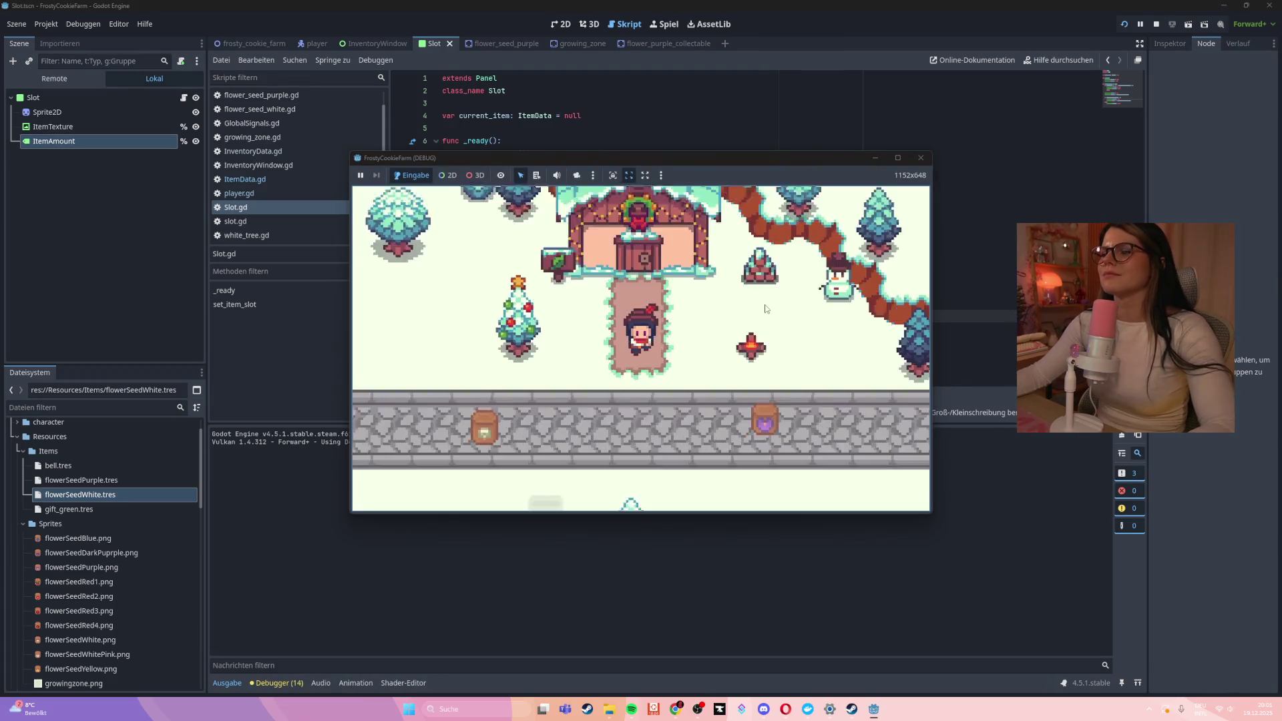
- Plant a seed in the lower plot, check the inventory, then harvest the grown purple flower
key(s)
click(467, 401)
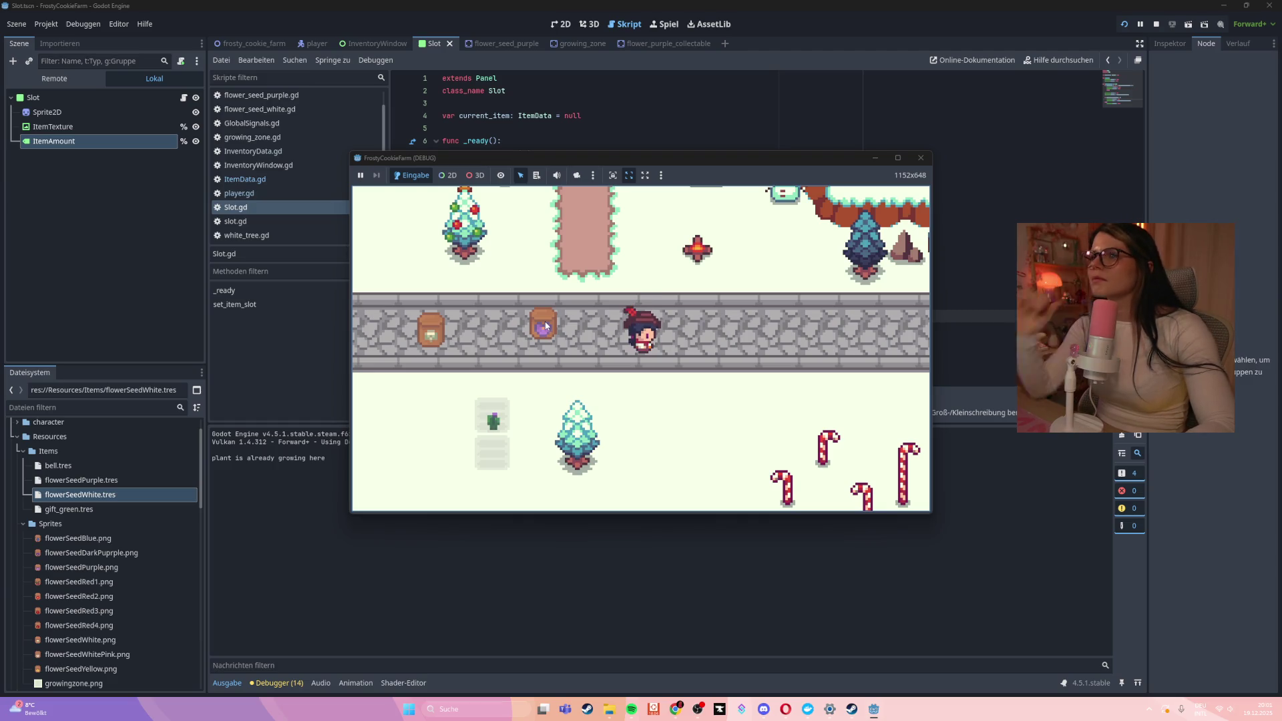
click(499, 447)
click(484, 401)
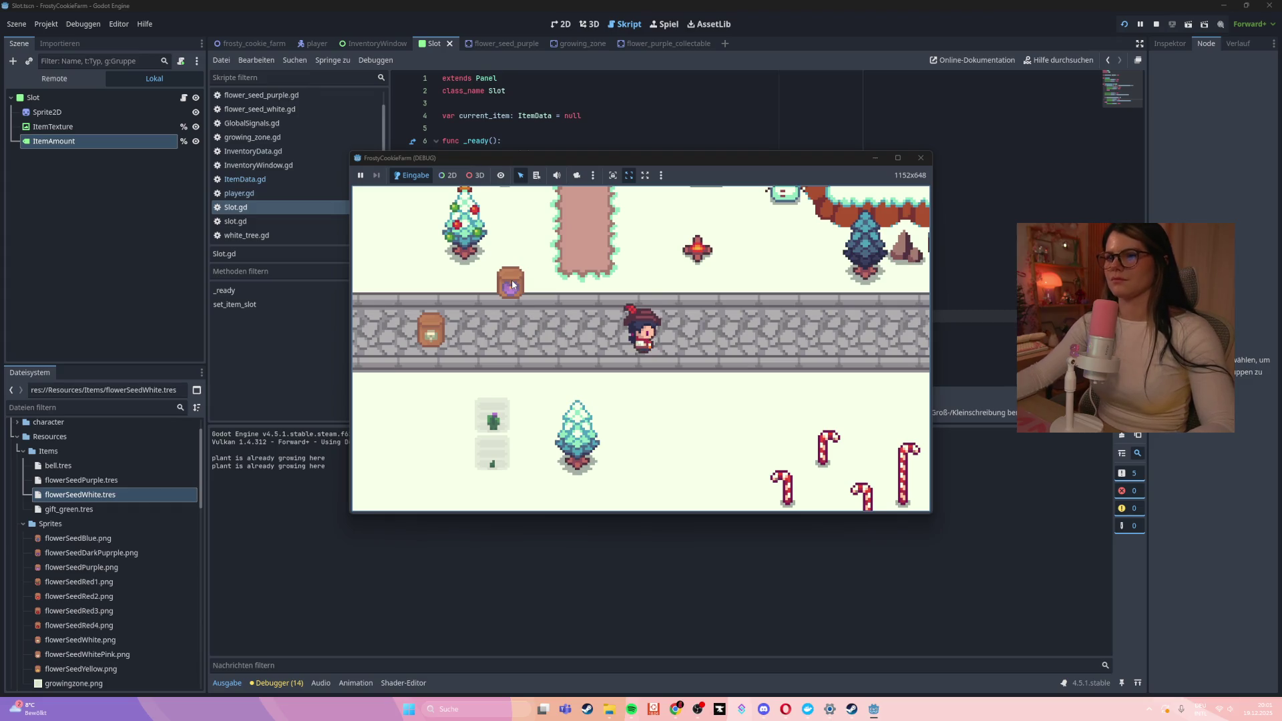
key(w)
key(i)
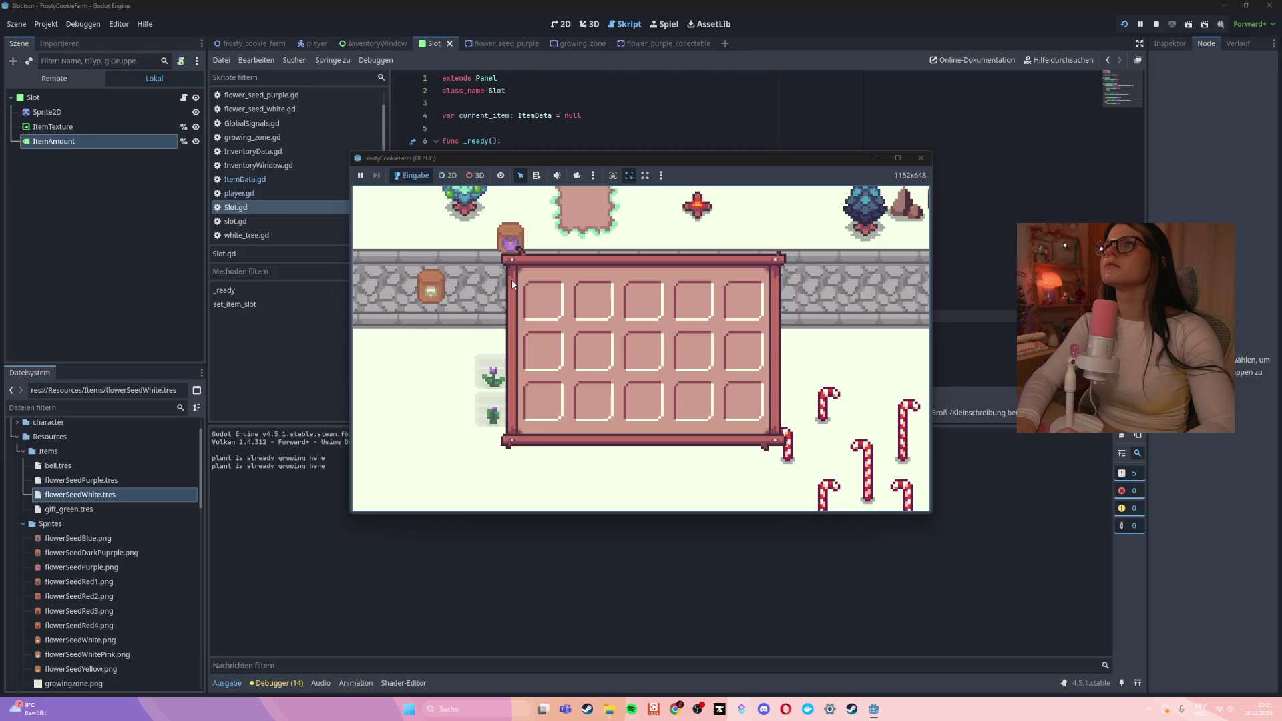
key(i)
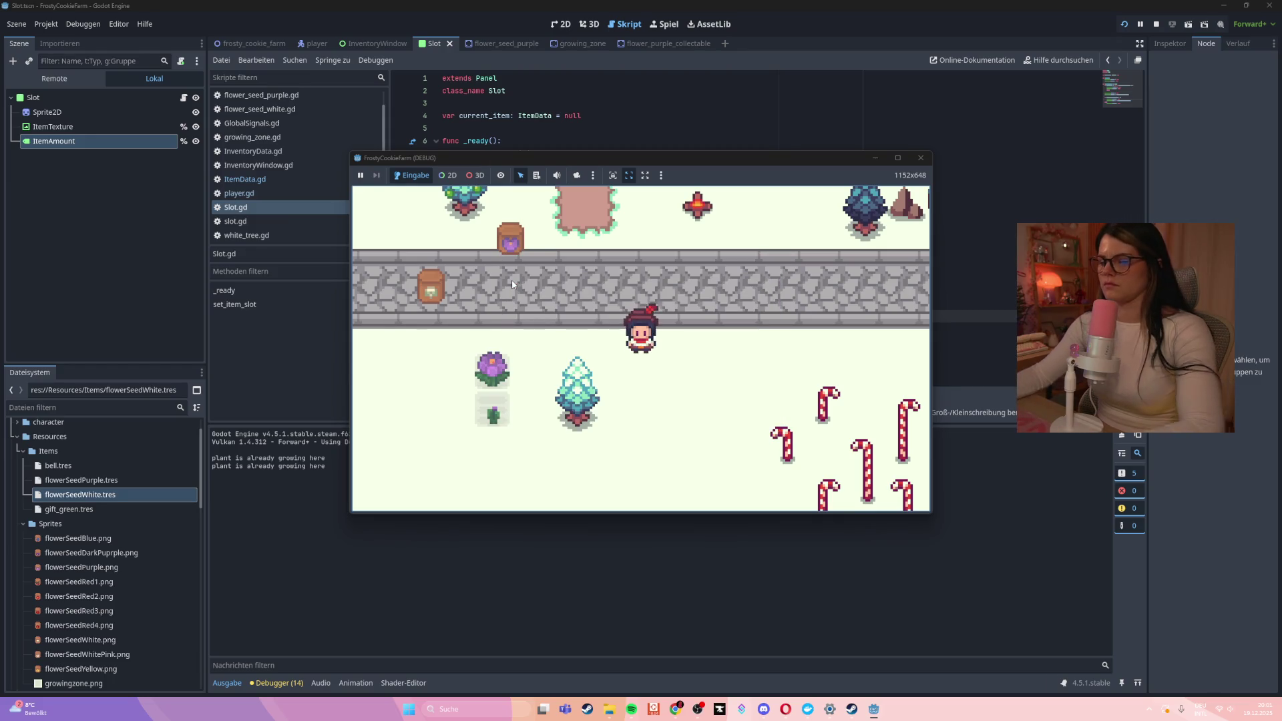
click(491, 352)
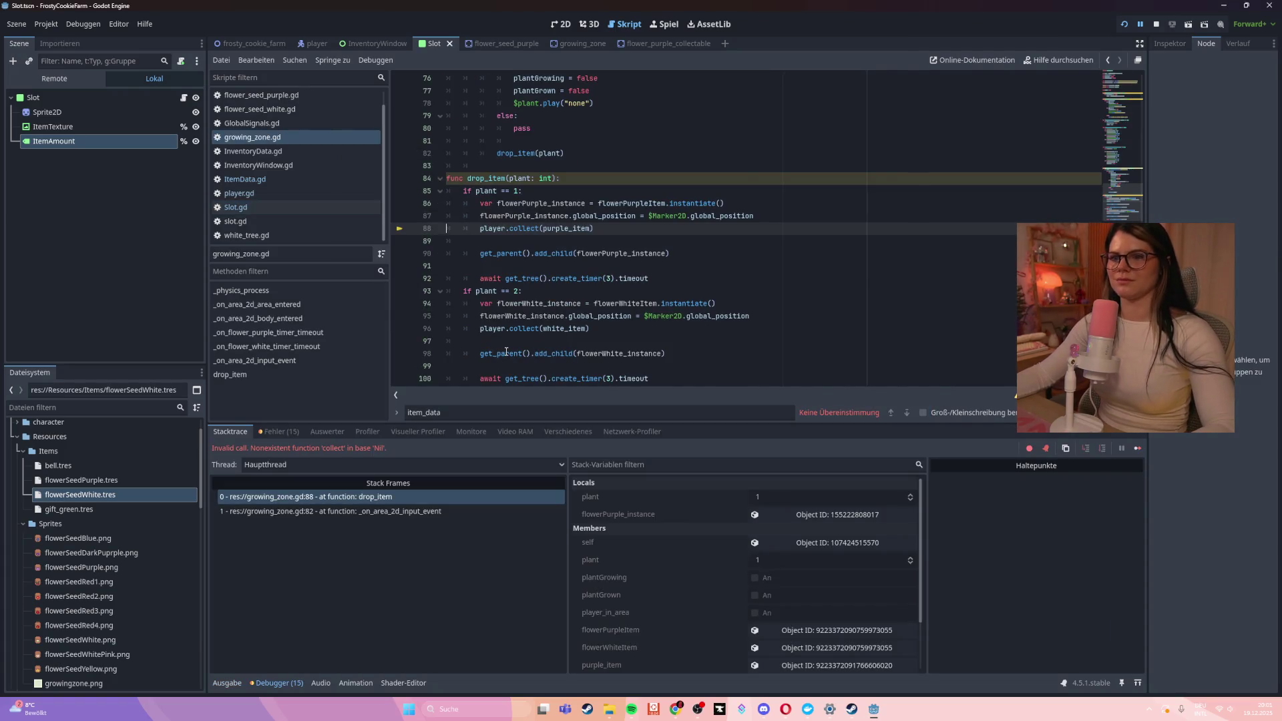
- Find the white-plant drop_item code in growing_zone.gd
click(667, 216)
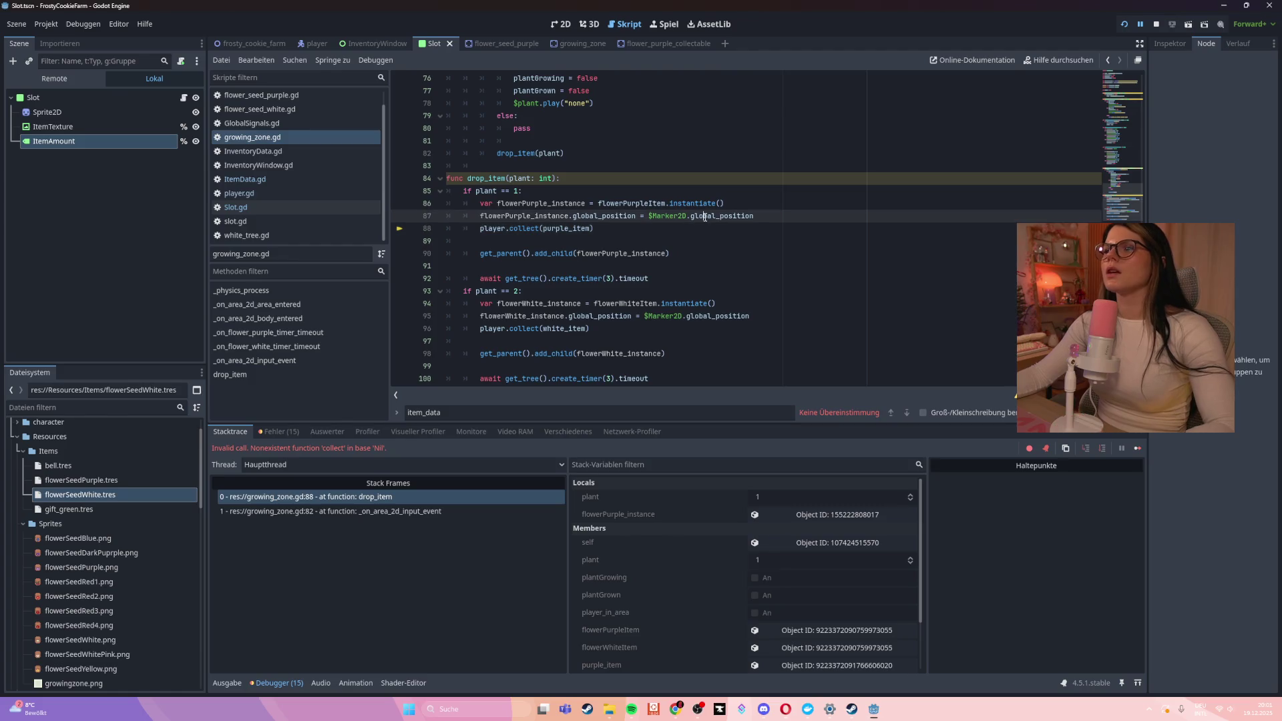
click(566, 46)
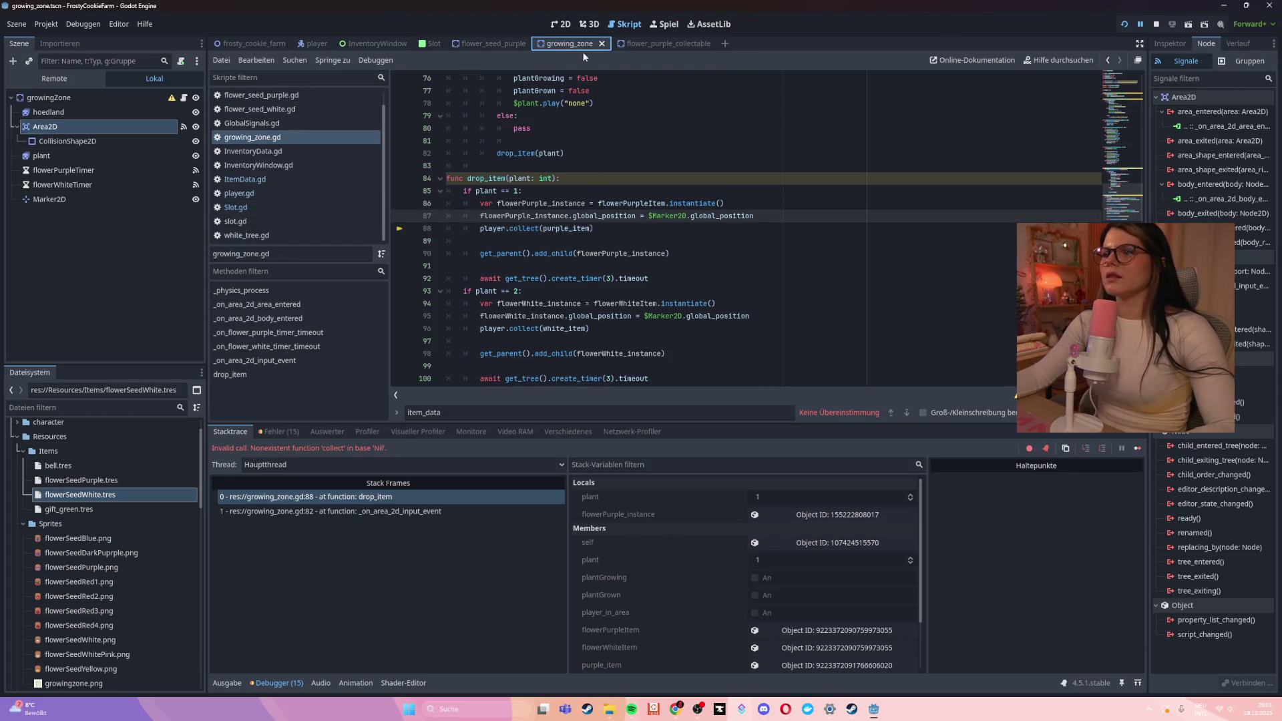
click(704, 241)
scroll(704, 242, down, 1)
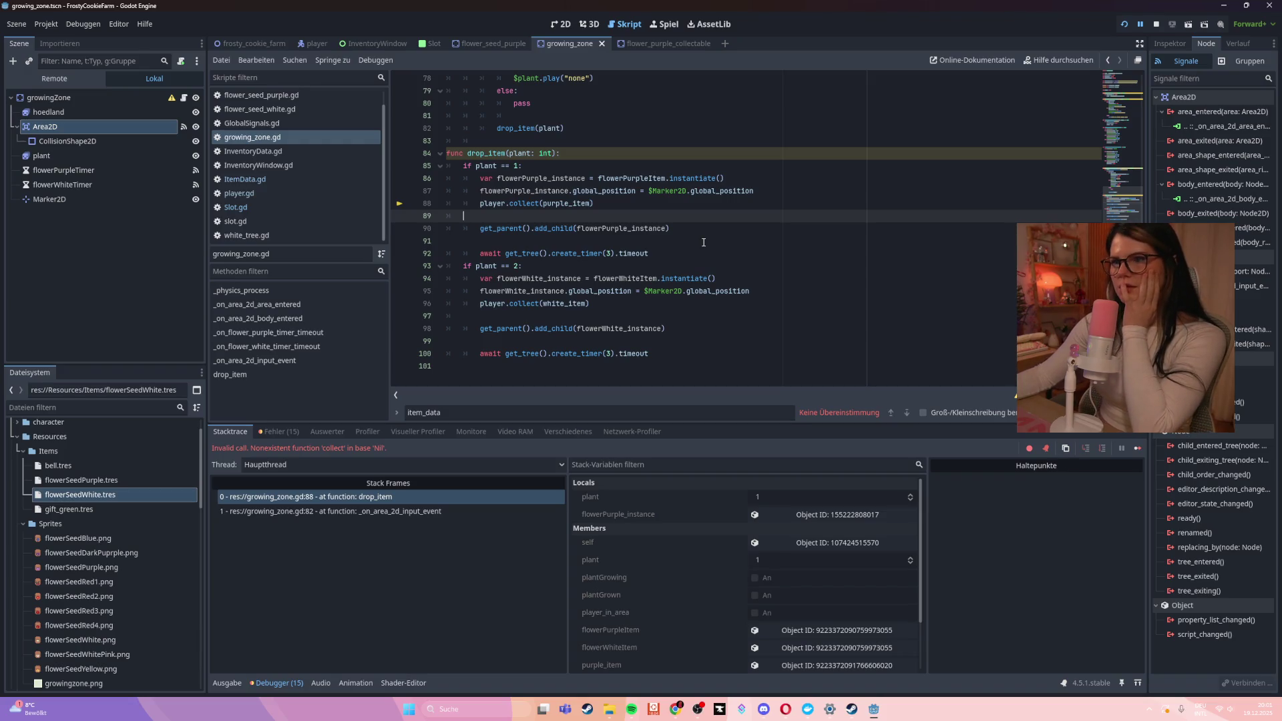
click(314, 43)
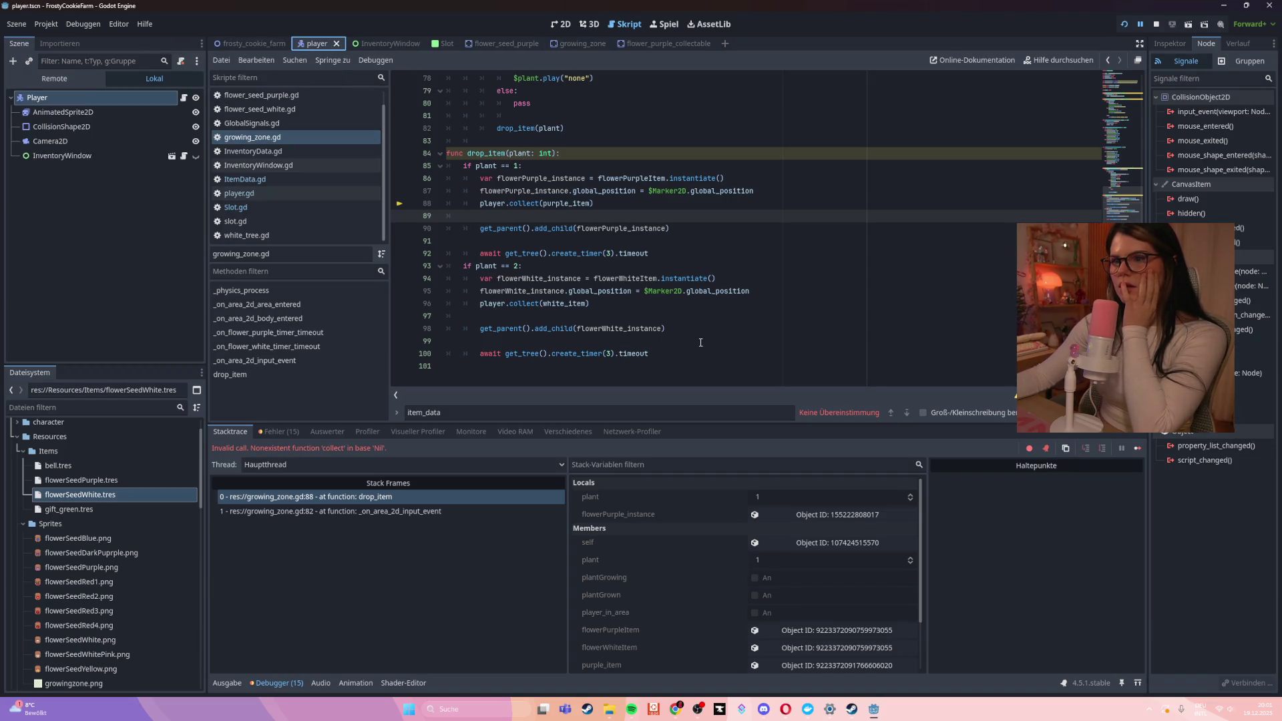
click(701, 343)
scroll(701, 343, up, 7)
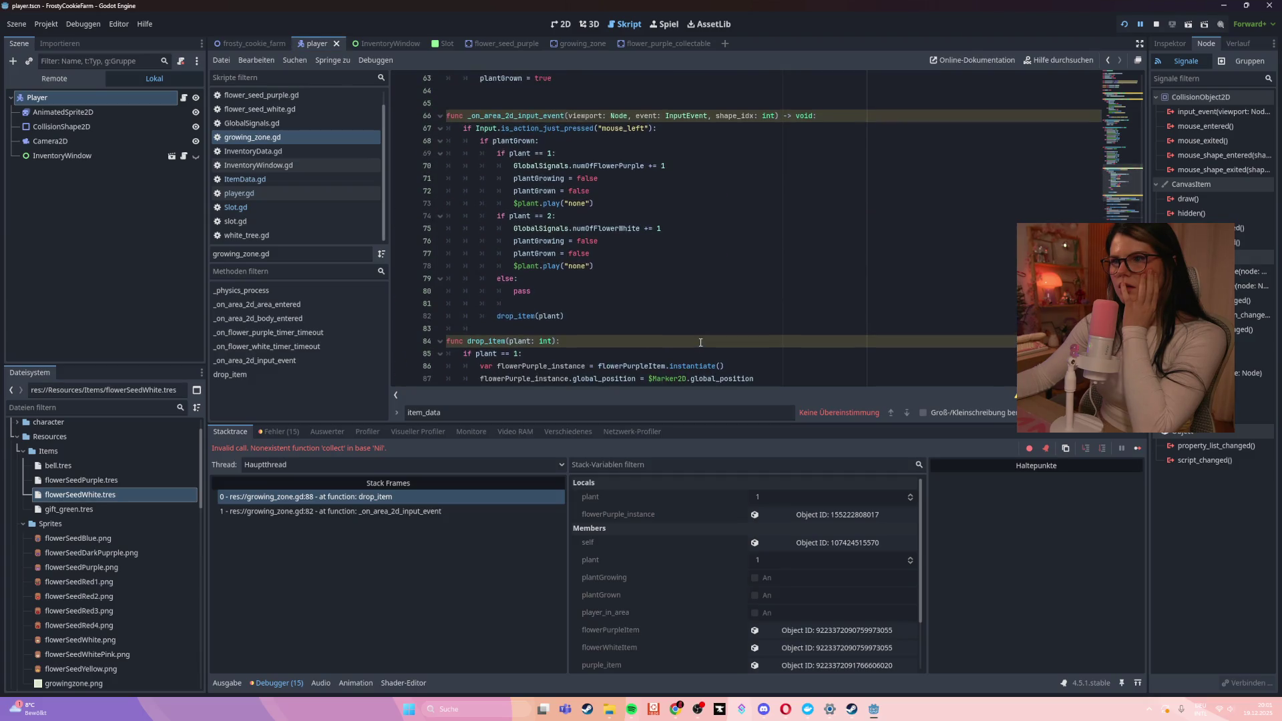
scroll(701, 343, down, 7)
scroll(701, 343, up, 20)
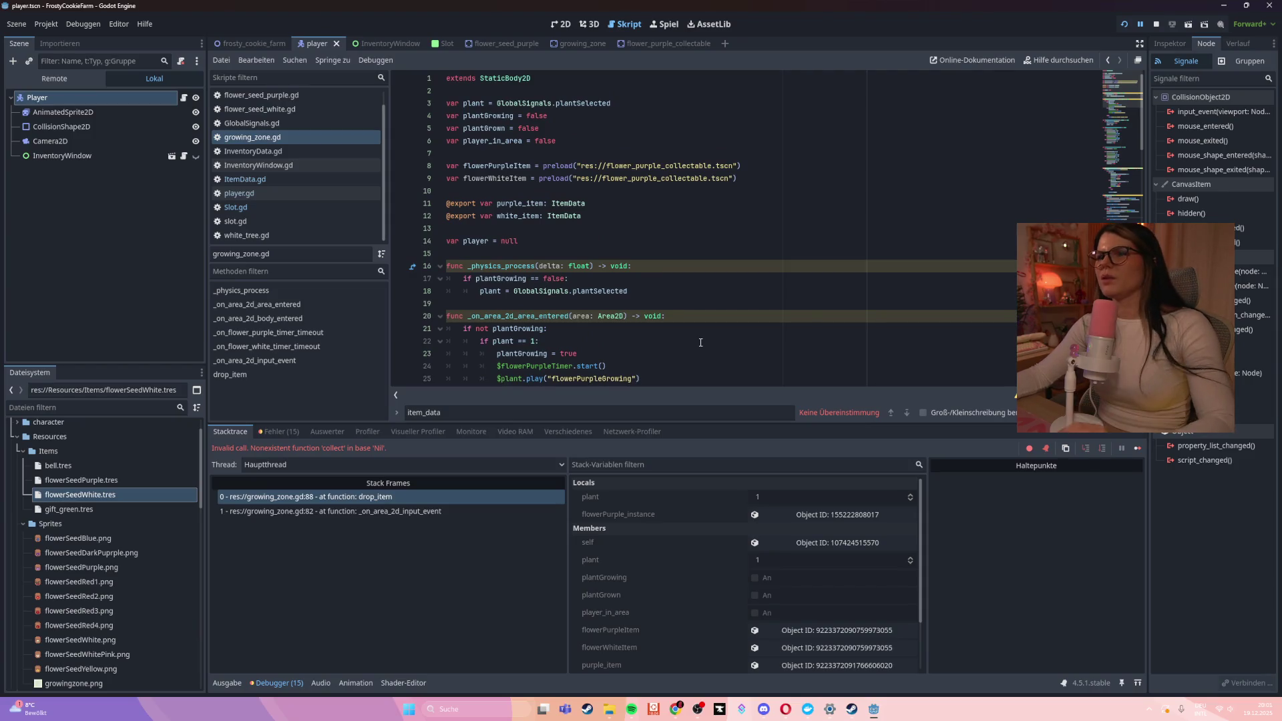
scroll(700, 342, down, 17)
scroll(701, 342, down, 9)
- Correct 'flowerWHiteItem' to 'flowerWhiteItem' on line 94, then bring up player.gd
key(Up)
key(Up)
key(Up)
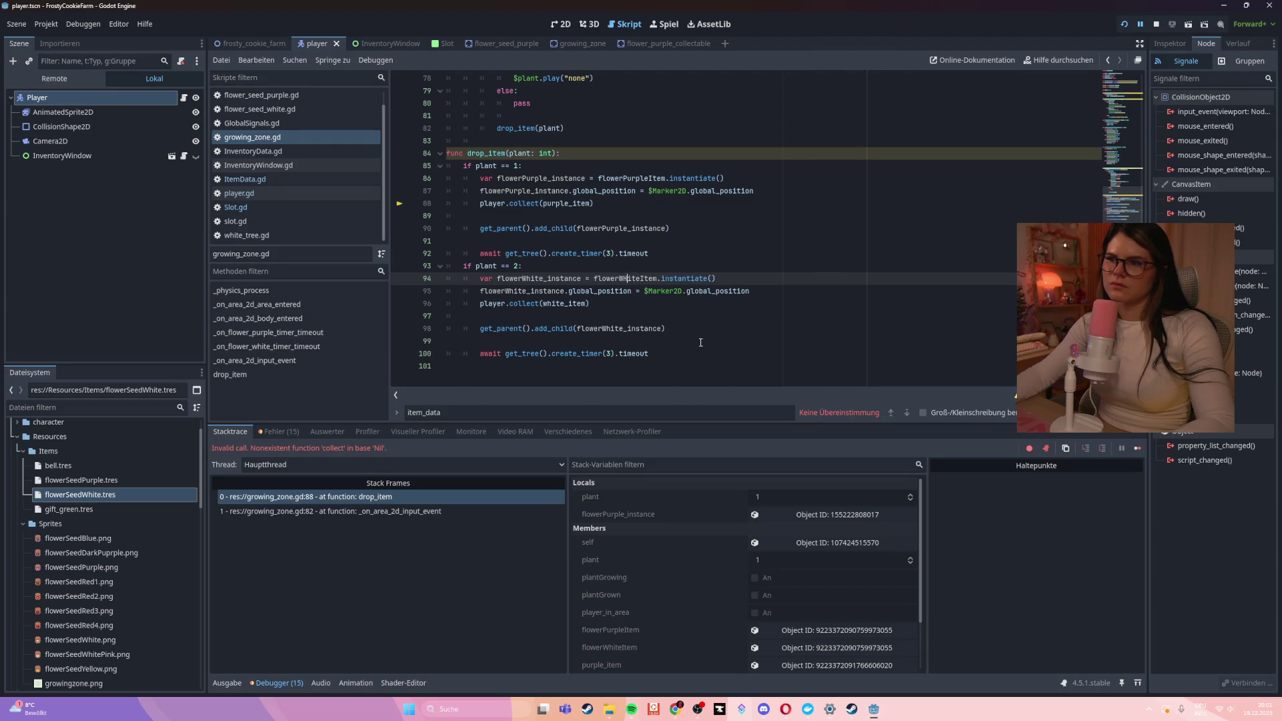
key(BackSpace)
text(h)
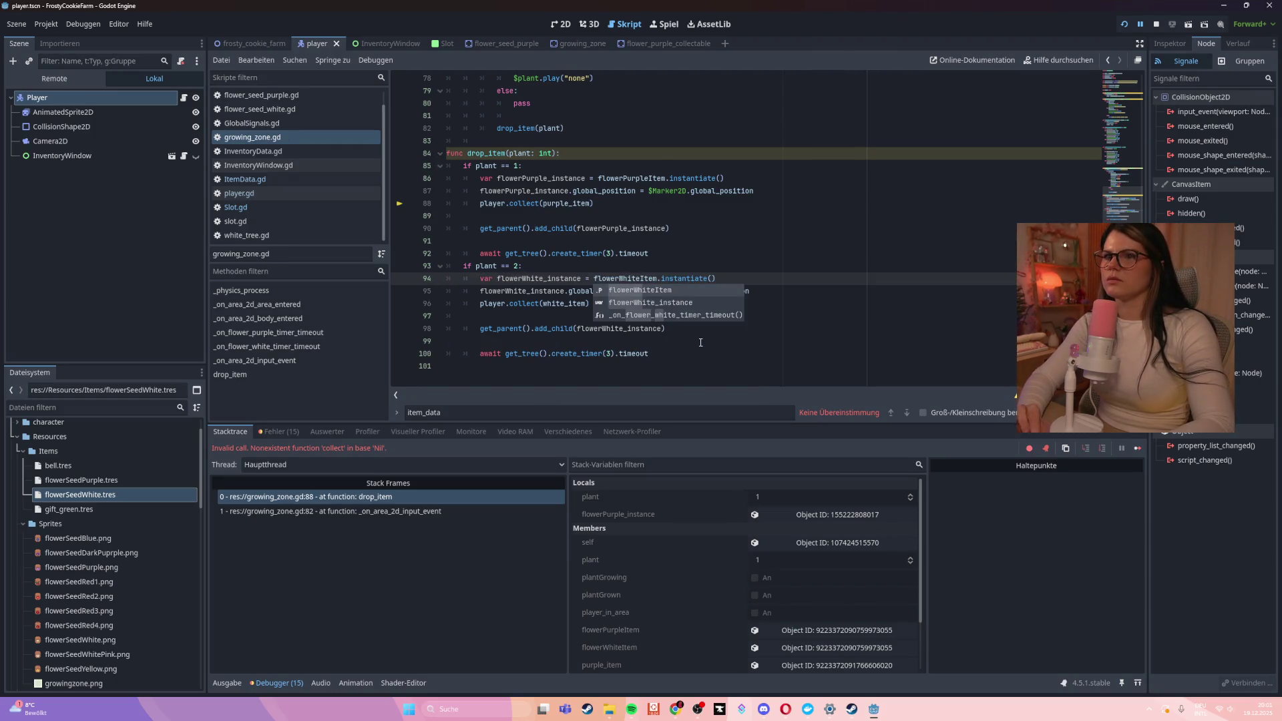
click(239, 193)
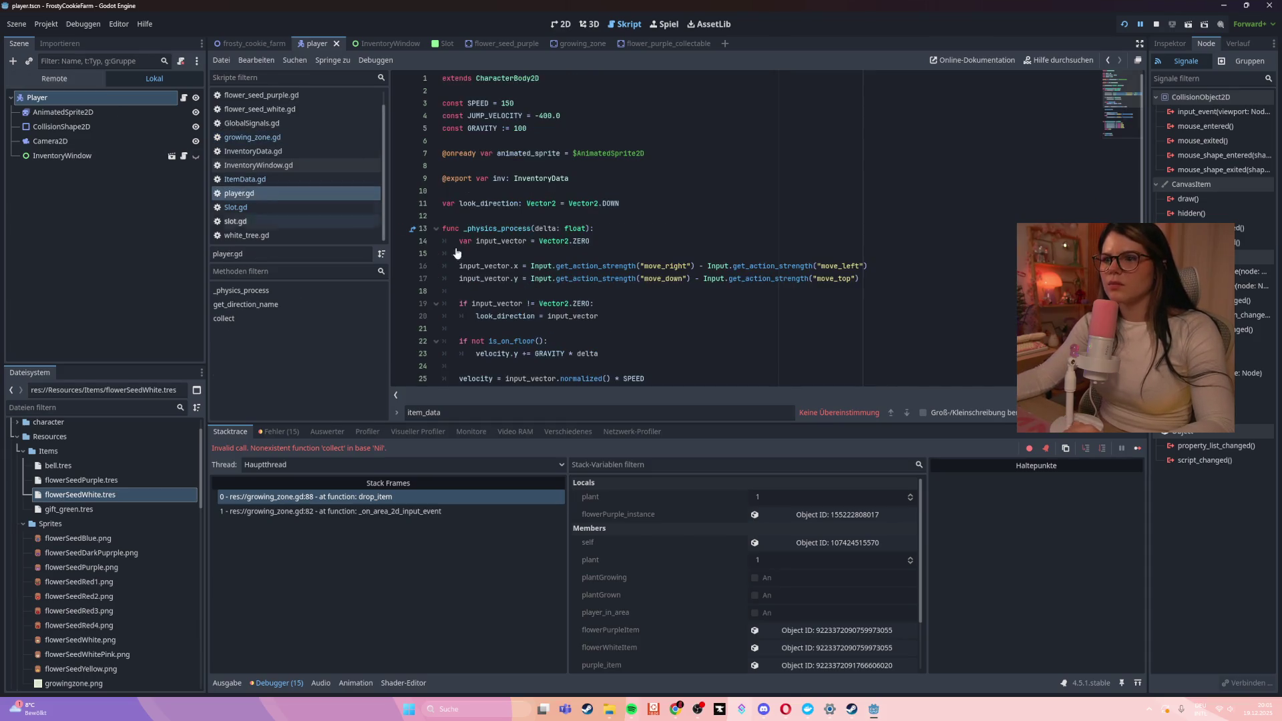
- Add a print(item) line inside the player's collect() function
scroll(716, 297, down, 7)
click(571, 343)
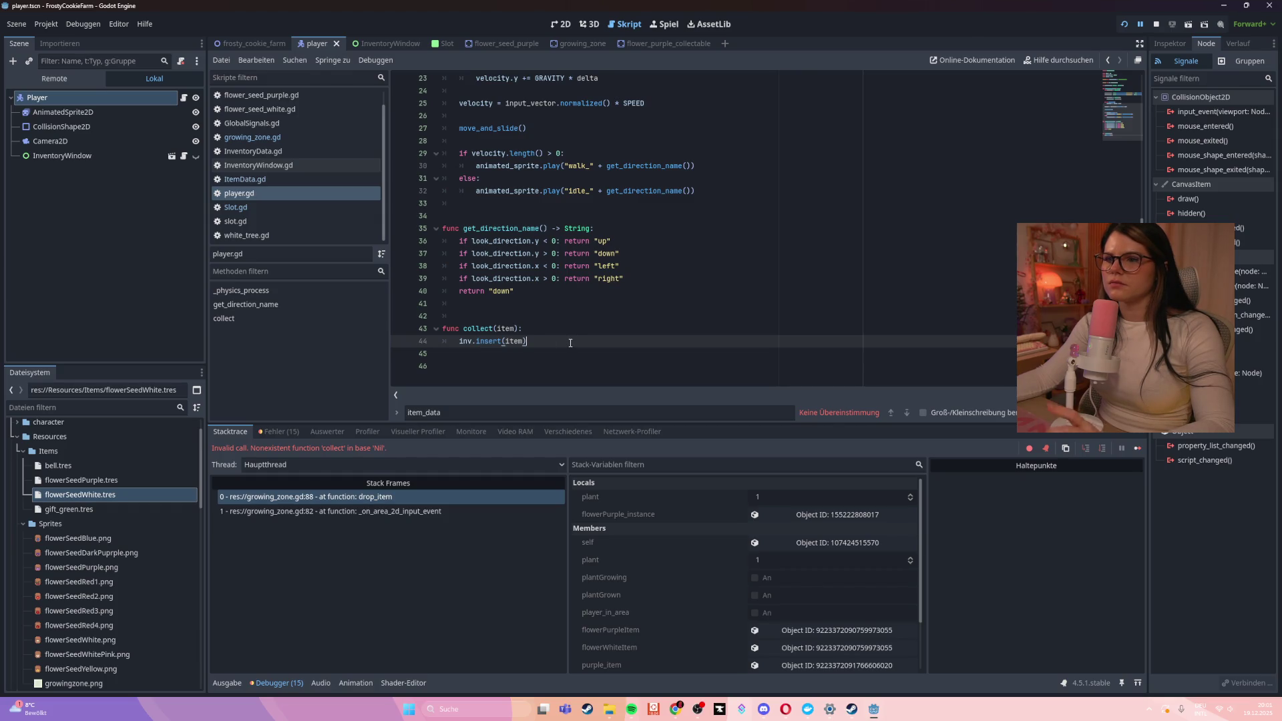
click(562, 332)
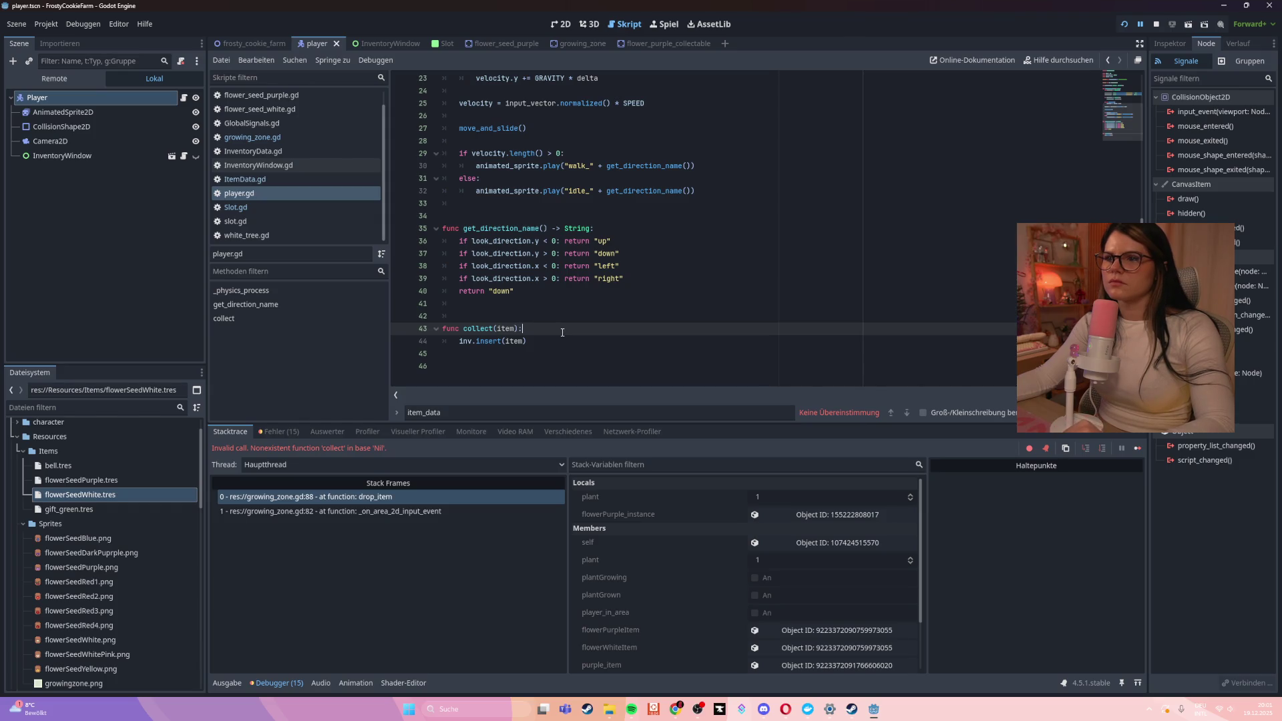
key(Return)
text(print)
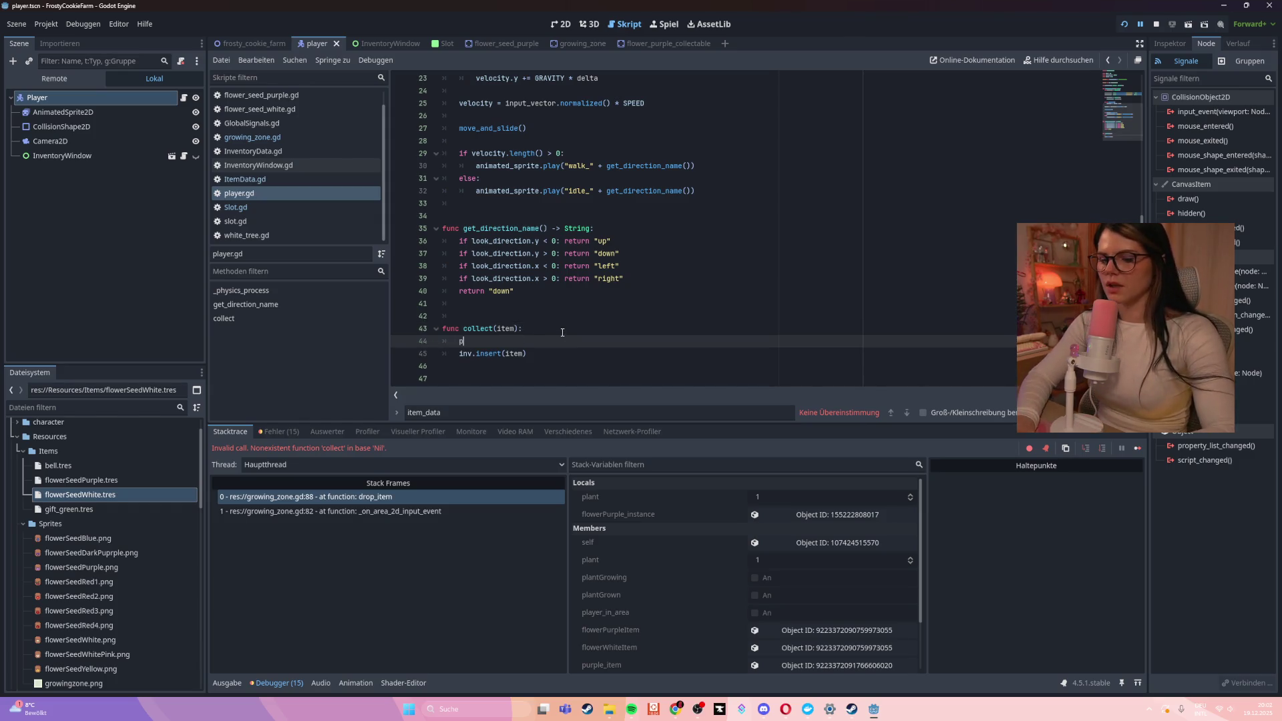
text((item)
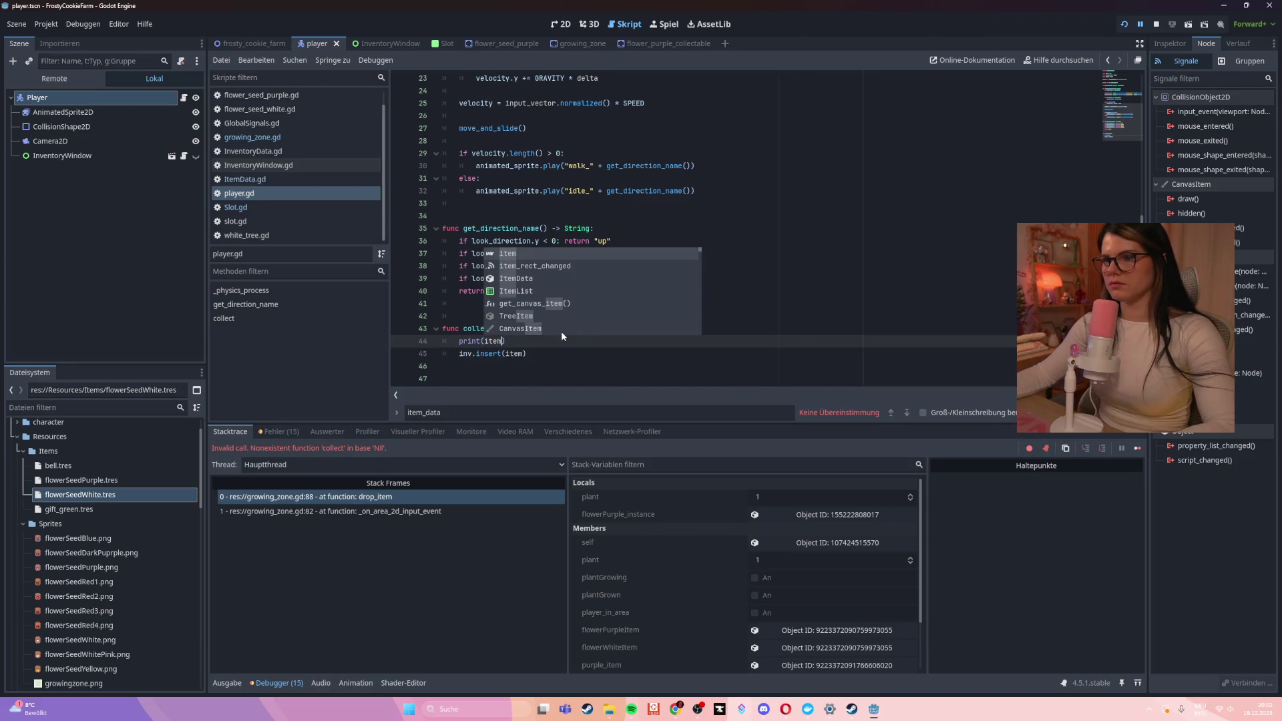
- Delete the inv.insert(item) line and run the project with F5
click(458, 353)
text(//)
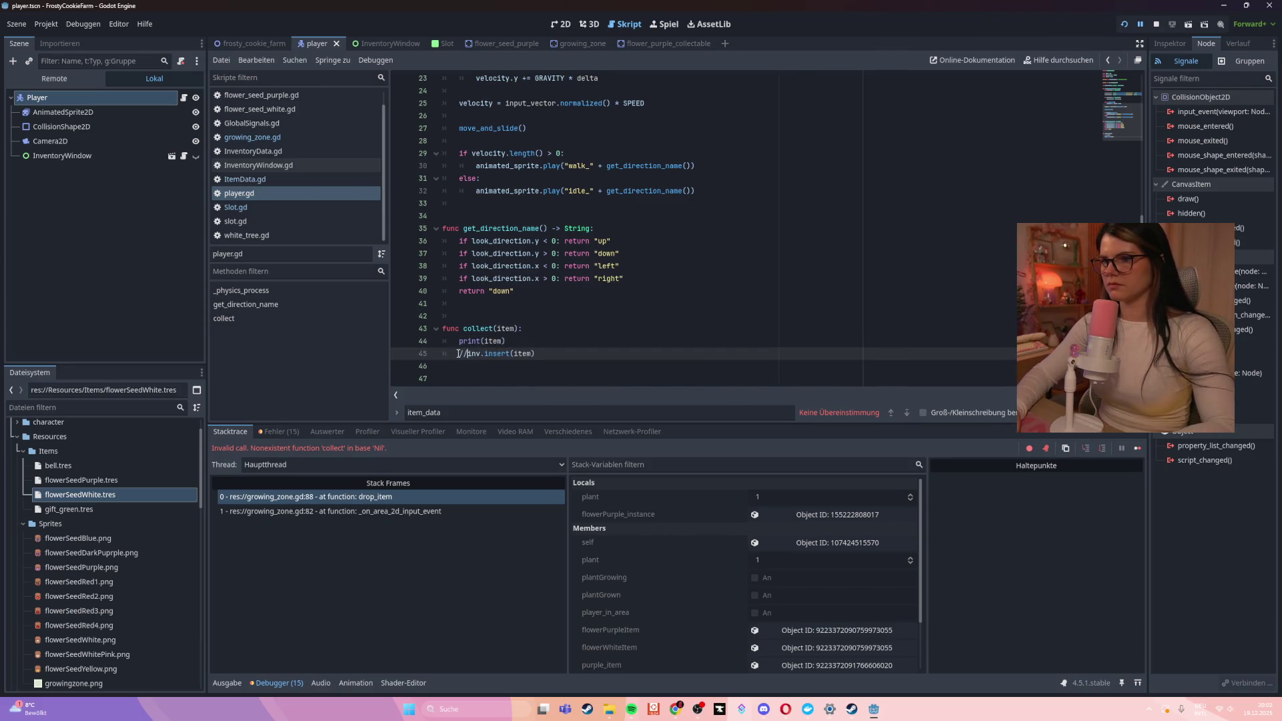
key(BackSpace)
drag(527, 353, 412, 355)
key(BackSpace)
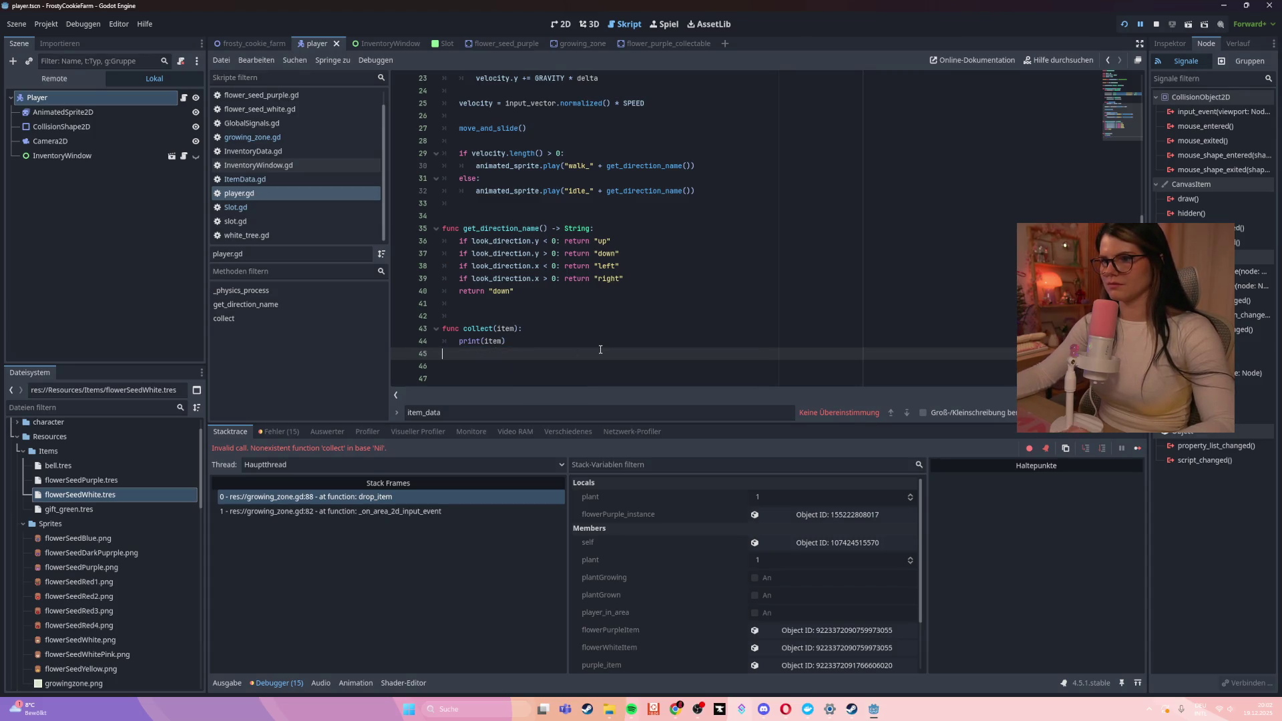
key(F5)
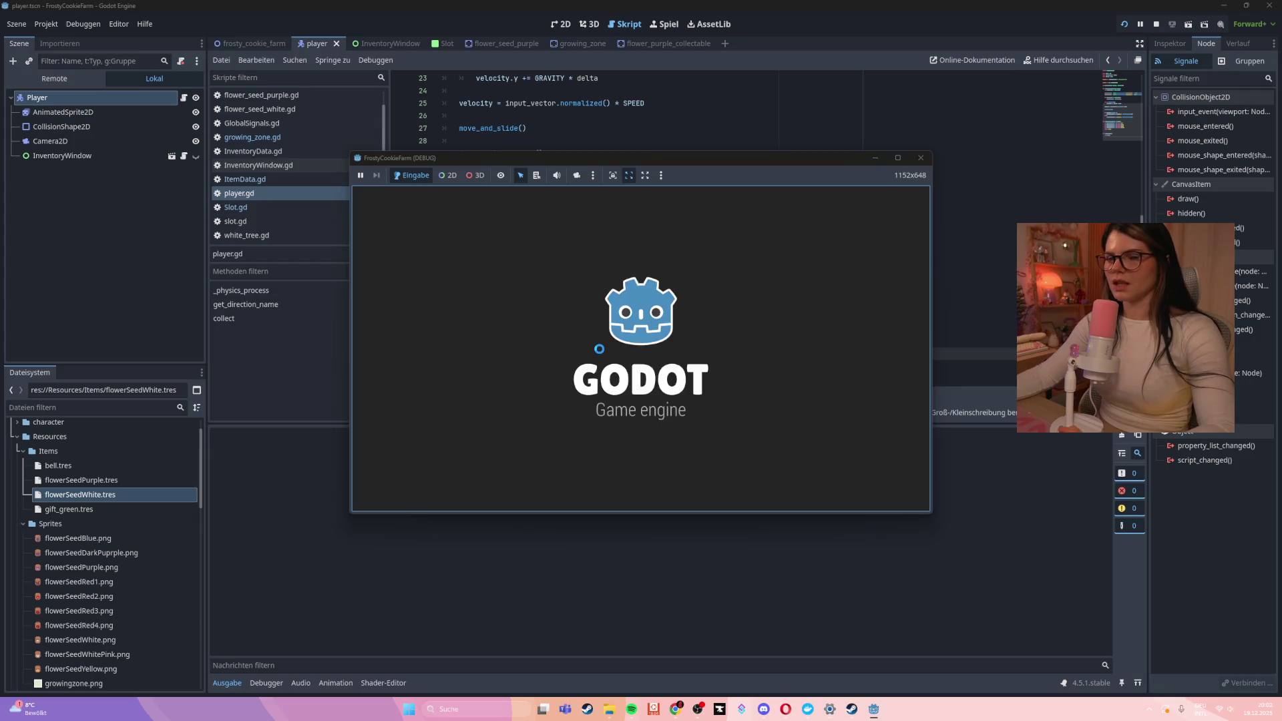
- Plant a purple seed in the running game, then stop it
key(Down)
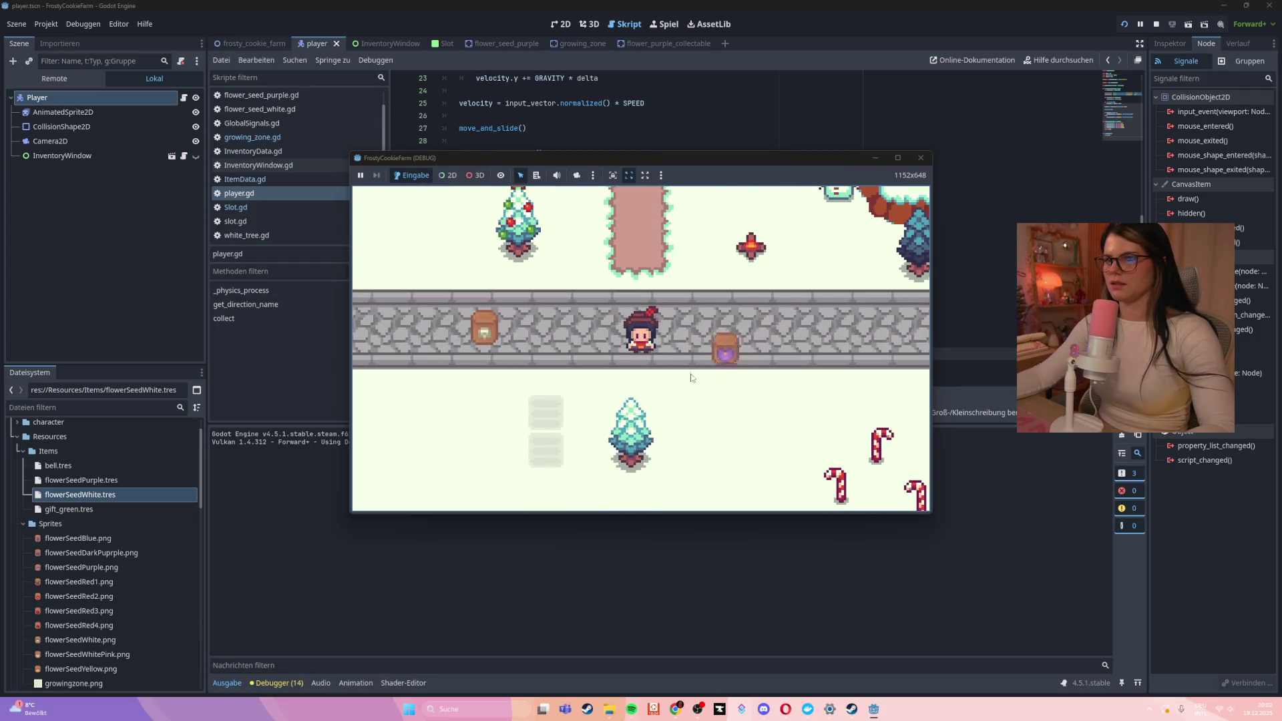
click(546, 424)
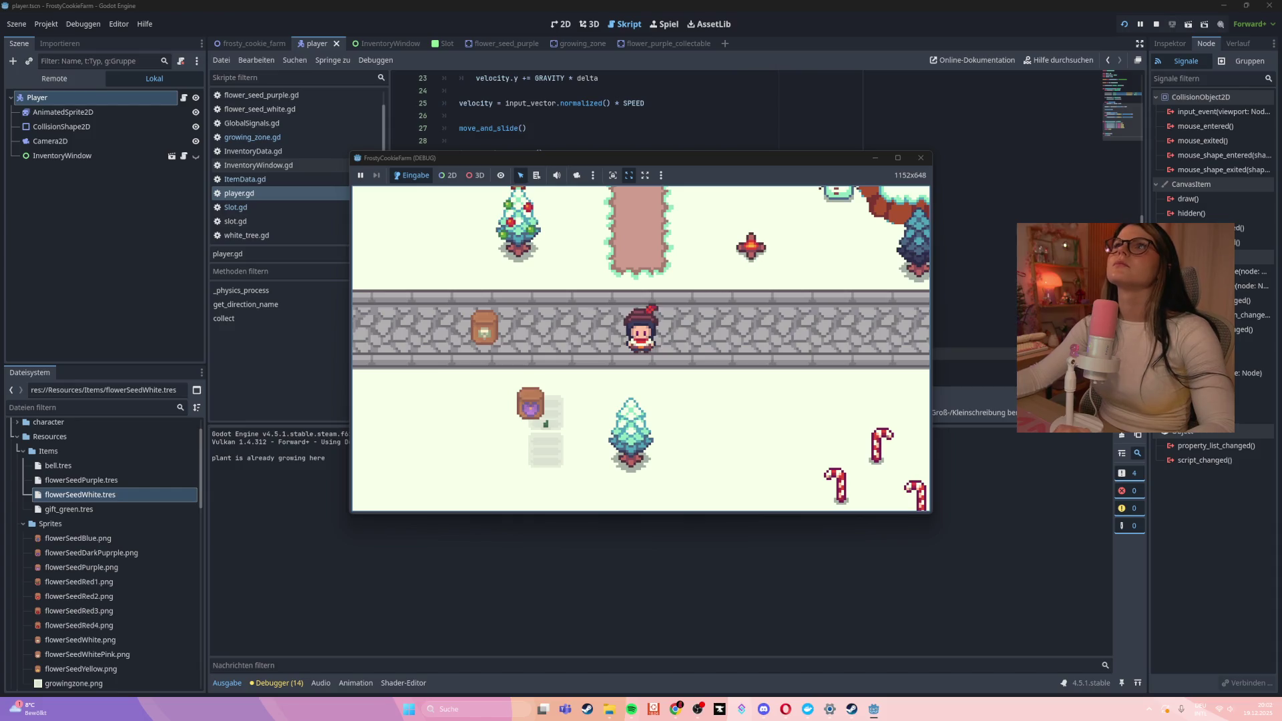
click(920, 159)
- Set the Wait Time of flowerPurpleTimer and flowerWhiteTimer to 1 second
click(569, 44)
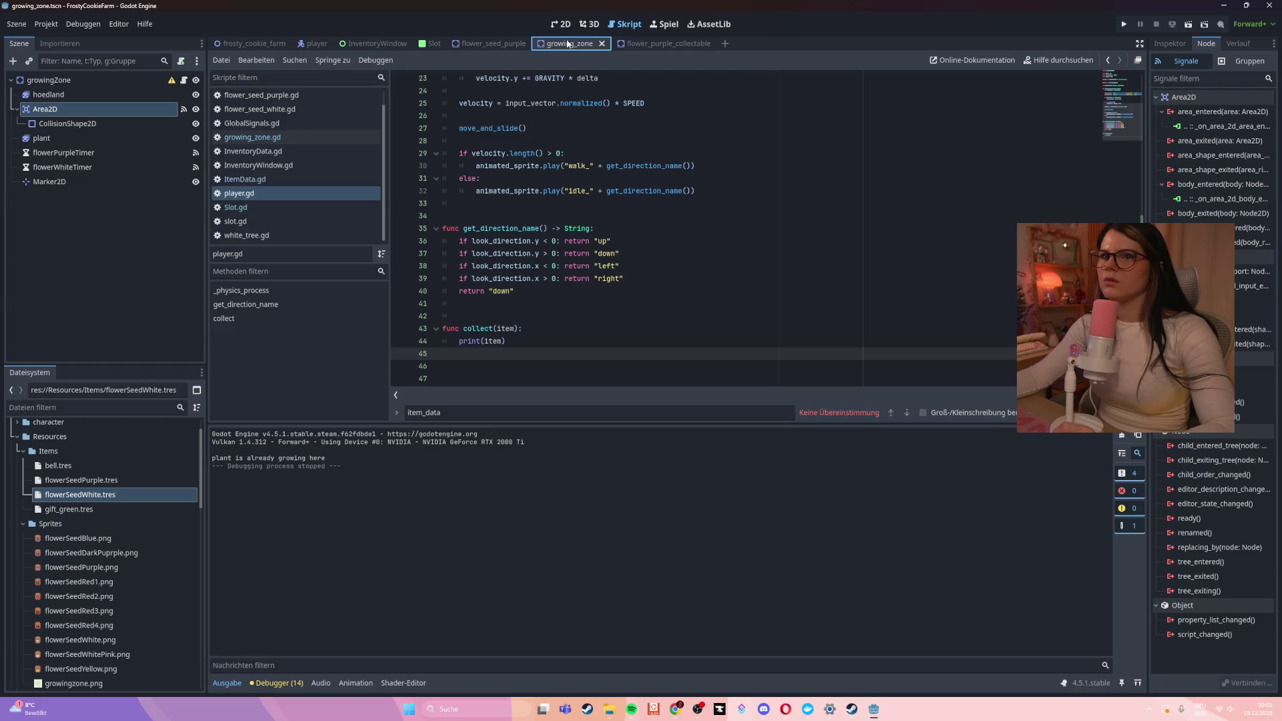
click(63, 153)
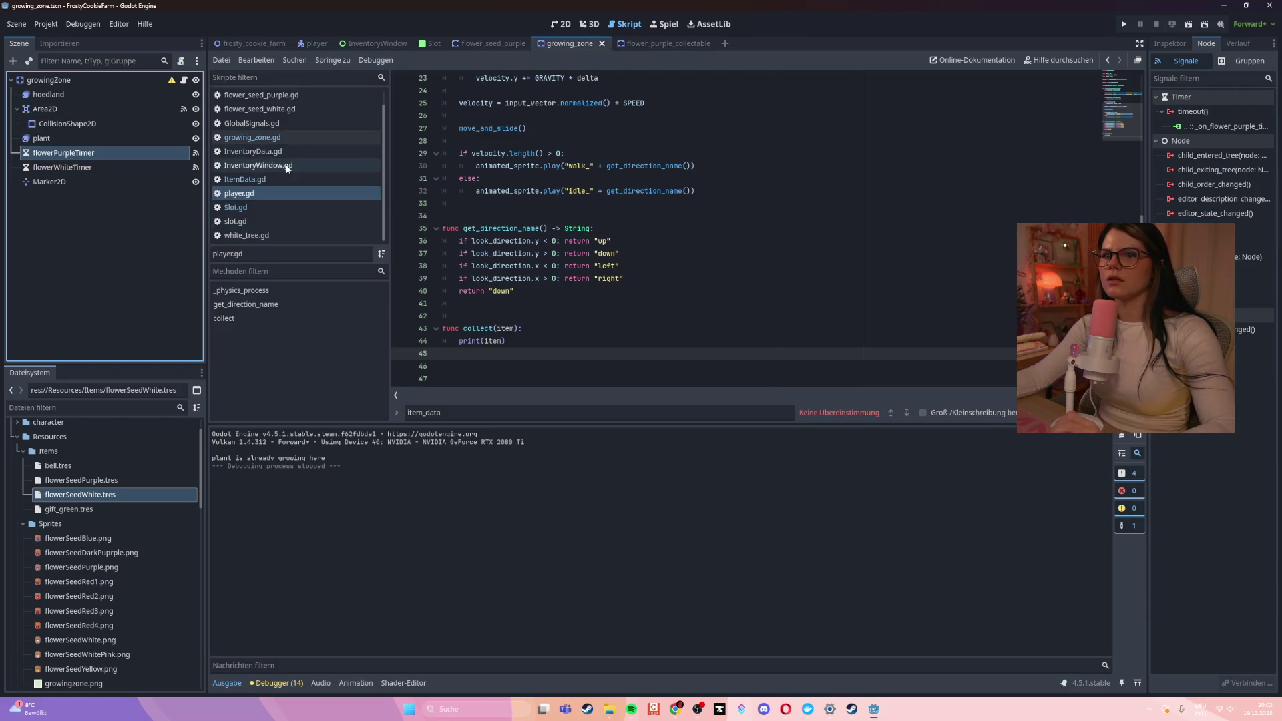
click(1172, 44)
drag(1245, 148, 1236, 151)
click(1225, 142)
key(Return)
click(97, 168)
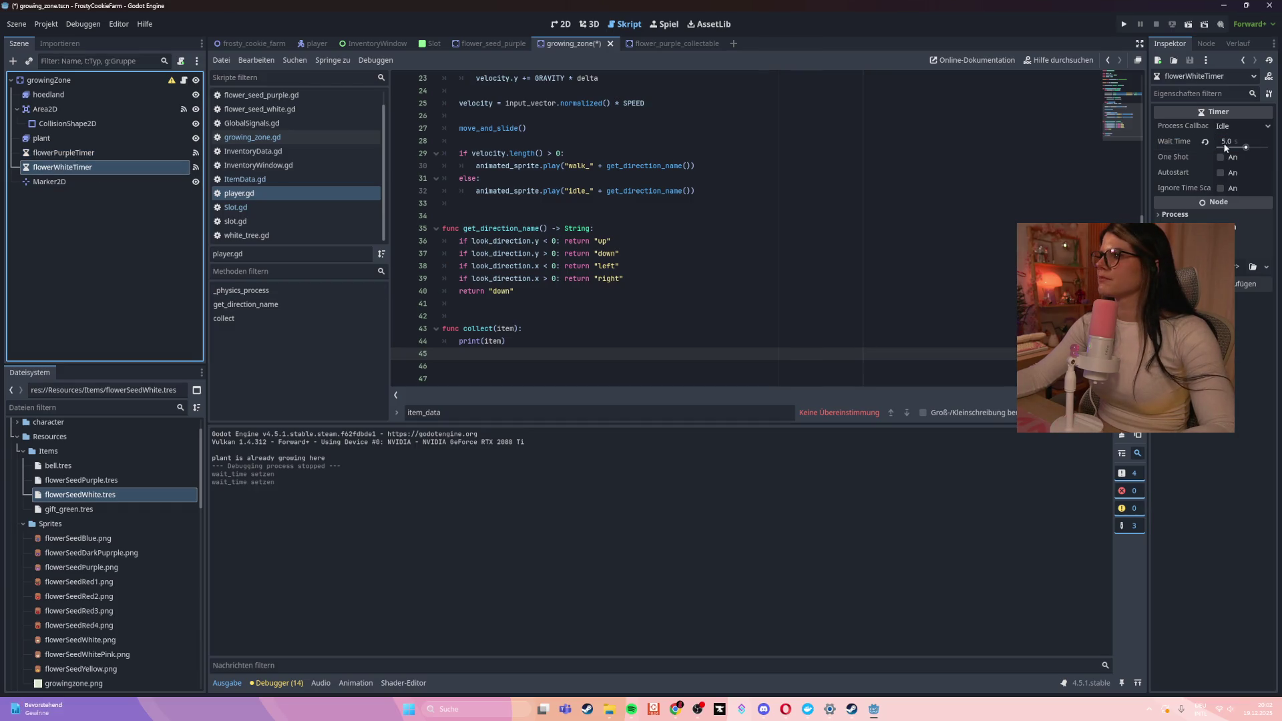
click(1206, 142)
click(660, 313)
- Save and rerun, plant a purple seed, and harvest the bloomed flower
key(F5)
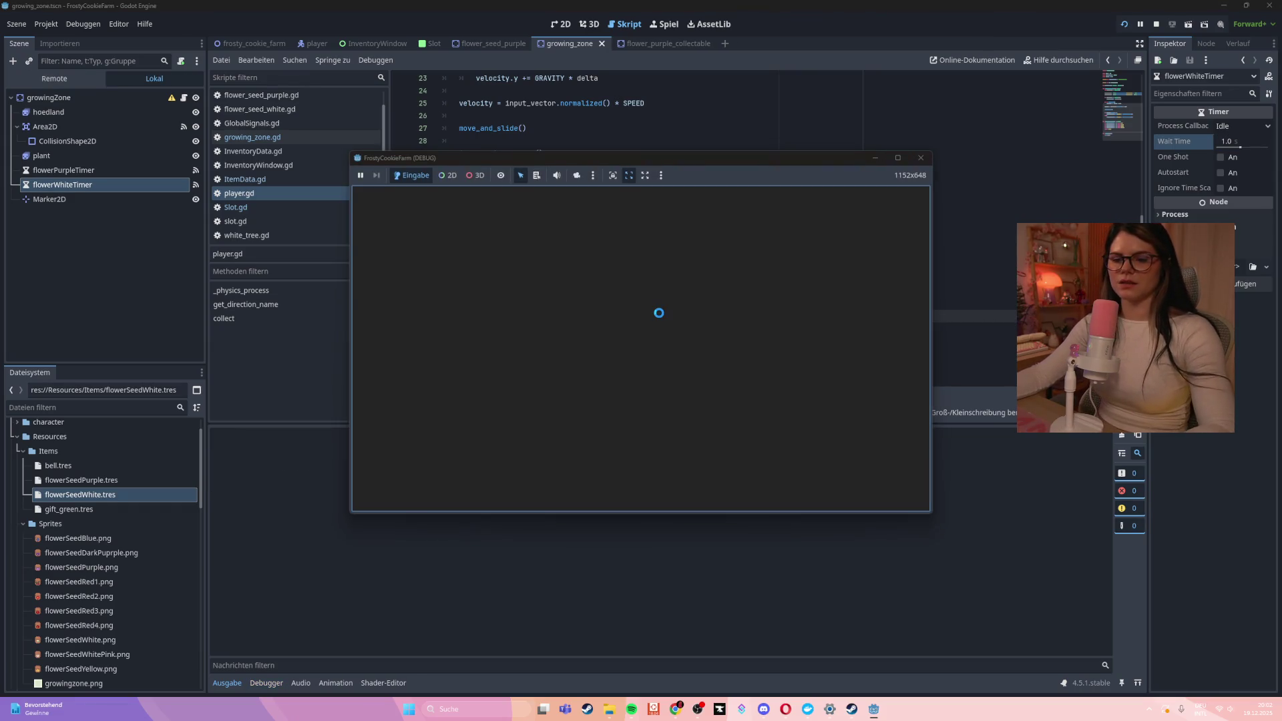
key(s)
mouse_move(731, 299)
mouse_down()
mouse_move(498, 380)
mouse_move(444, 319)
mouse_up()
key(a)
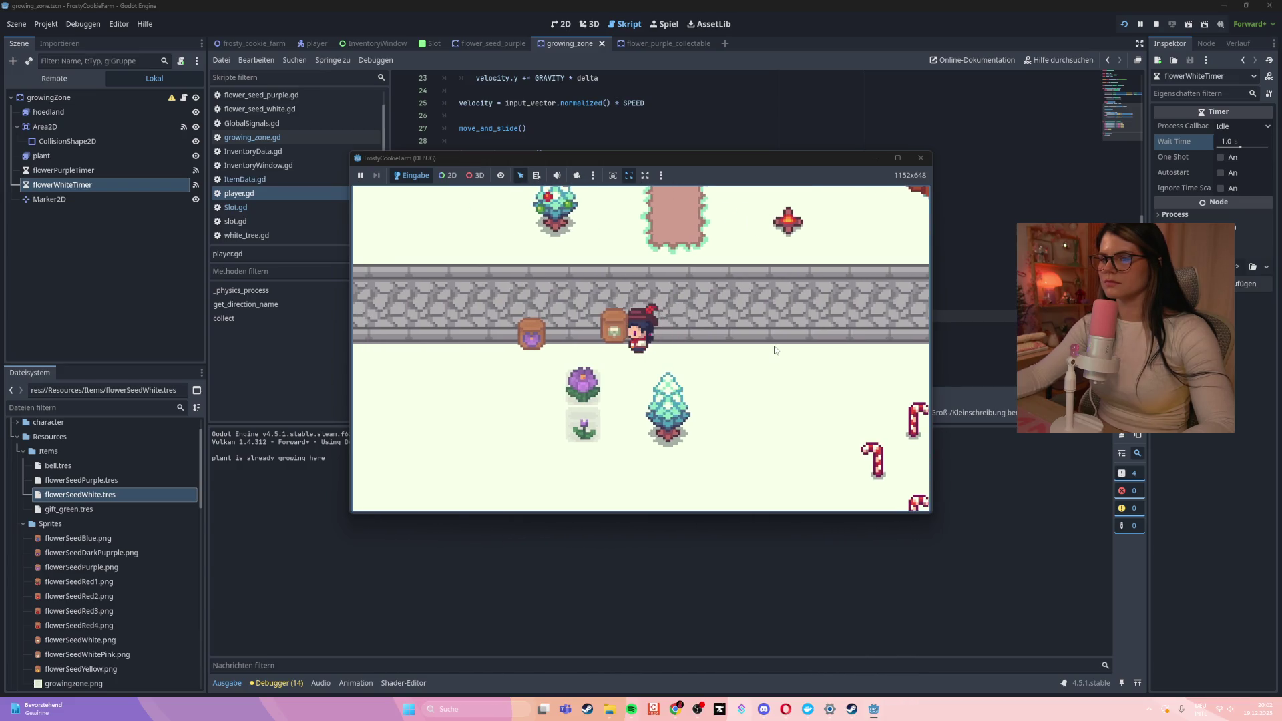
click(588, 389)
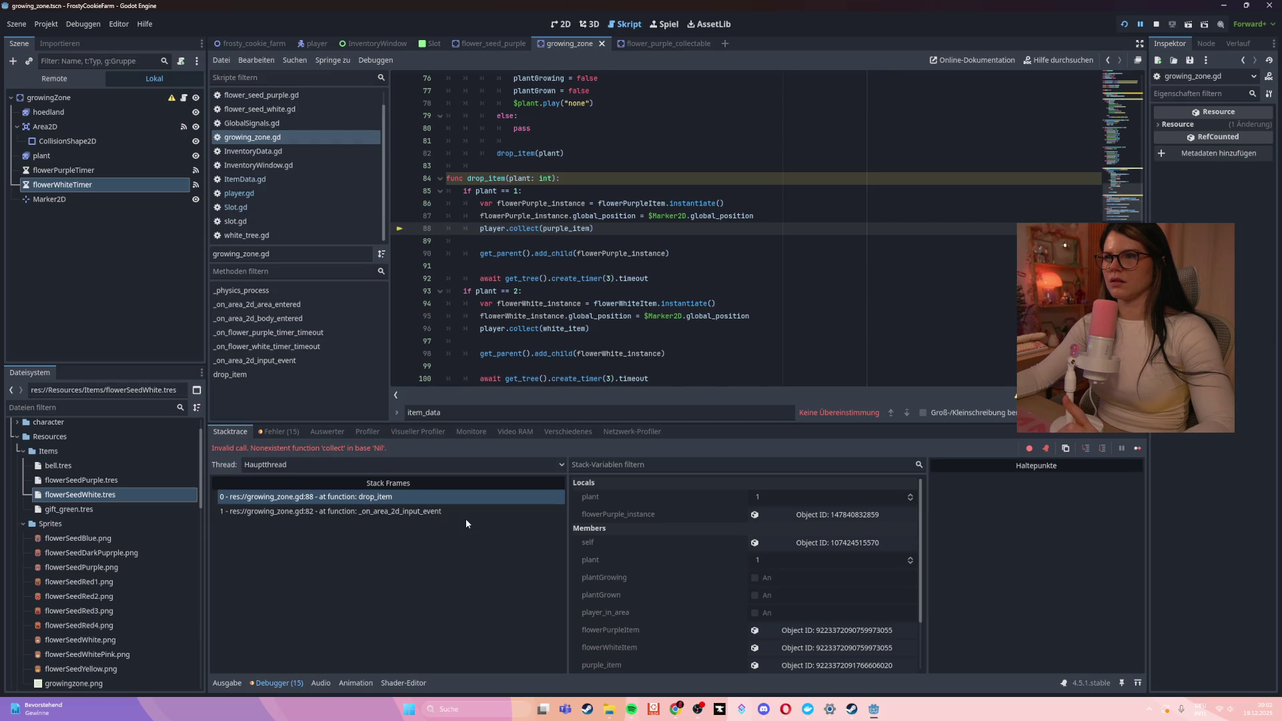
- Add a print(player) line above the collect call in drop_item
double_click(526, 228)
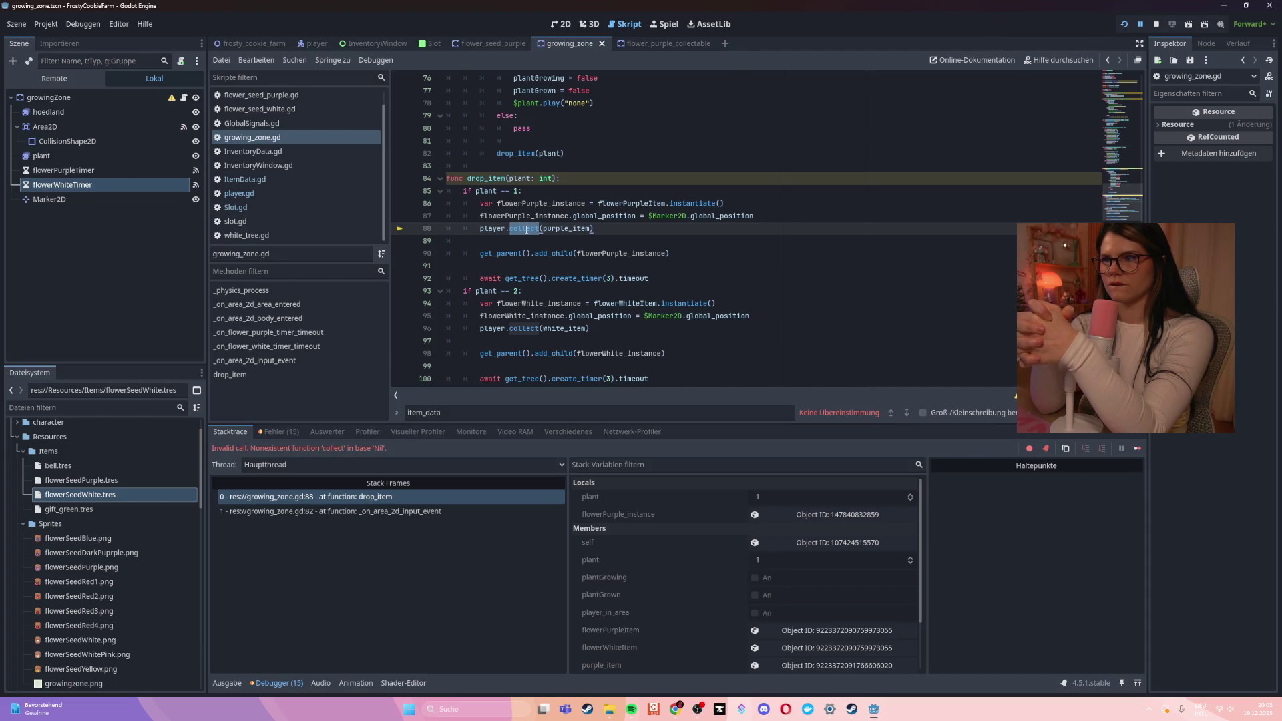
click(772, 215)
key(Return)
text(player)
click(762, 262)
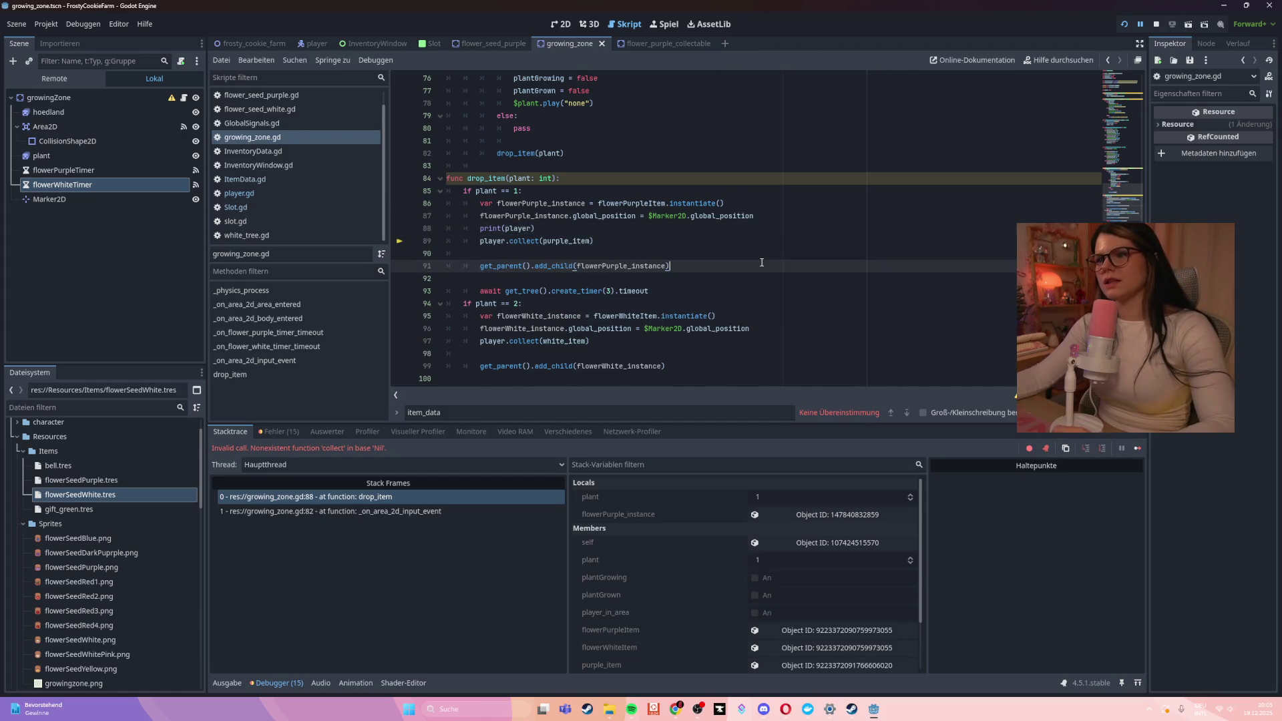
click(573, 229)
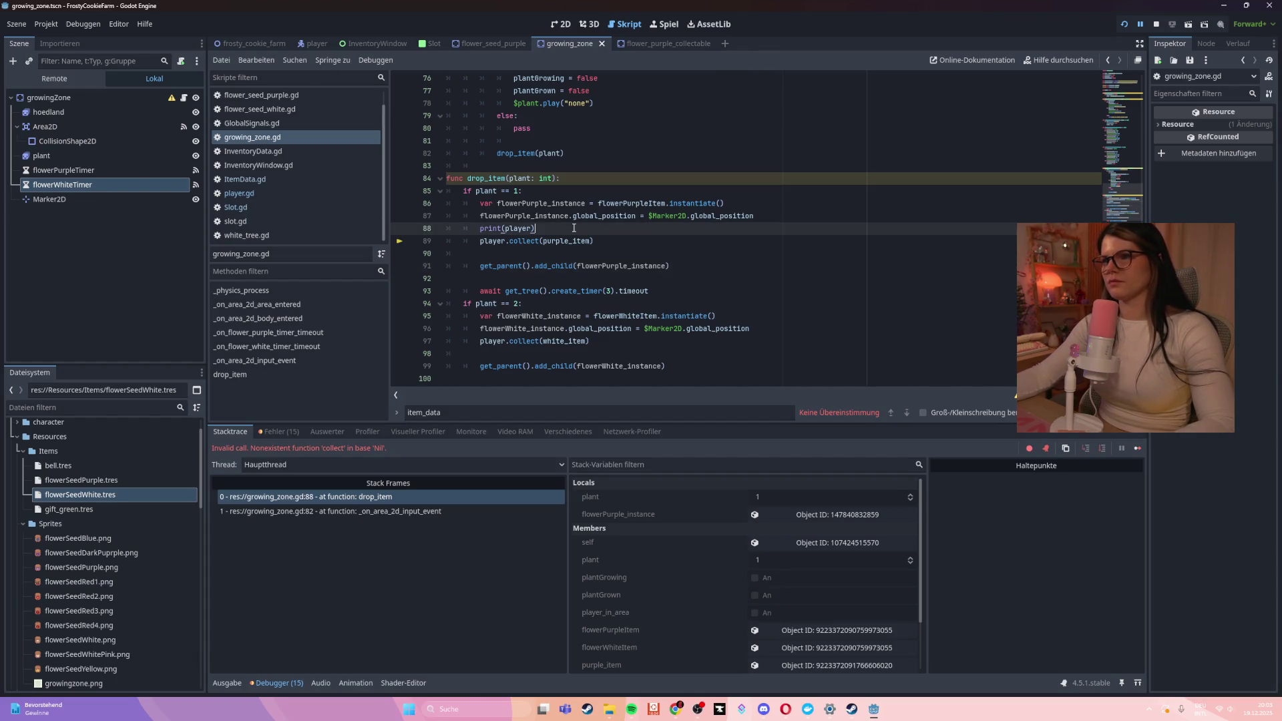
key(Return)
- Change the second print to print(player_in_area) and relaunch the game
text(print(player)
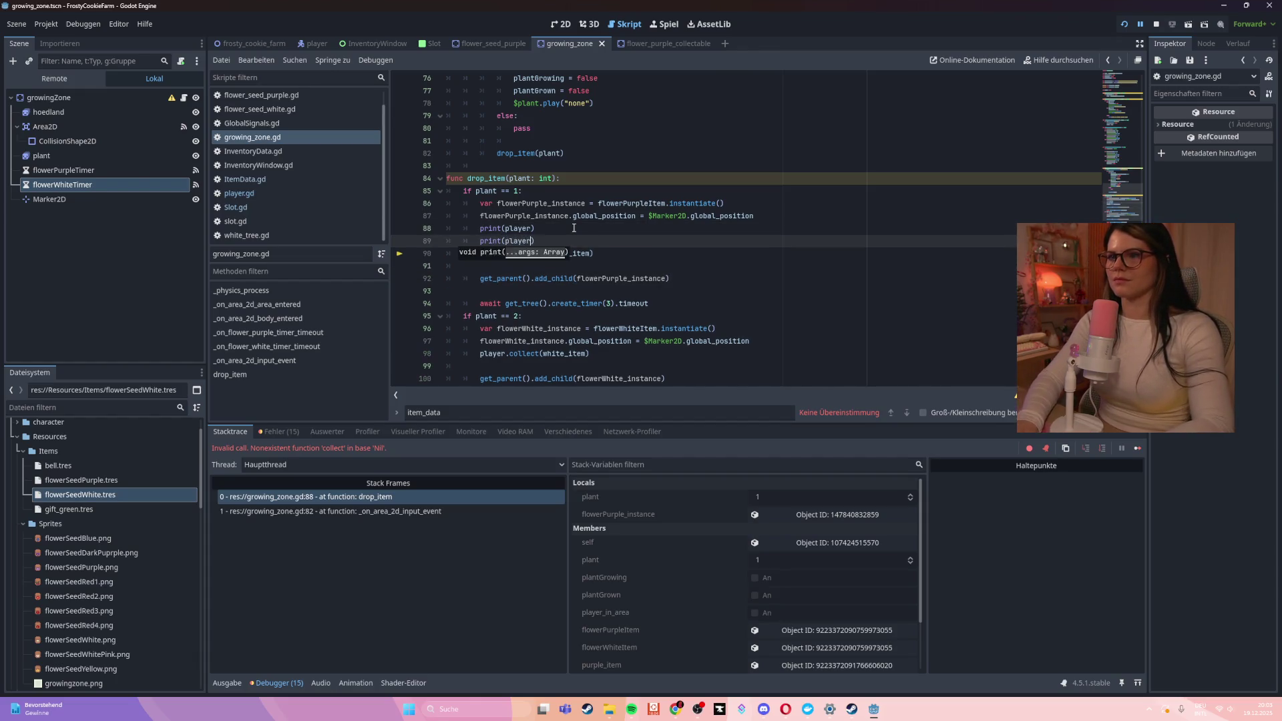
key(BackSpace)
key(BackSpace)
text(-)
key(BackSpace)
key(BackSpace)
key(BackSpace)
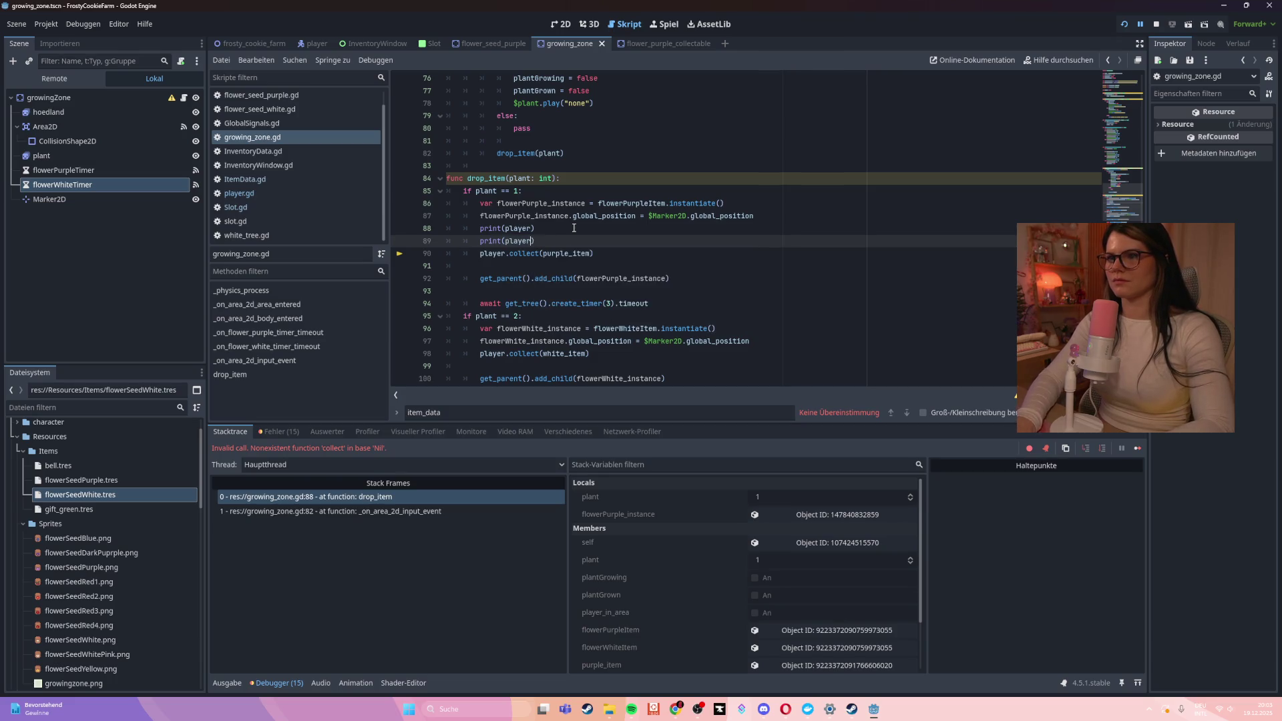
key(BackSpace)
text(+)
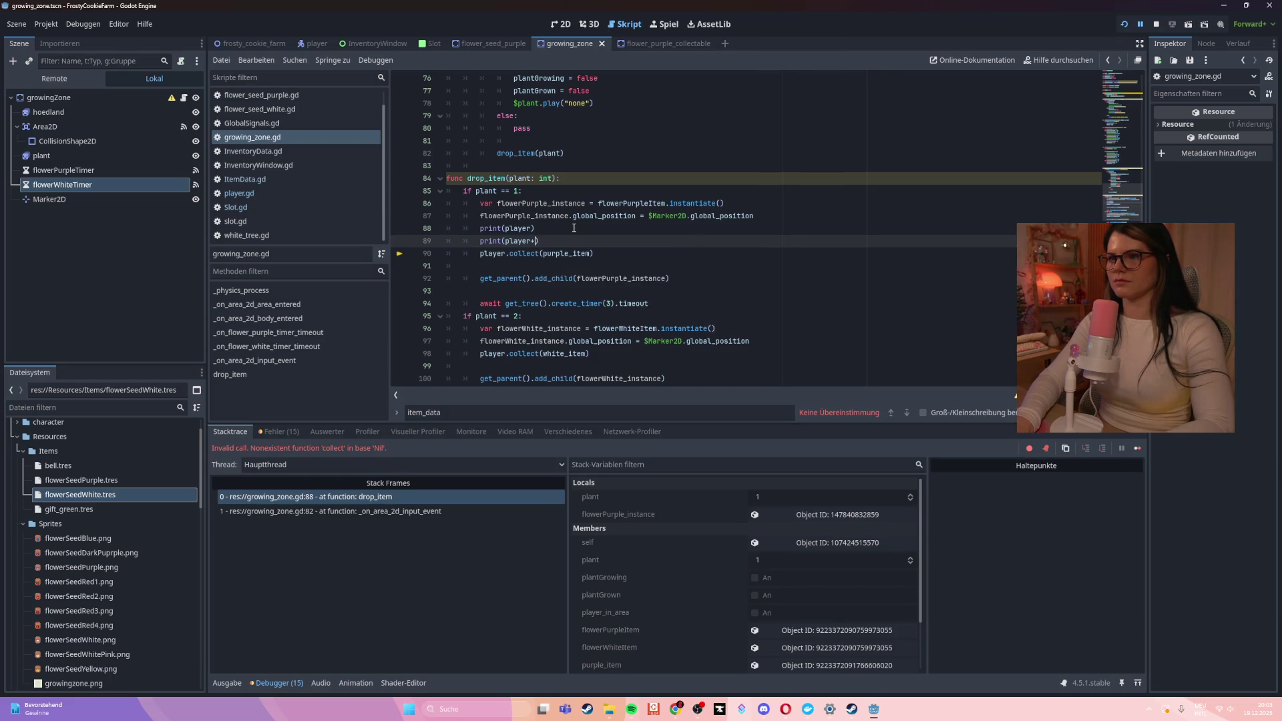
text(r)
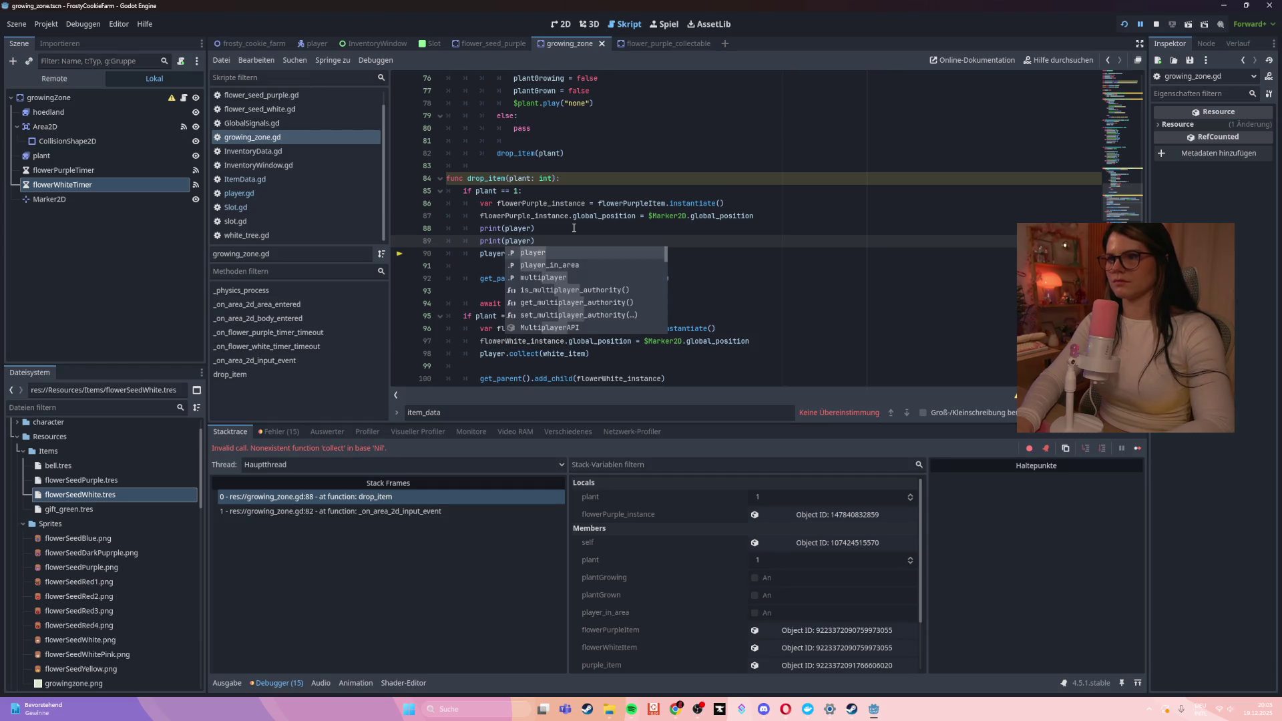
key(F5)
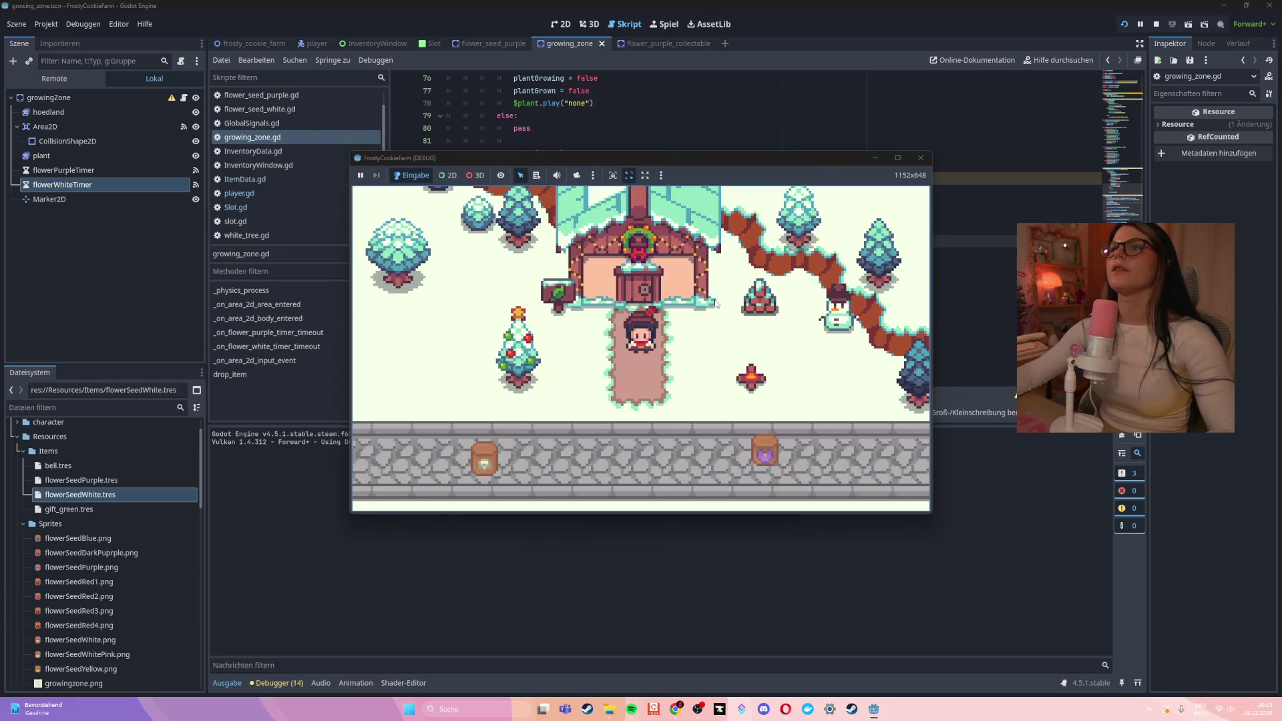
- Plant purple and white seeds in the zone and harvest the grown purple flower
mouse_move(764, 352)
mouse_down()
mouse_move(522, 443)
mouse_move(544, 447)
mouse_up()
mouse_move(484, 359)
mouse_down()
mouse_move(563, 480)
mouse_move(653, 358)
mouse_up()
key(i)
key(i)
click(652, 352)
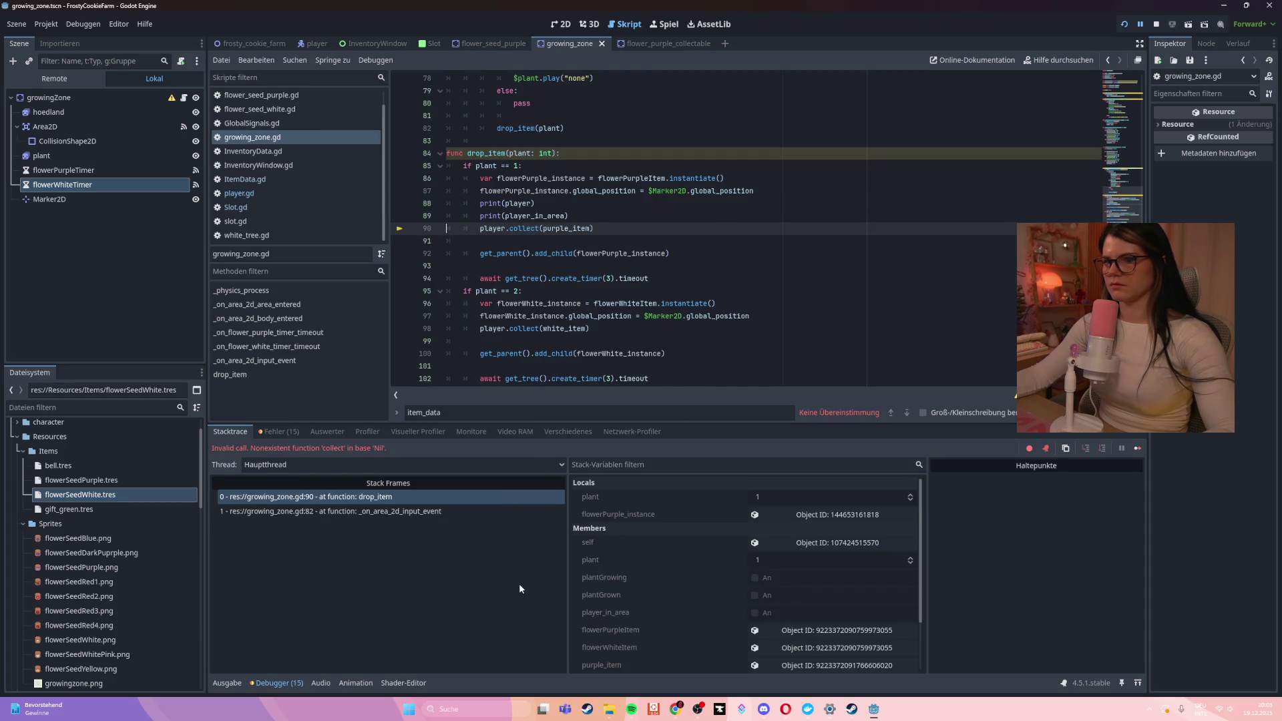
- Check the Ausgabe output and the Debugger stack trace, then return to the drop_item code
click(226, 683)
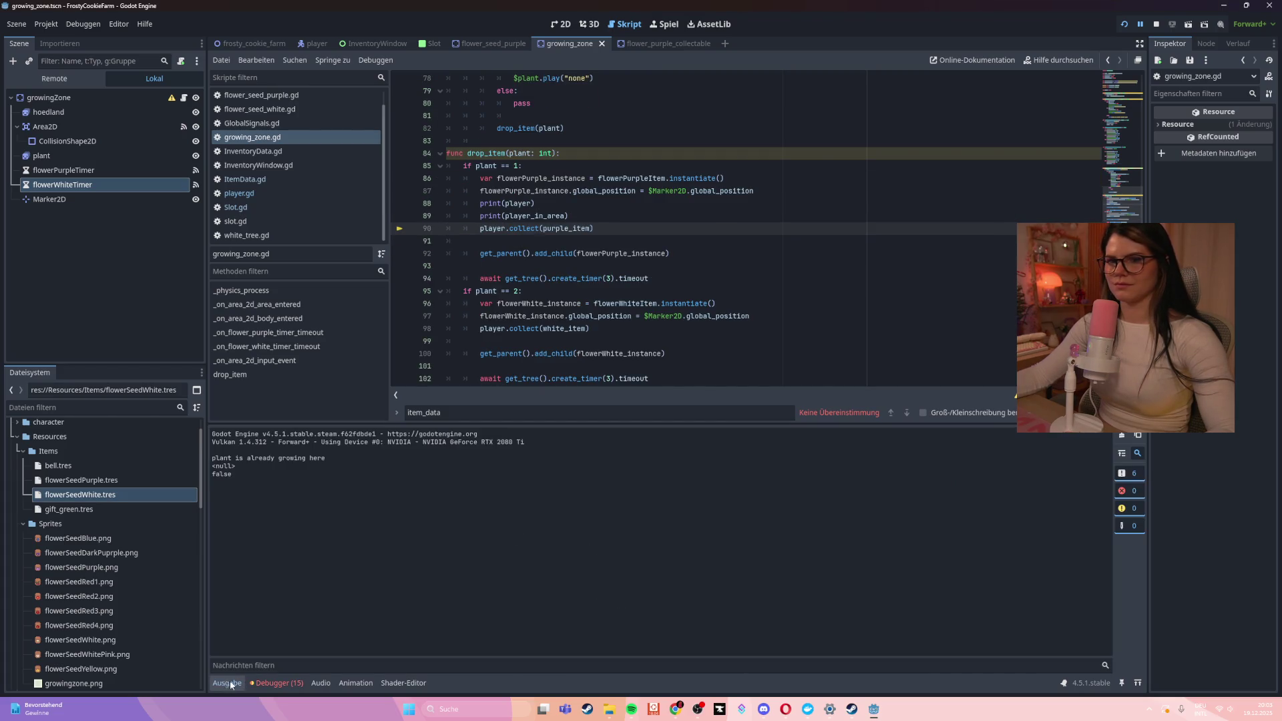
click(277, 683)
click(666, 254)
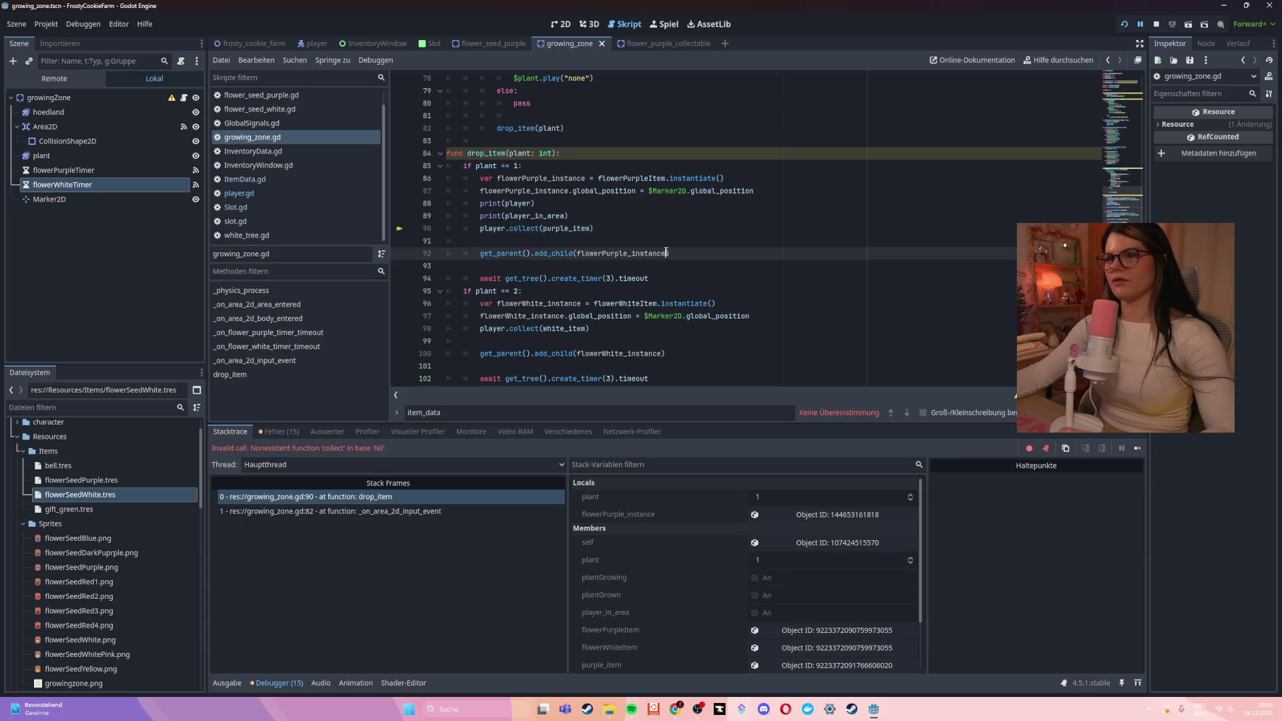
scroll(663, 225, up, 3)
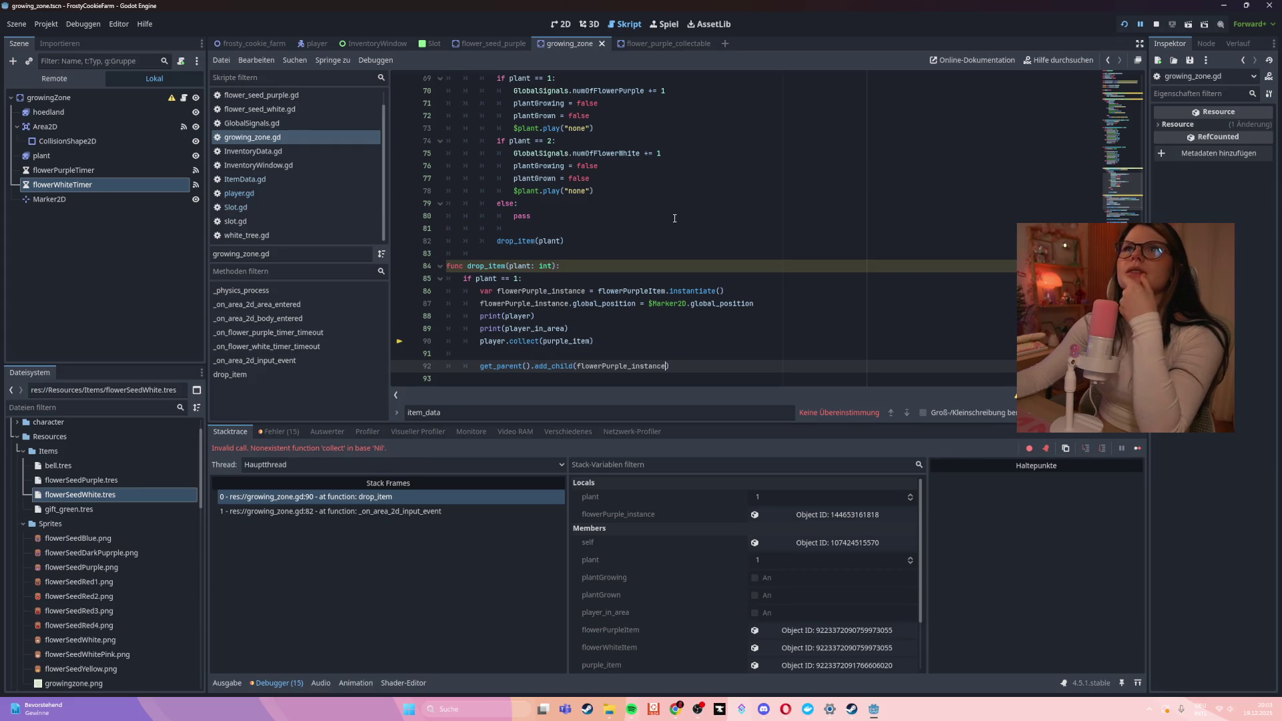
scroll(675, 219, up, 4)
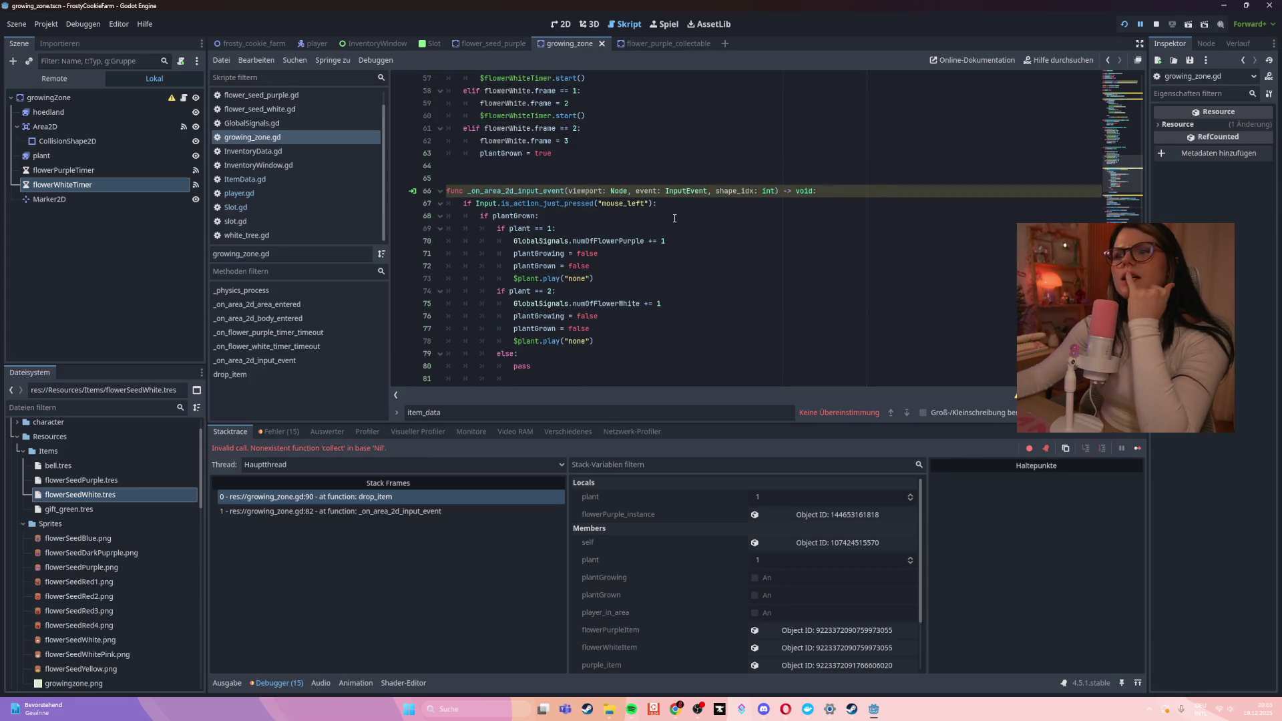
scroll(674, 218, up, 10)
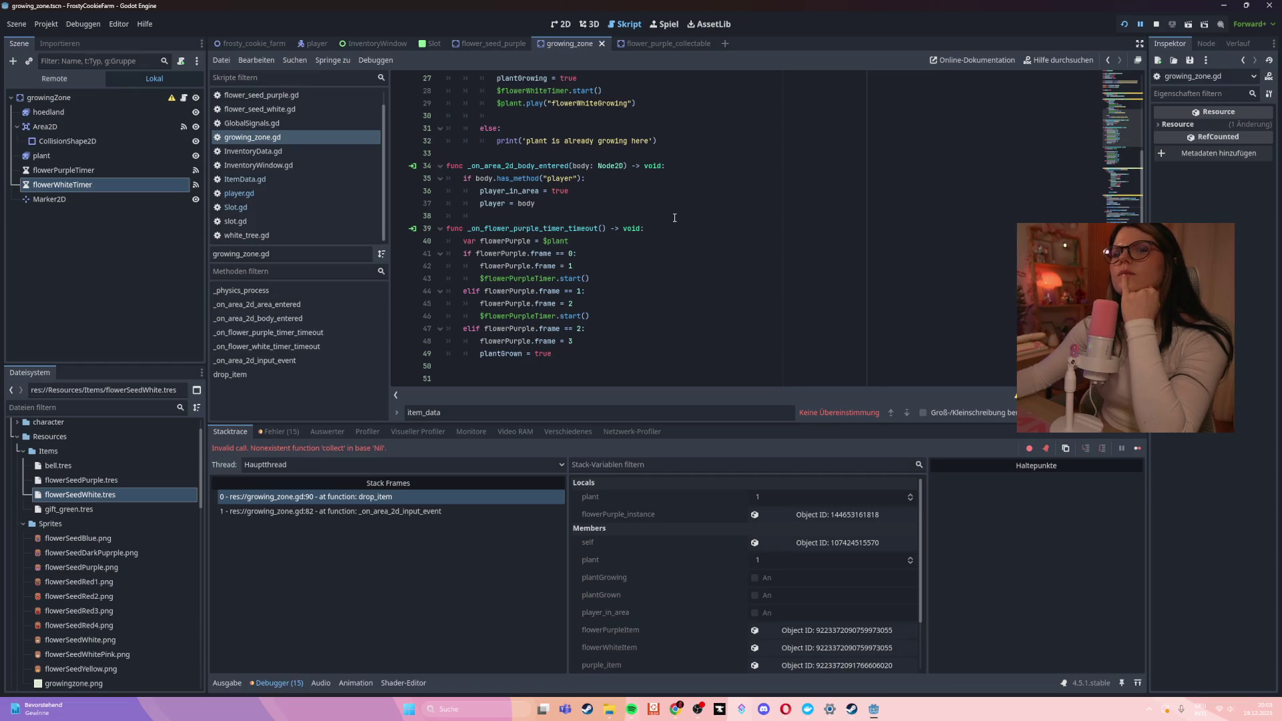
- Switch to the 2D view and add an Area2D child to growingZone
click(110, 127)
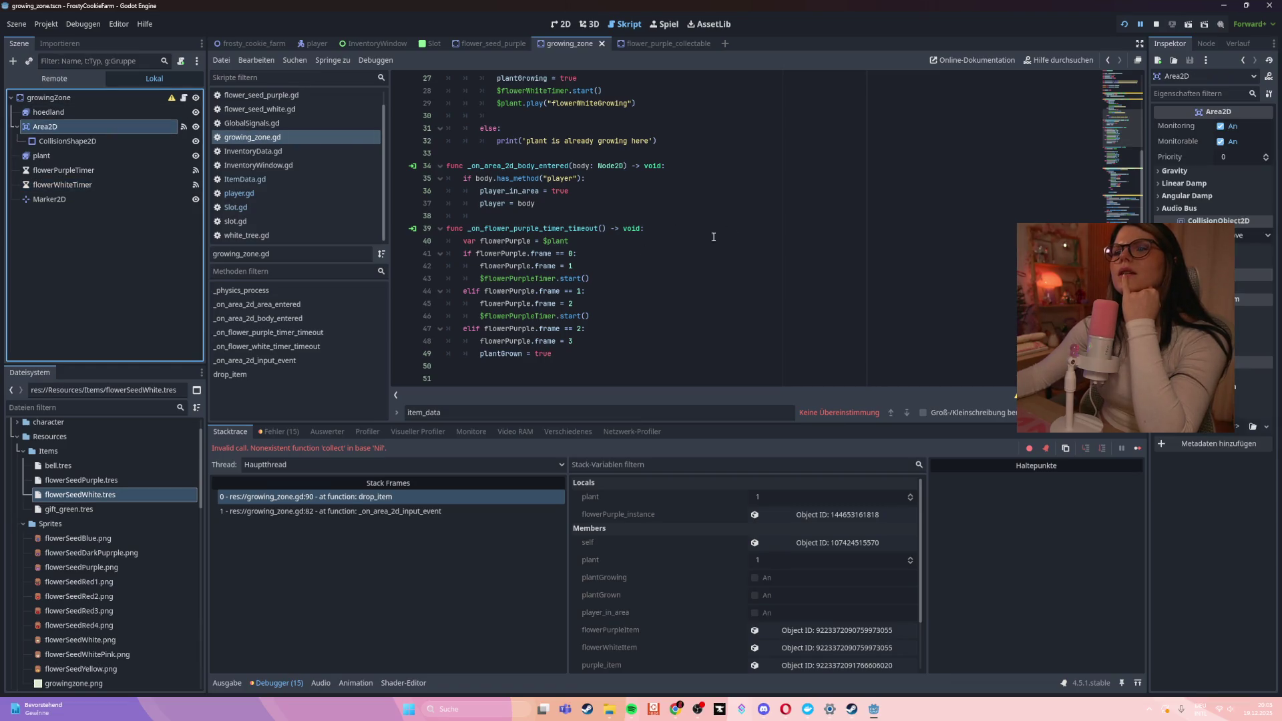
click(563, 25)
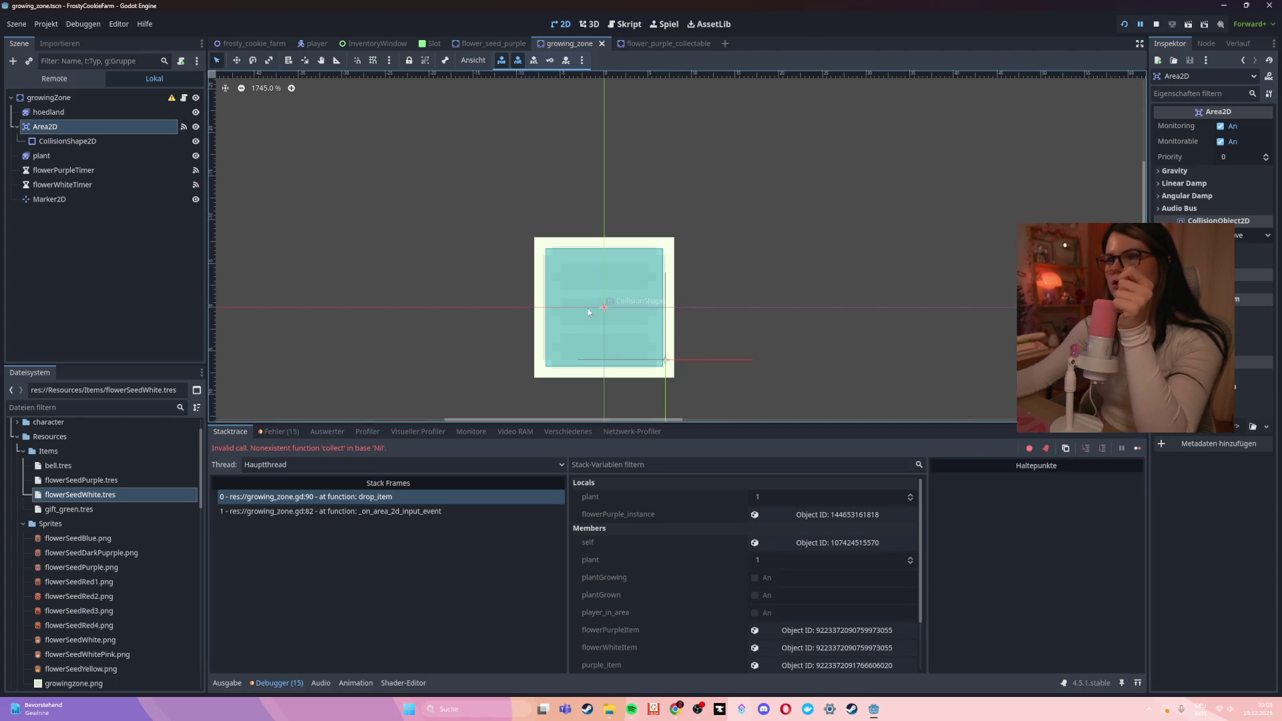
click(116, 142)
click(115, 124)
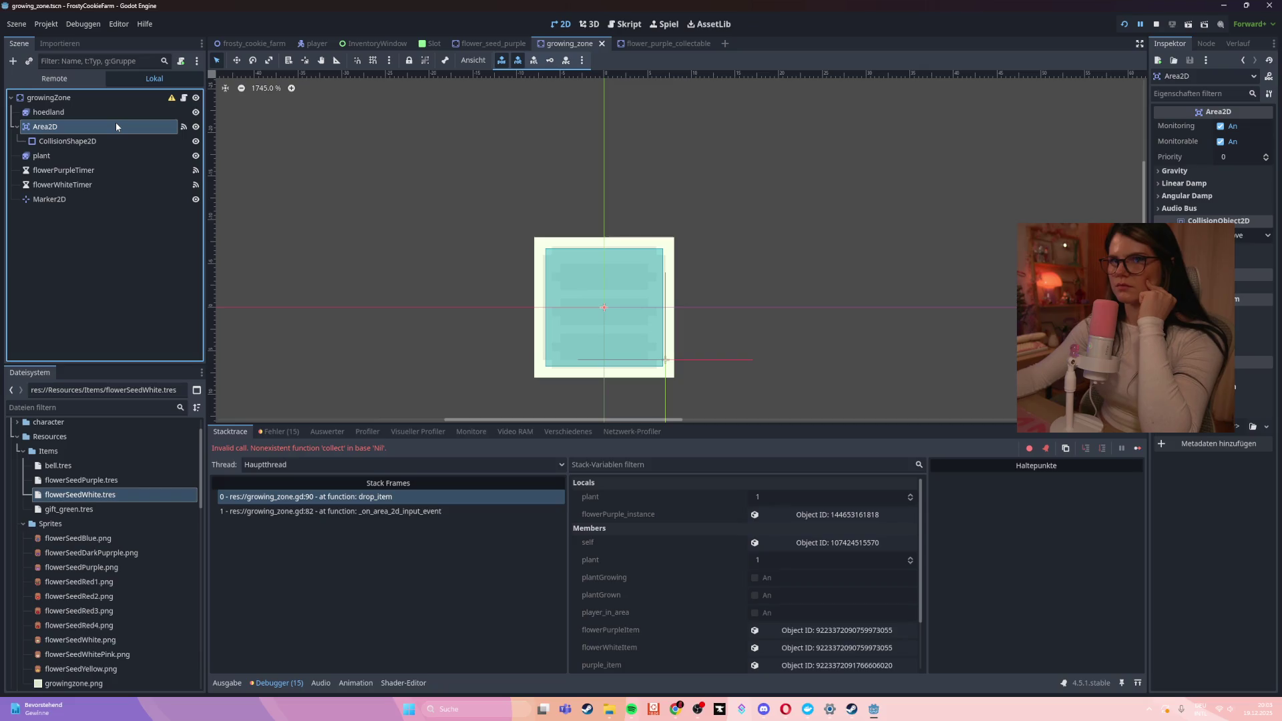
click(95, 99)
right_click(94, 99)
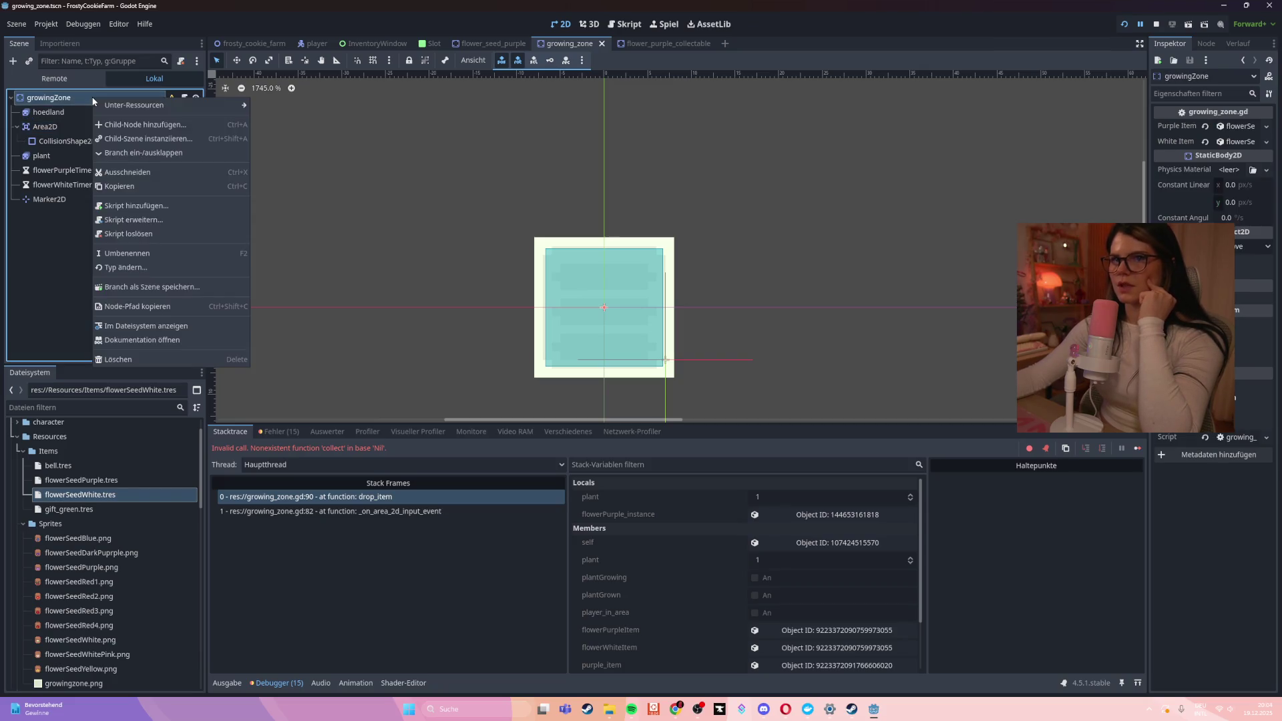
click(111, 124)
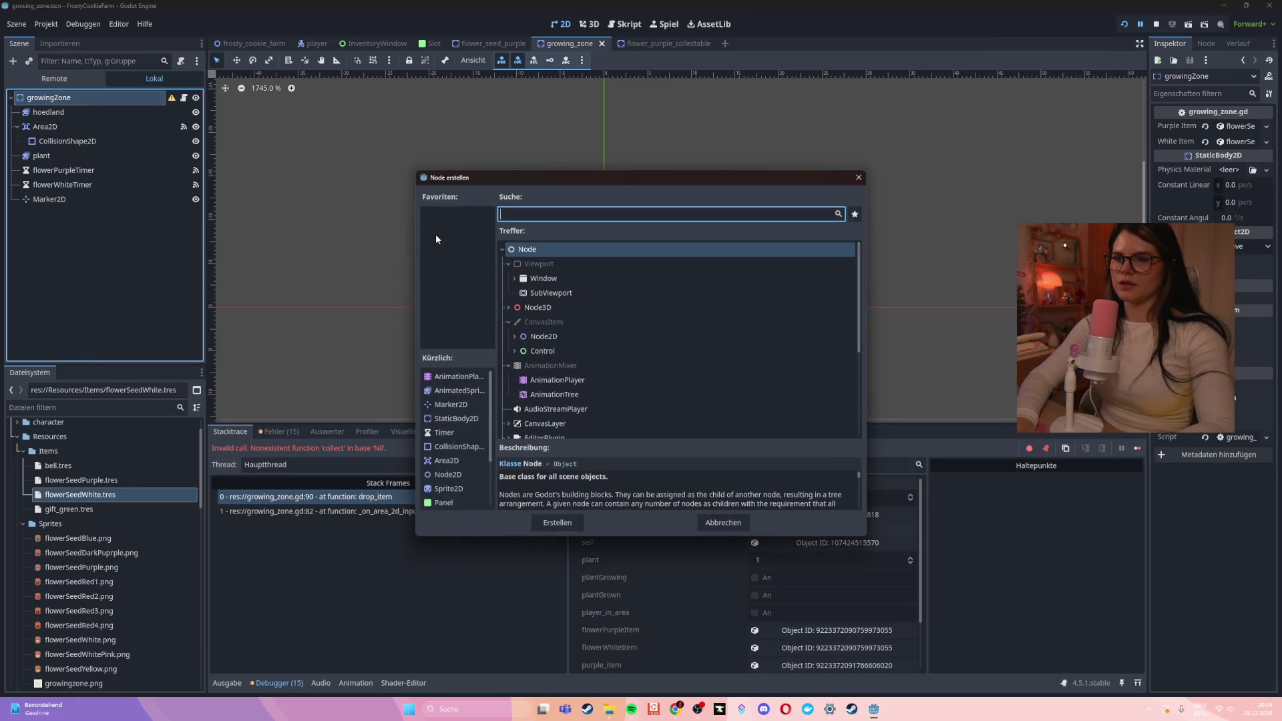
text(Are)
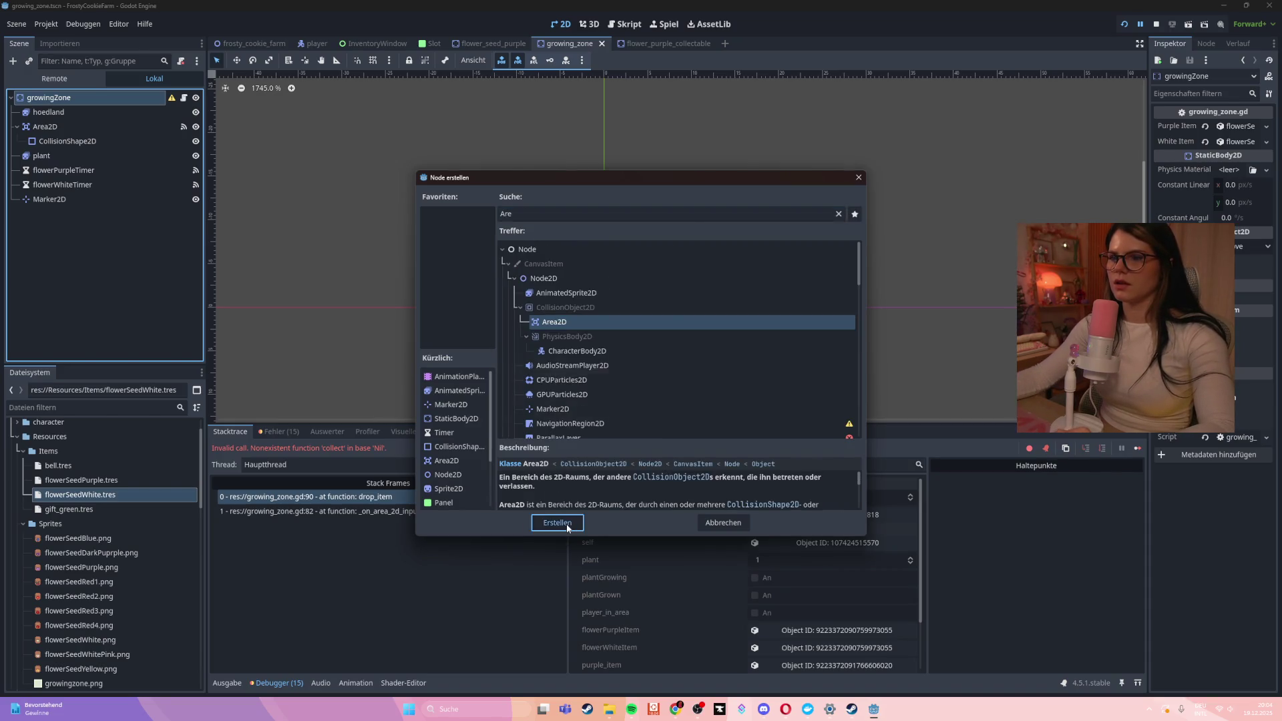
click(554, 524)
- Rename the new node to CollectableArea and reposition it in the scene tree
double_click(41, 213)
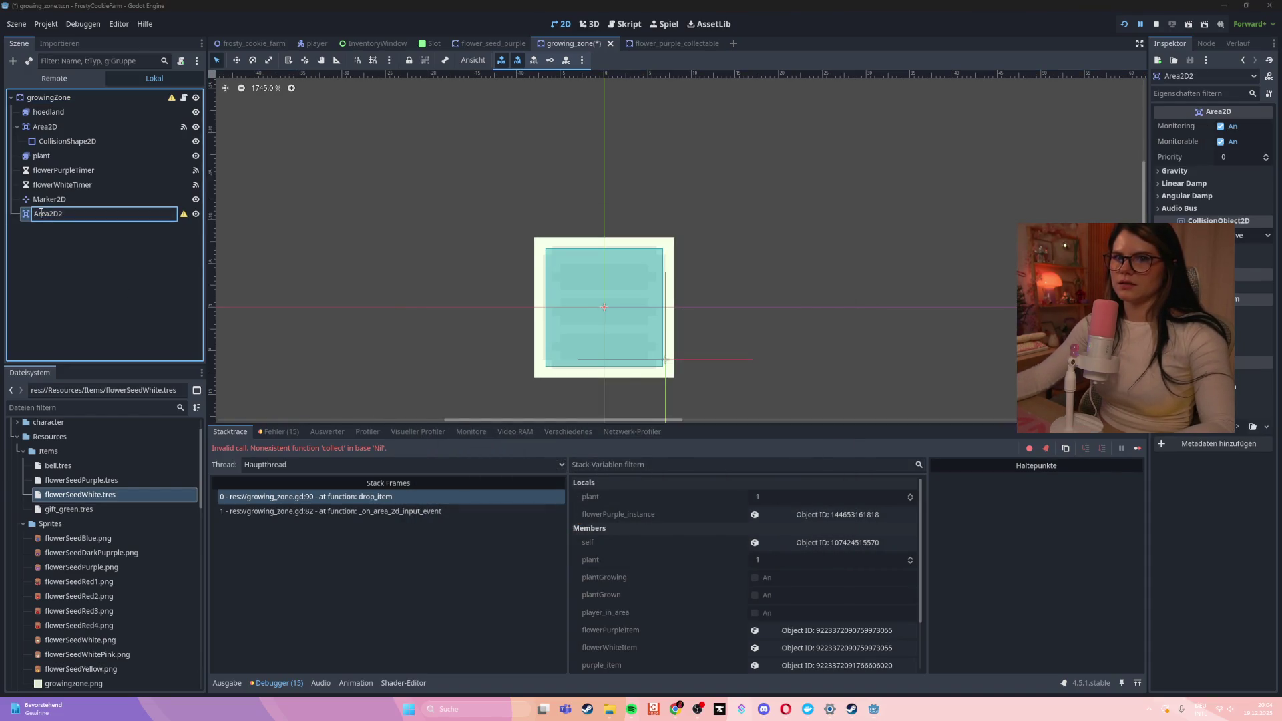
text(Collec)
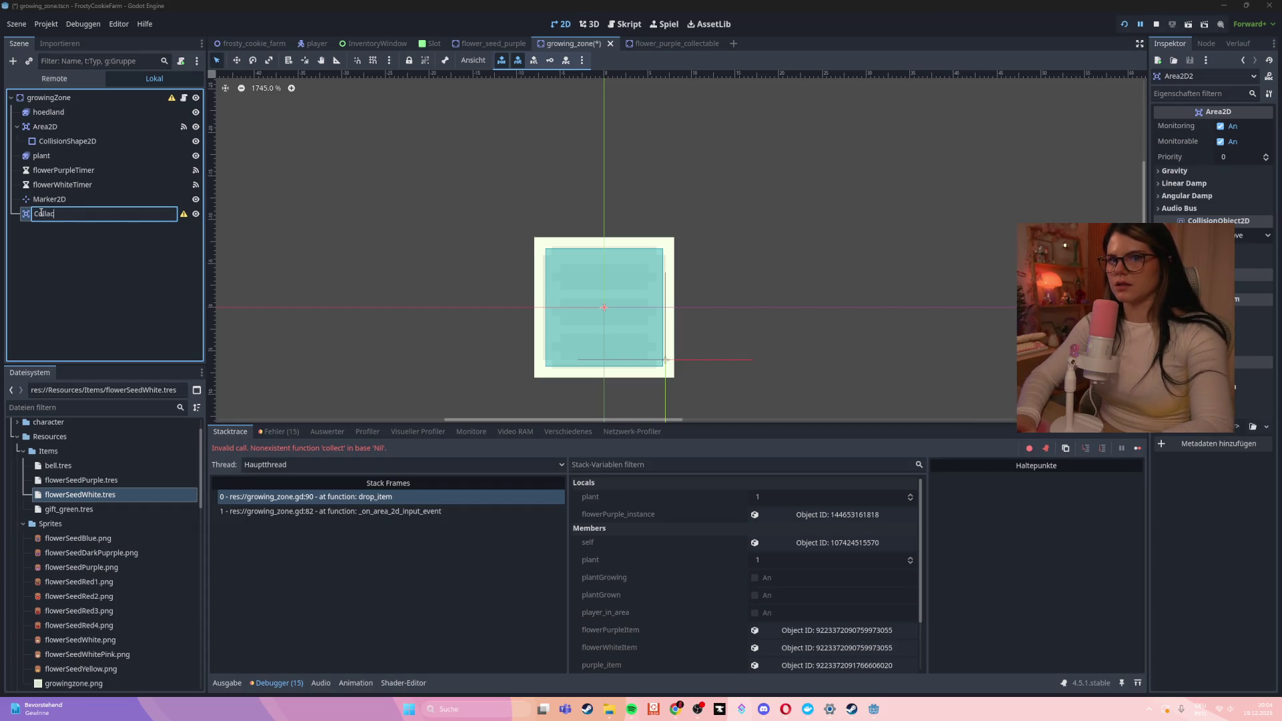
text(tabl)
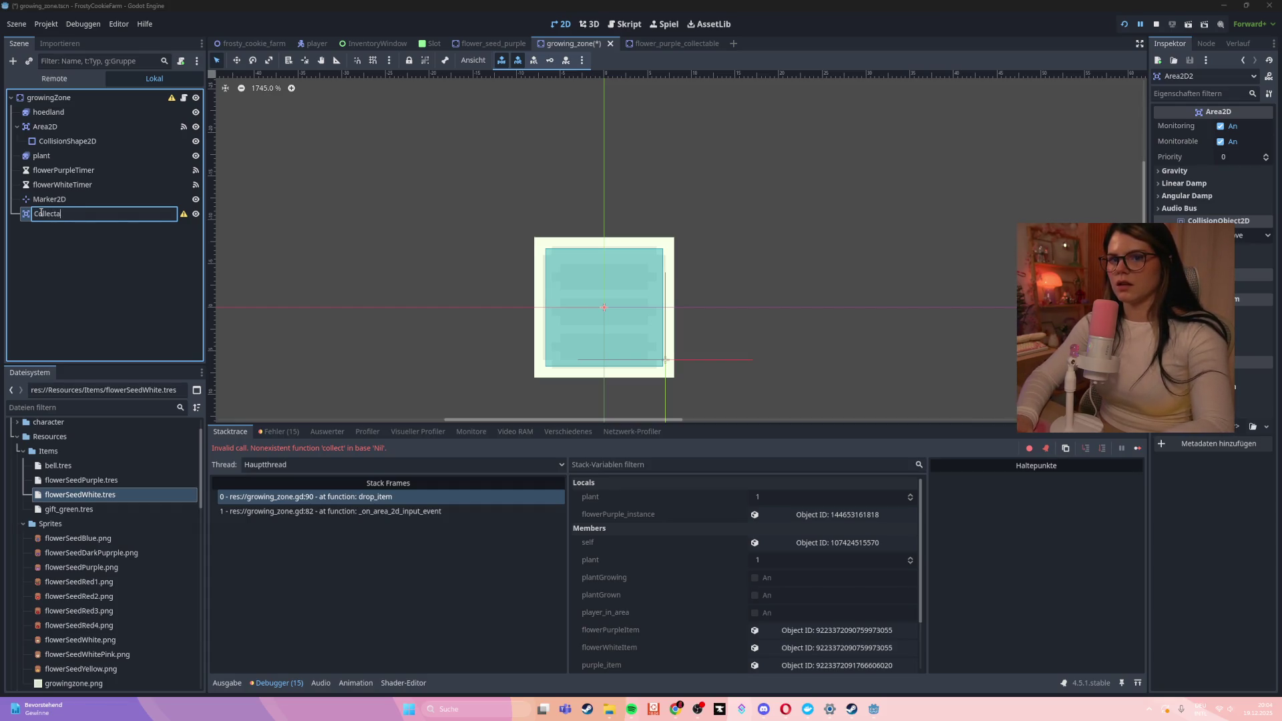
text(eArea)
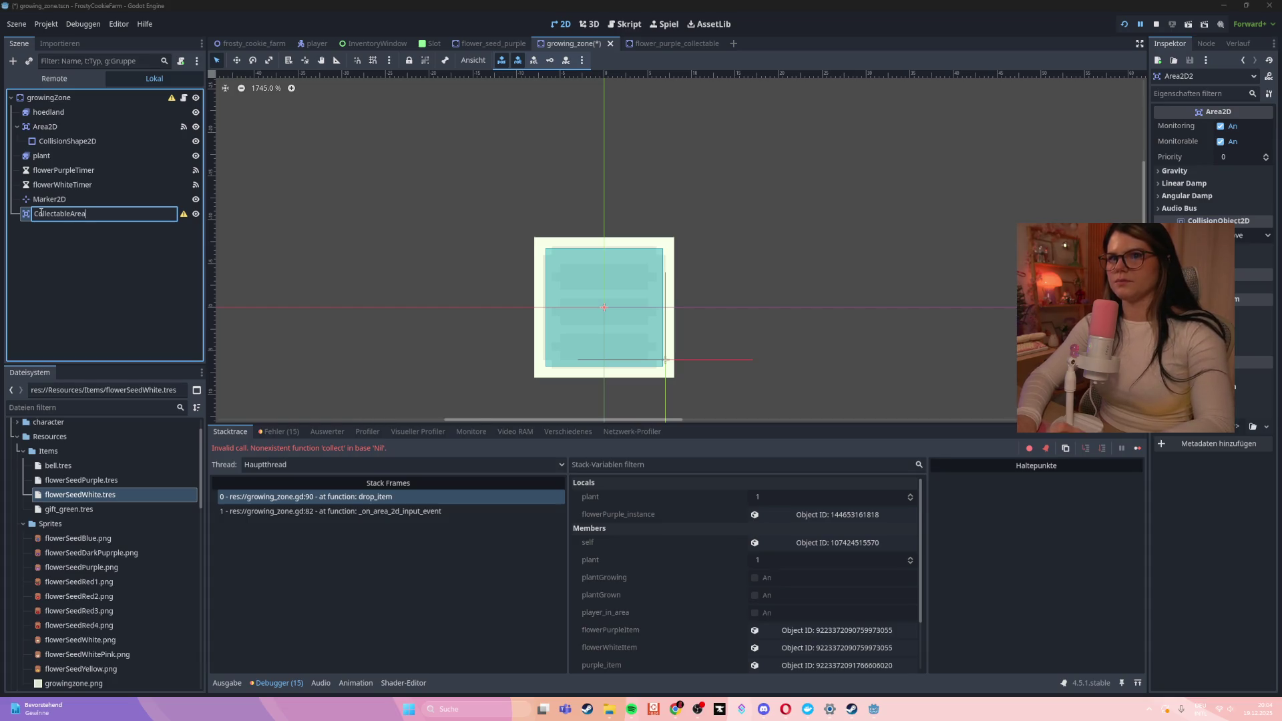
key(Return)
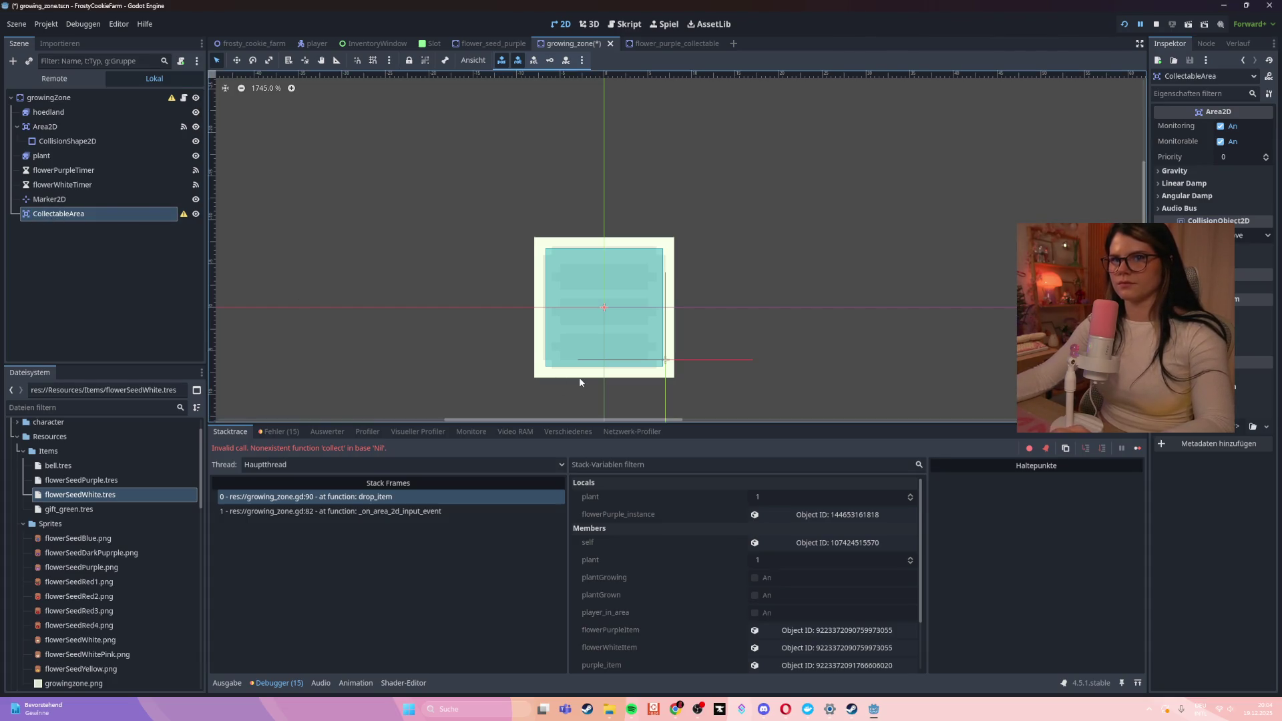
click(47, 215)
mouse_move(47, 215)
mouse_down()
mouse_move(74, 129)
mouse_move(48, 227)
mouse_move(54, 90)
mouse_move(29, 102)
mouse_up()
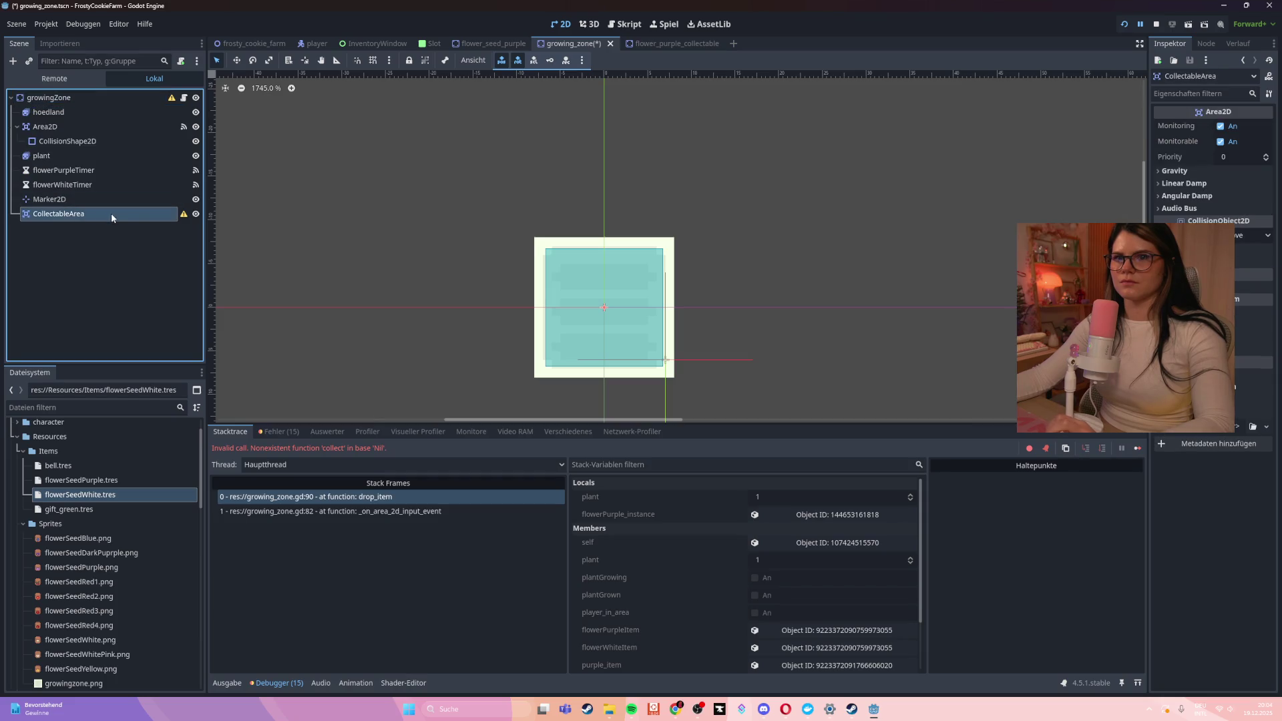
scroll(530, 363, down, 2)
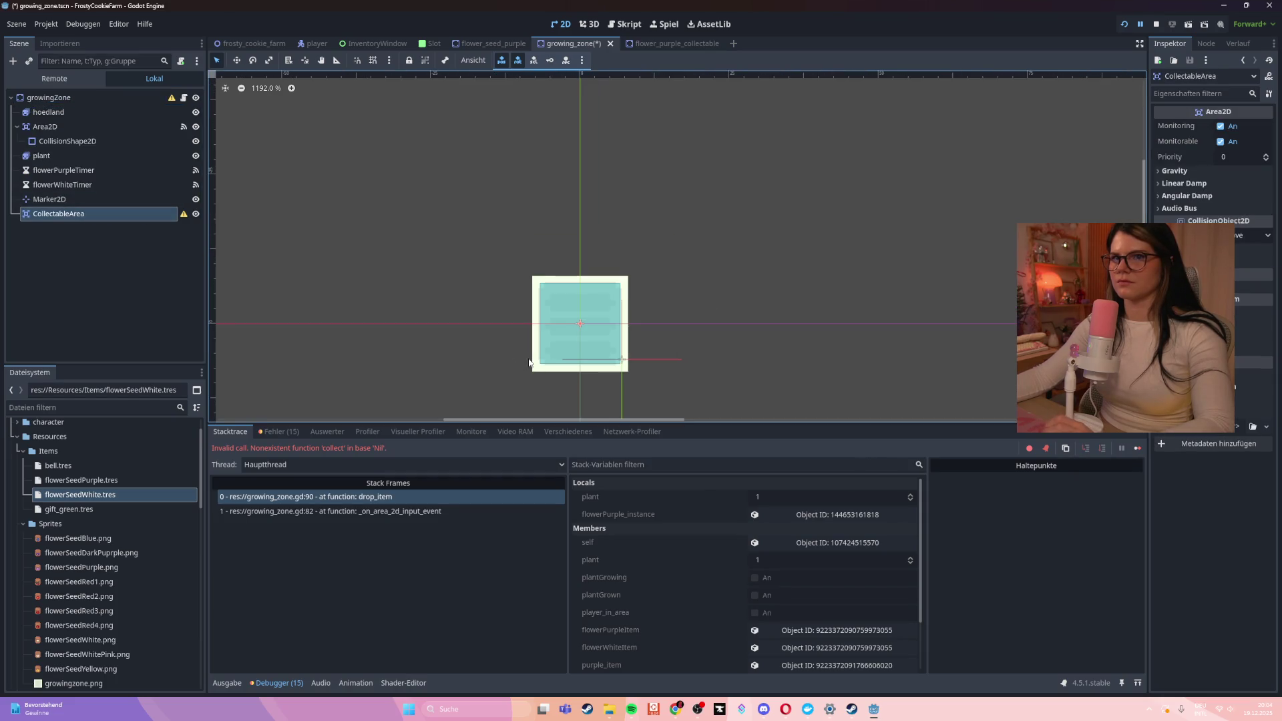
right_click(122, 213)
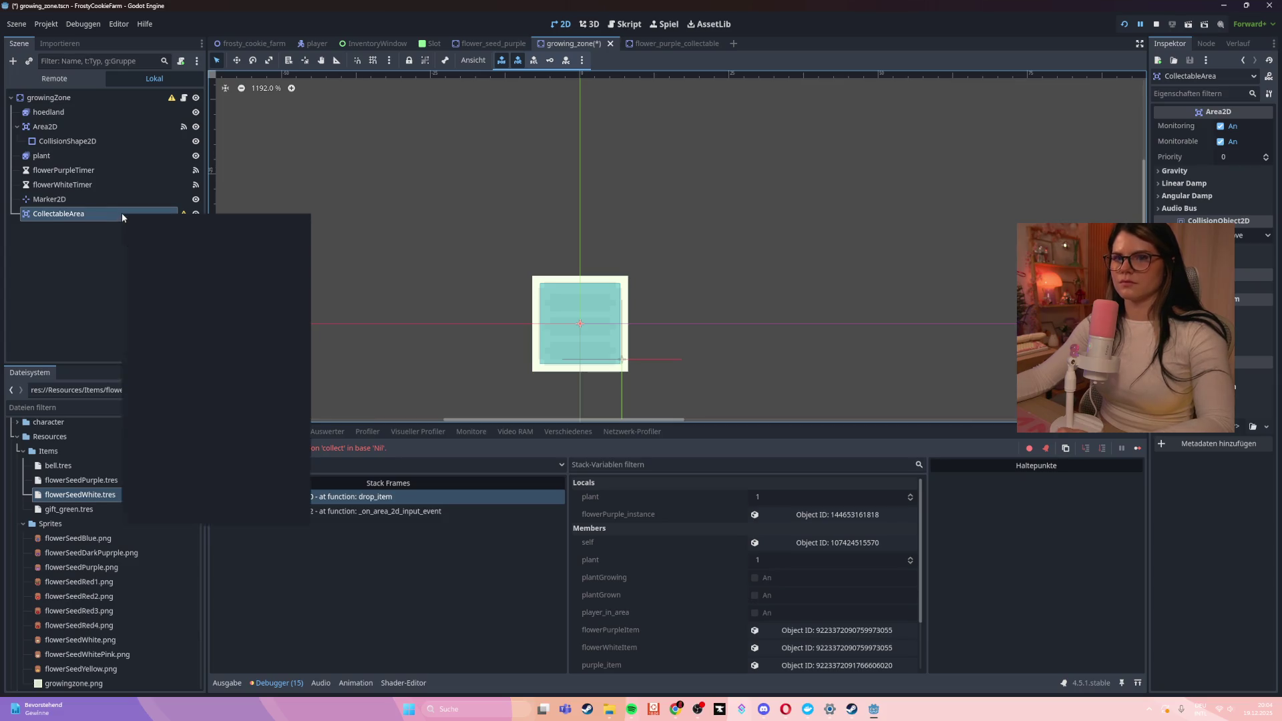
- Add a CollisionShape2D child to CollectableArea
click(144, 221)
text(Coll)
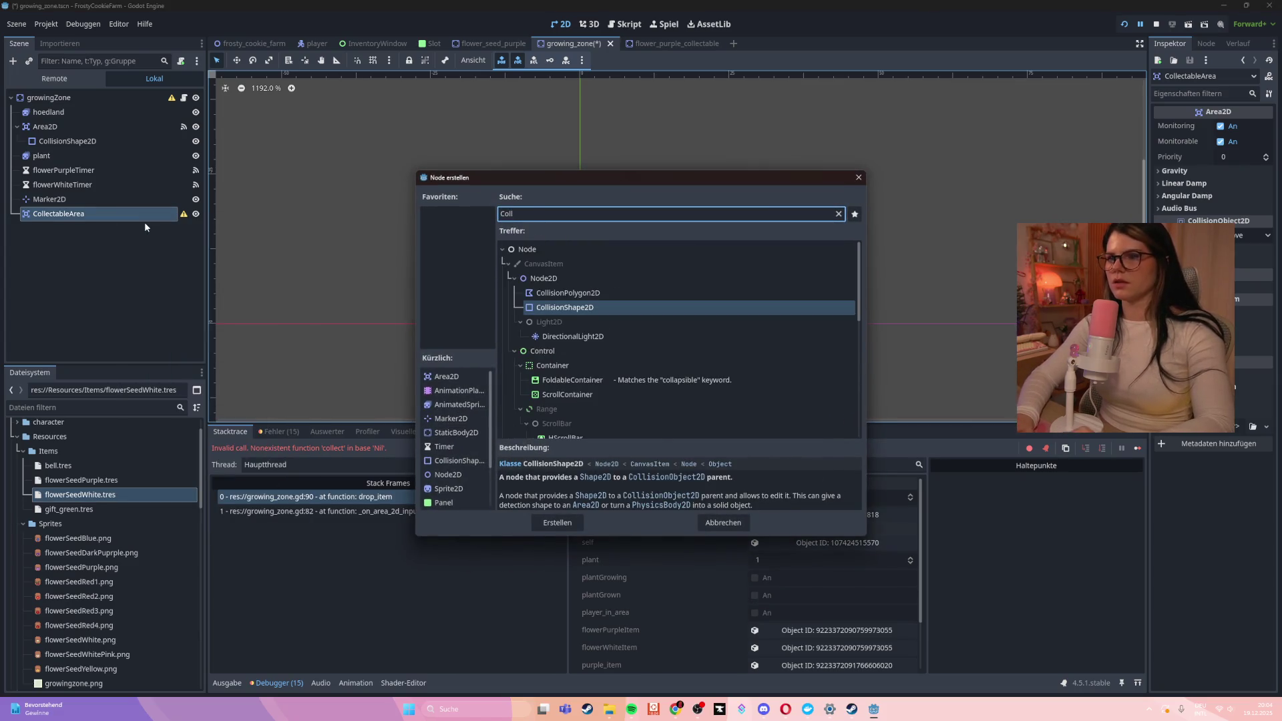
key(Return)
click(129, 227)
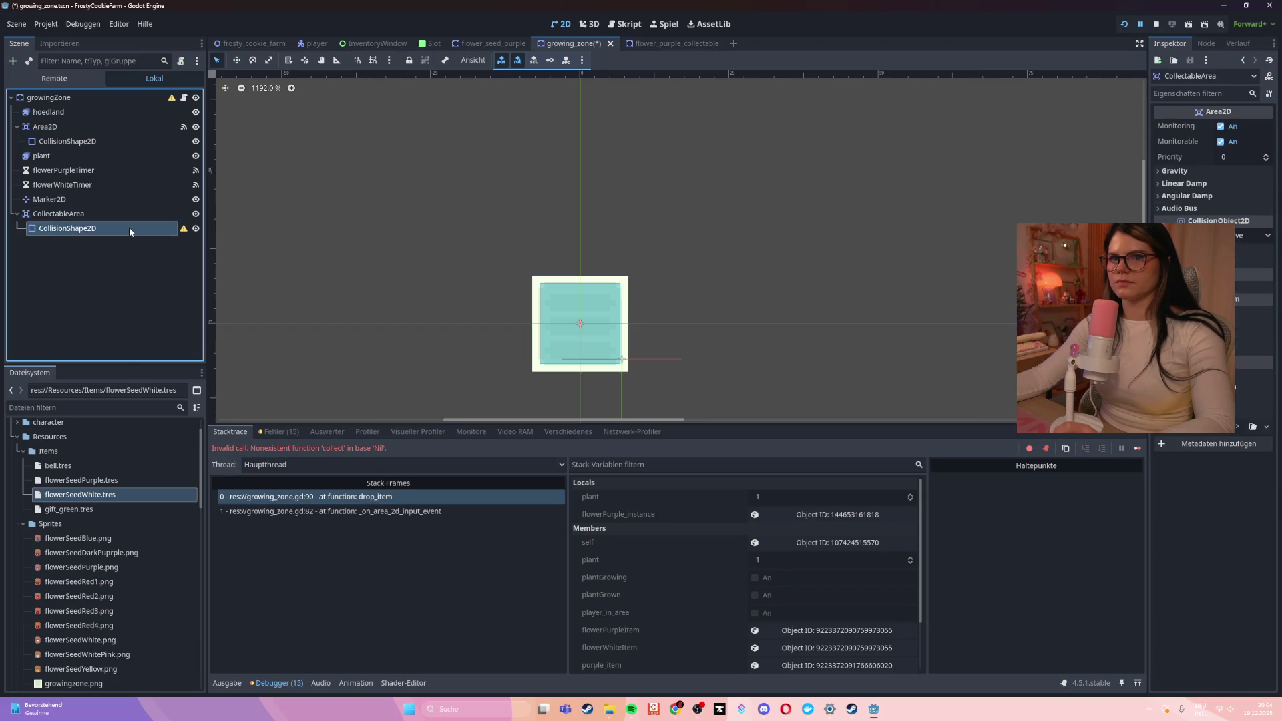
scroll(588, 377, down, 1)
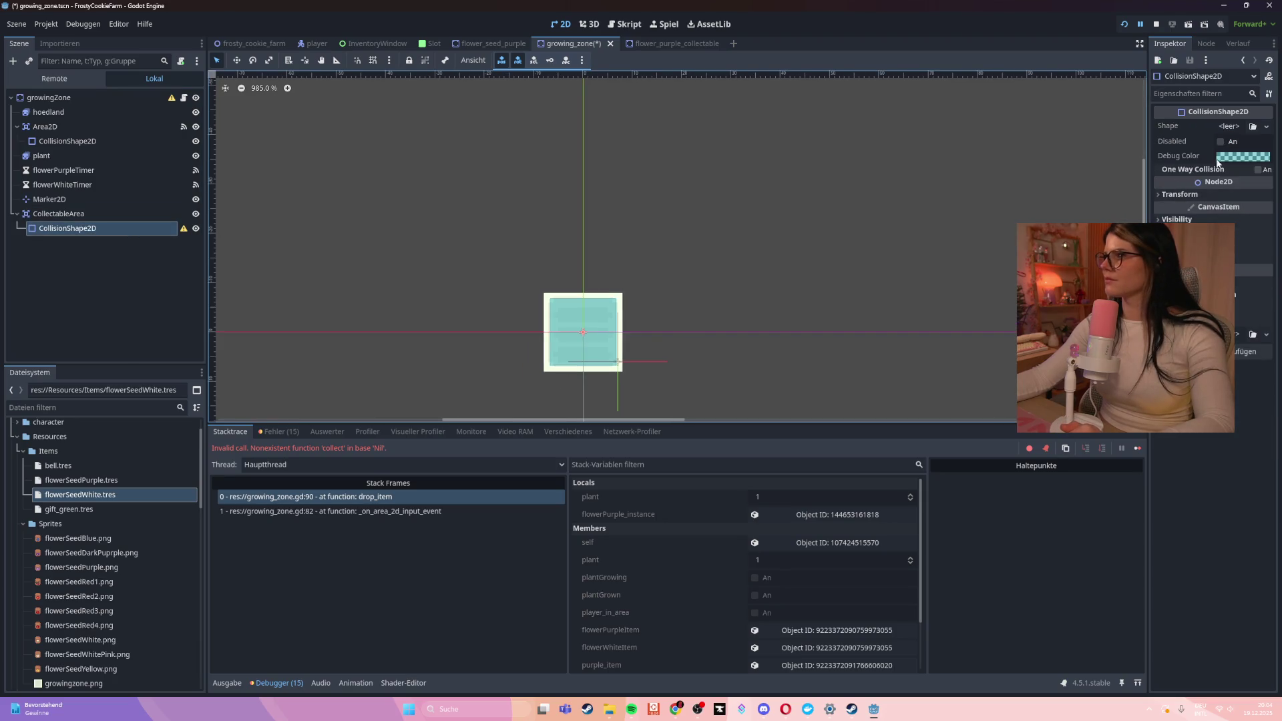
- Give the collision shape a CircleShape2D, widen its radius around the plot, and save
click(1267, 126)
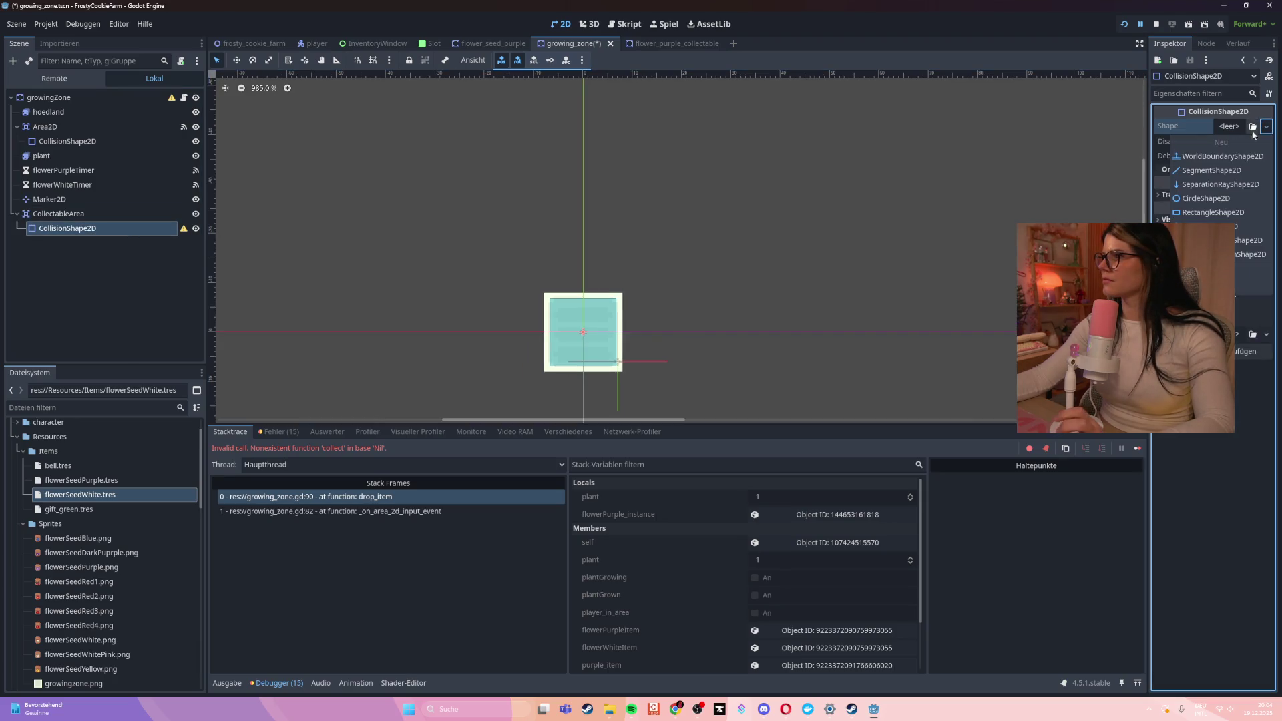
click(1209, 213)
scroll(666, 358, down, 1)
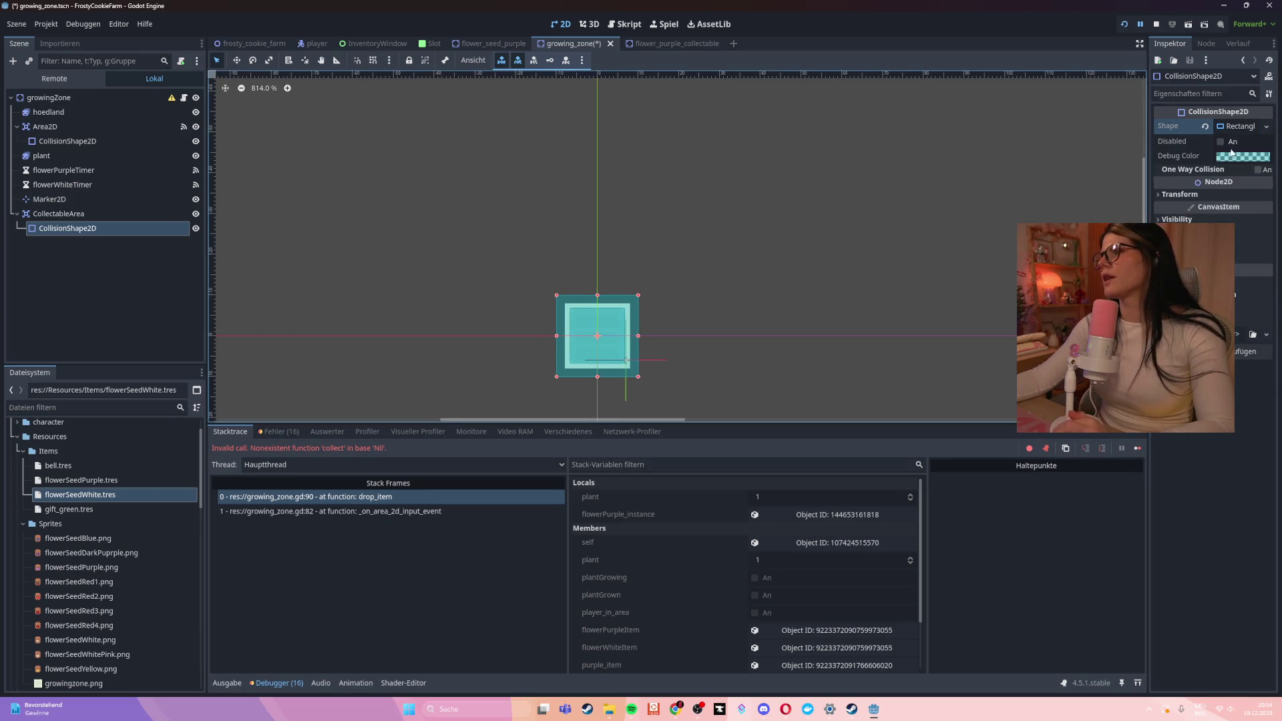
click(1267, 126)
click(1205, 198)
scroll(670, 322, down, 1)
drag(720, 351, 705, 352)
key(ctrl+s)
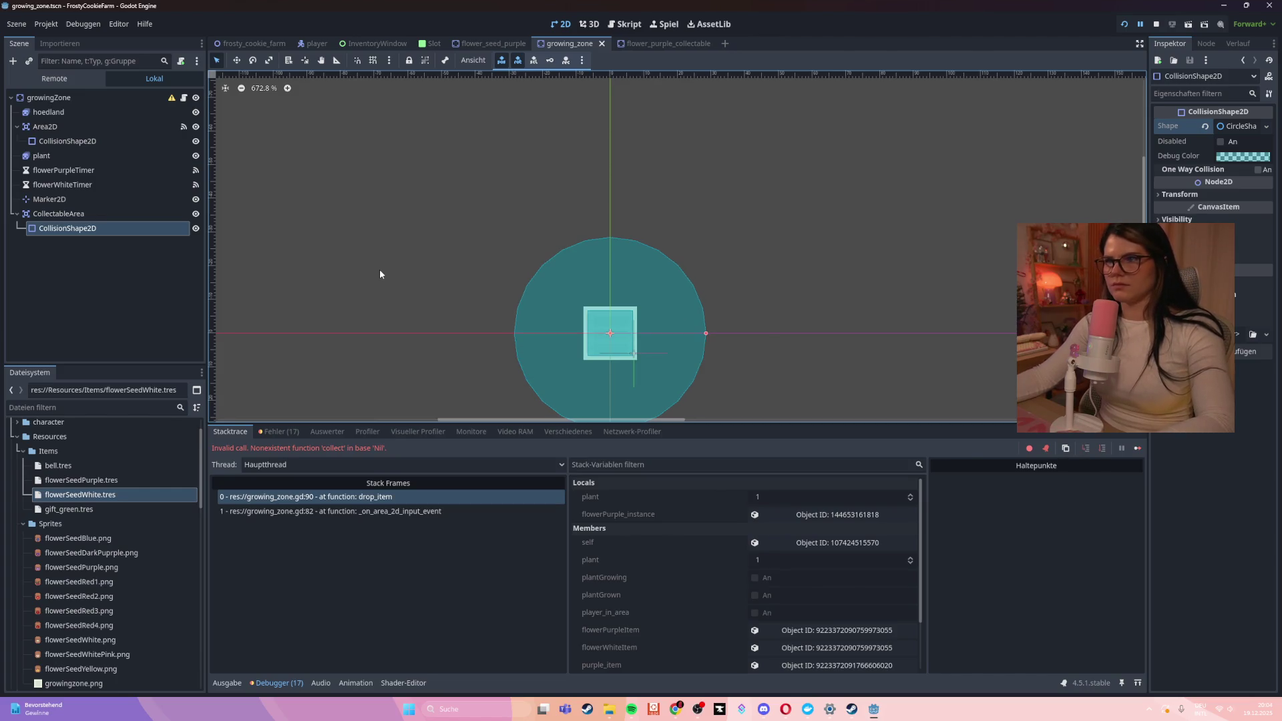
click(47, 215)
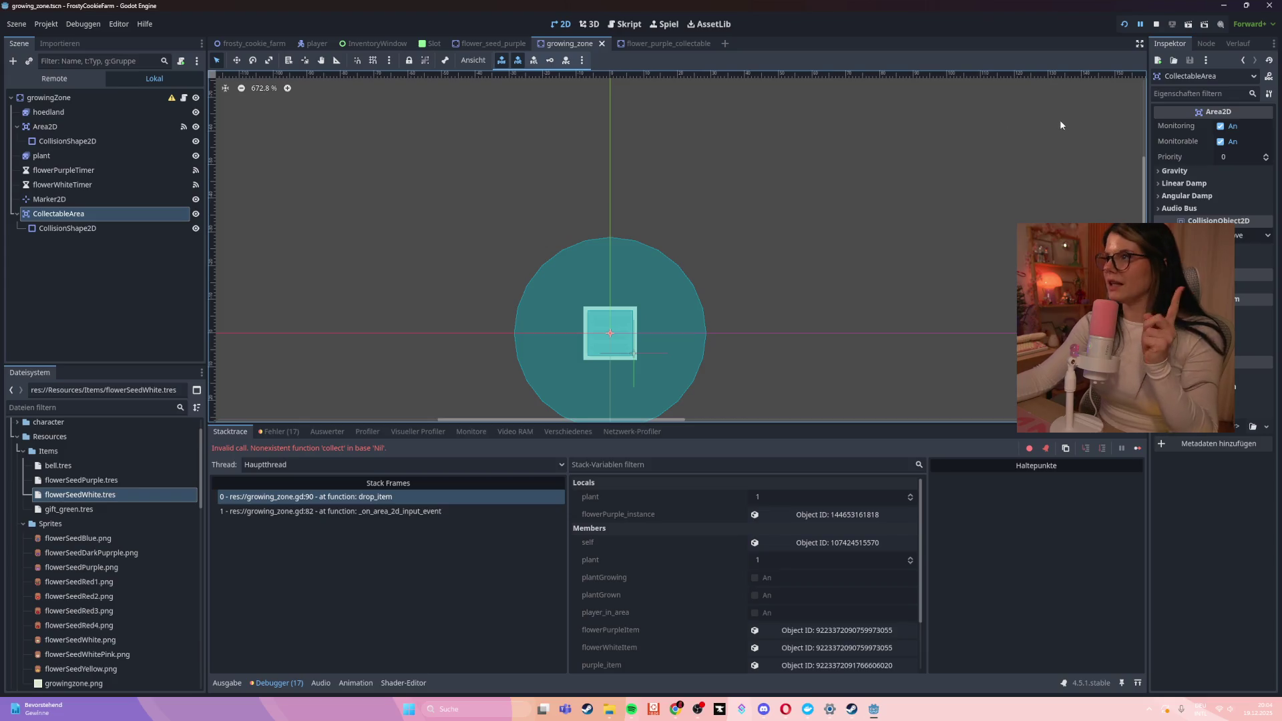
- Connect CollectableArea's body_entered signal and cut the generated handler stub
click(1206, 43)
mouse_move(1202, 178)
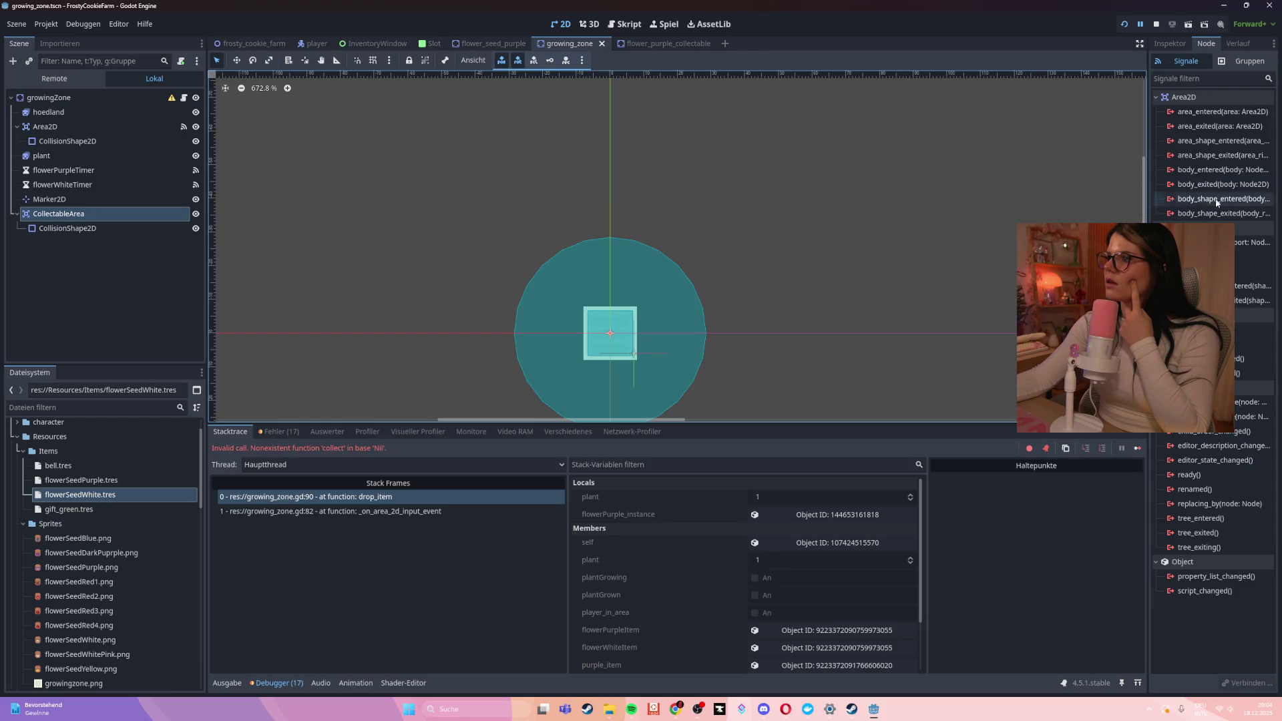
double_click(1224, 171)
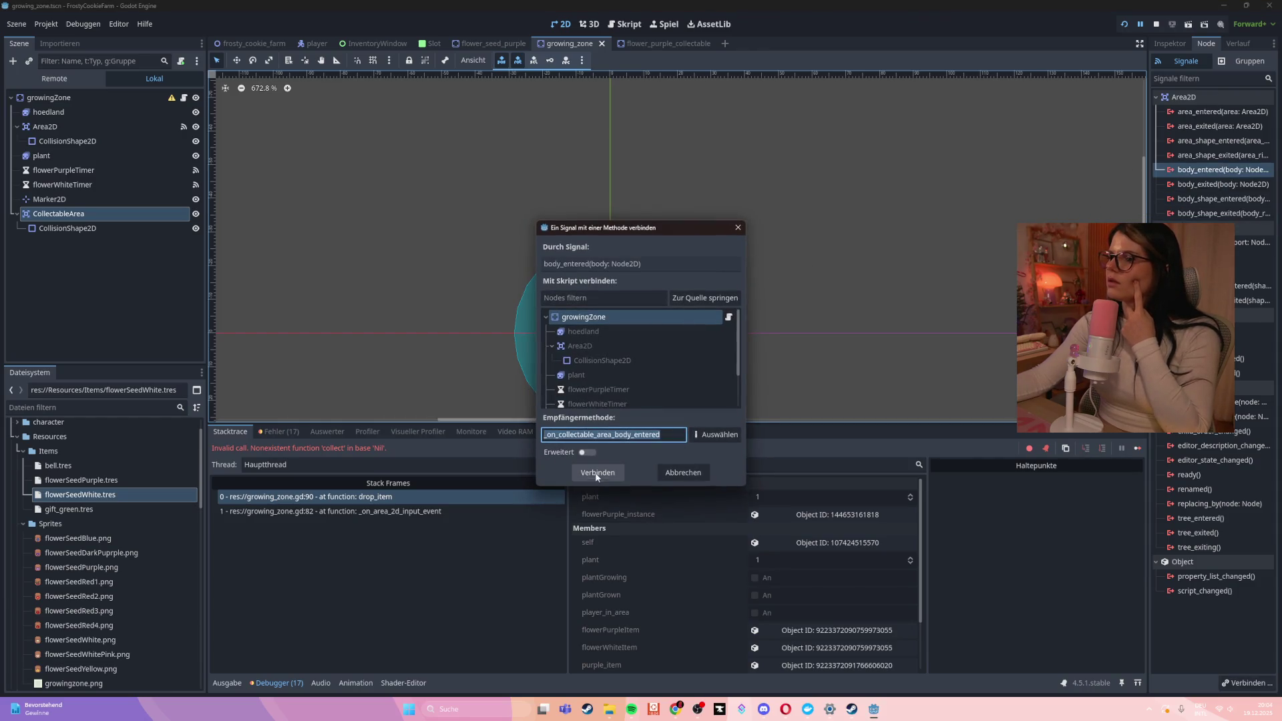
click(598, 472)
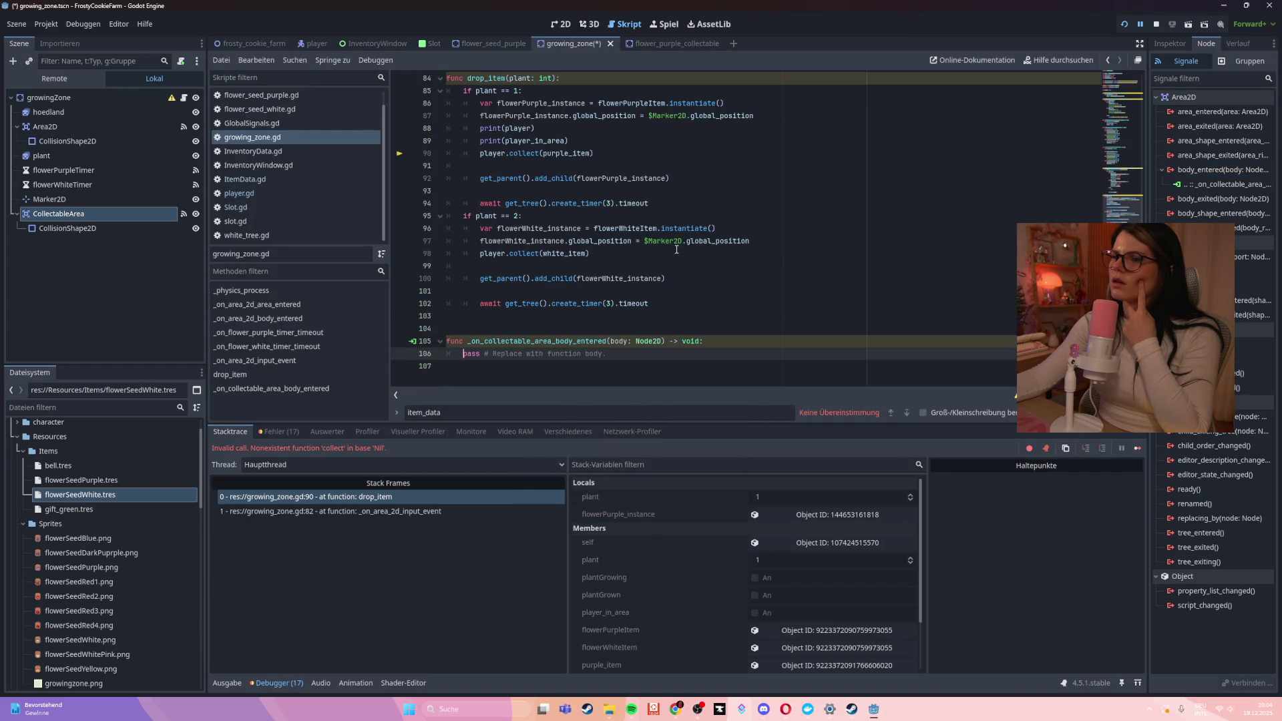
scroll(697, 295, up, 5)
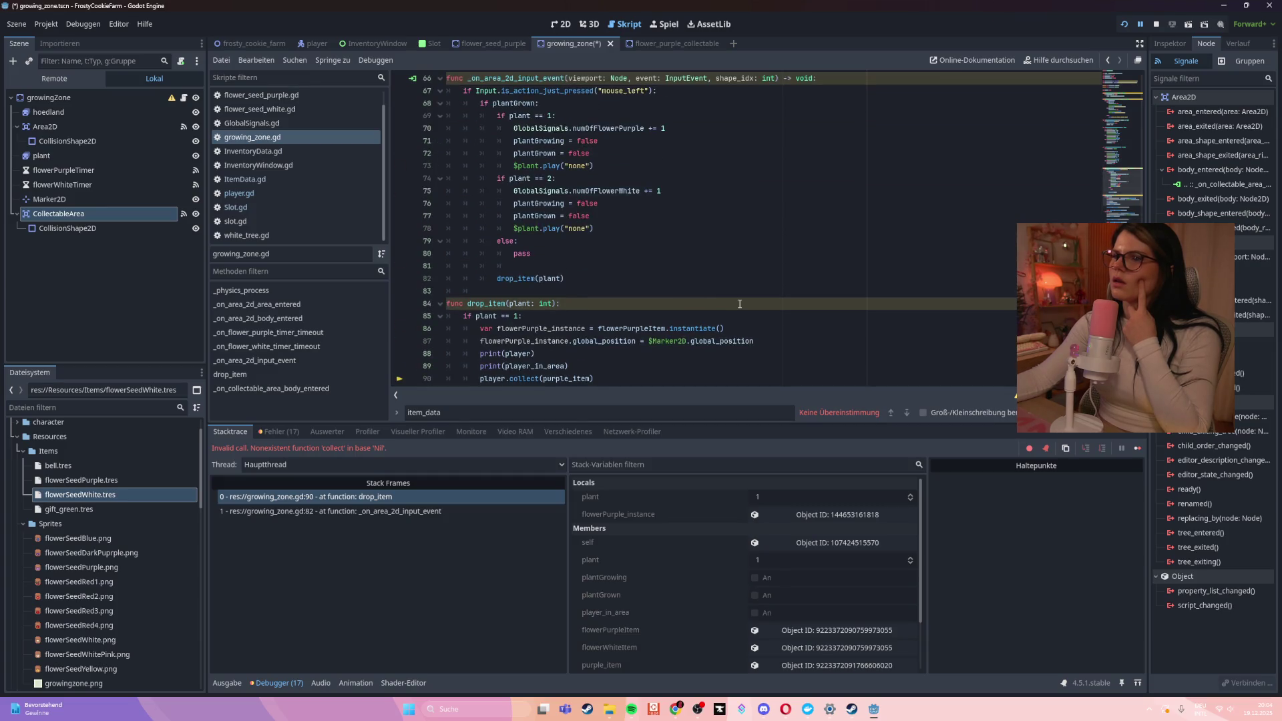
scroll(740, 303, up, 5)
scroll(739, 304, down, 5)
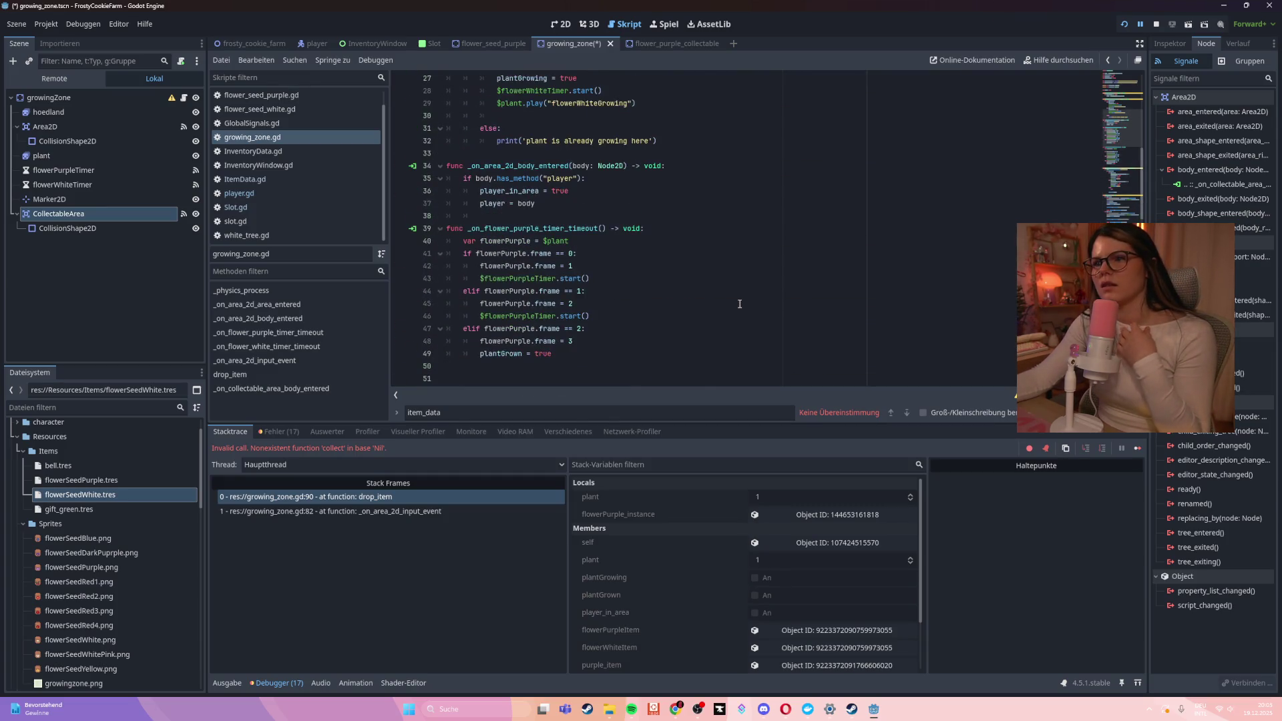
scroll(739, 303, down, 4)
drag(639, 356, 418, 342)
key(BackSpace)
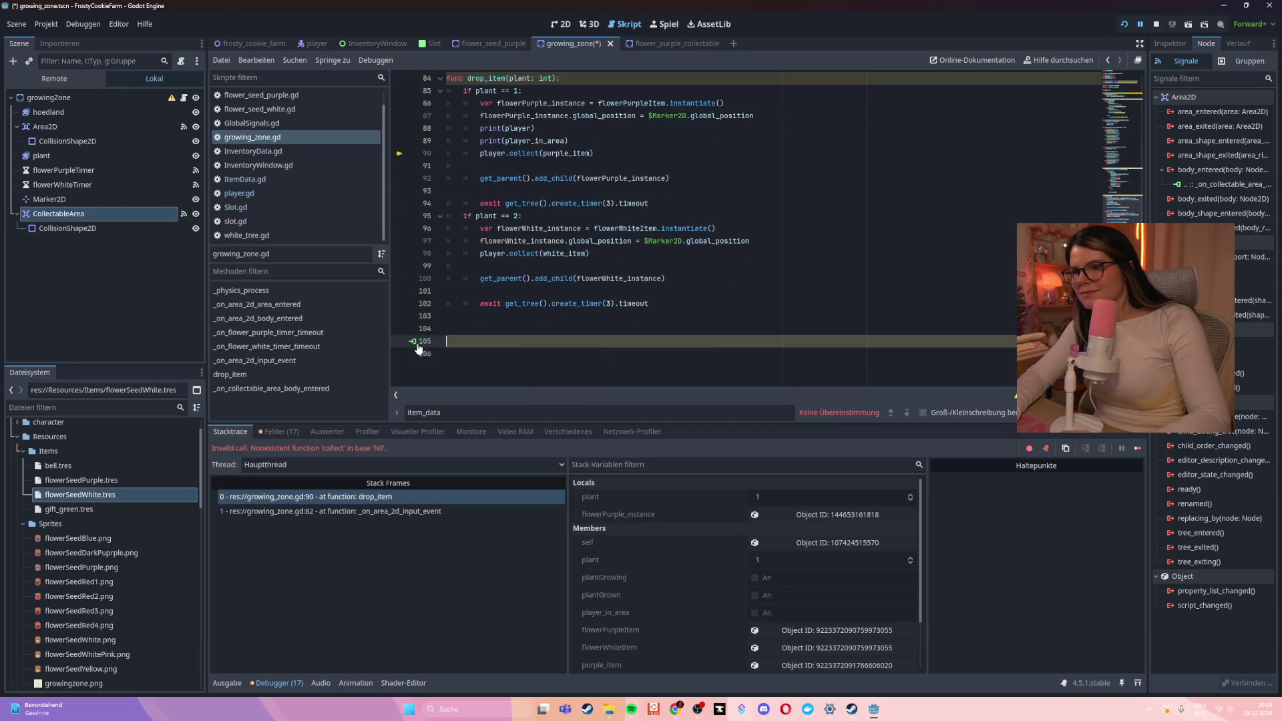
key(BackSpace)
key(BackSpace)
key(BackSpace)
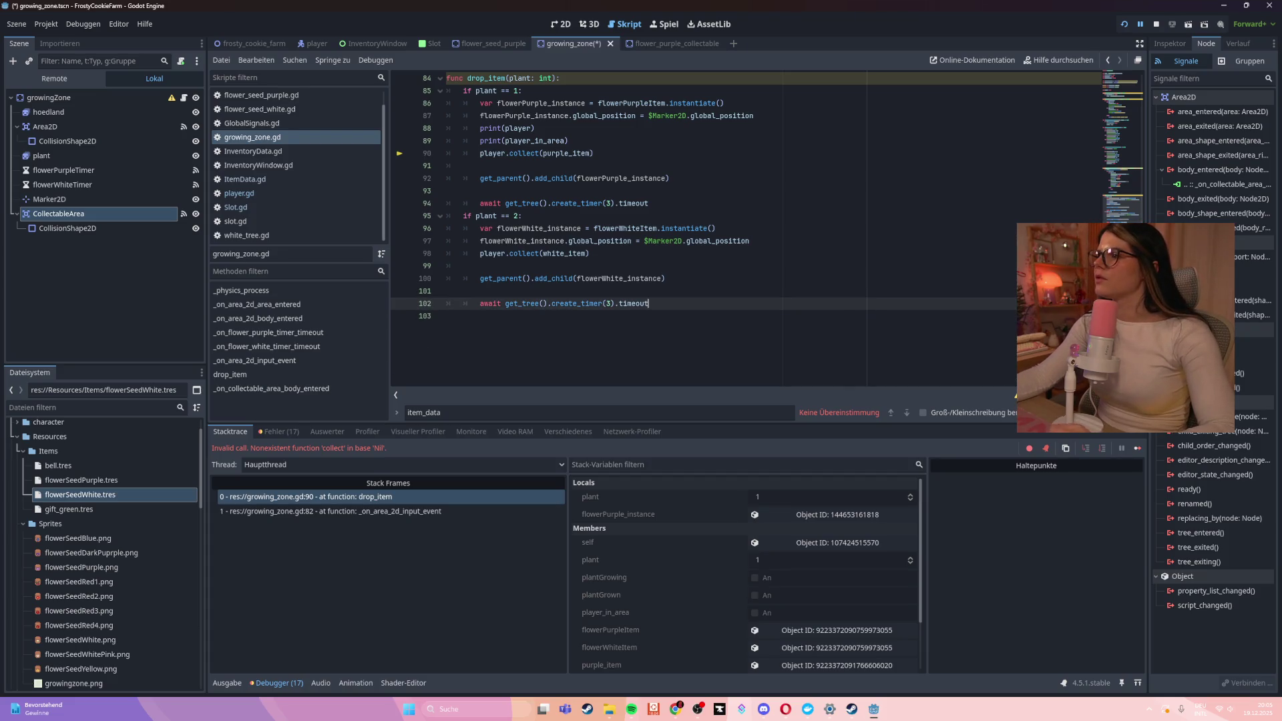
- Disconnect Area2D's body_entered signal and jump to its handler code
click(80, 126)
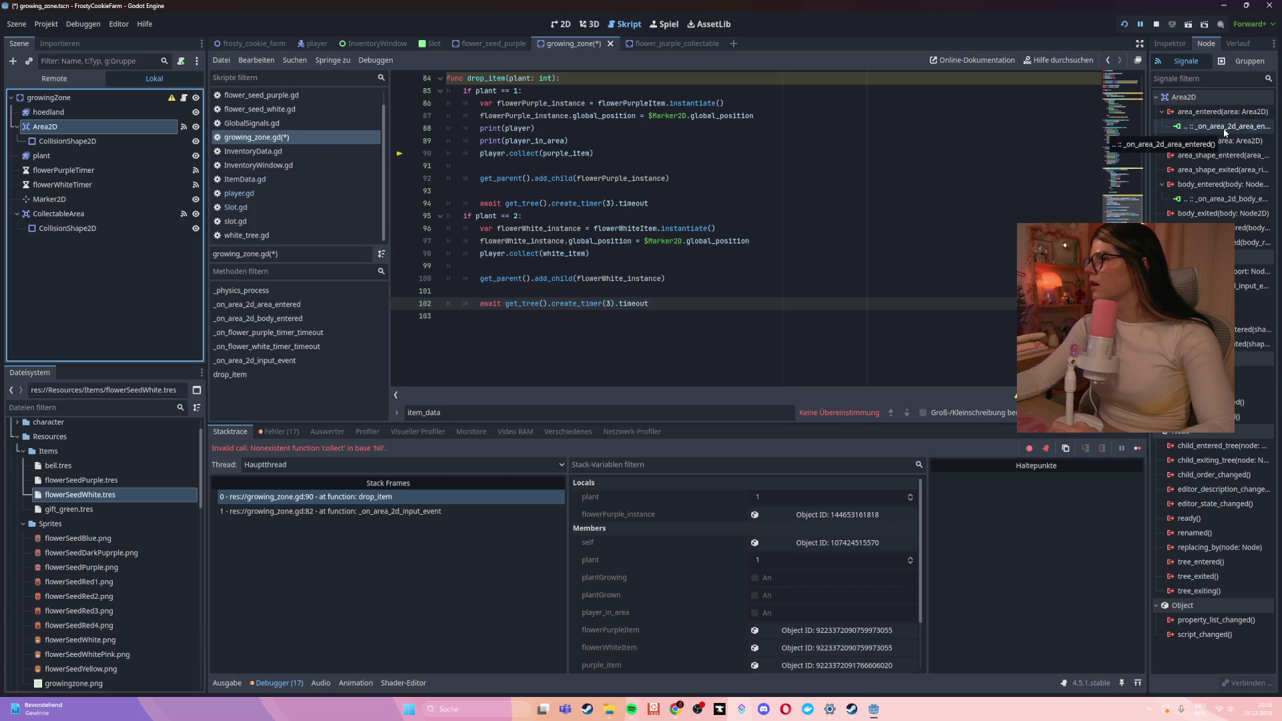
right_click(1223, 198)
click(1228, 235)
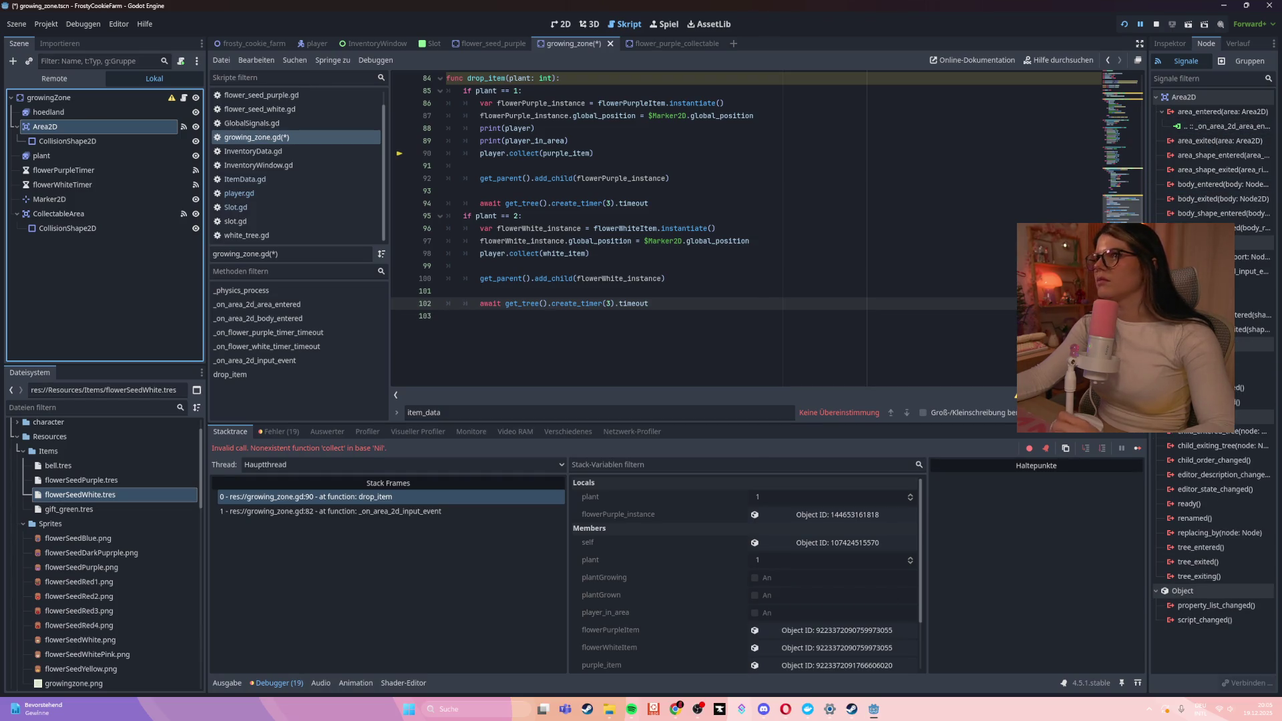
double_click(1222, 126)
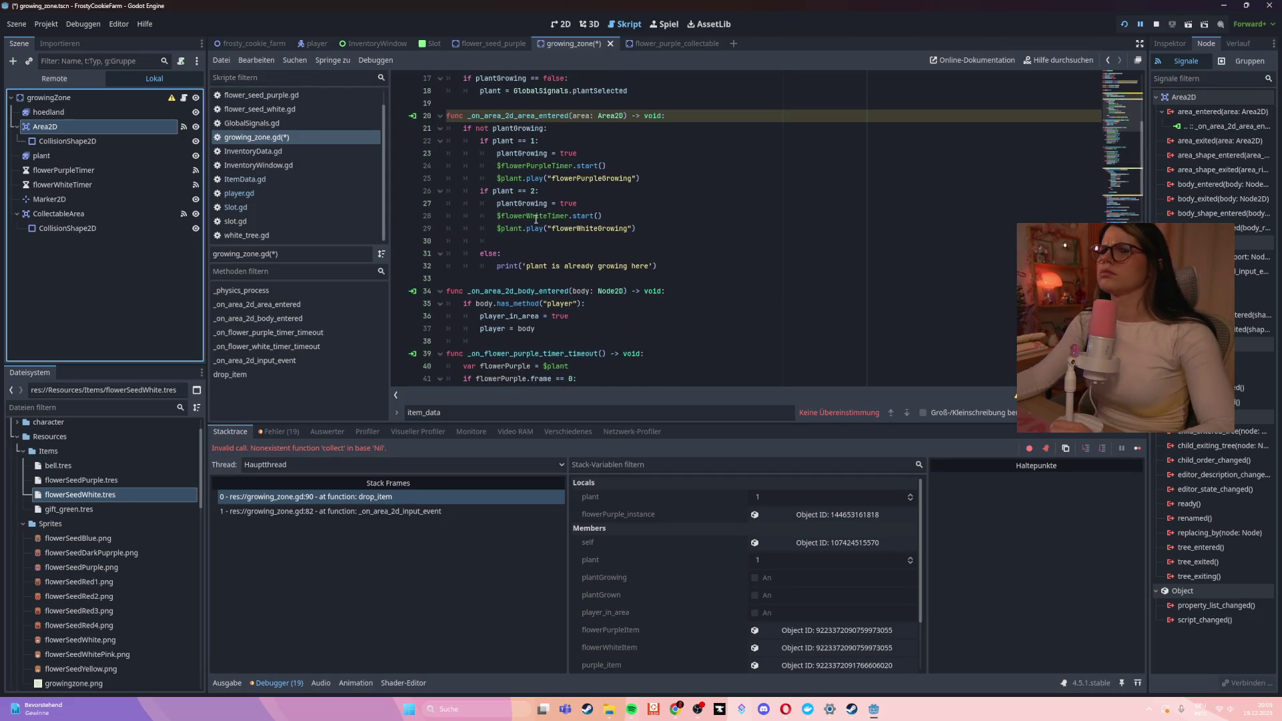
- Replace the old handler header with _on_collectable_area_body_entered, remove the pass line, save, and run
scroll(536, 219, up, 1)
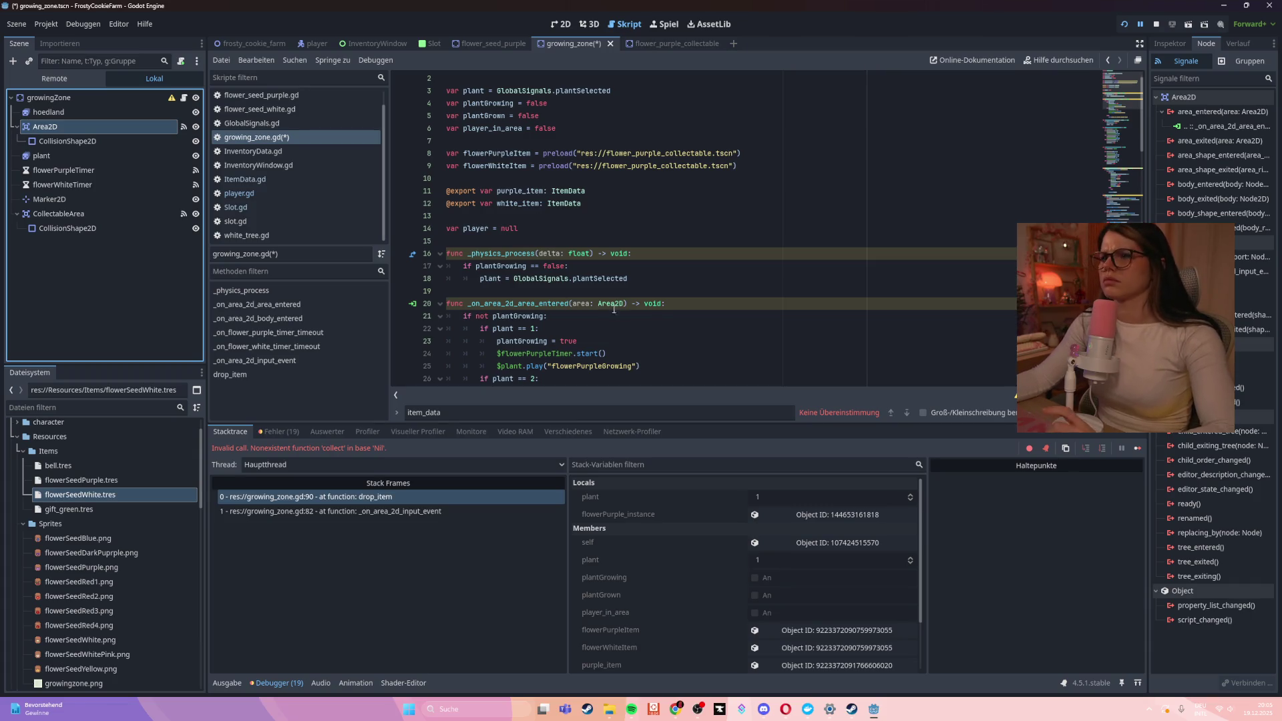
scroll(617, 294, up, 1)
scroll(617, 295, down, 3)
click(574, 303)
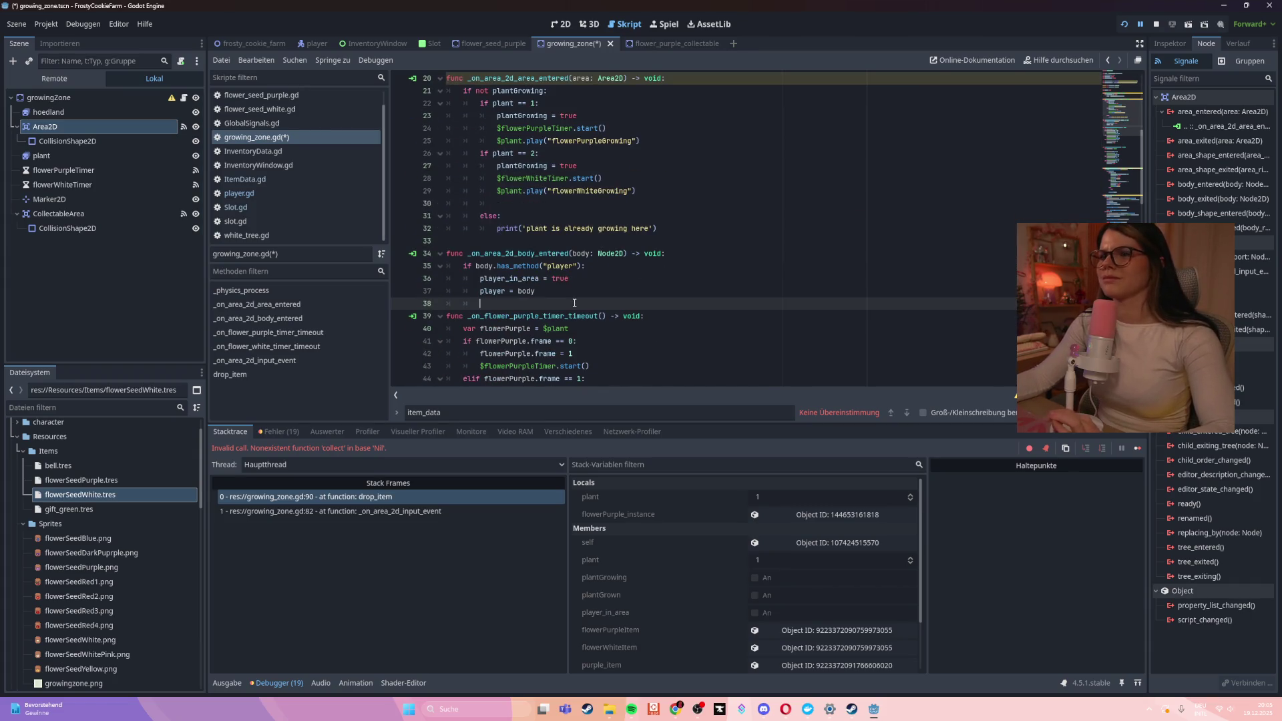
key(ctrl+z)
key(ctrl+z)
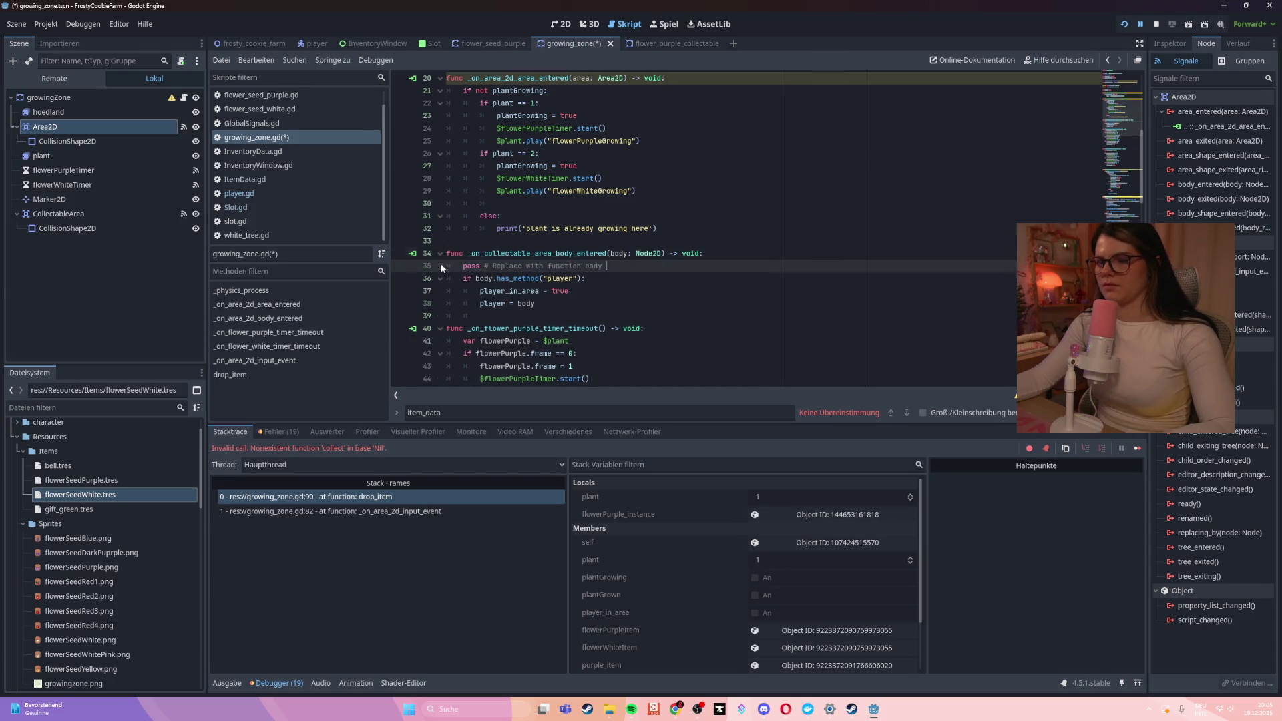
drag(645, 265, 464, 265)
key(BackSpace)
key(BackSpace)
key(BackSpace)
key(ctrl+s)
click(722, 282)
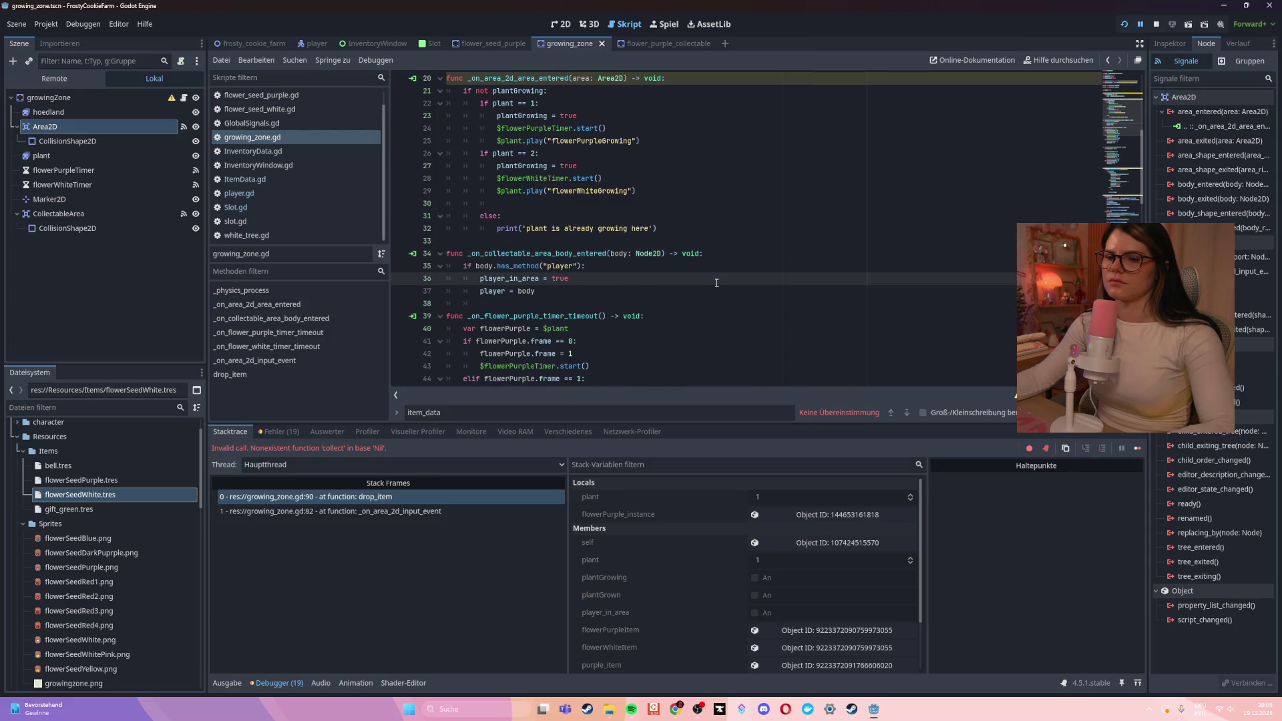
key(F5)
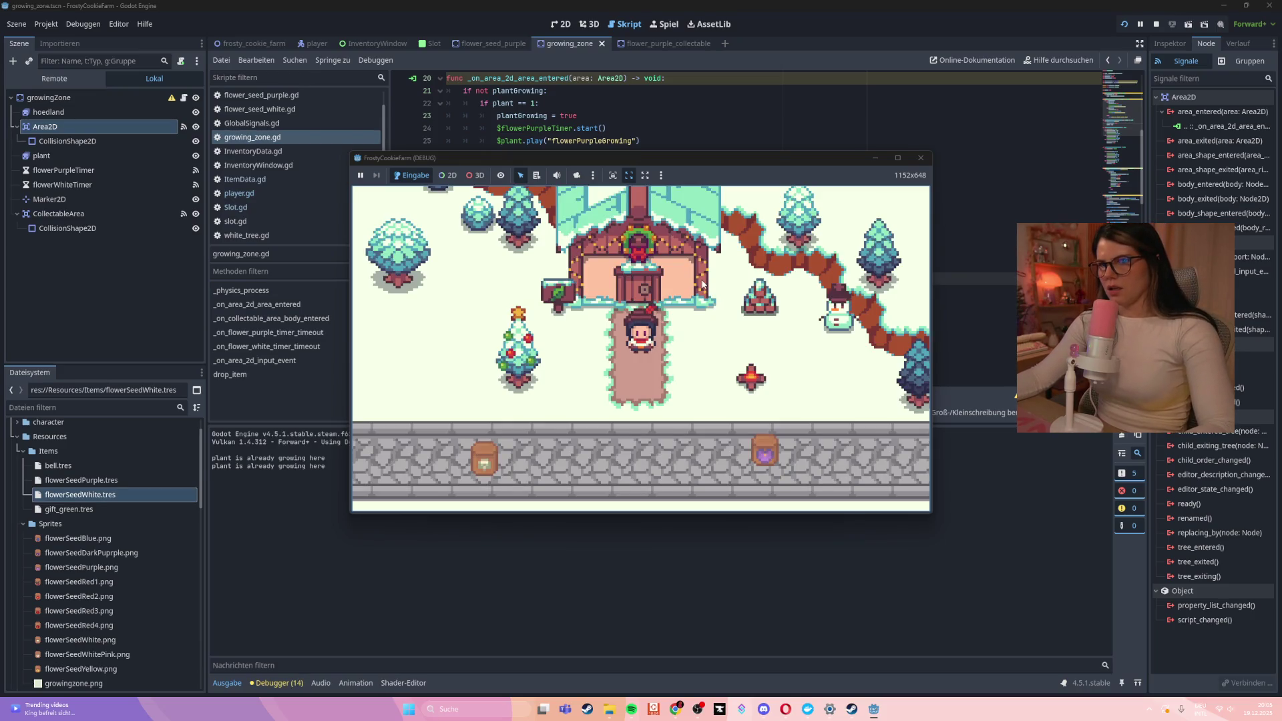
- Harvest a purple flower, hit the line-90 Nil 'collect' error, then select CollectableArea's CollisionShape2D
key(Down)
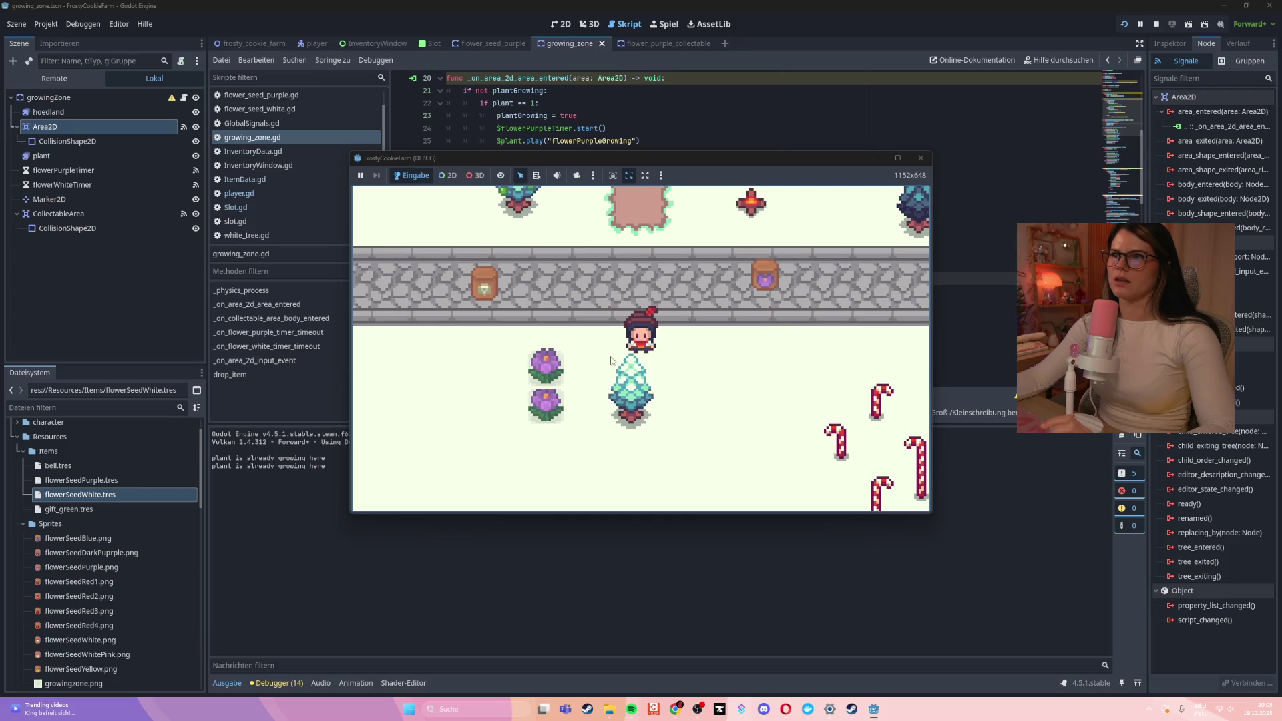
click(563, 361)
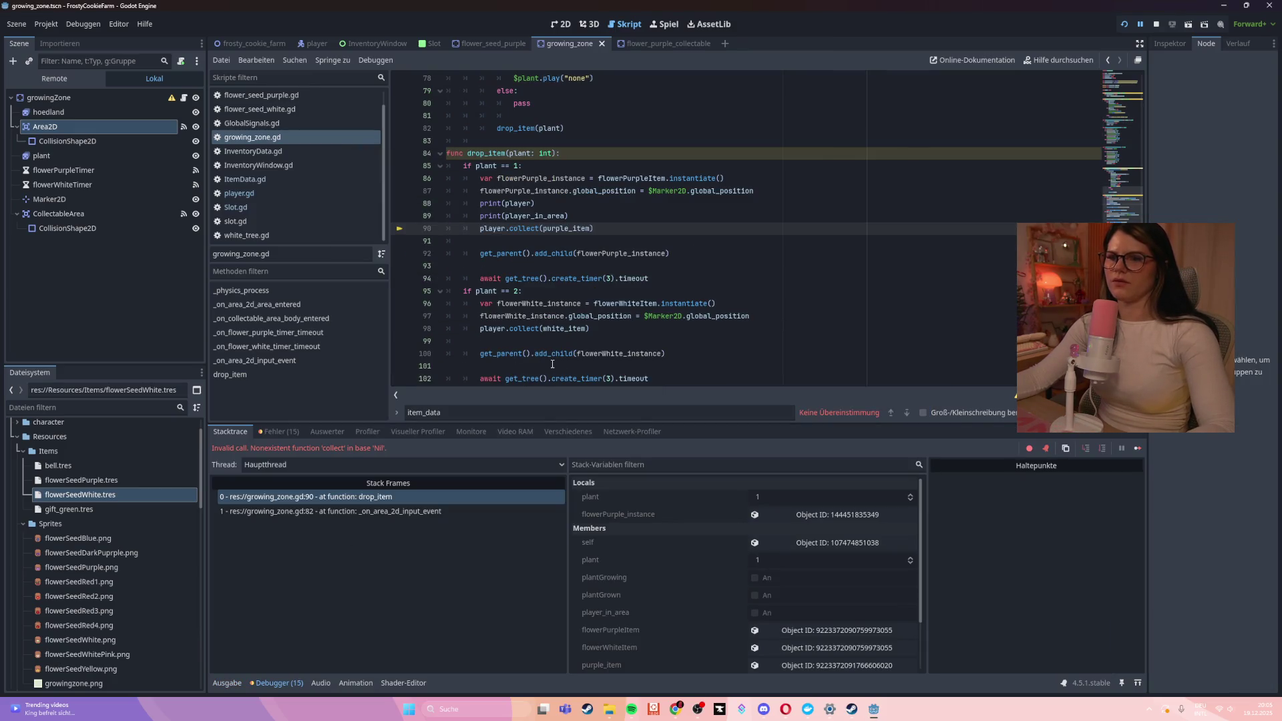
click(227, 683)
click(279, 683)
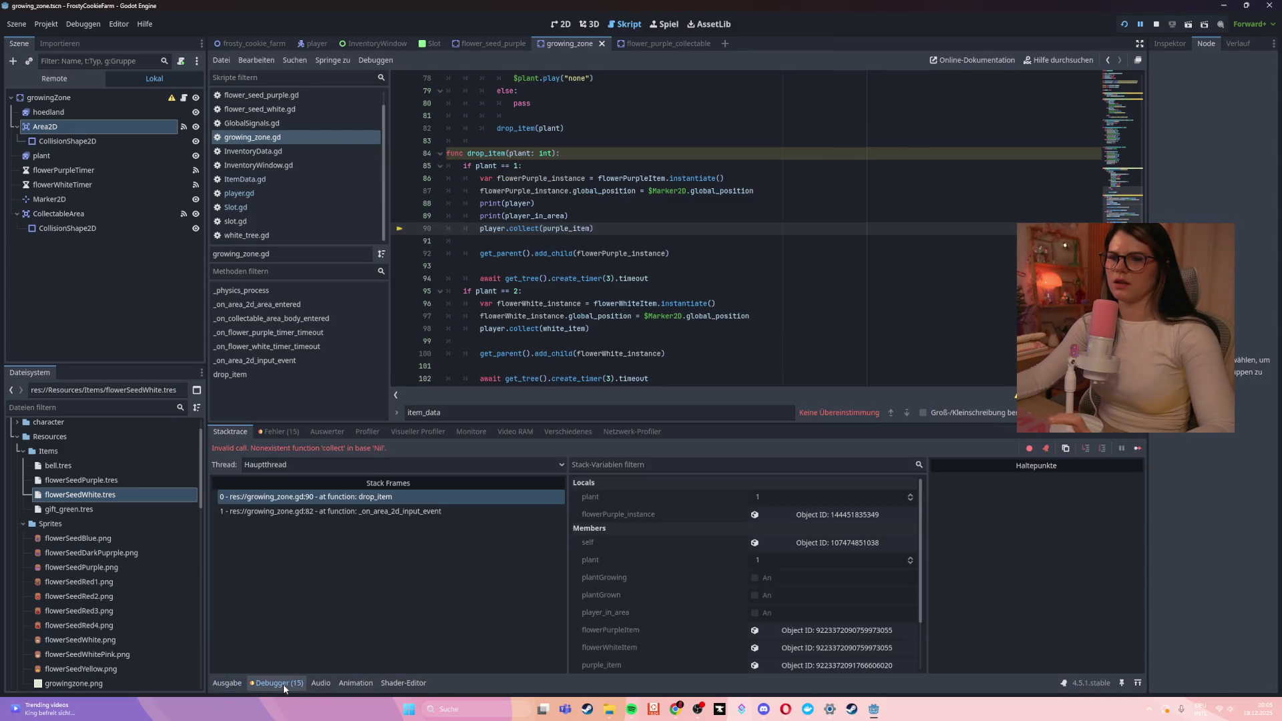
click(67, 227)
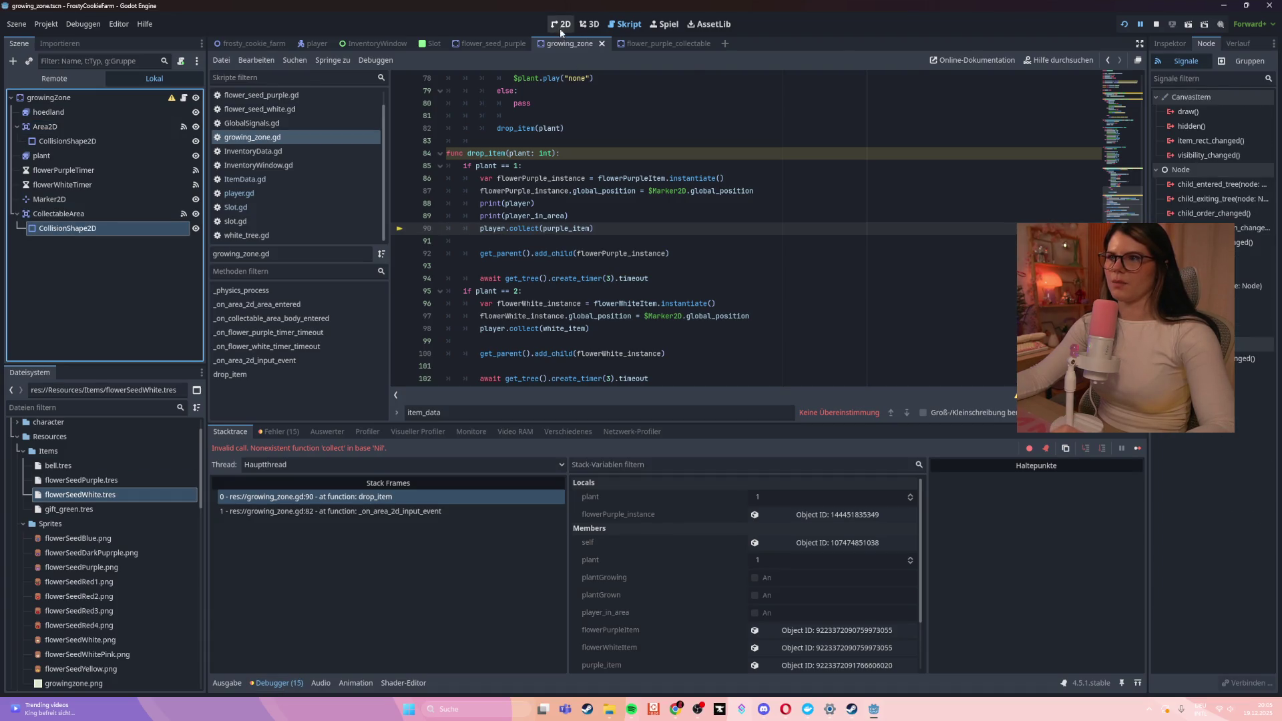
- Enlarge CollectableArea's collision circle in the 2D view and rerun the game
click(560, 27)
drag(704, 333, 762, 343)
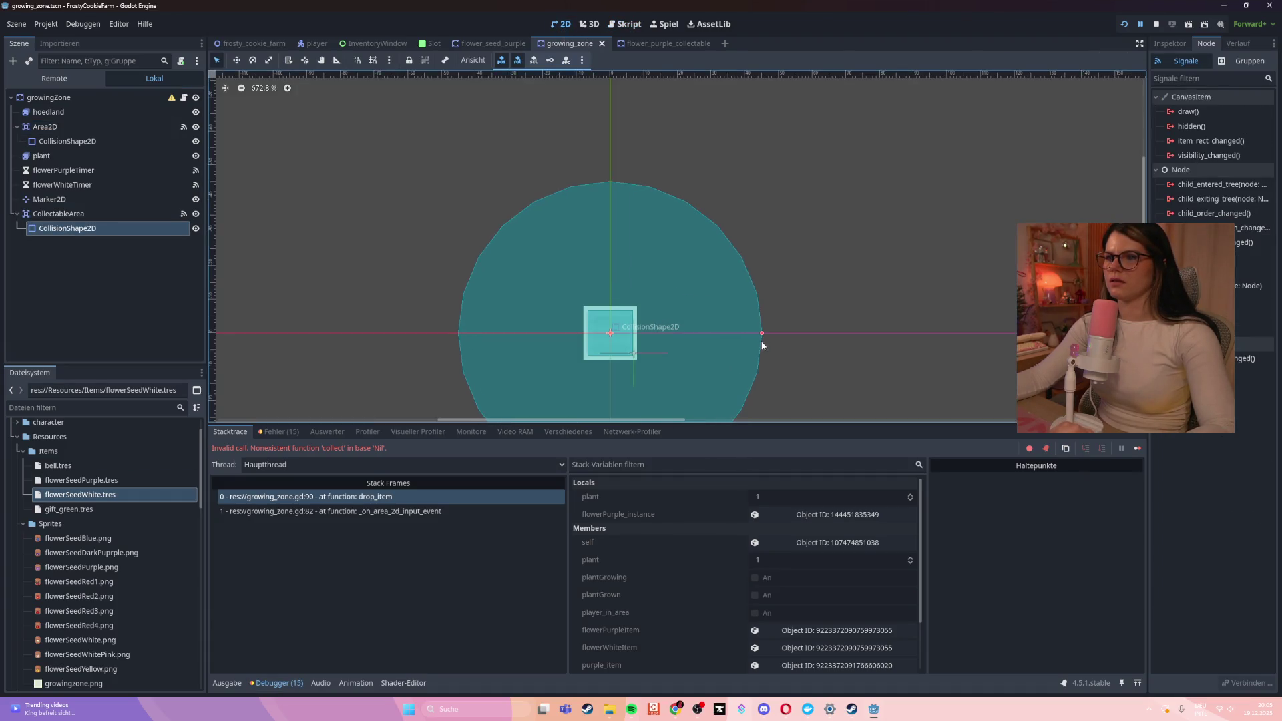
key(F5)
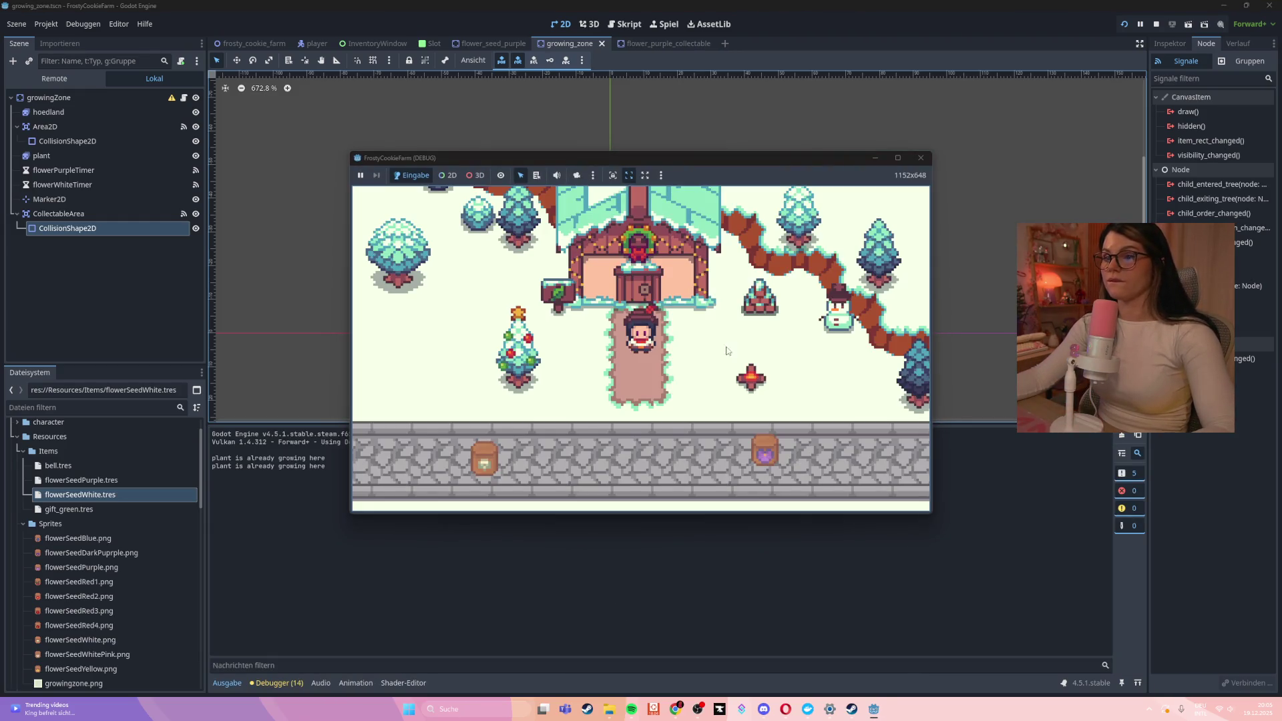
- Walk to the flowers, harvest a purple one, and check the Ausgabe output
key(Down)
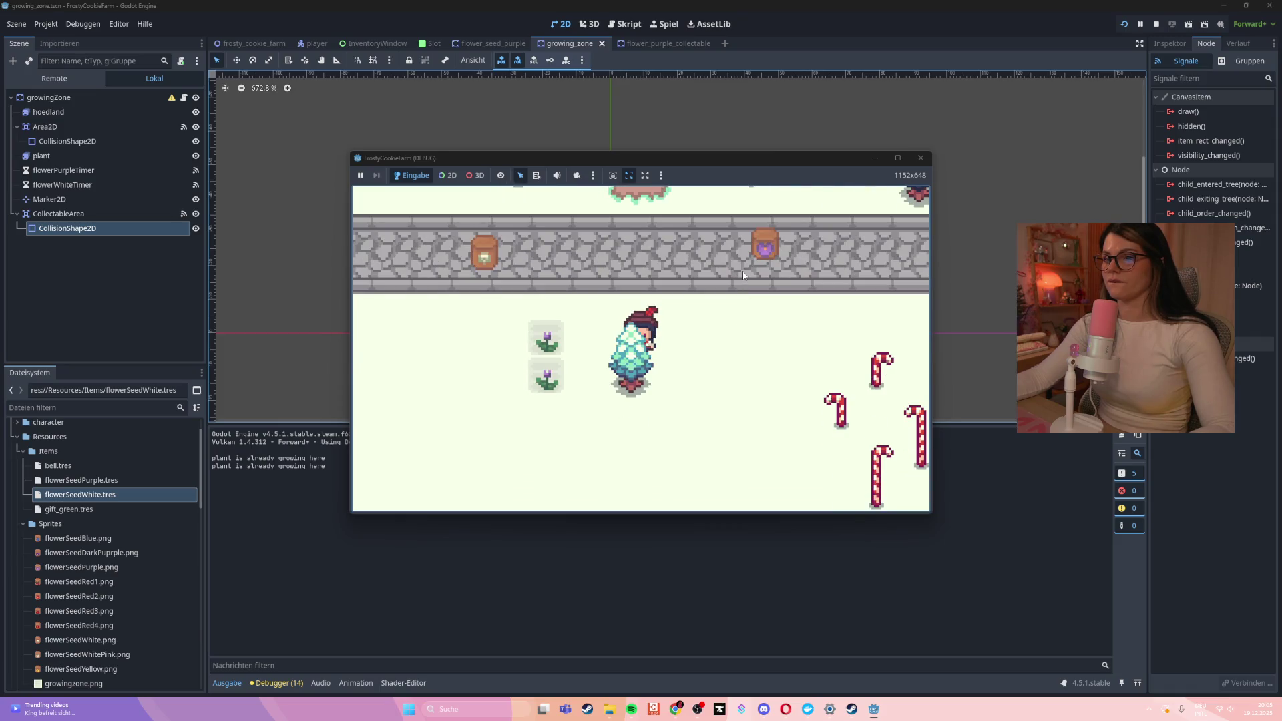
key(Left)
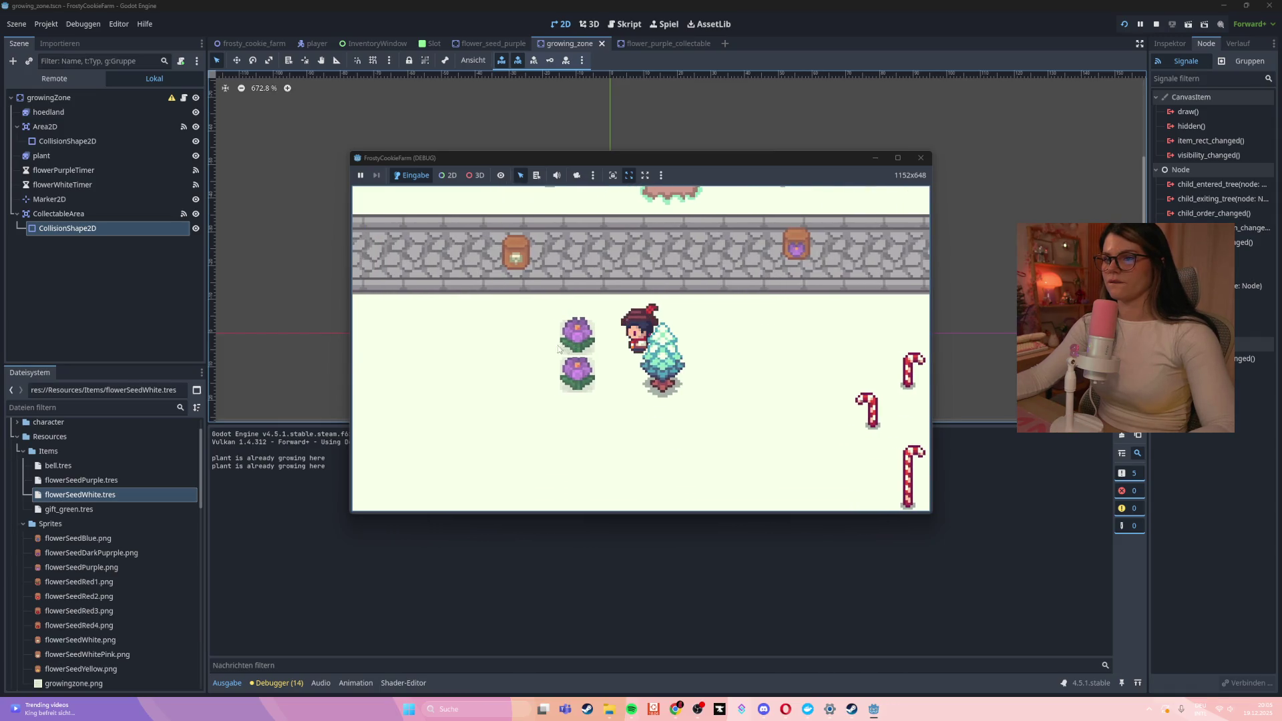
click(581, 338)
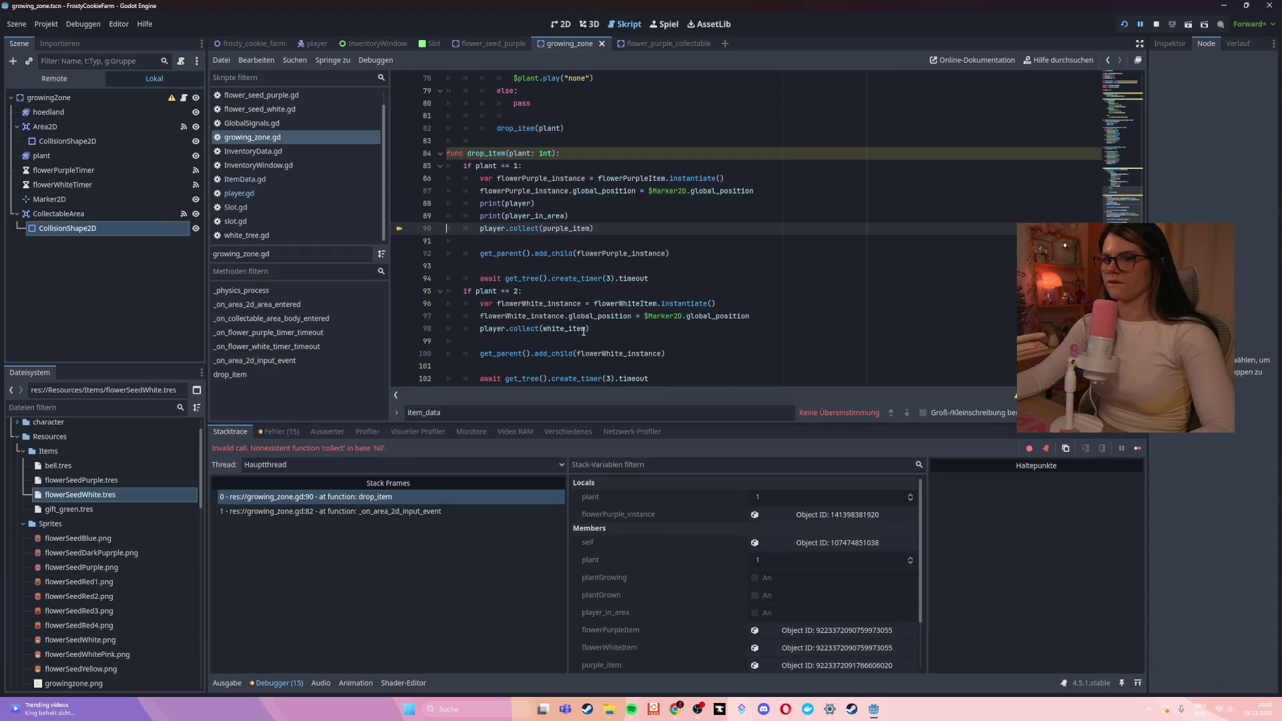
click(224, 682)
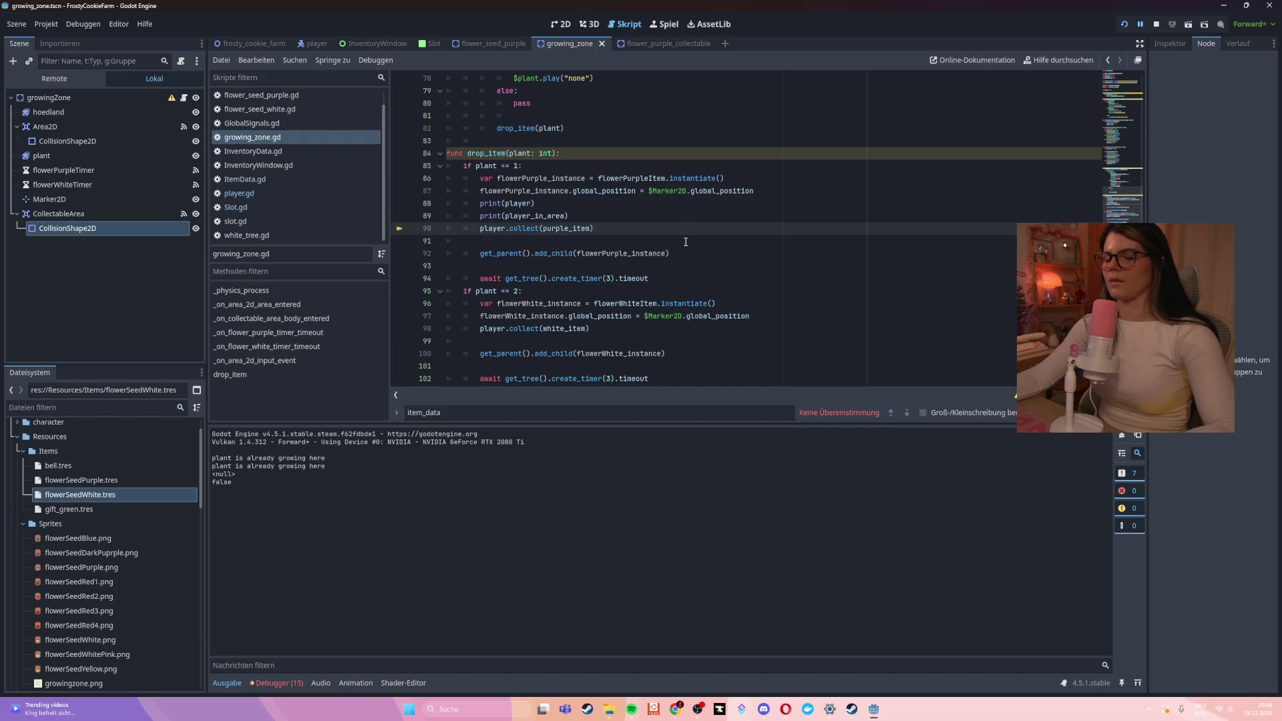